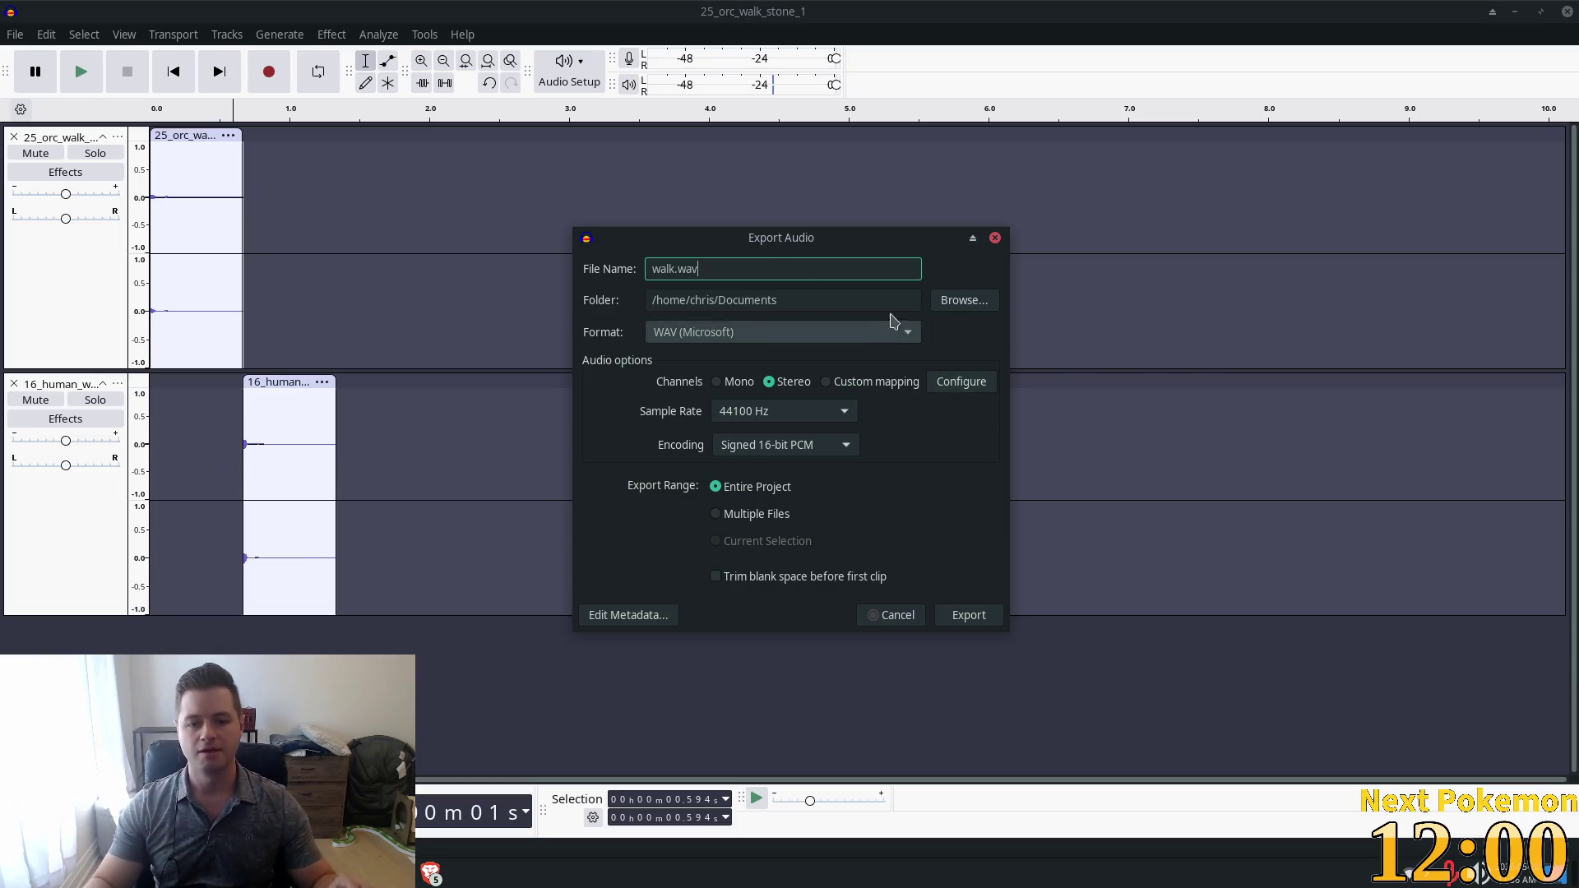
Point the export's save location to Projects/alchemy-gd/assets/audio, with the file named walk.wav.
left_click(960, 302)
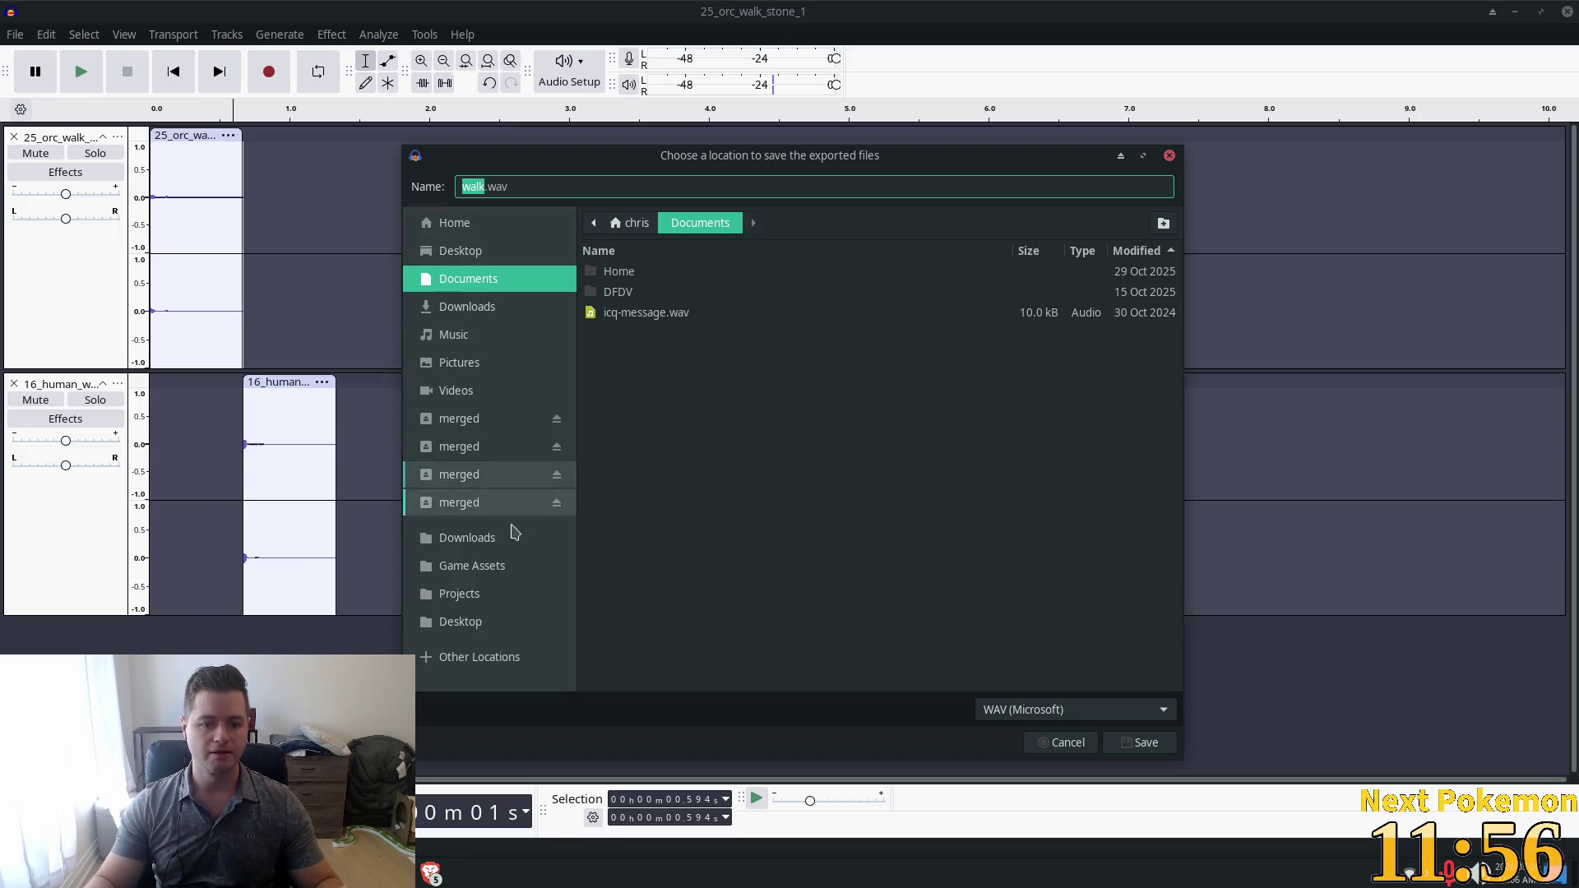
left_click(504, 567)
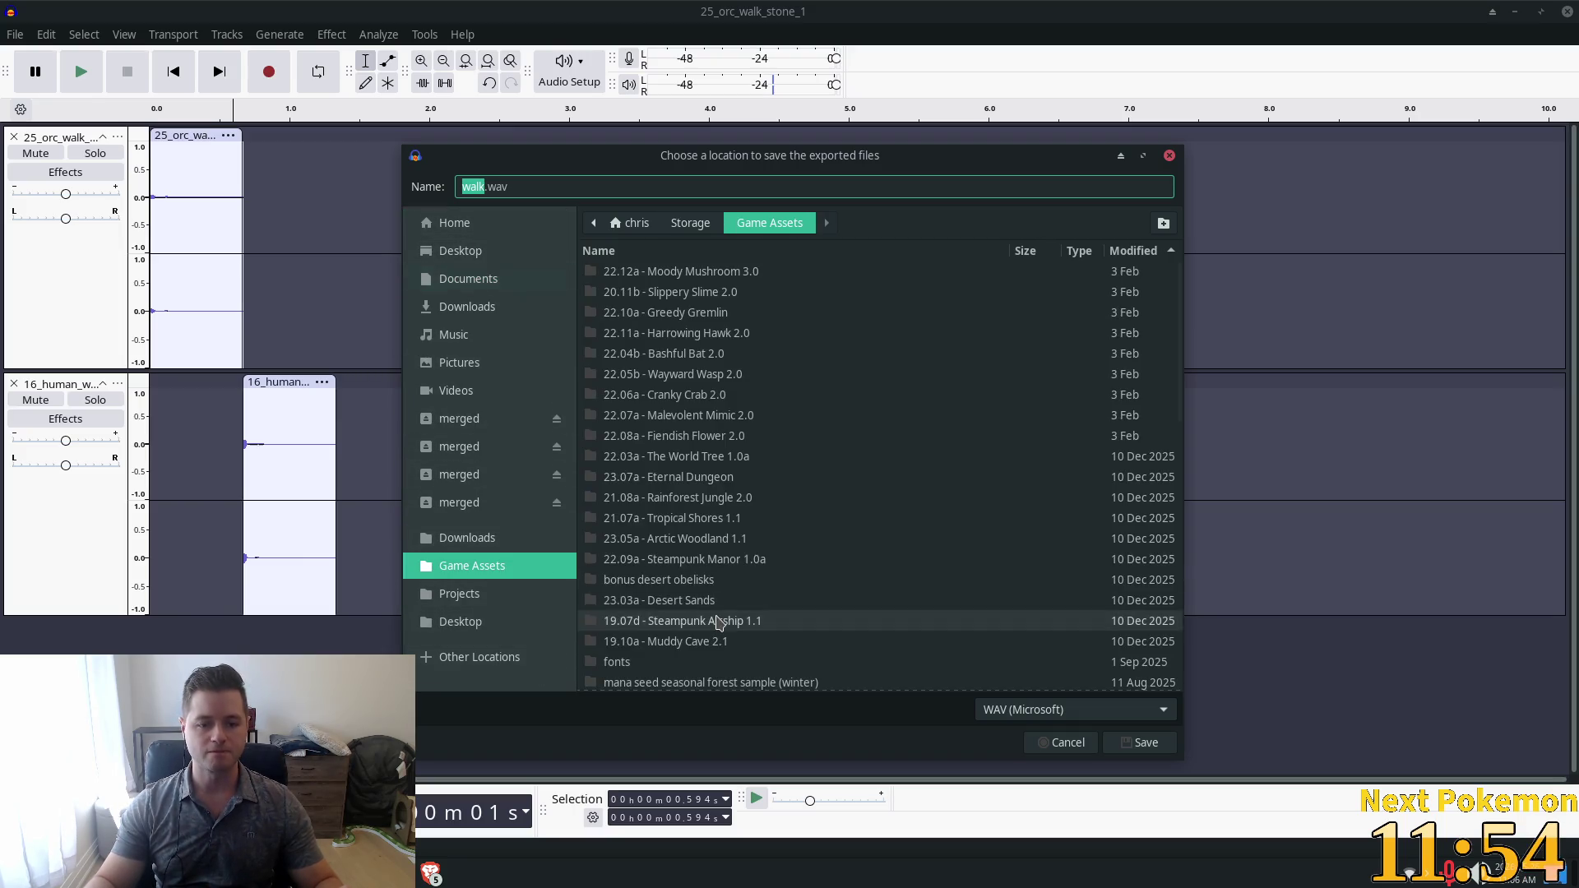
left_click(475, 599)
double_click(750, 273)
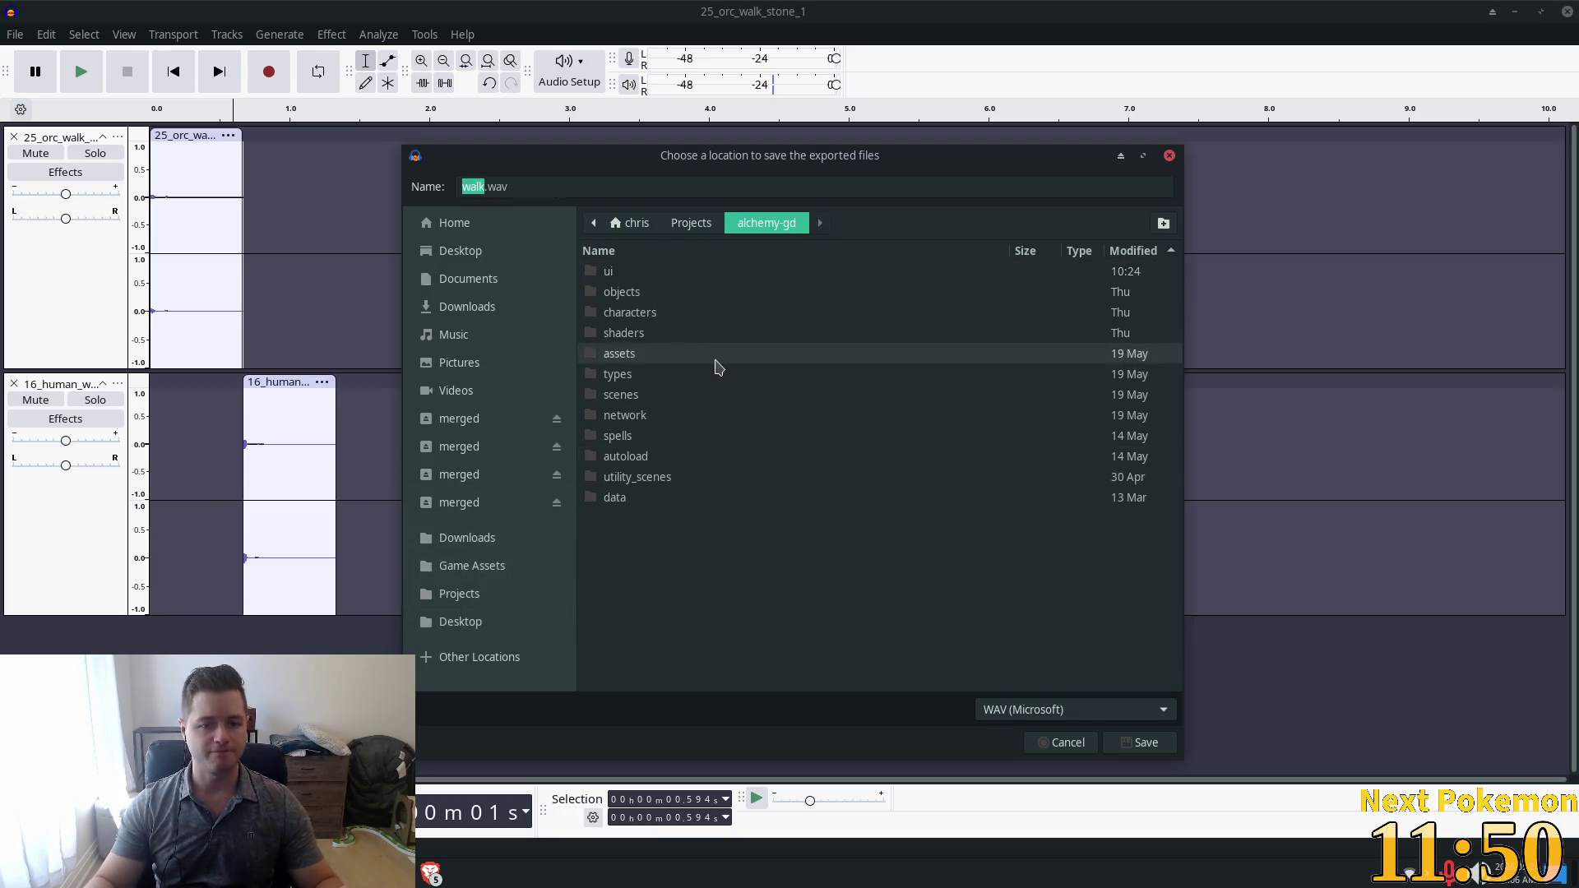
double_click(673, 354)
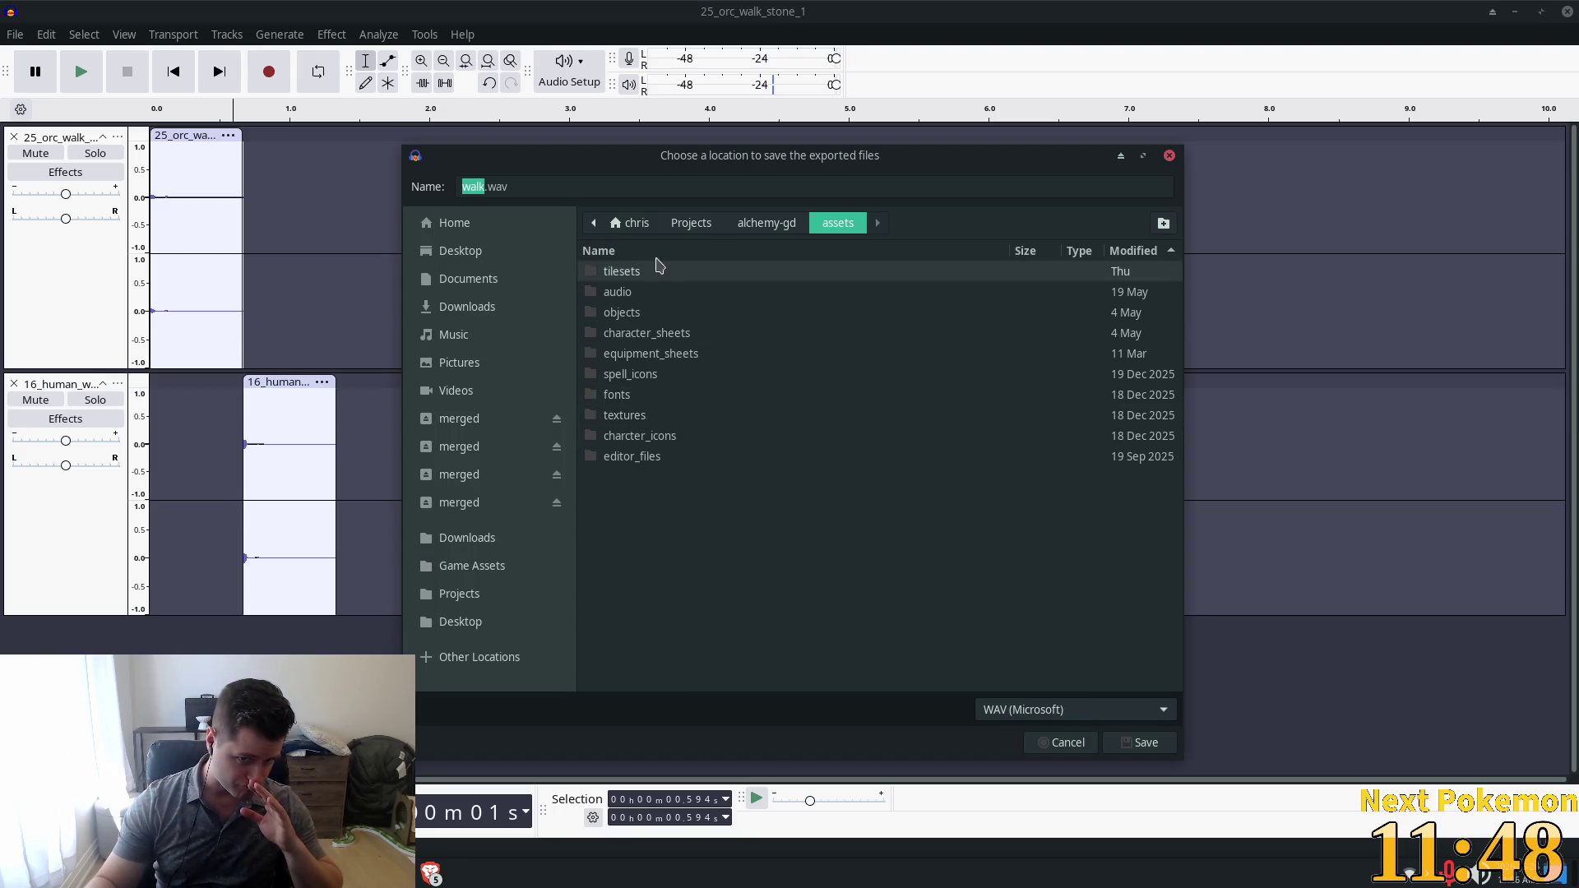
double_click(643, 296)
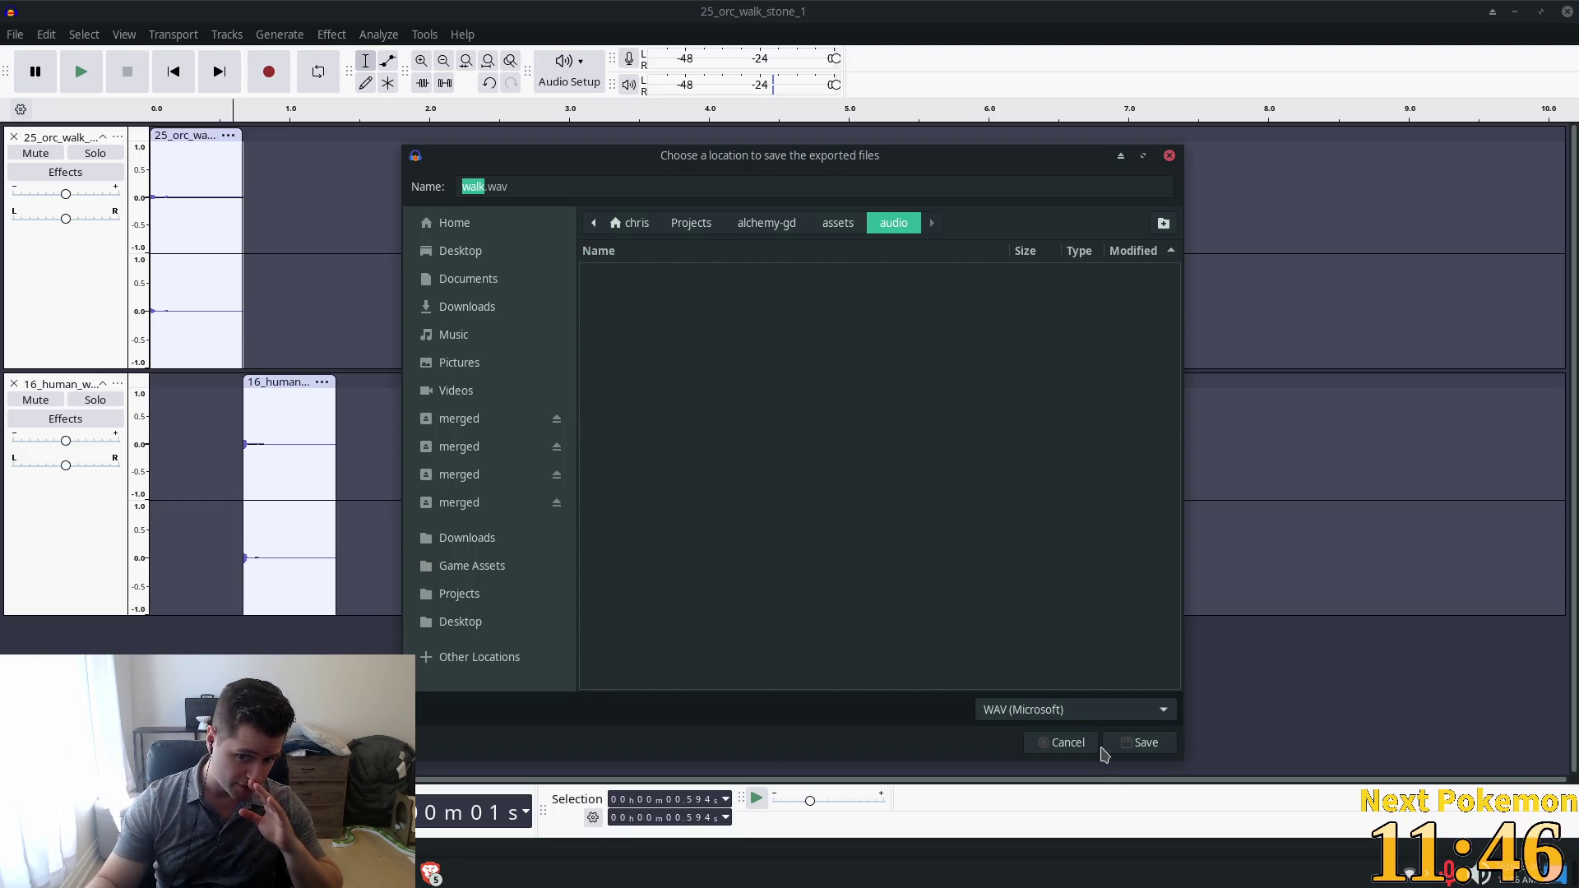
left_click(1082, 711)
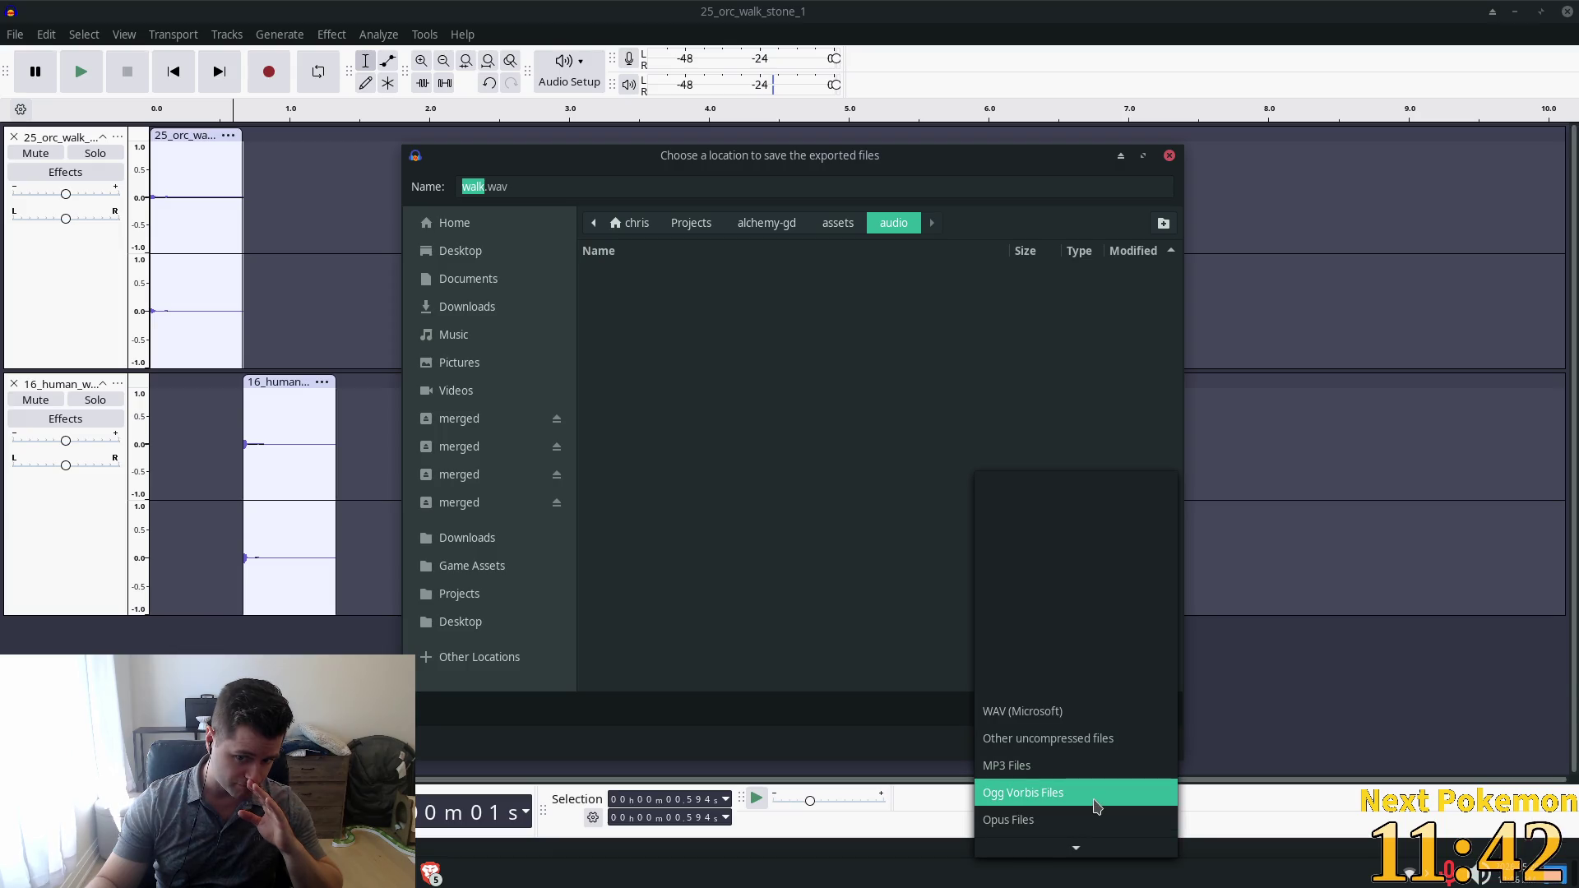
Choose Ogg Vorbis Files as the format and save walk.ogg into the audio folder.
scroll(1094, 802, "down", 5)
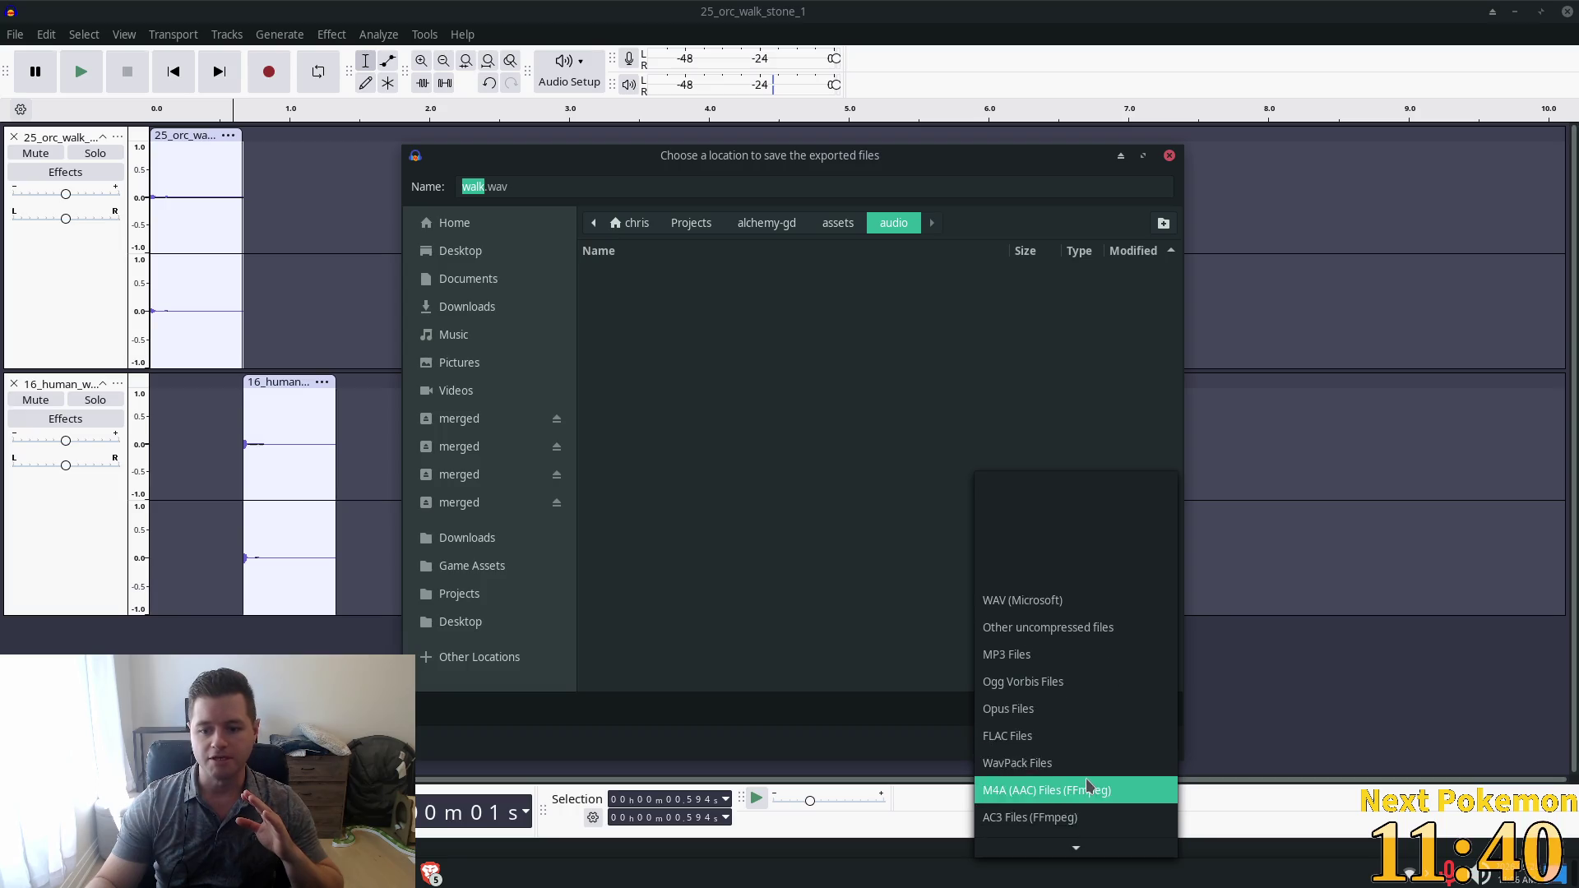
scroll(1087, 773, "down", 1)
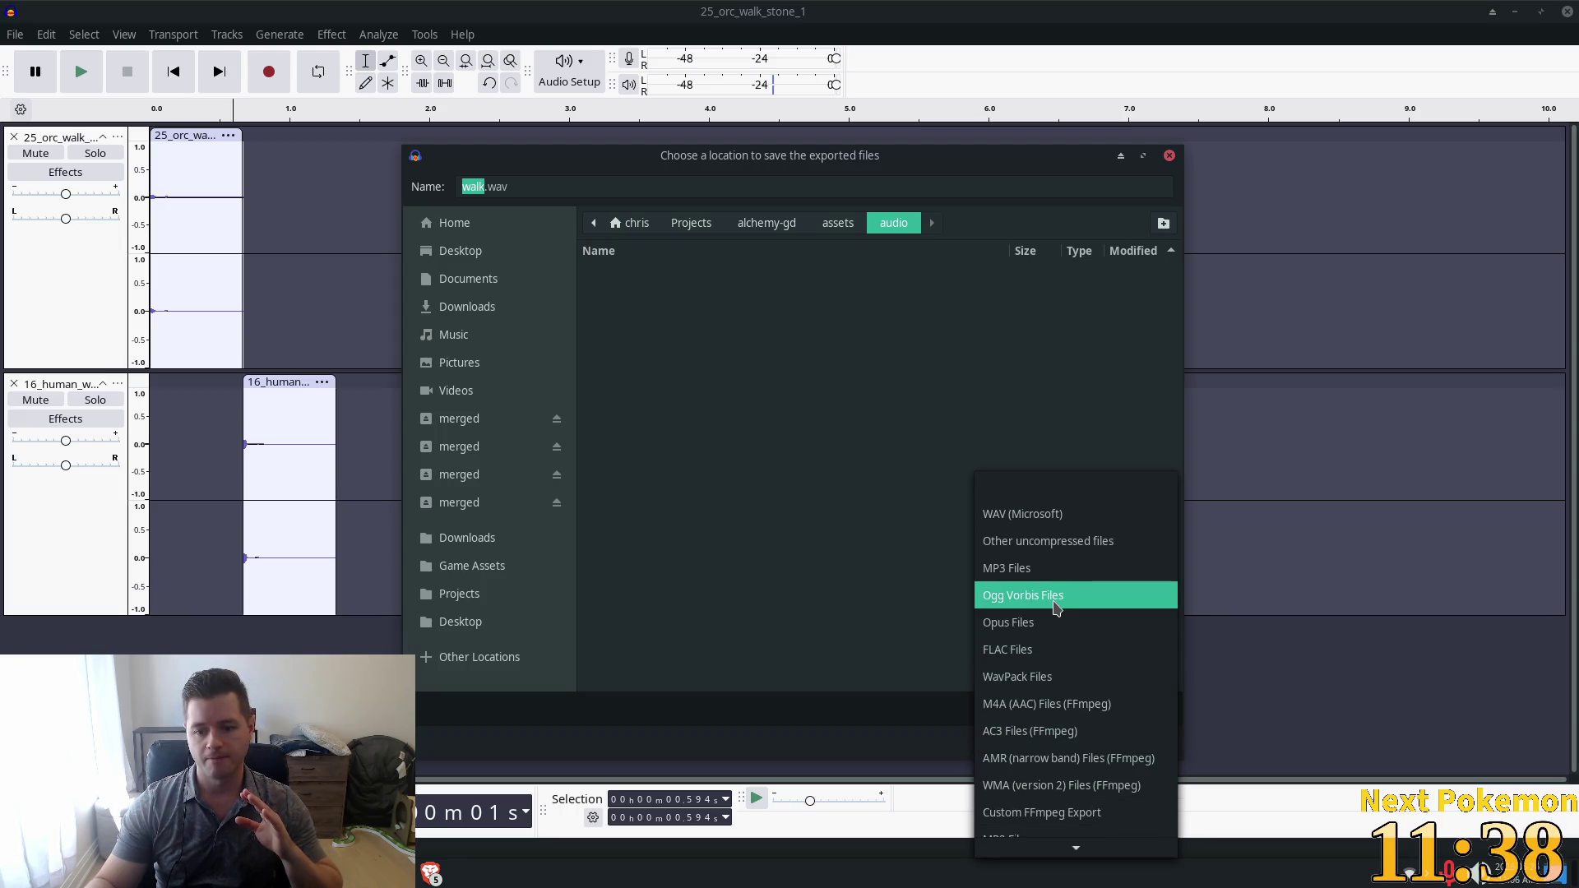
left_click(1057, 606)
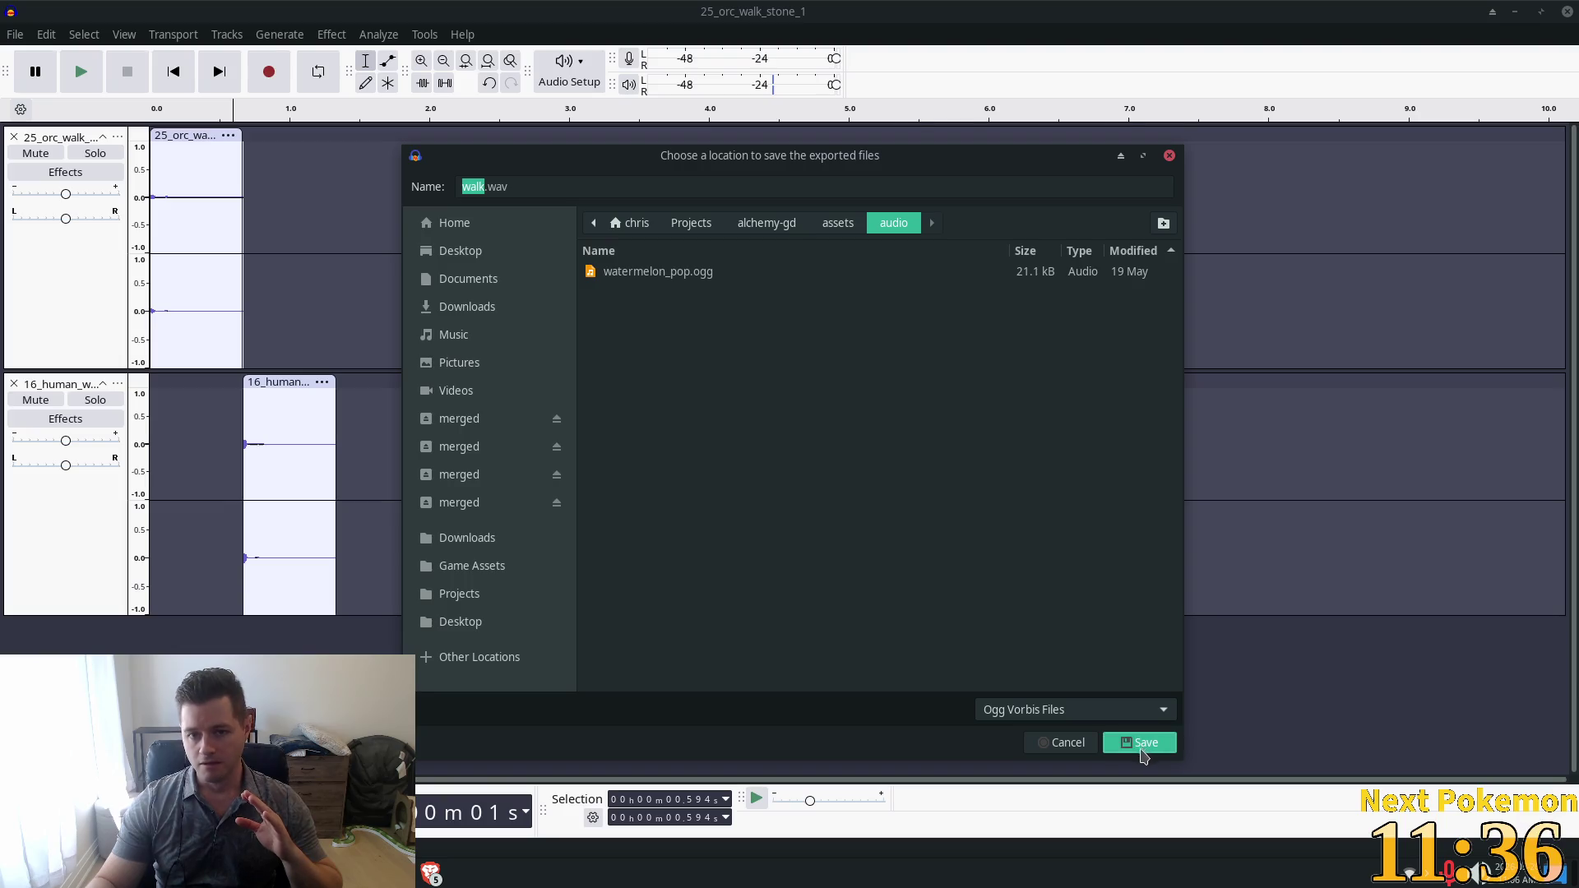
left_click(1142, 747)
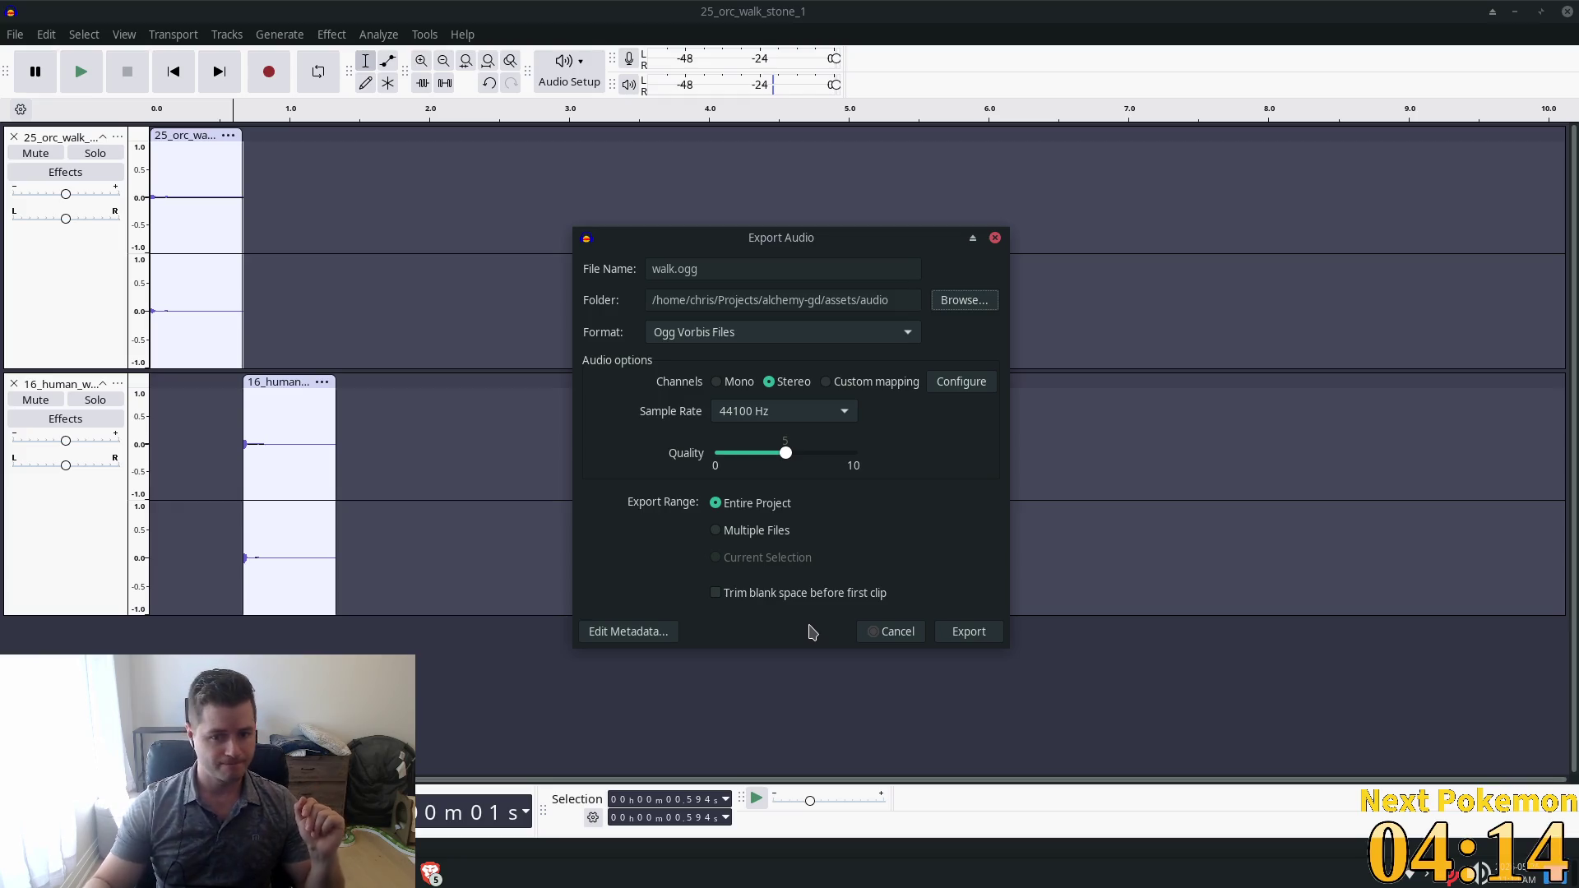
Enable 'Trim blank space before first clip' and export walk.ogg.
left_click(716, 593)
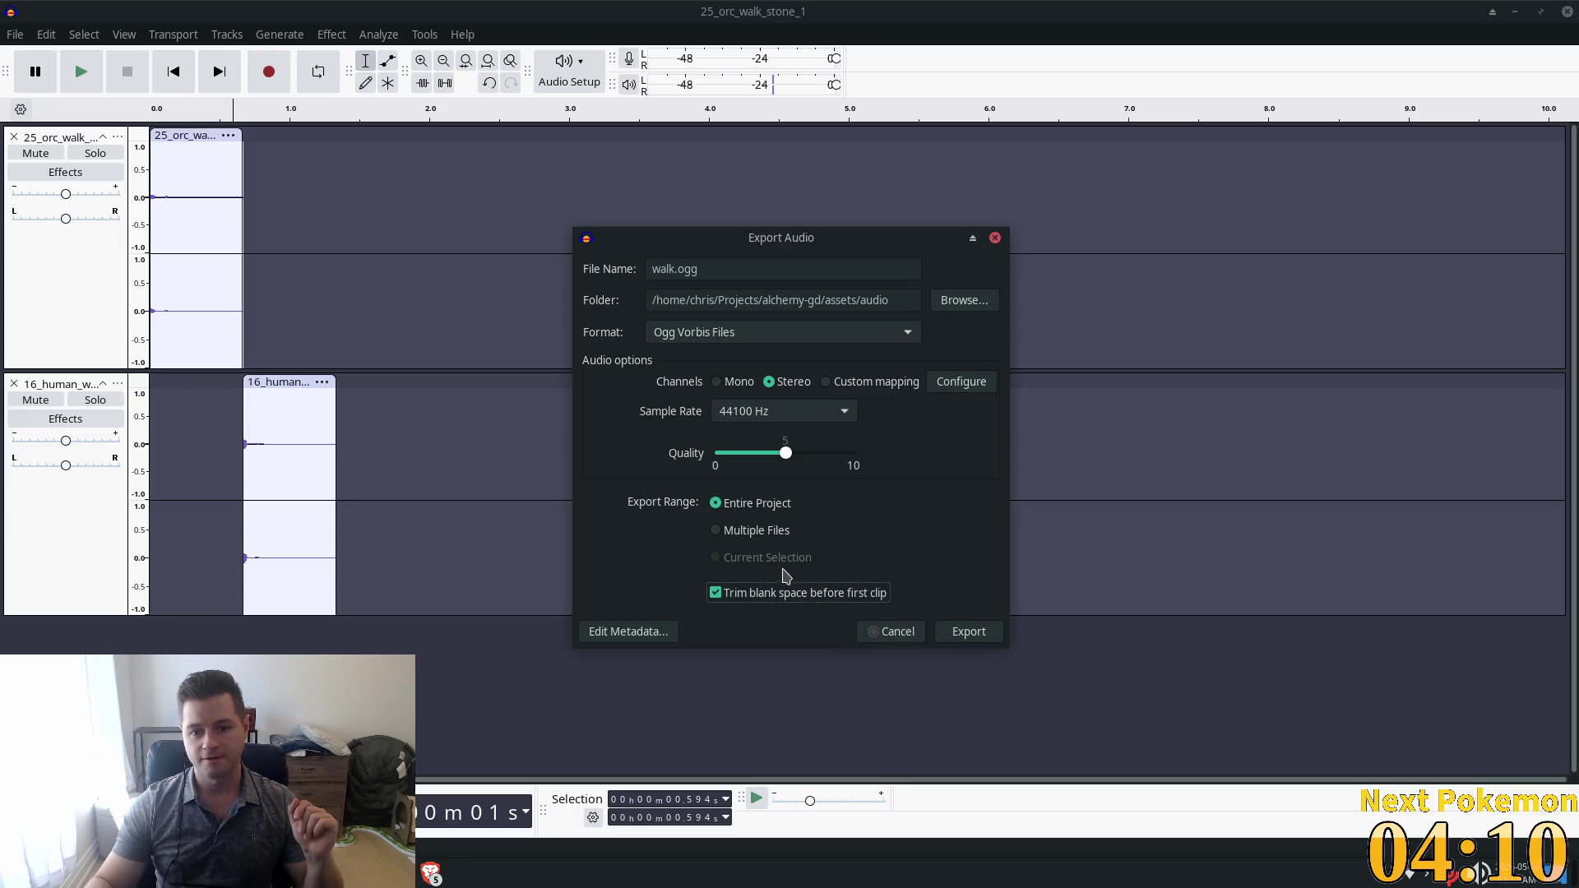
left_click(970, 632)
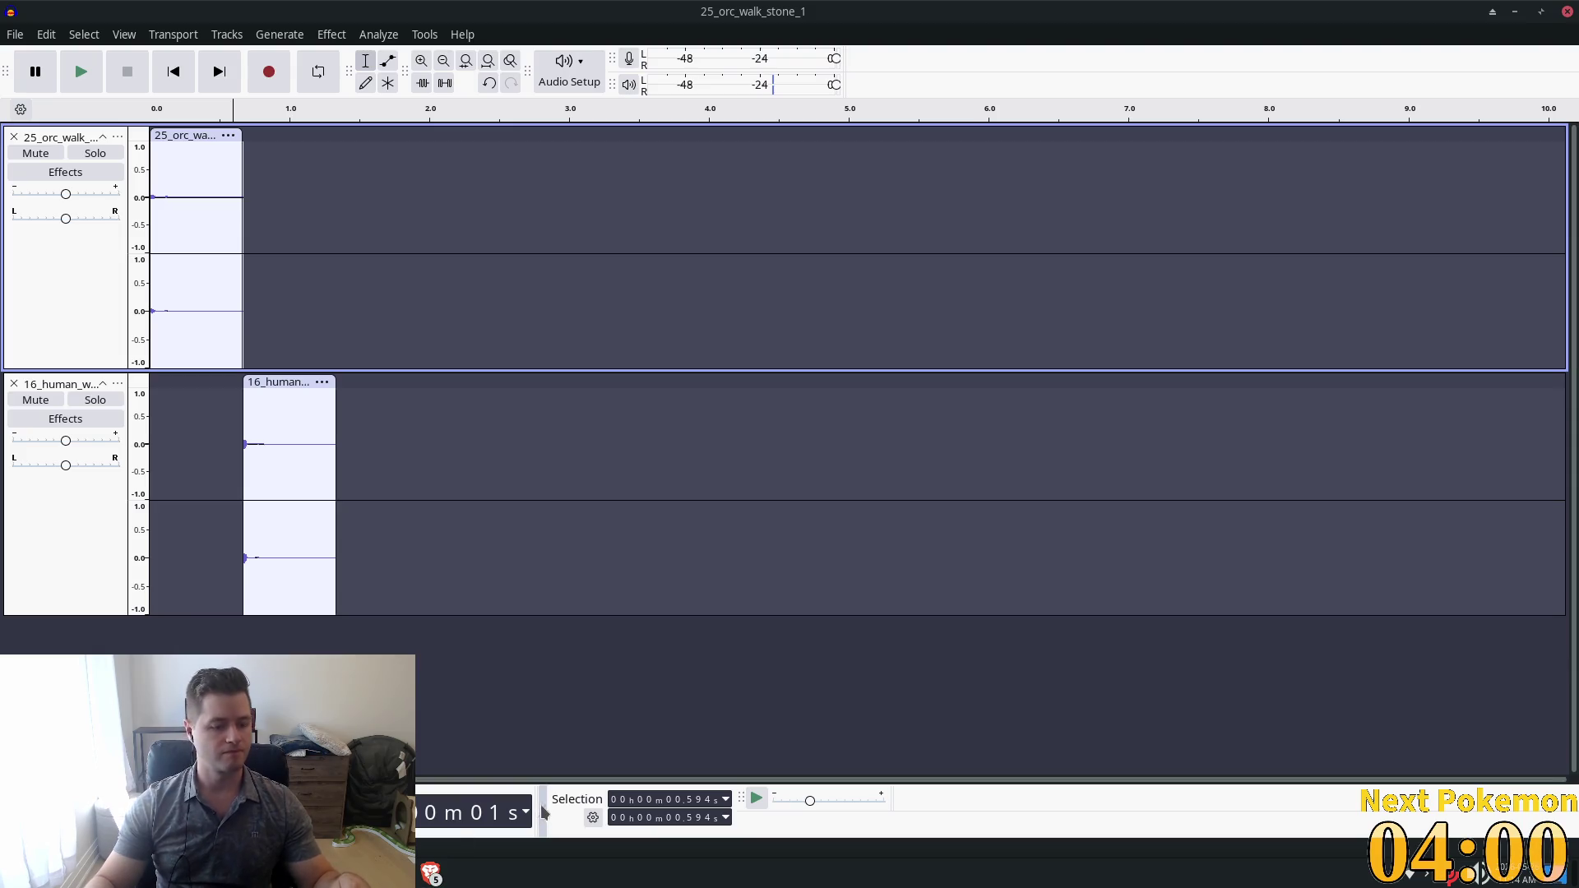
key("super")
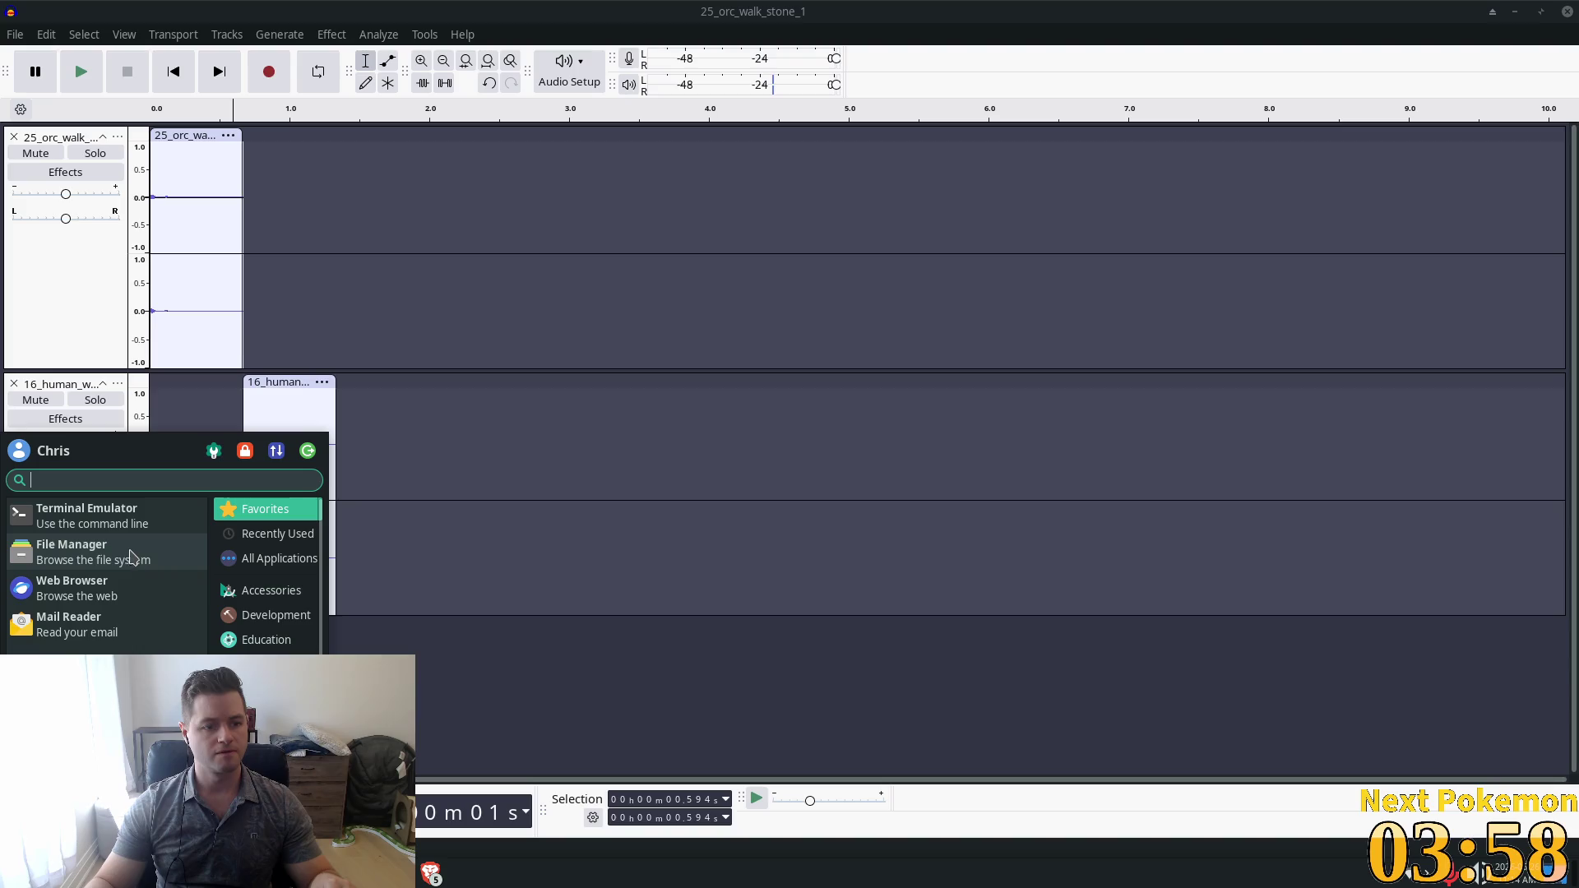
In the file manager, browse to Projects/alchemy-gd/assets/audio and play walk.ogg.
left_click(127, 557)
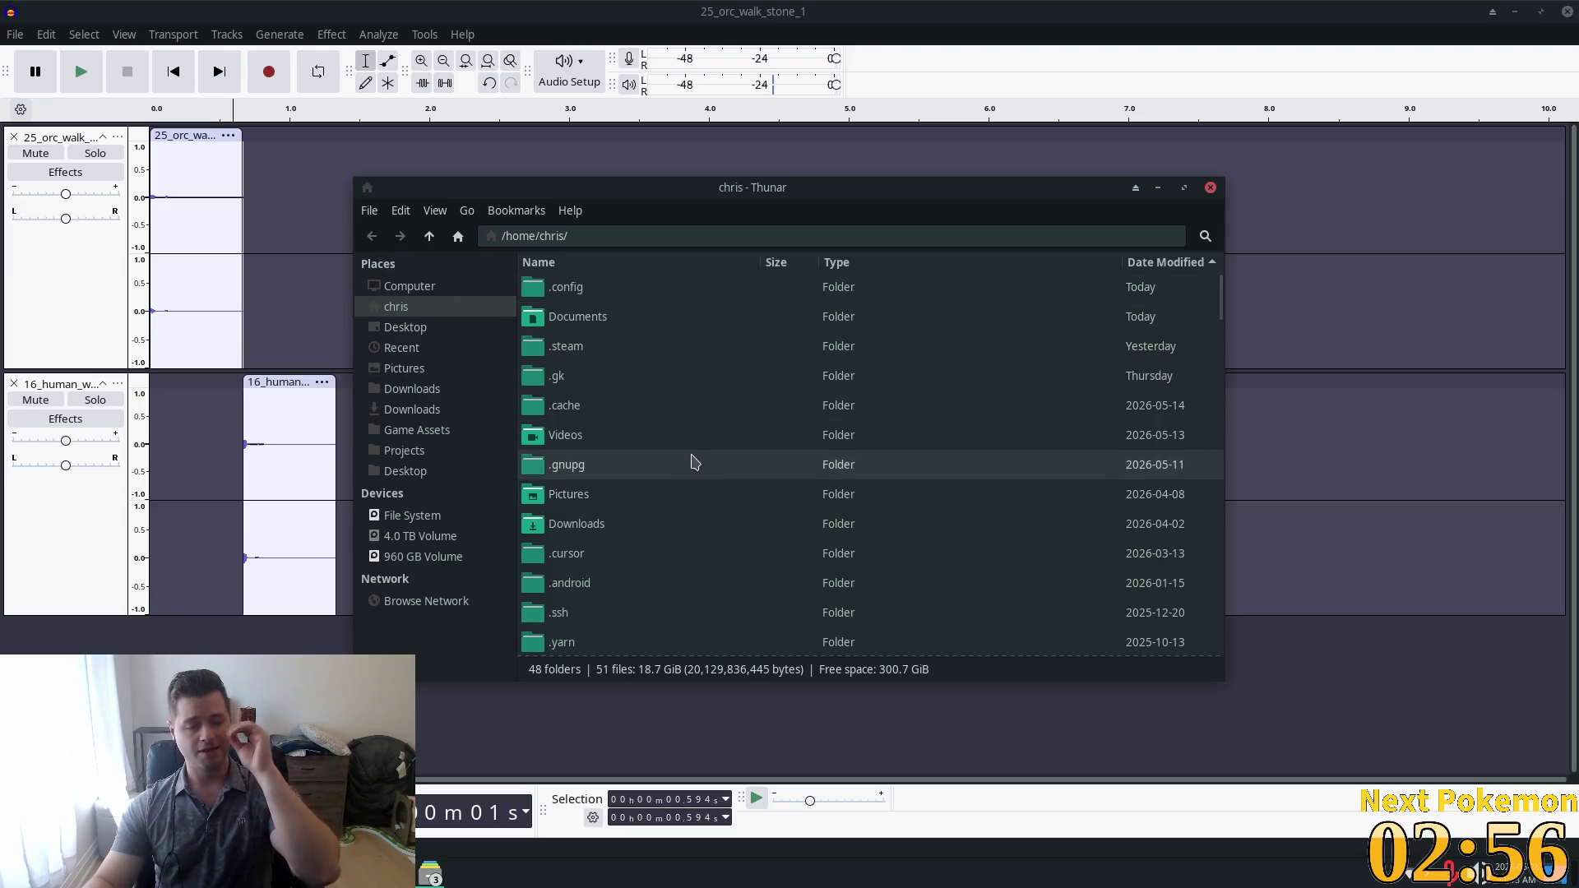
left_click(448, 453)
double_click(679, 288)
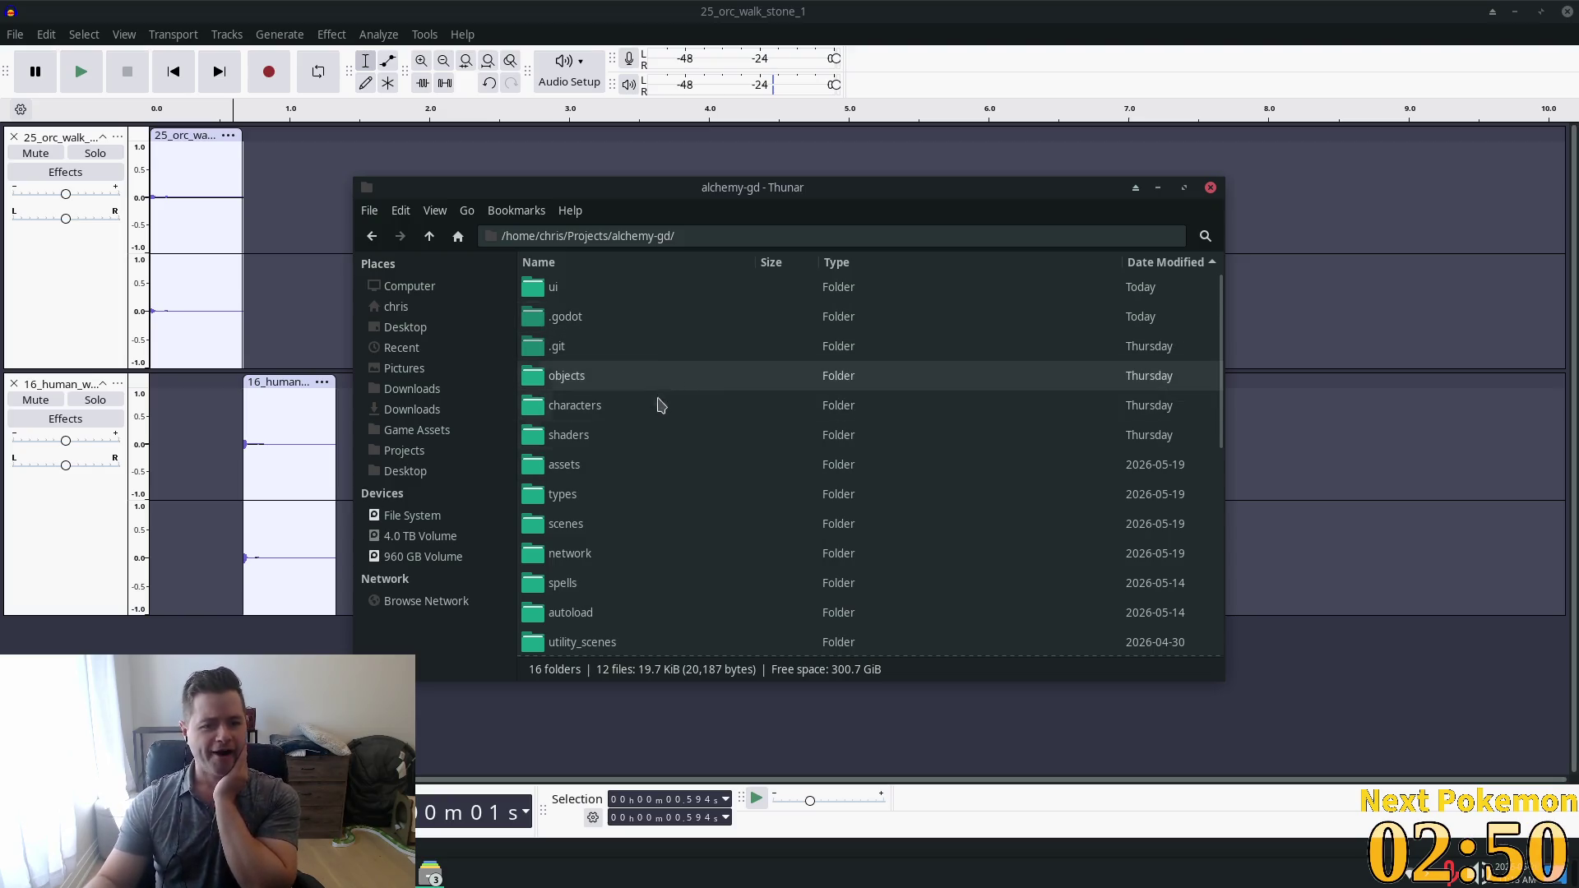
double_click(635, 463)
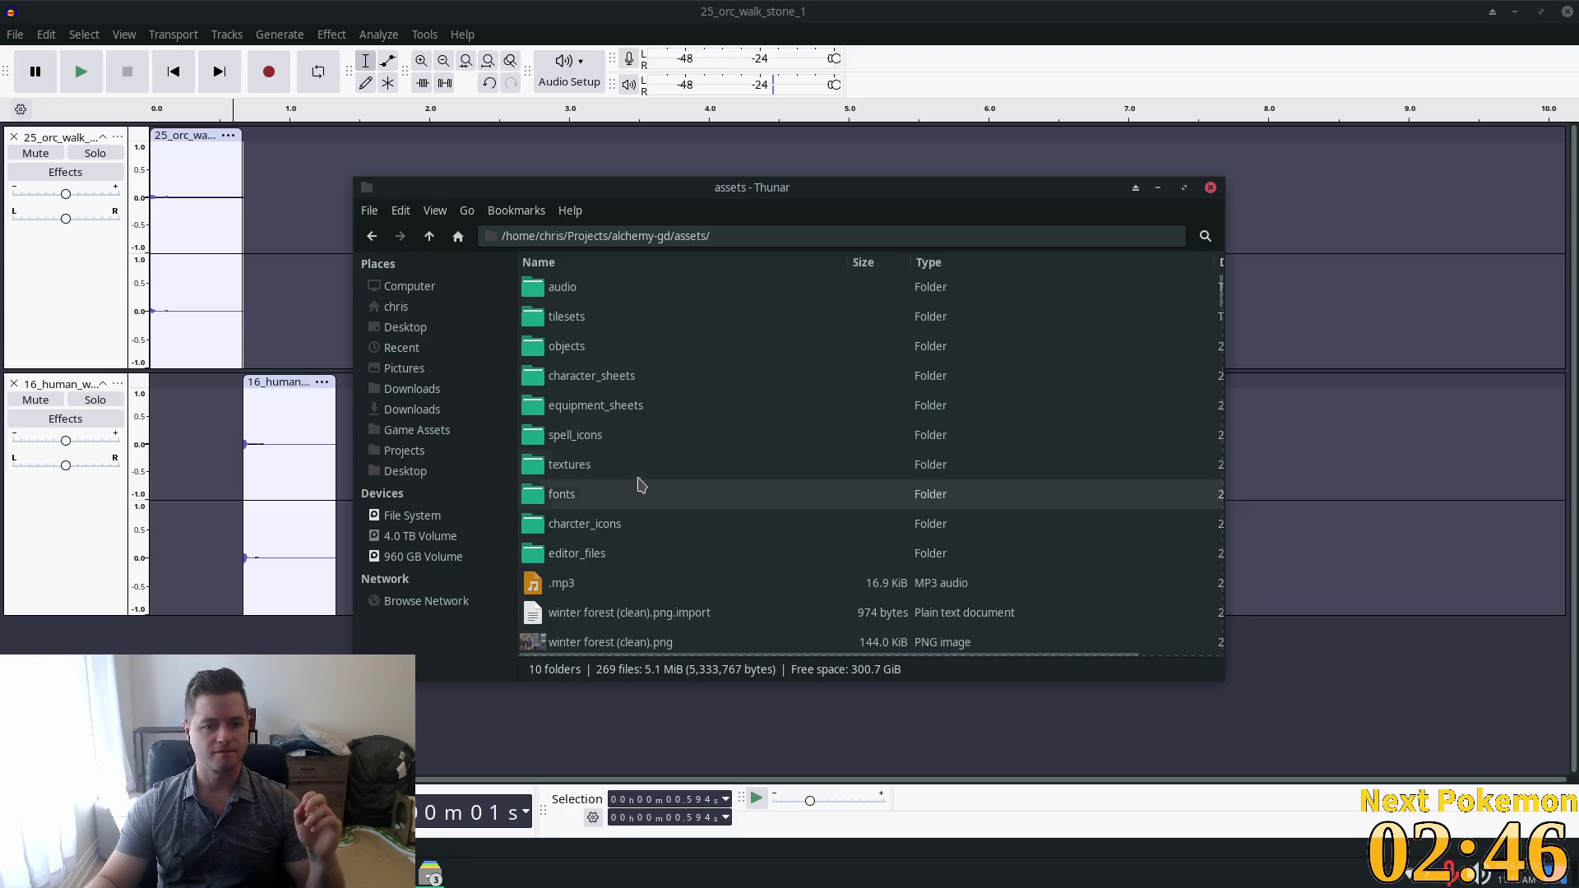
double_click(589, 295)
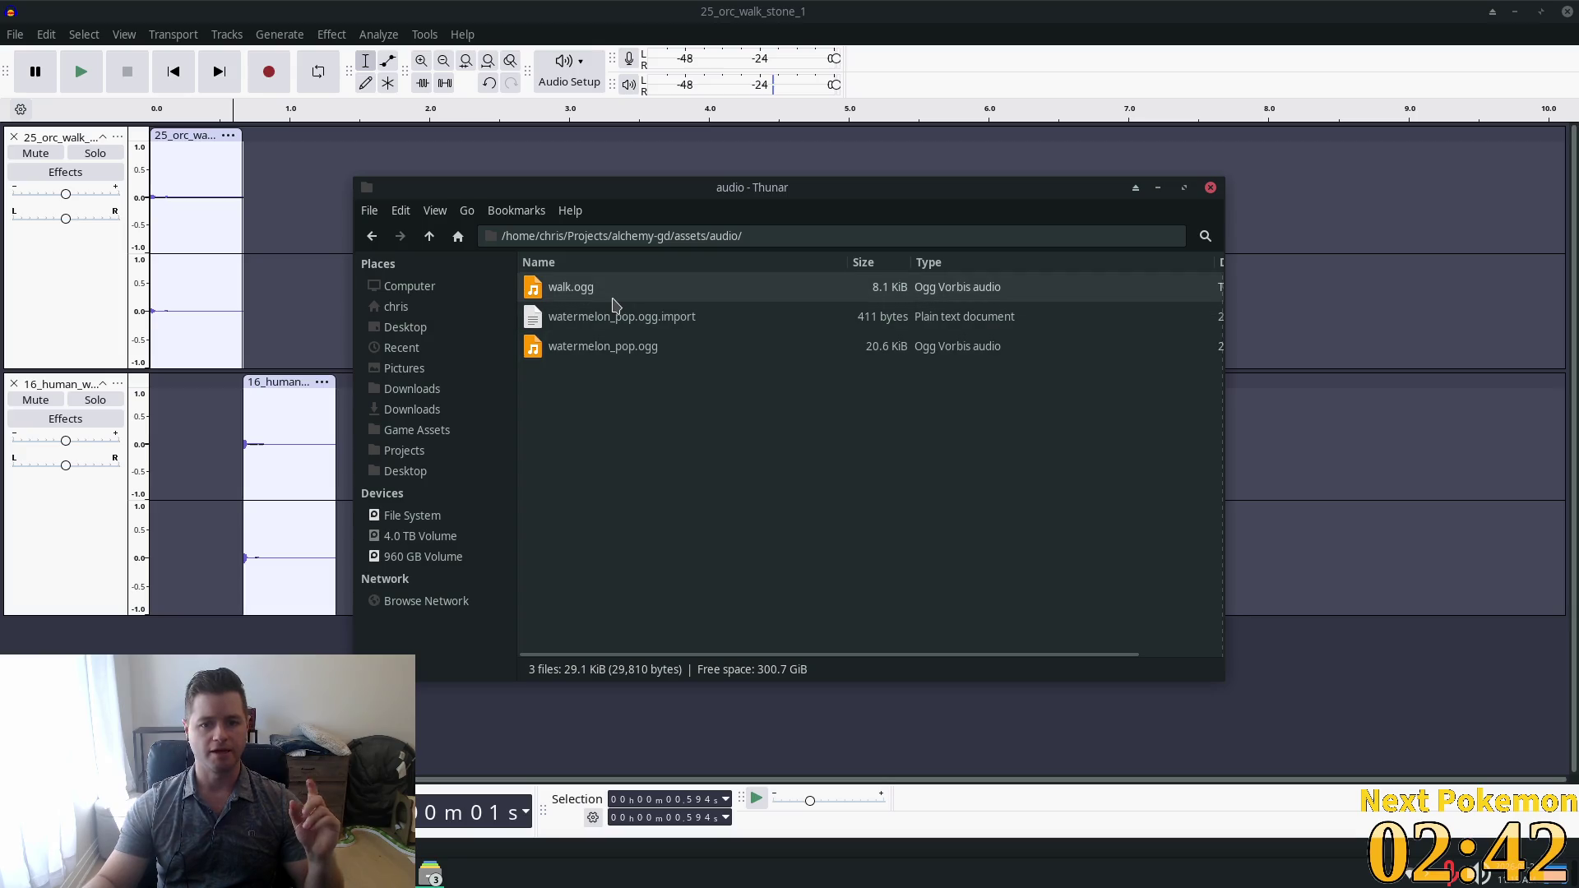
double_click(613, 298)
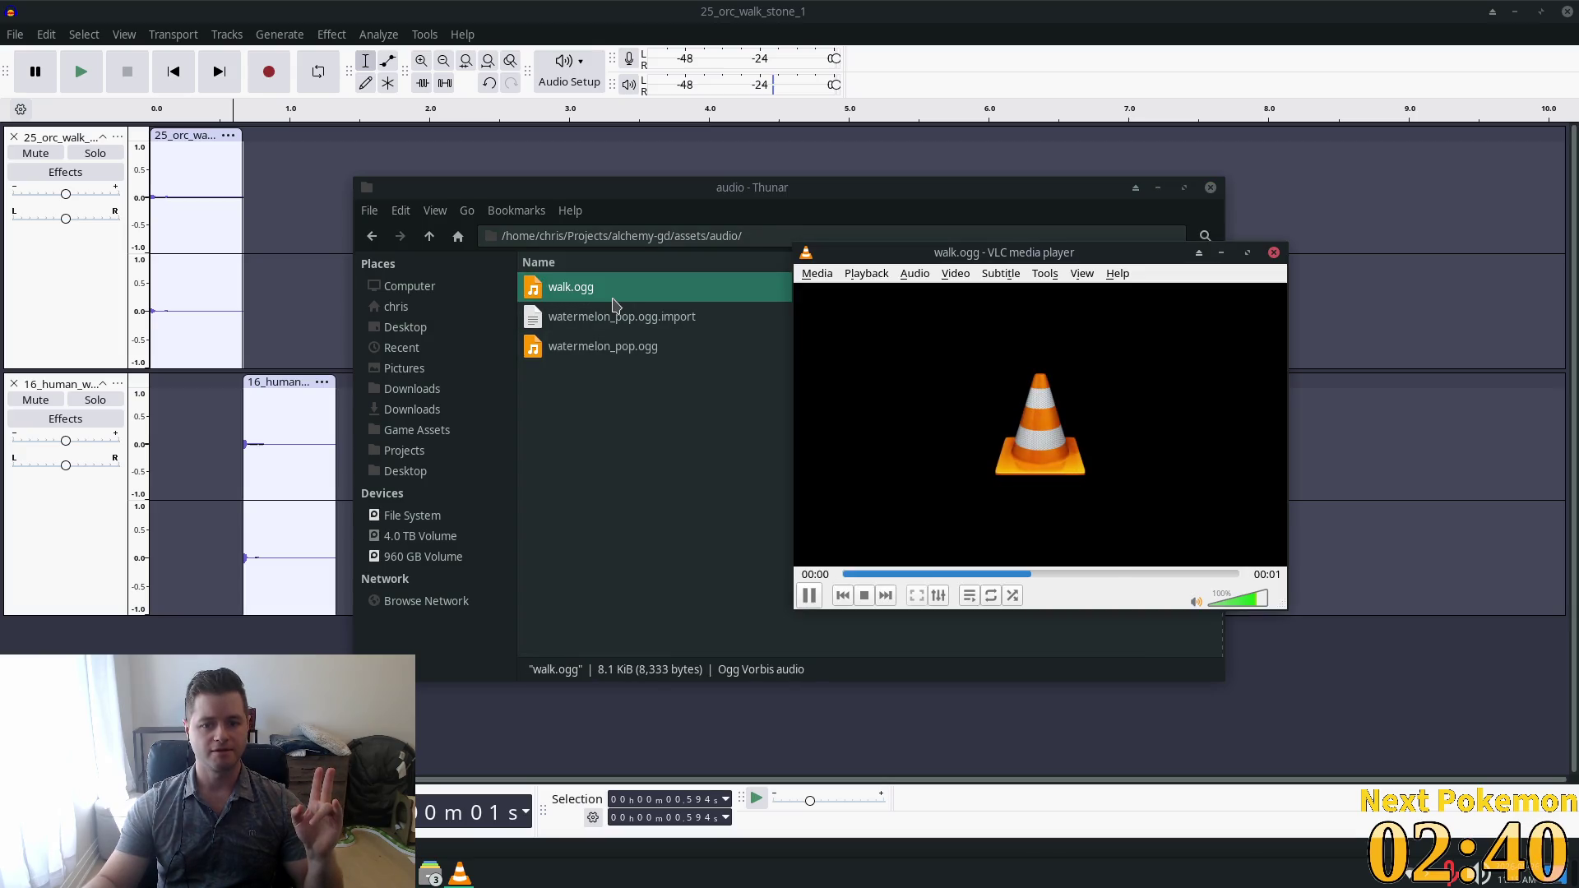
Replay walk.ogg four times in VLC, then bring the Audacity project back to front.
left_click(809, 597)
left_click(809, 597)
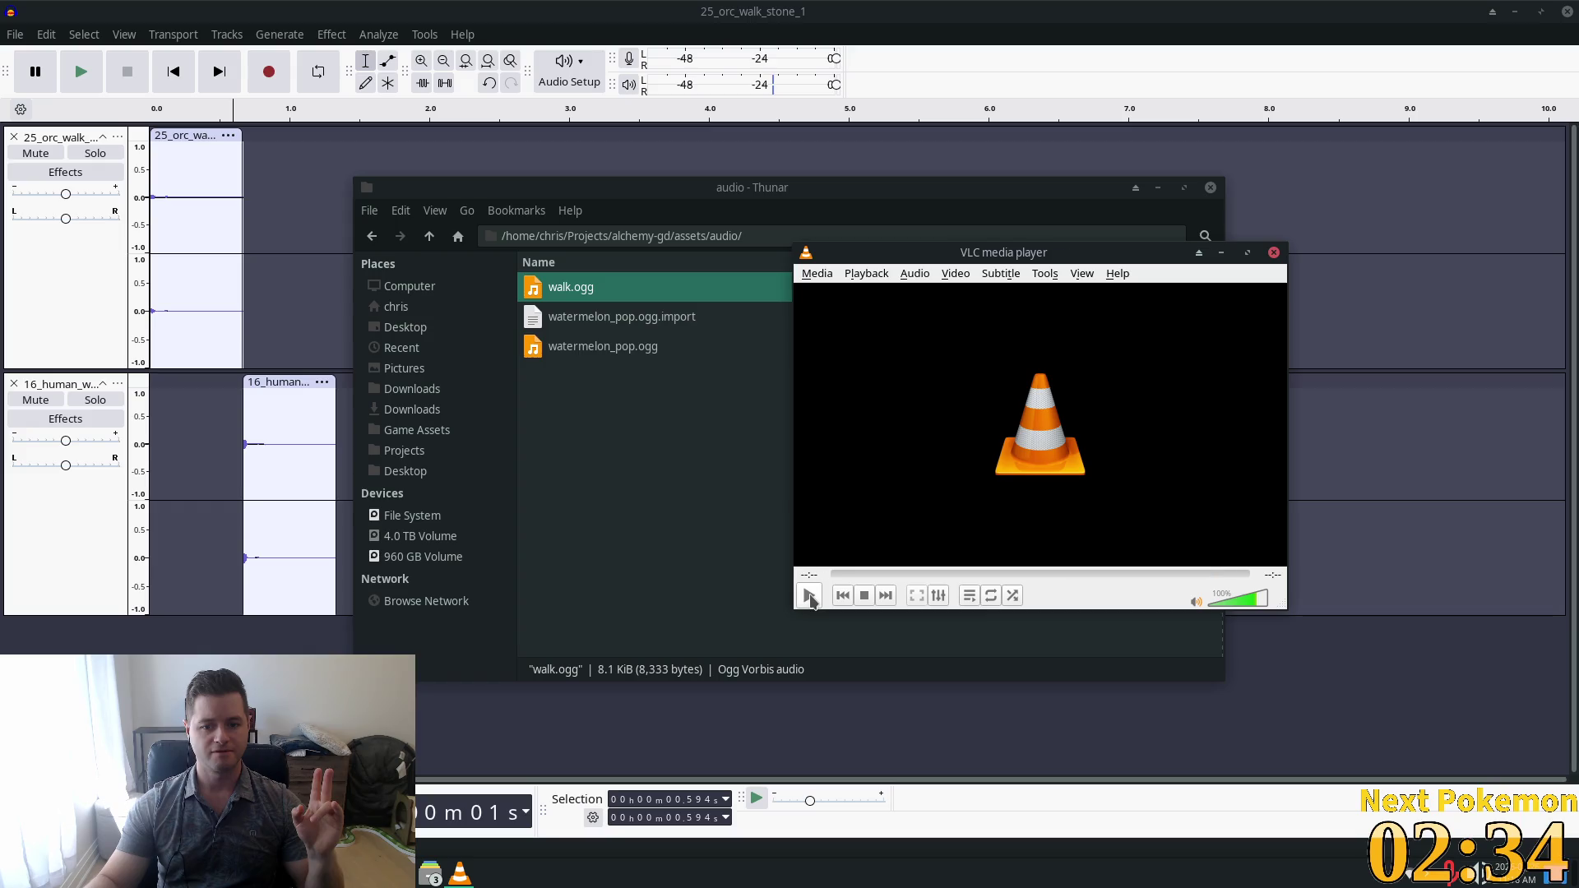
left_click(810, 597)
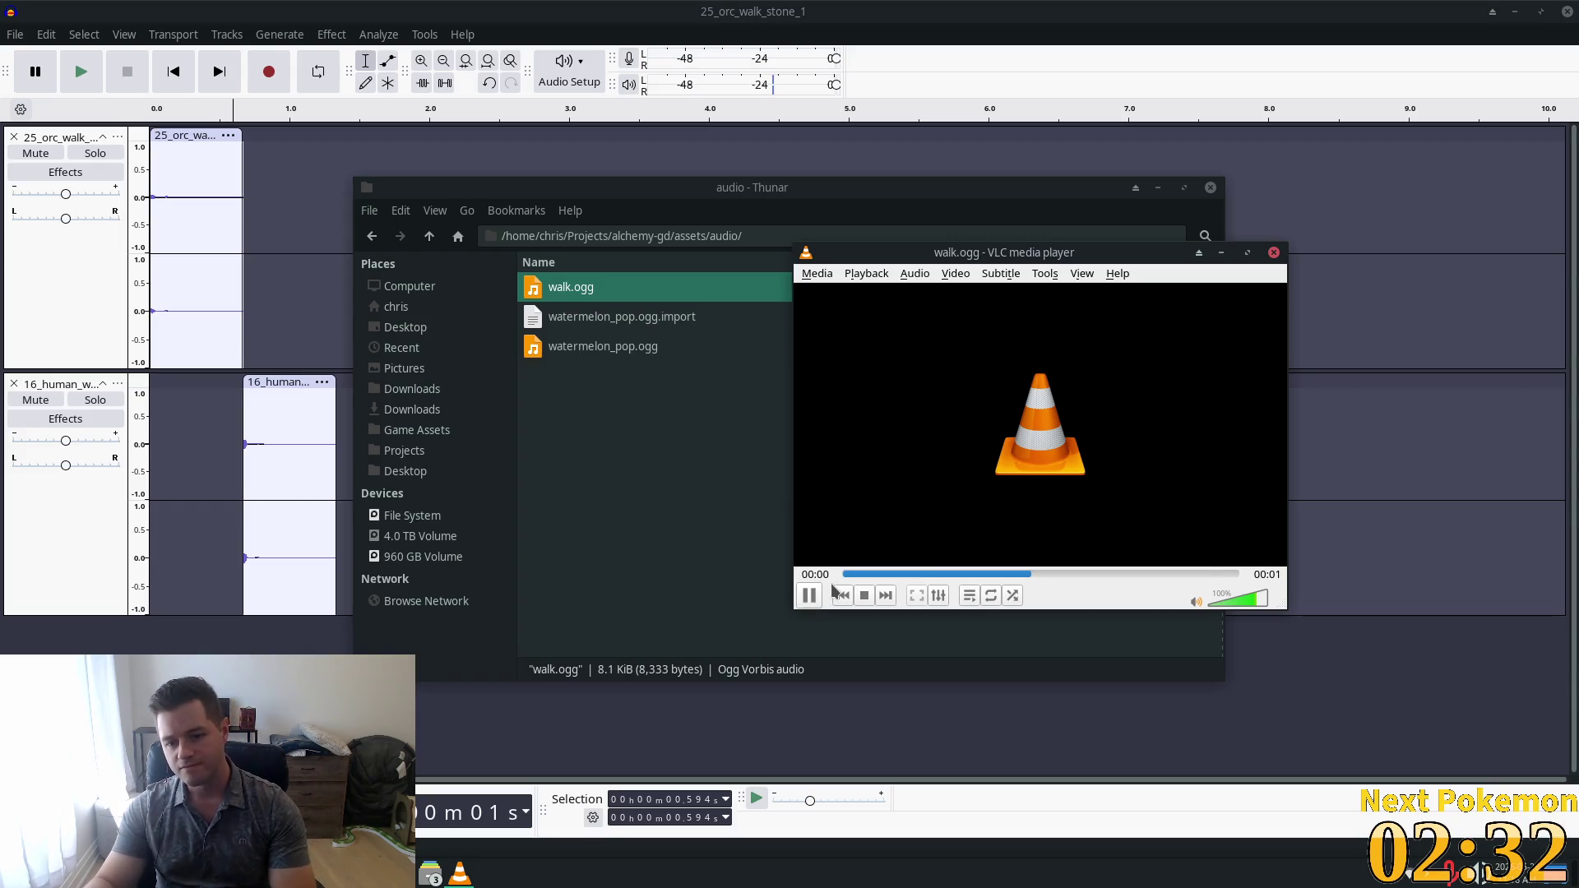
left_click(810, 597)
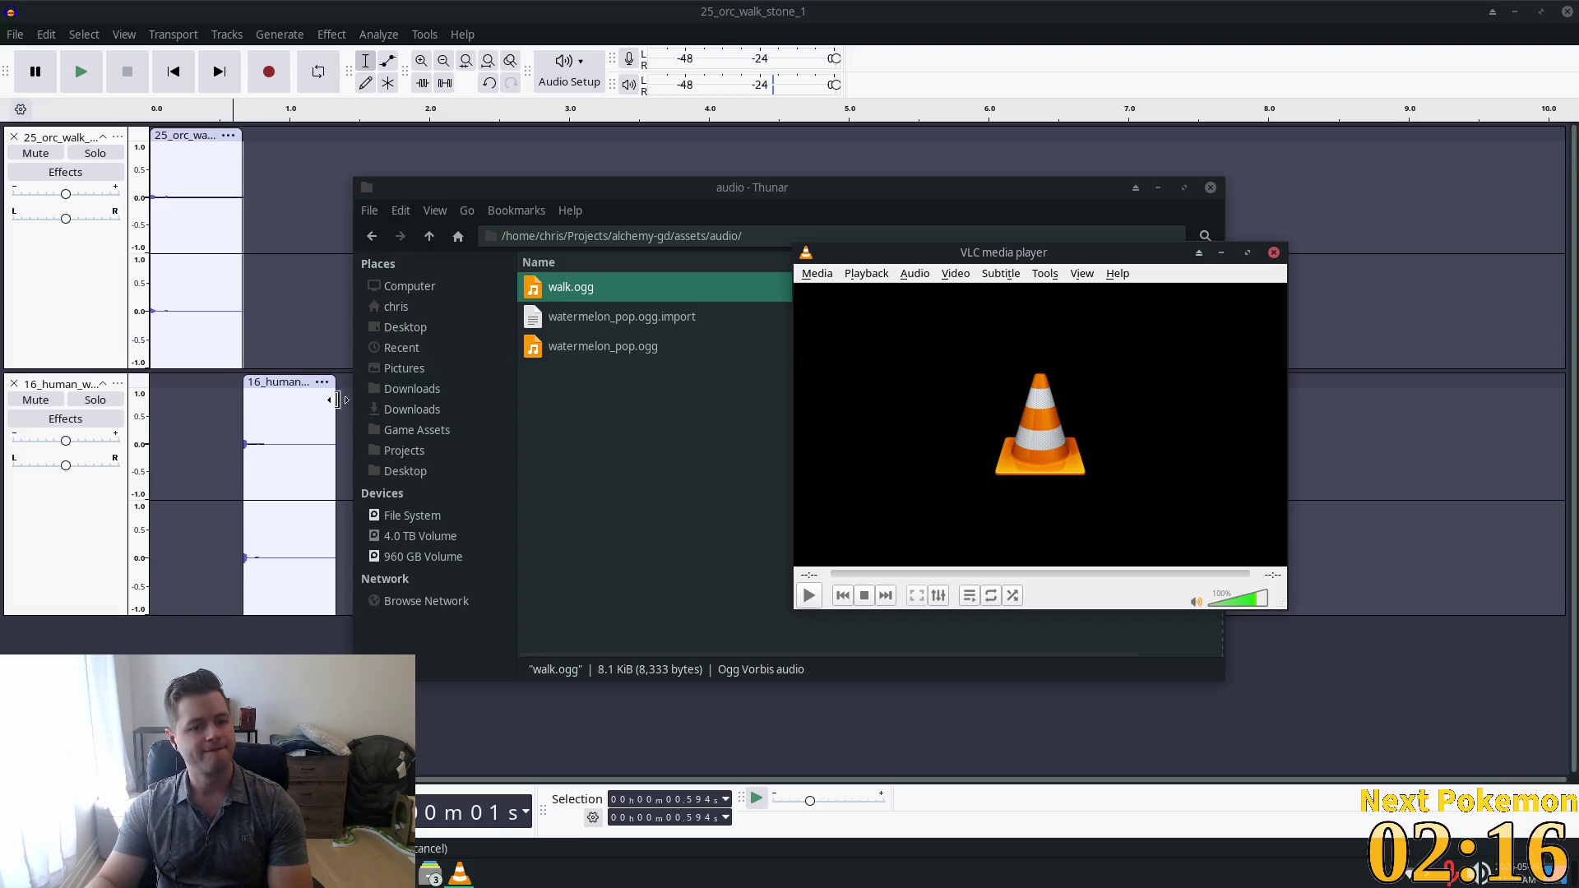
left_click(161, 475)
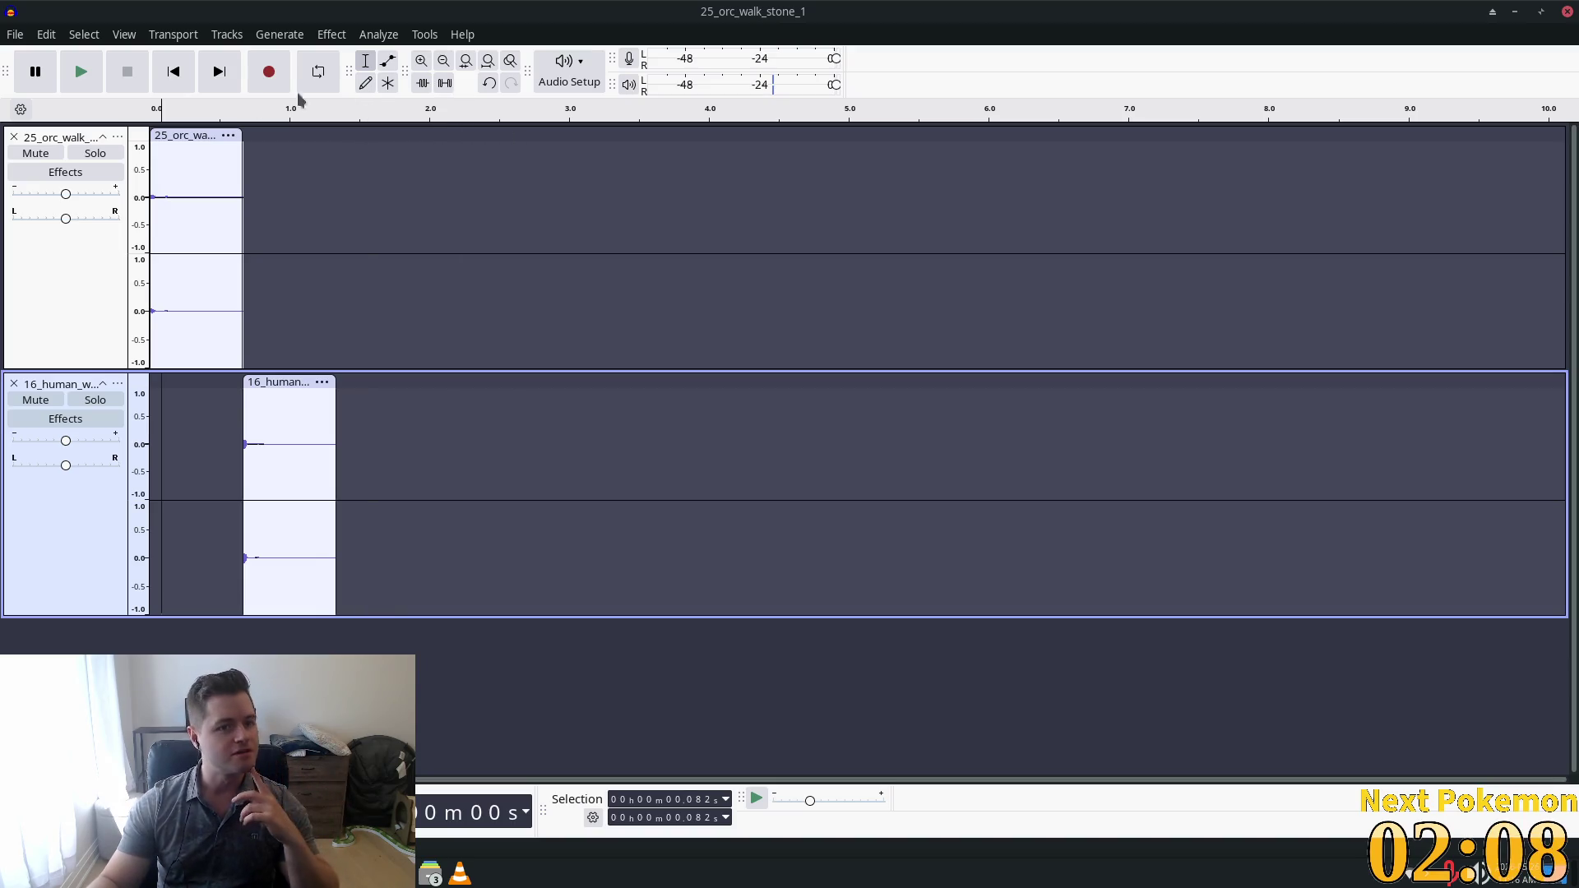
Set a loop region from the track start through both clips, about 1.5 s.
mouse_move(271, 386)
left_mouse_down()
mouse_move(281, 169)
mouse_move(241, 152)
left_mouse_up()
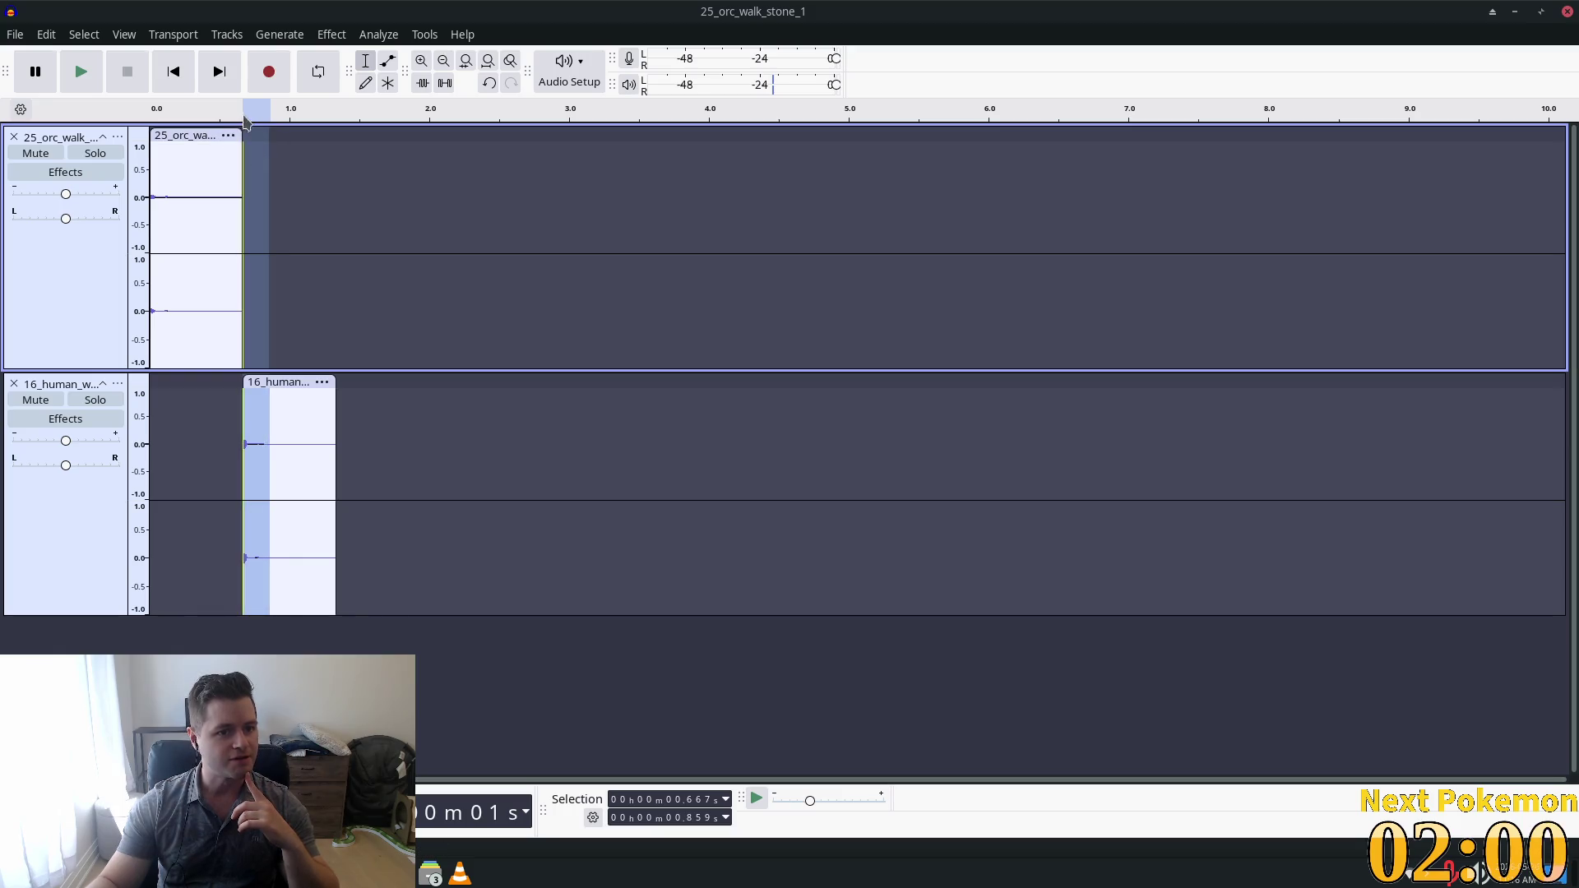
left_click_drag(241, 110, 206, 105)
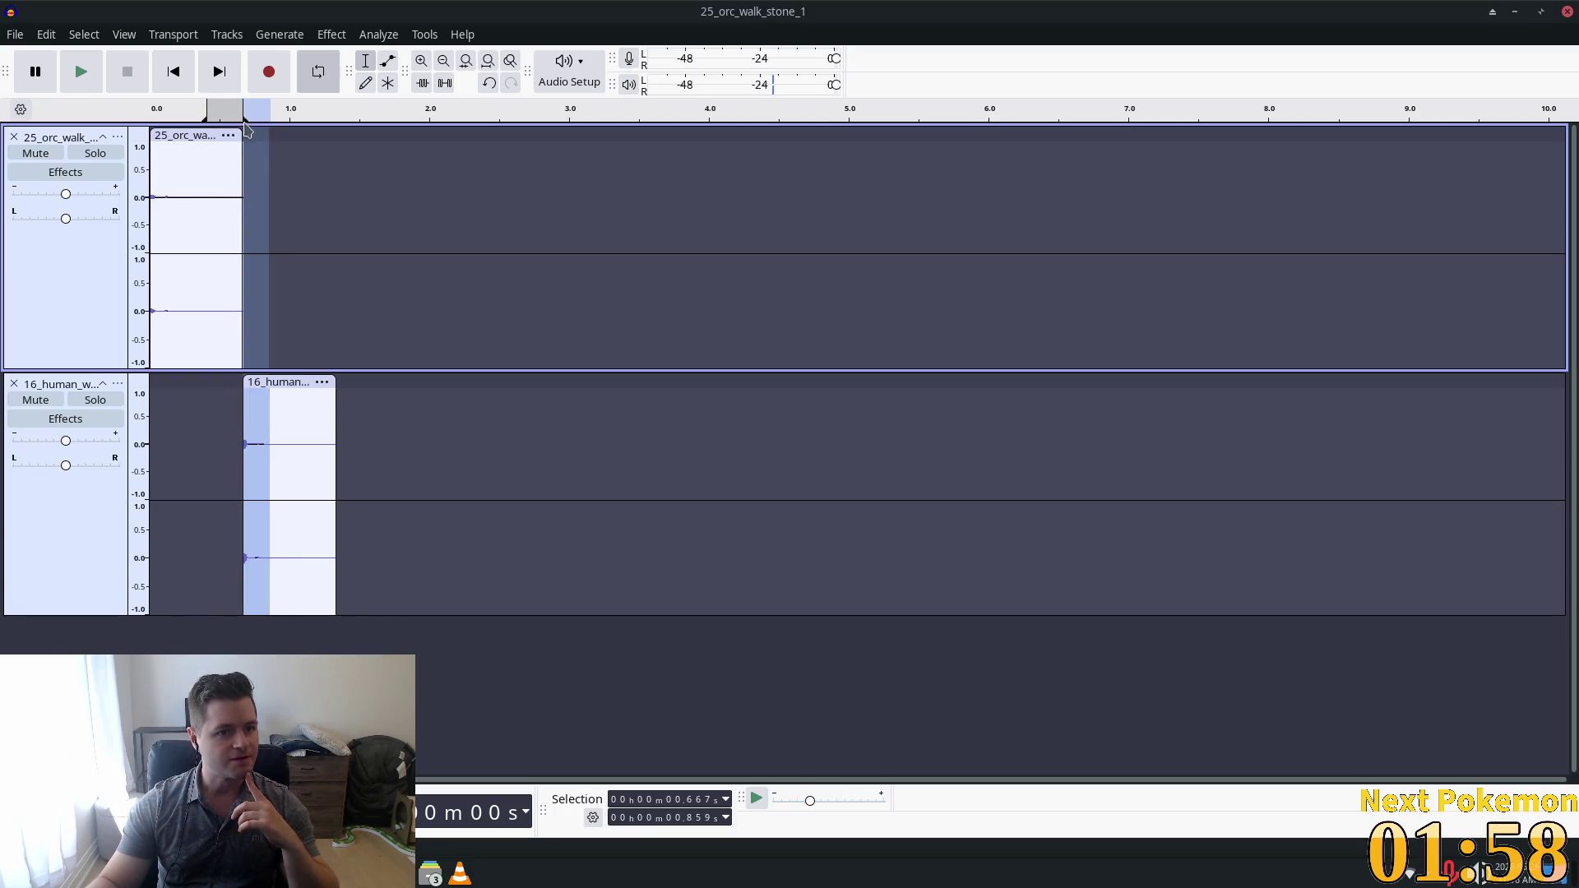
left_click(158, 116)
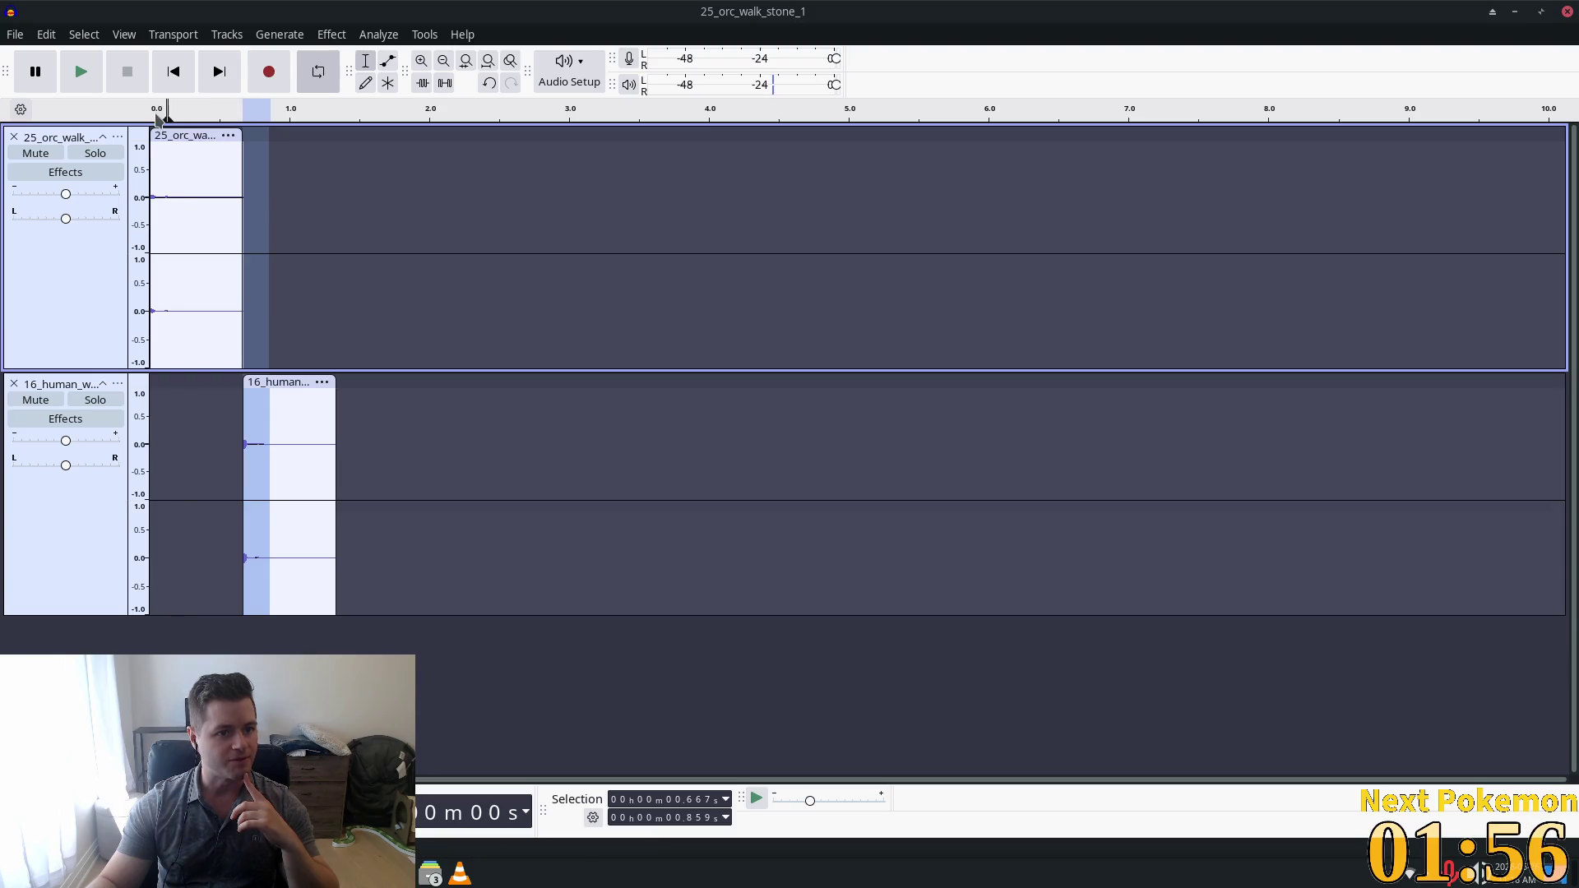
left_click_drag(255, 118, 379, 137)
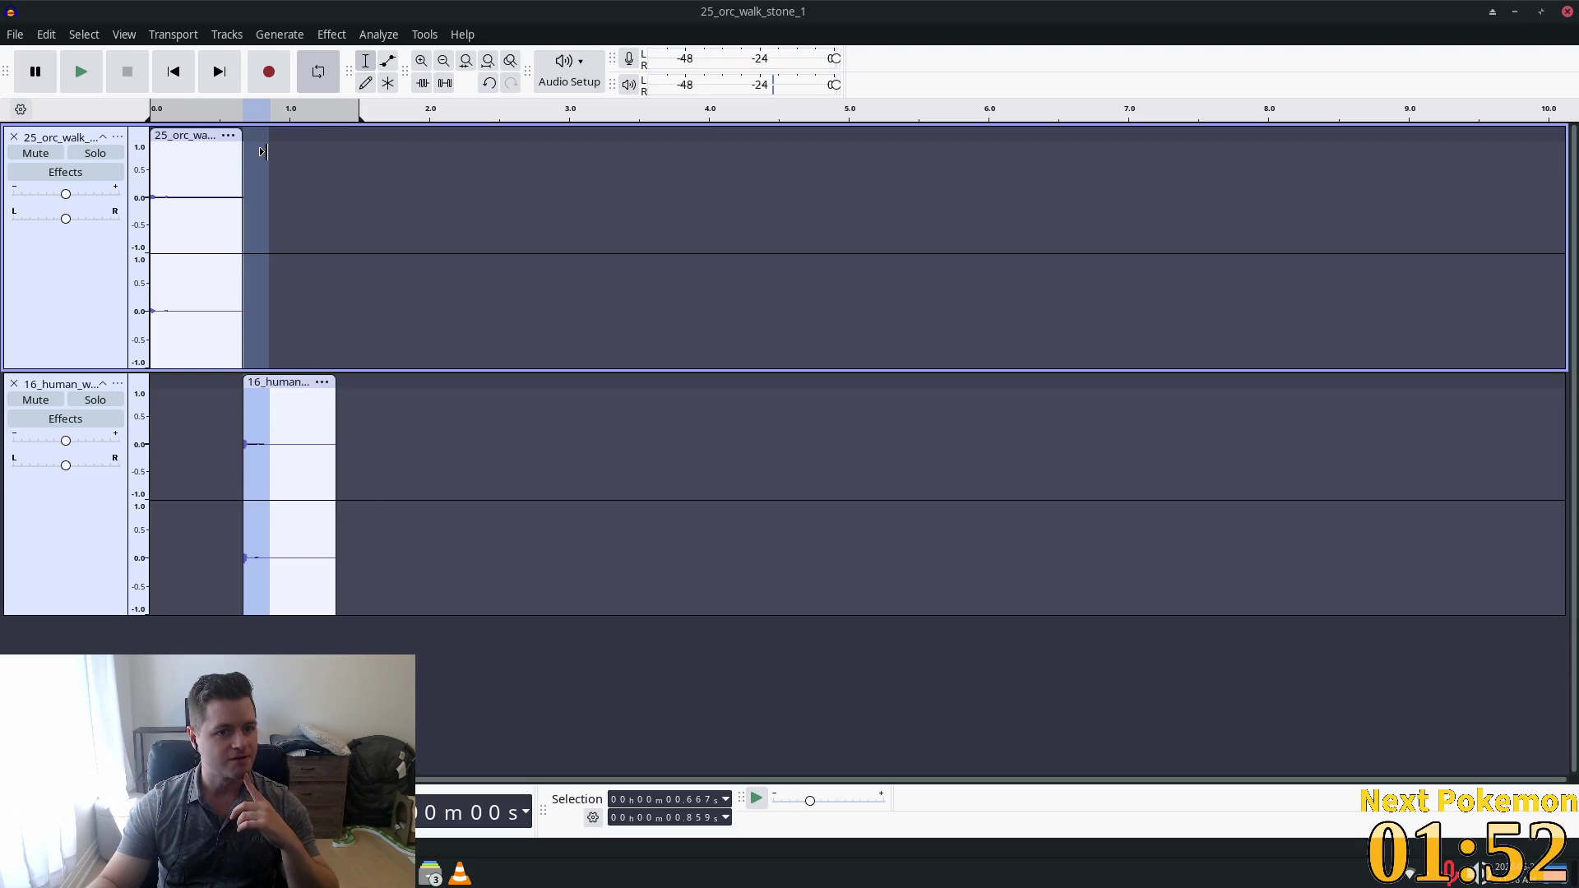
mouse_move(289, 149)
left_mouse_down()
mouse_move(370, 148)
mouse_move(162, 141)
mouse_move(257, 150)
left_mouse_up()
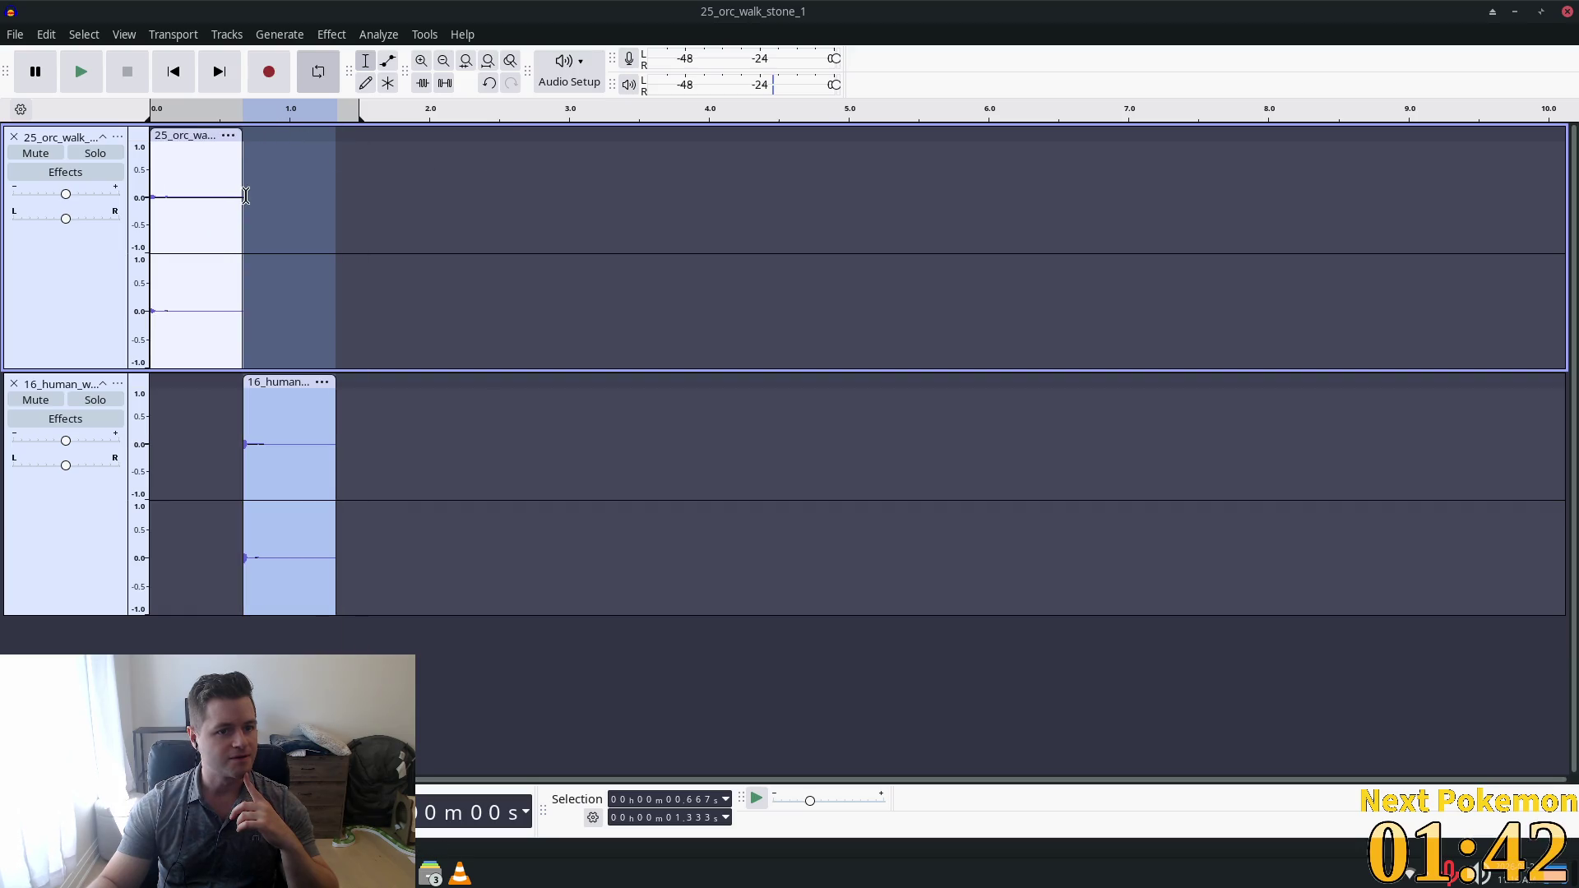
Select both walk clips from 0 to 1.333 s and play them.
left_click_drag(203, 203, 94, 227)
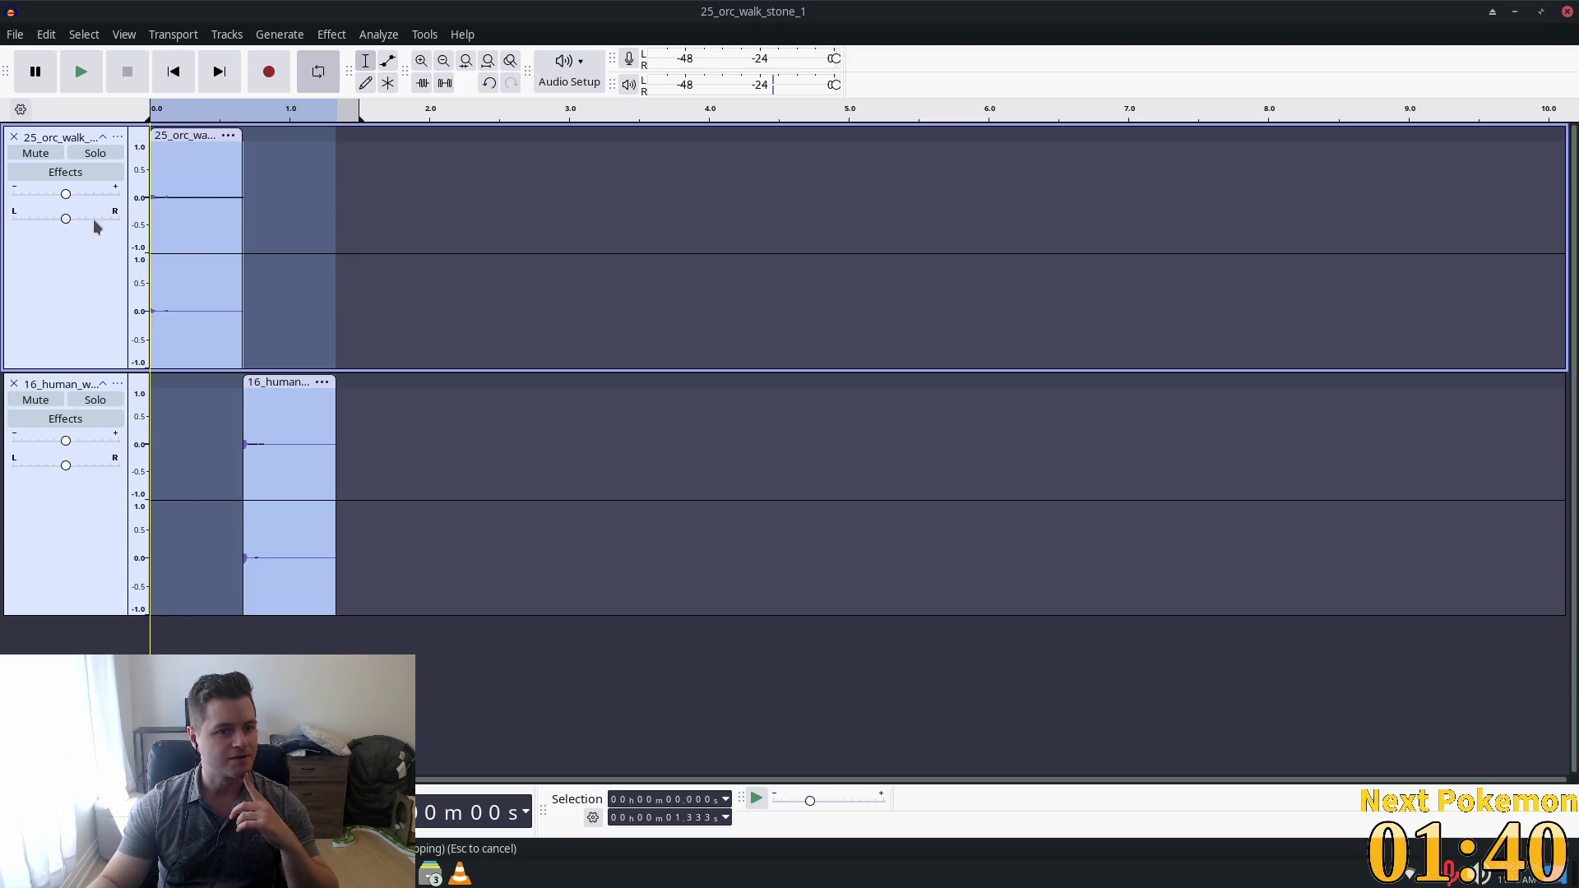
left_click(73, 73)
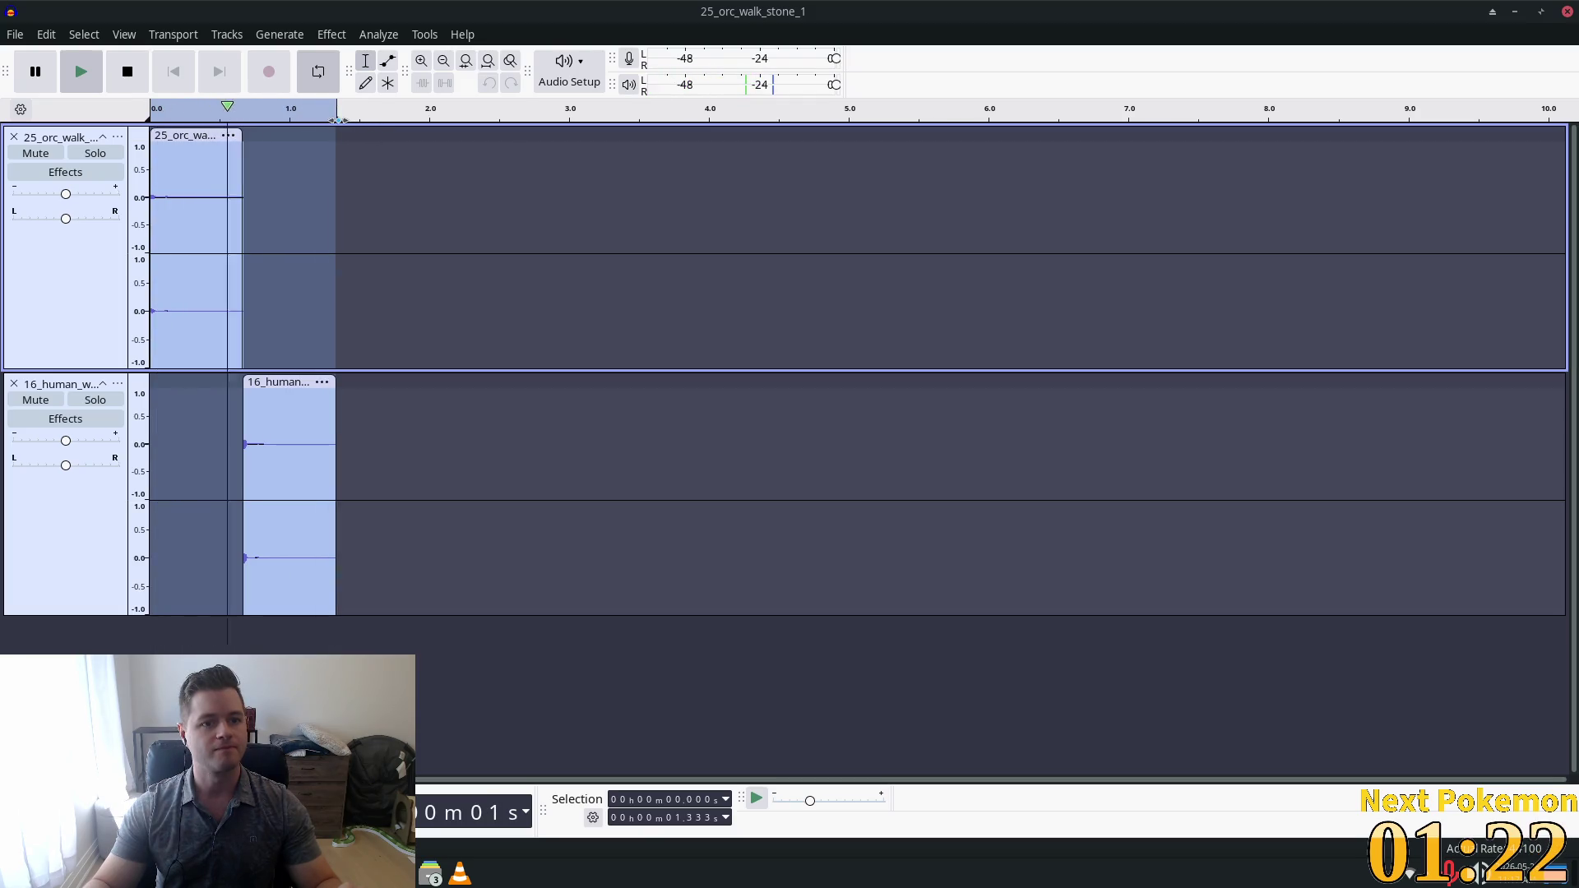
right_click(299, 240)
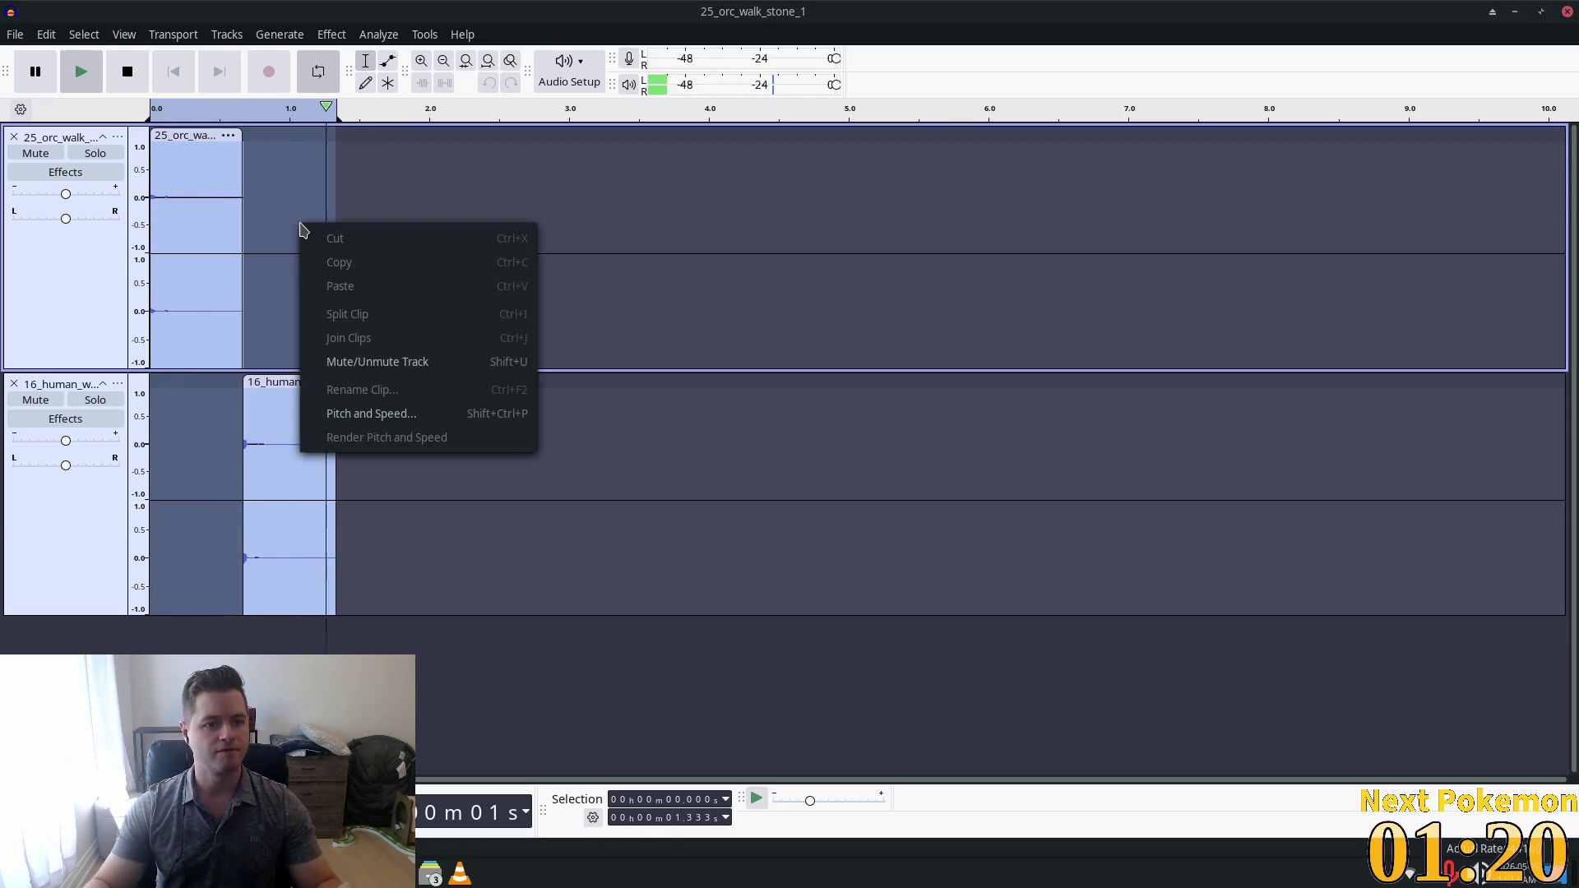
left_click(459, 413)
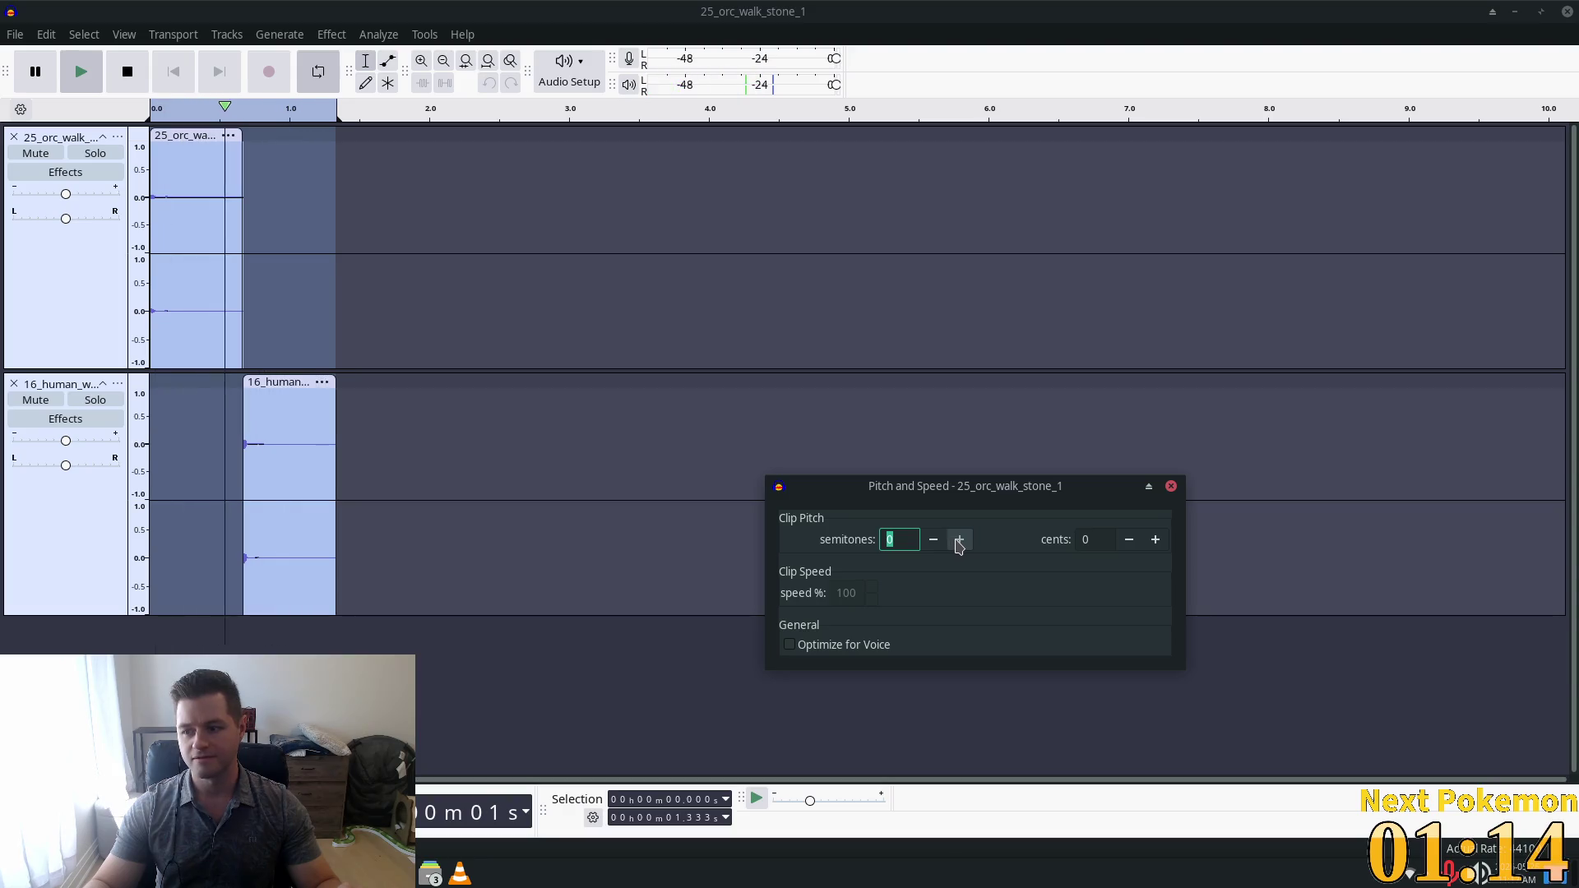
left_click(959, 541)
left_click(932, 540)
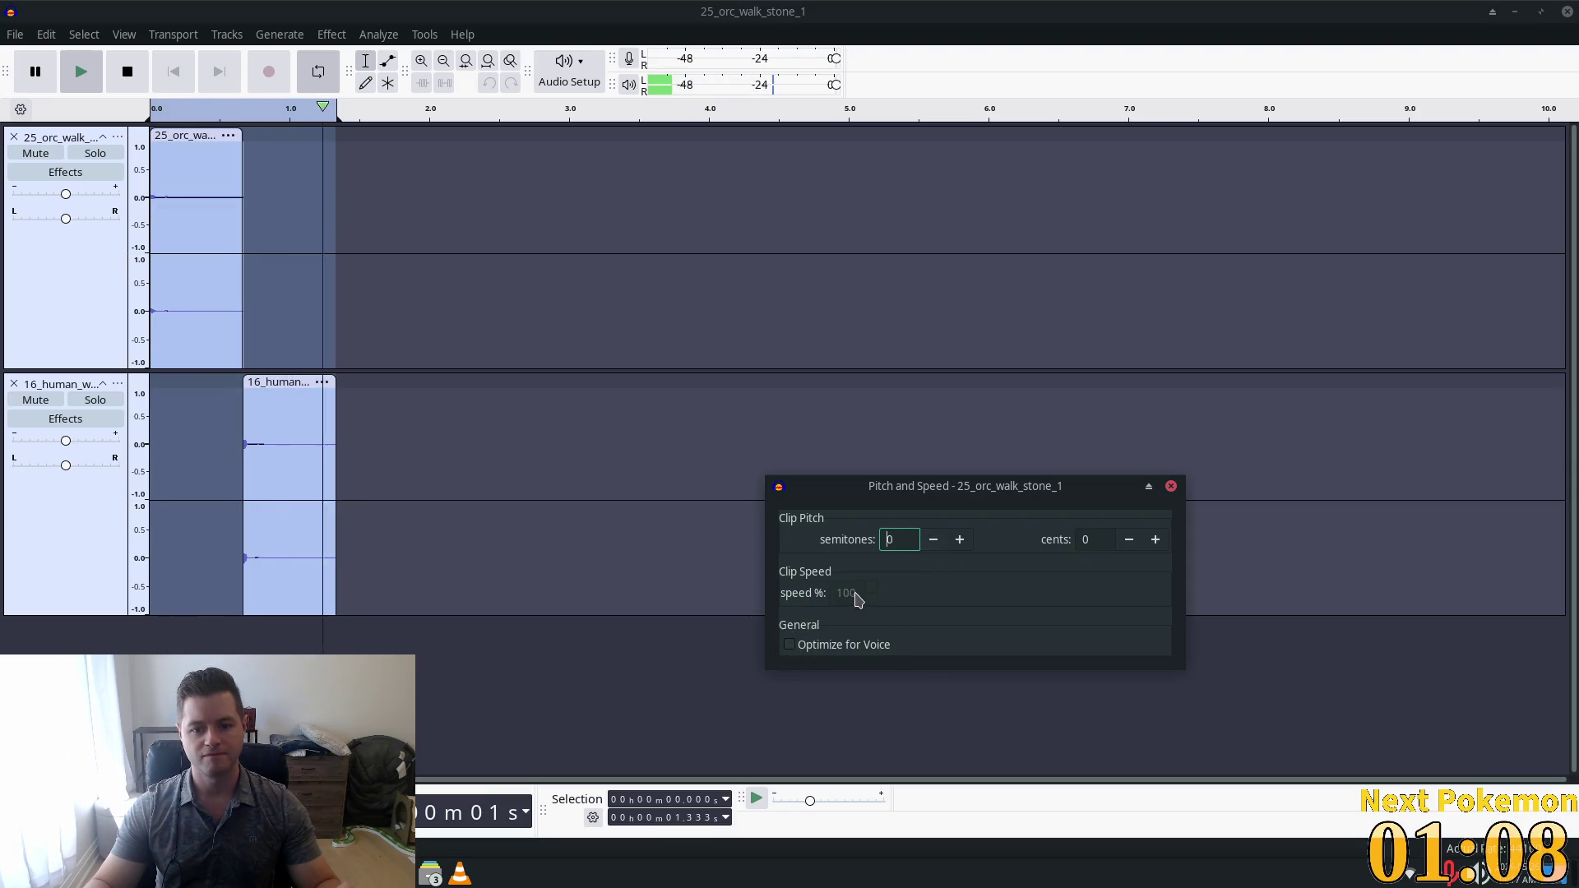
left_click(1171, 487)
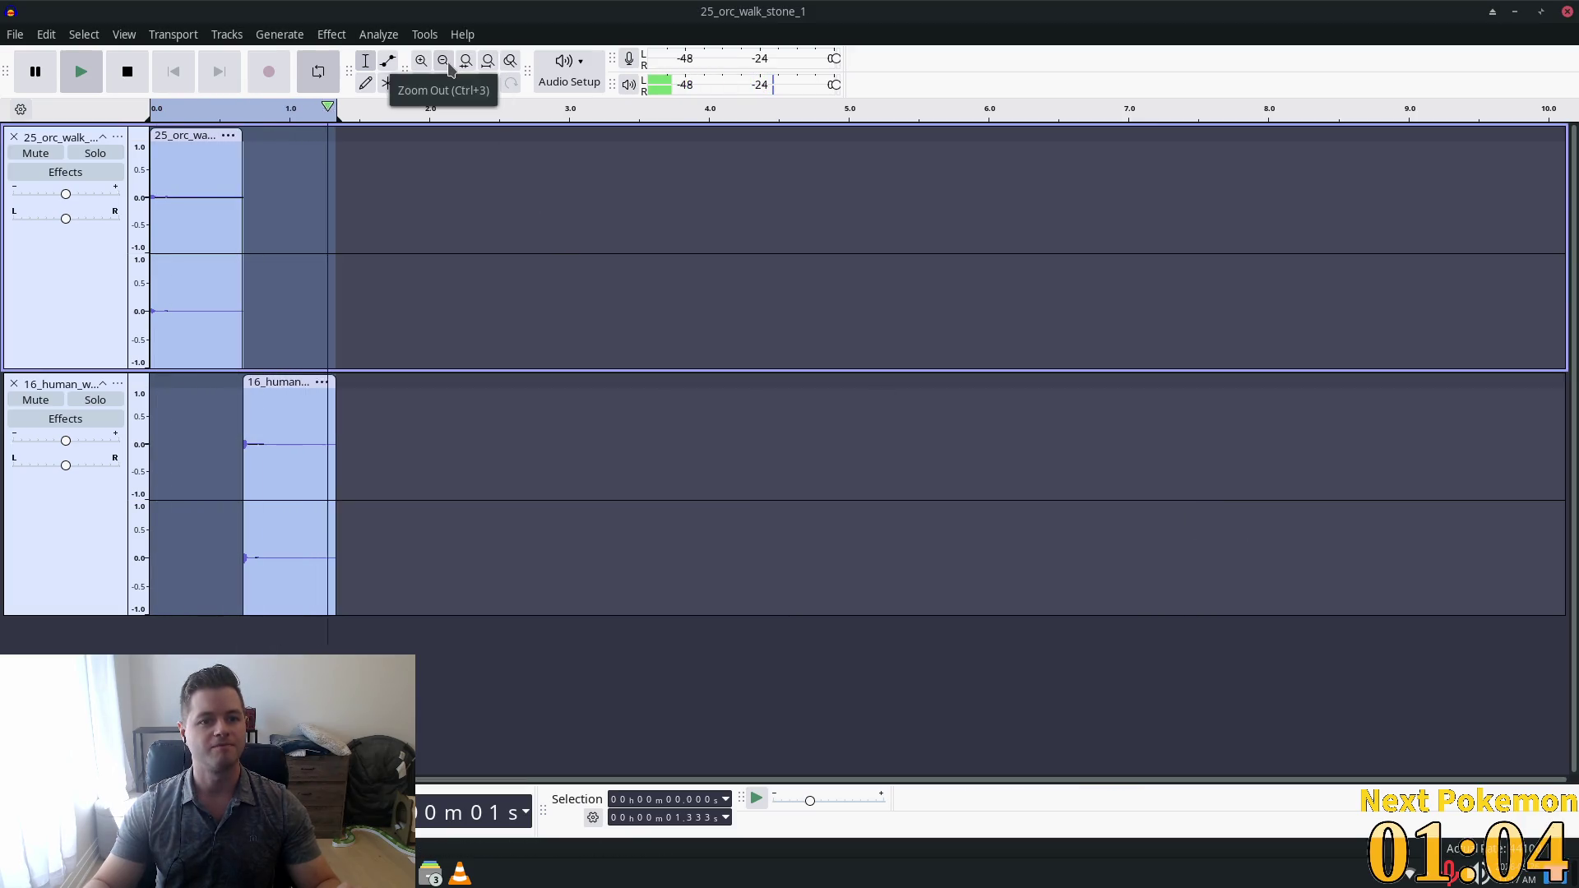
Look through the Effect, Generate and Analyze menus, then stop the looping playback.
left_click(326, 35)
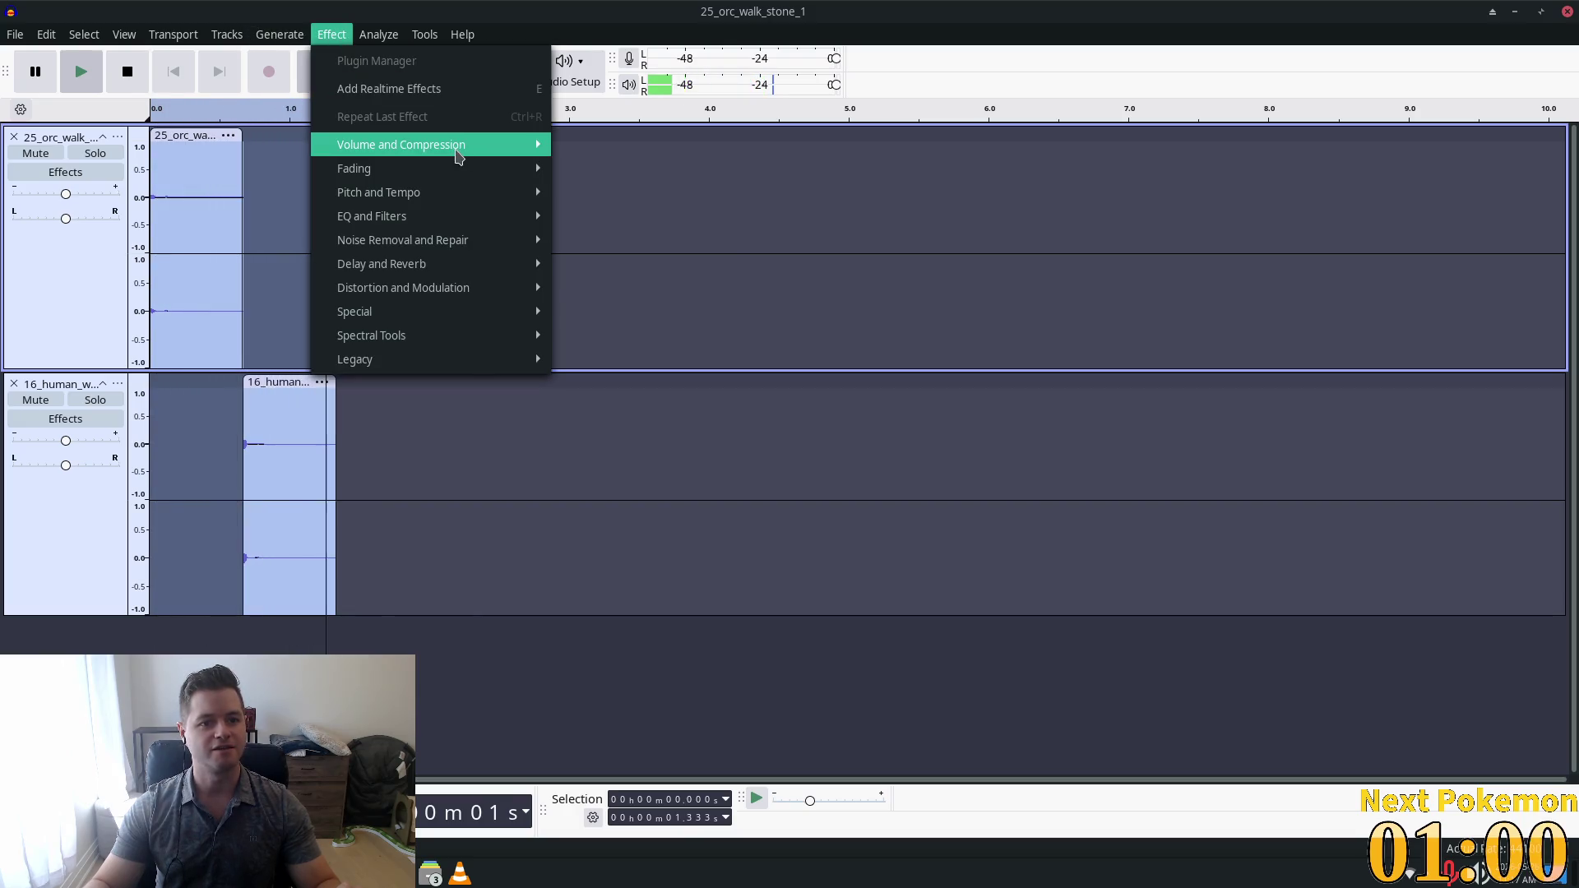
mouse_move(458, 172)
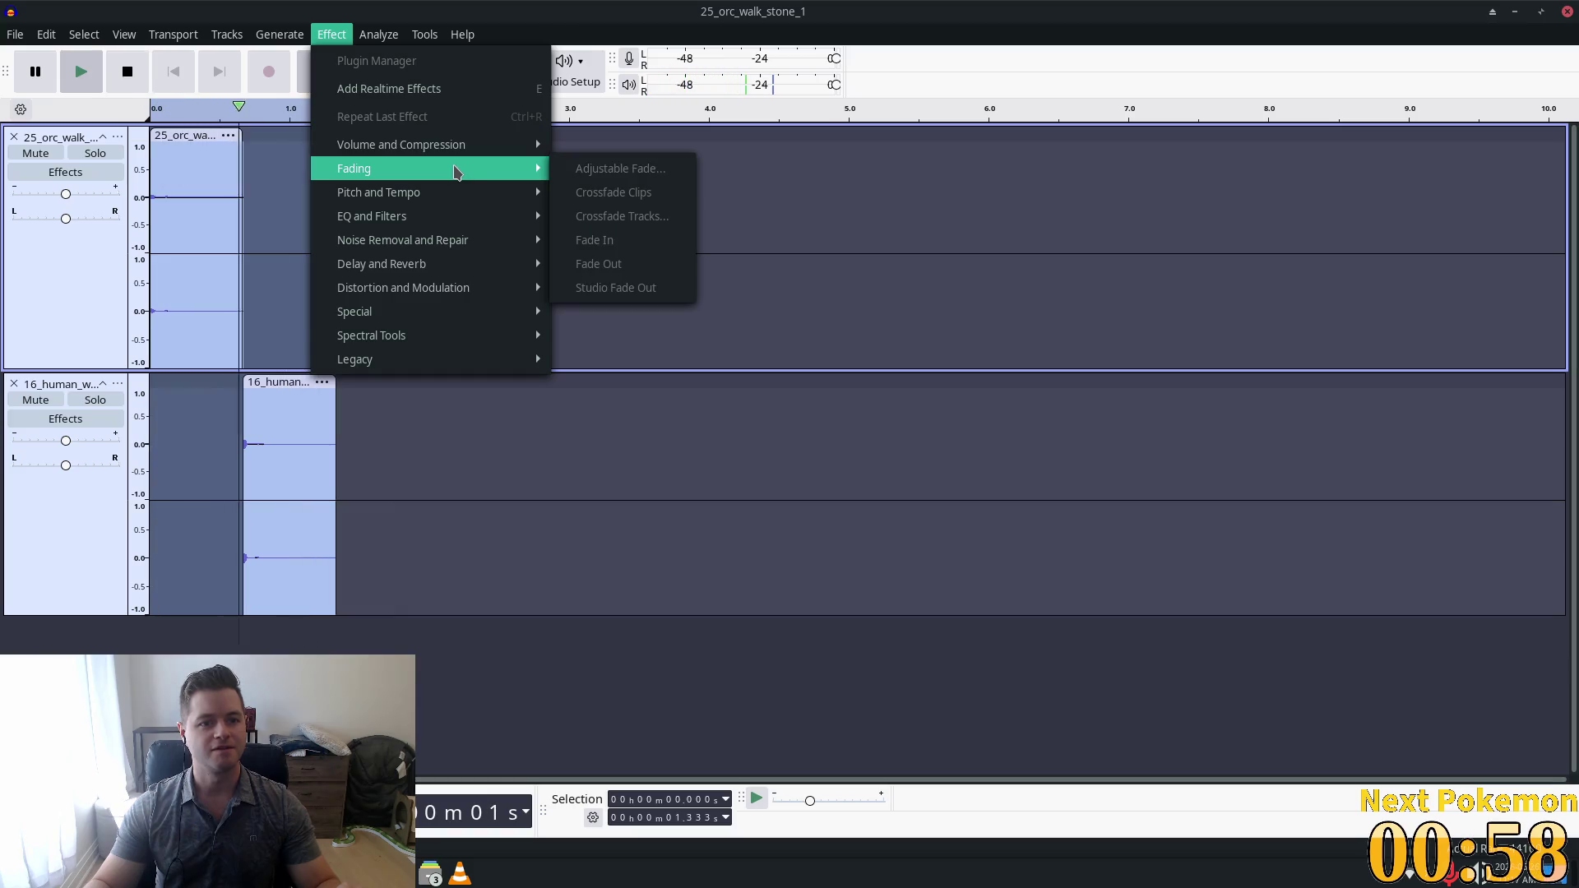
left_click(331, 34)
left_click(84, 34)
mouse_move(378, 34)
left_click(1098, 28)
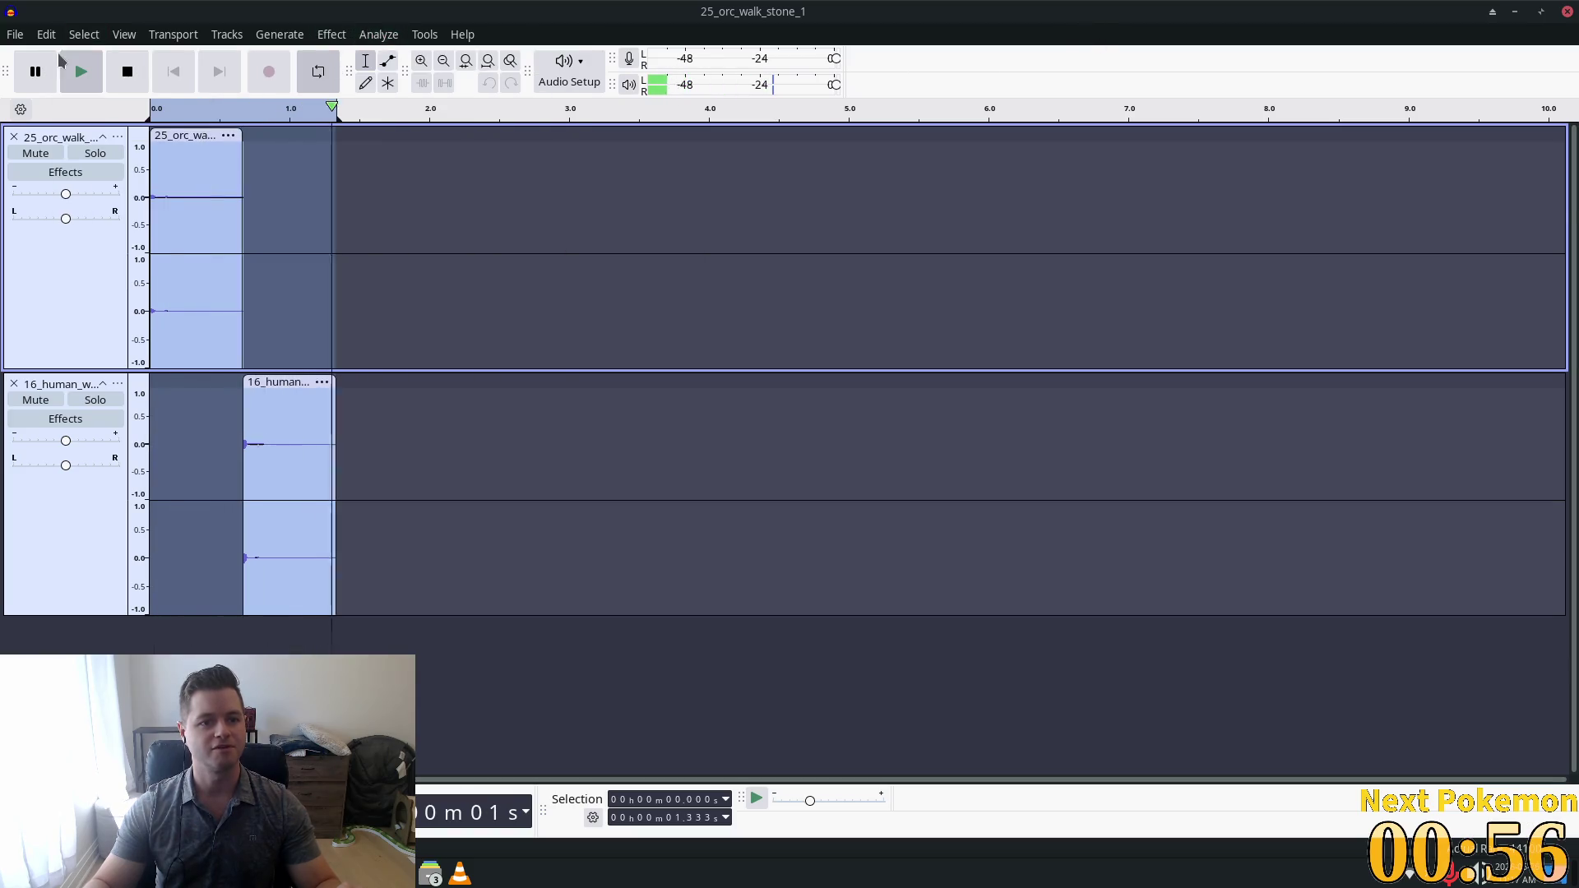
key("space")
Open the Change Tempo dialog under Effect > Pitch and Tempo.
left_click(339, 34)
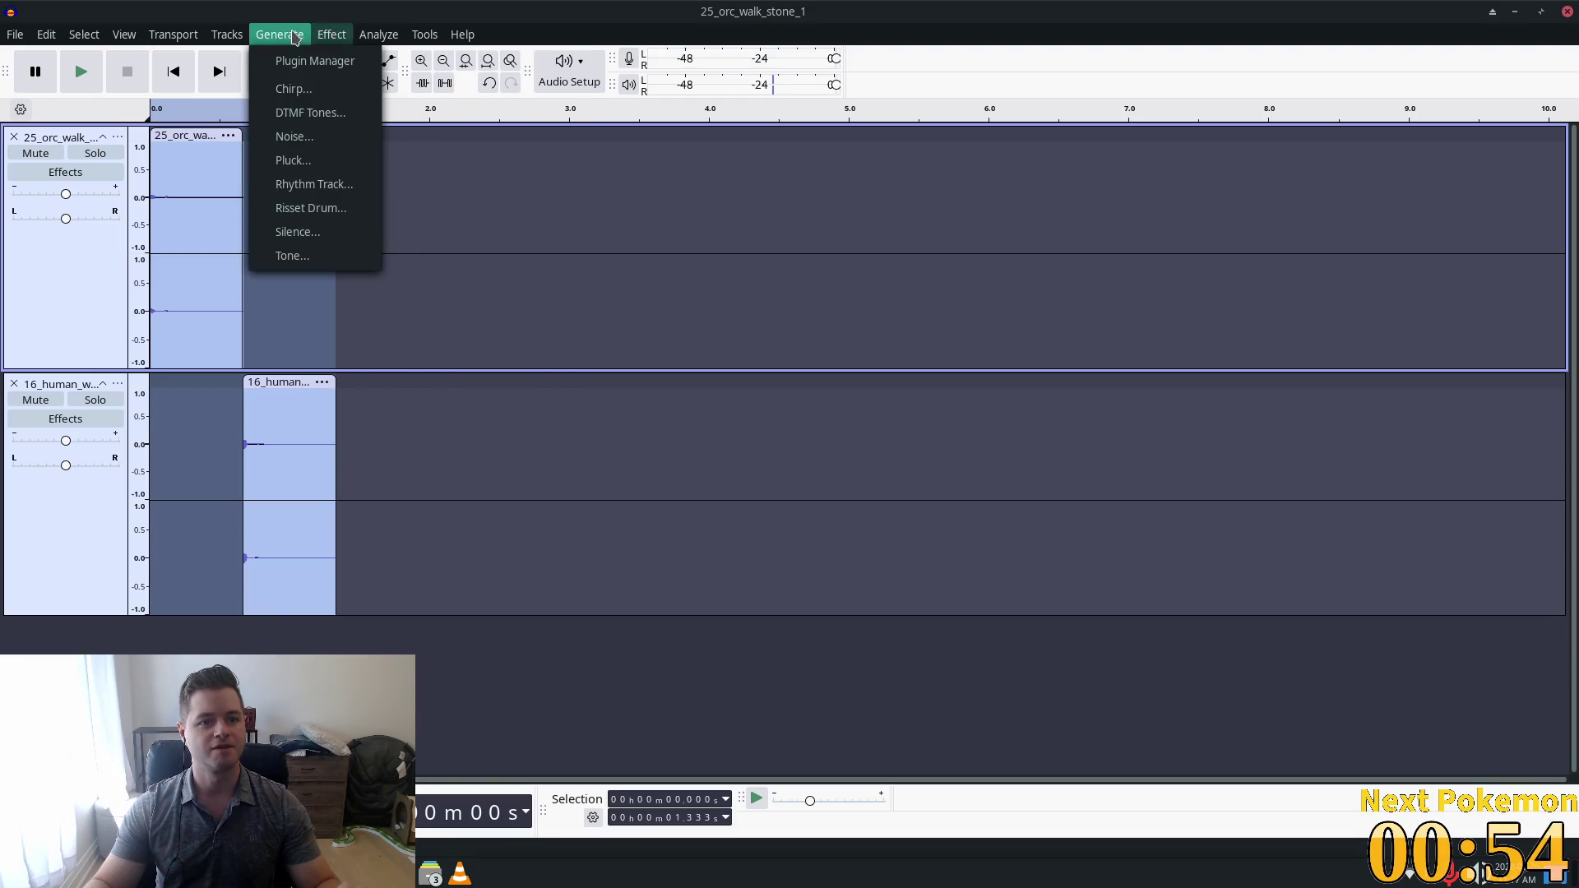
mouse_move(245, 41)
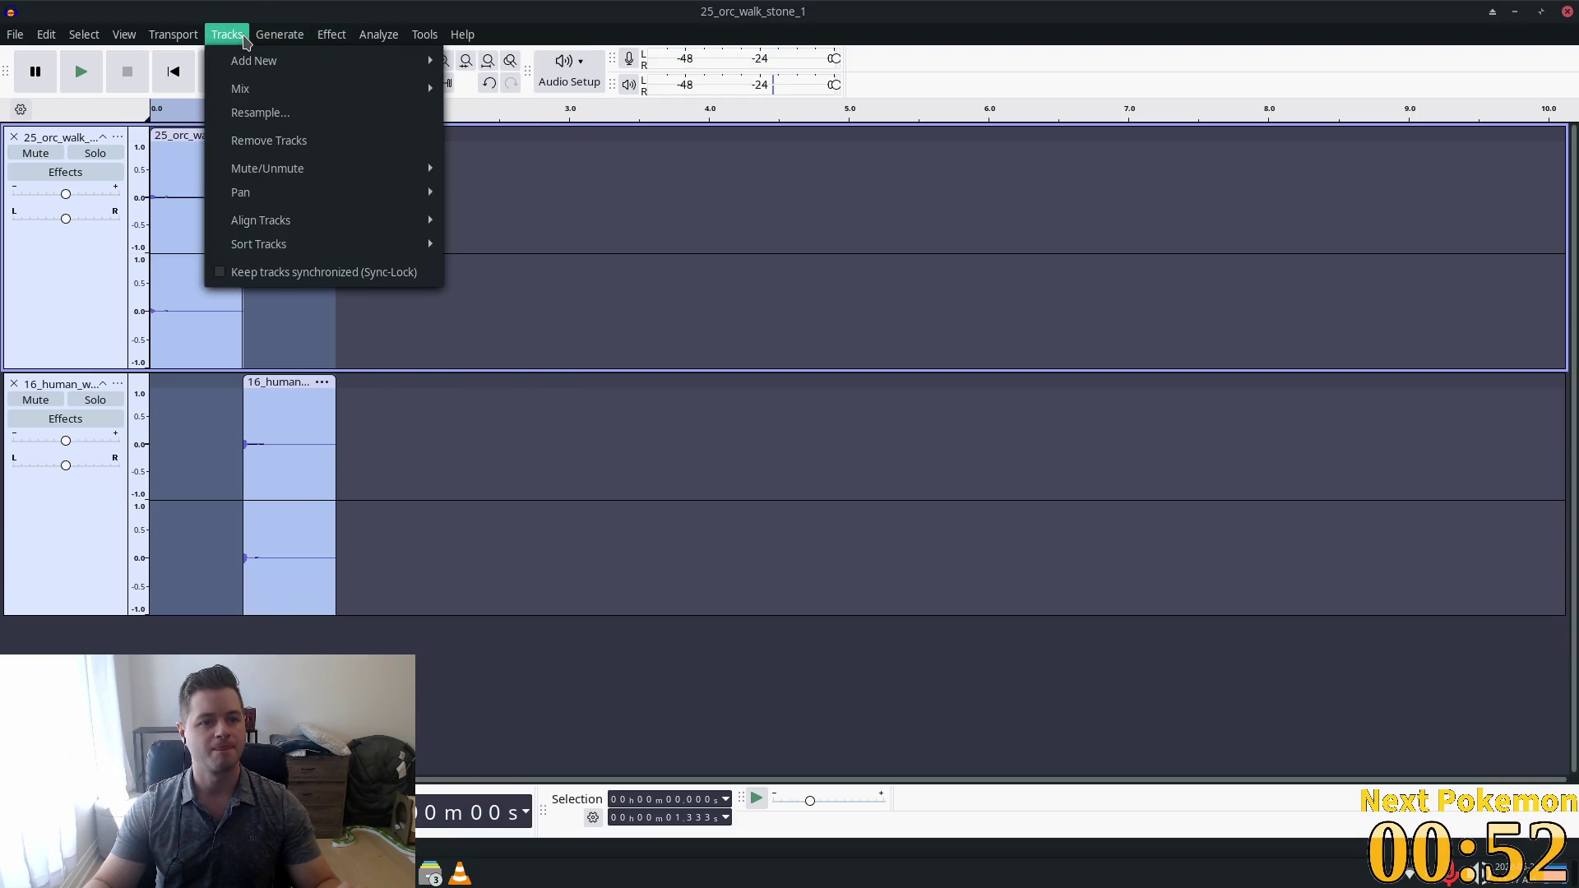
mouse_move(331, 37)
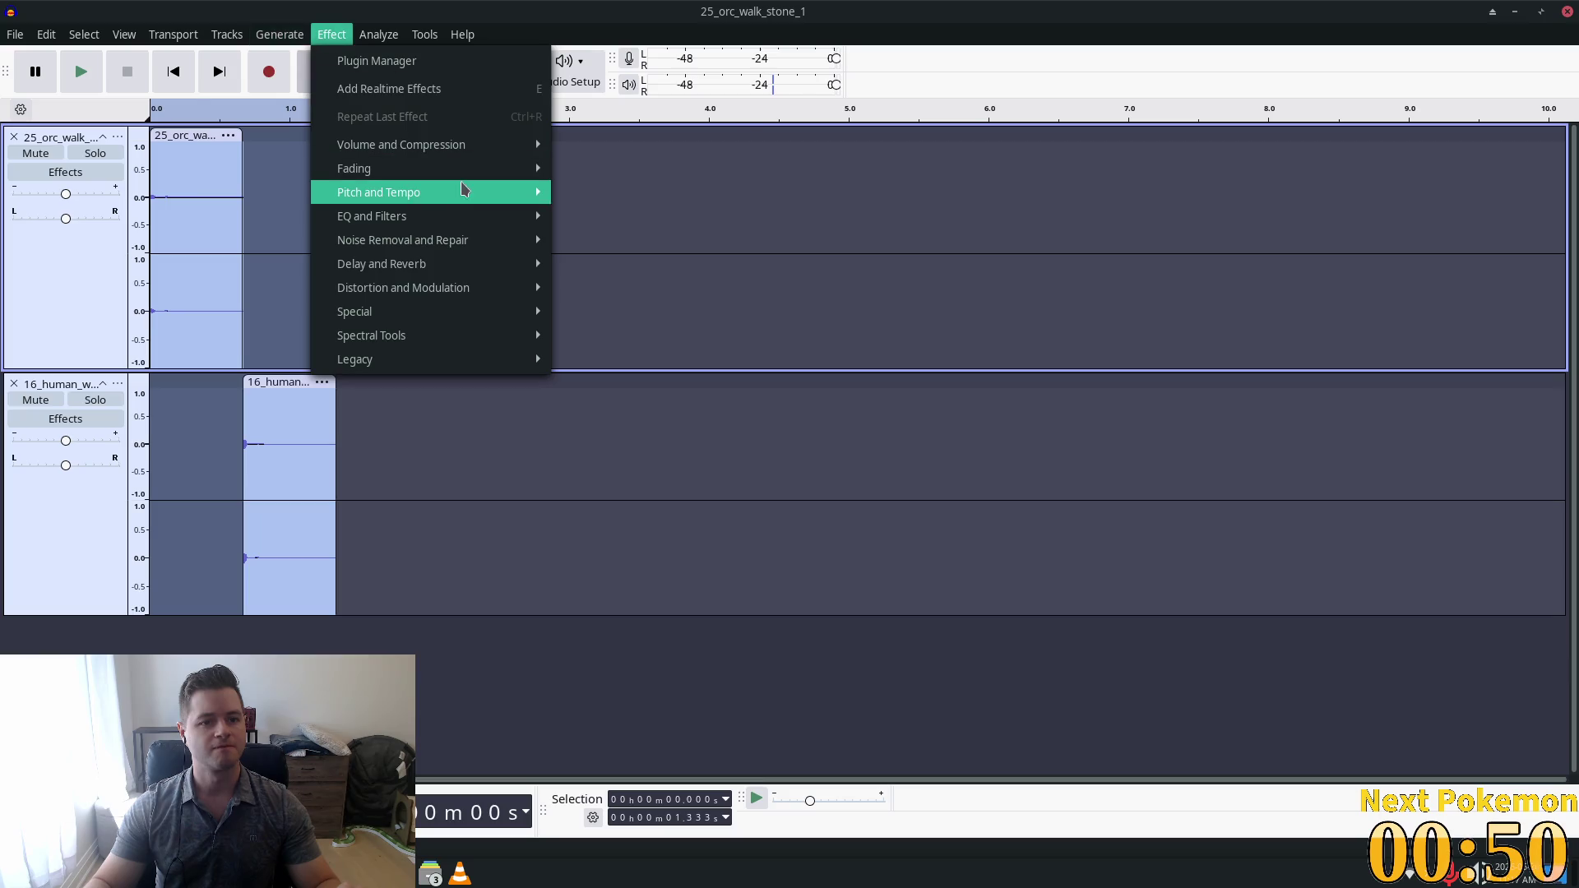
mouse_move(460, 194)
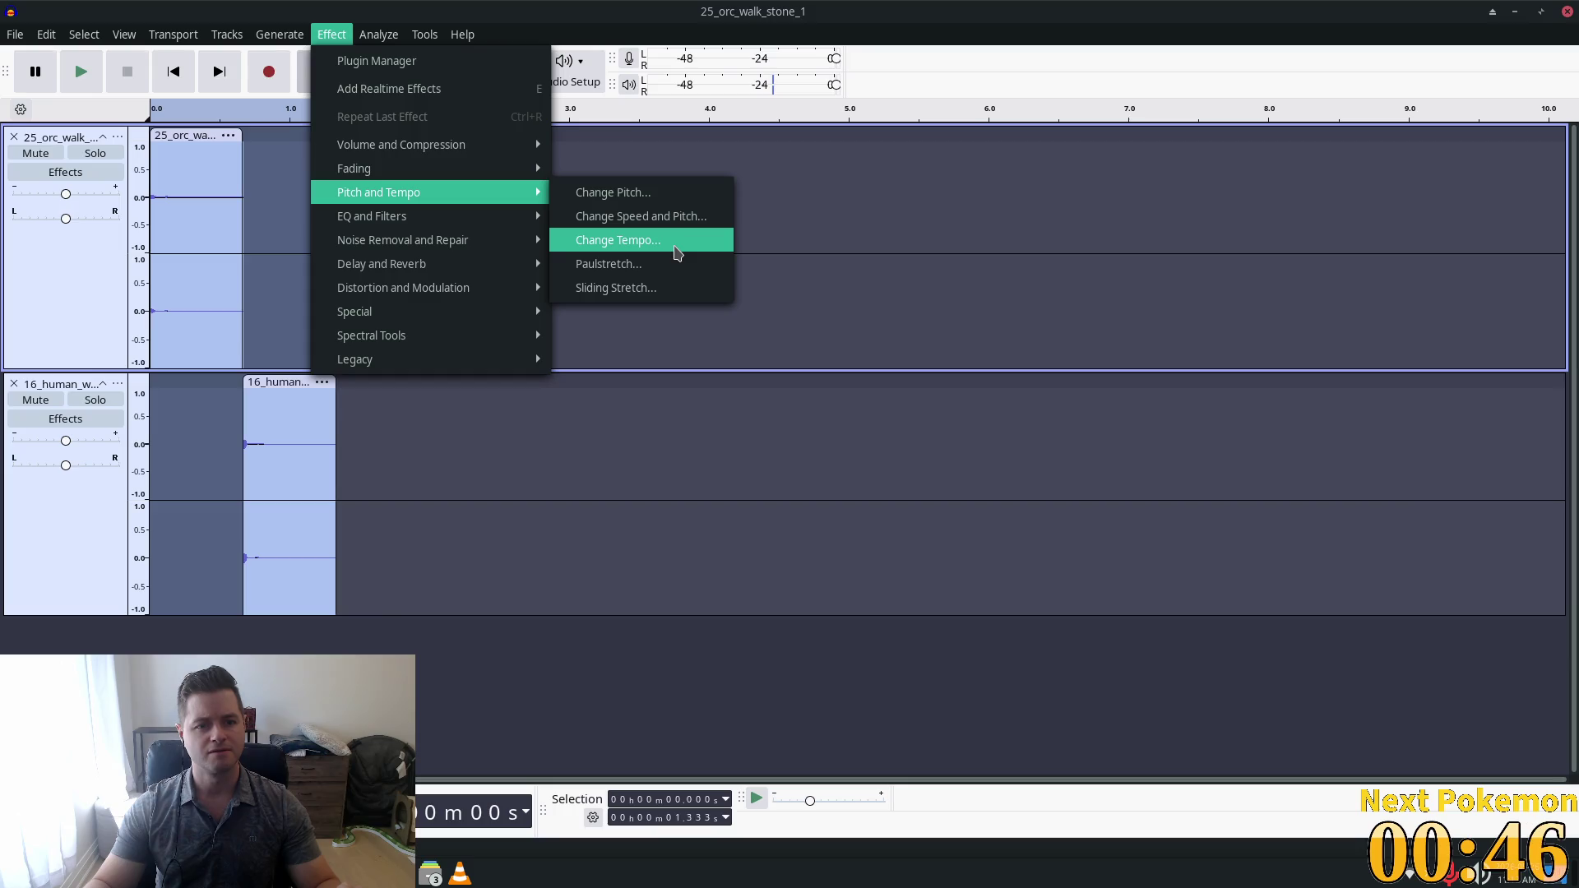
left_click(676, 243)
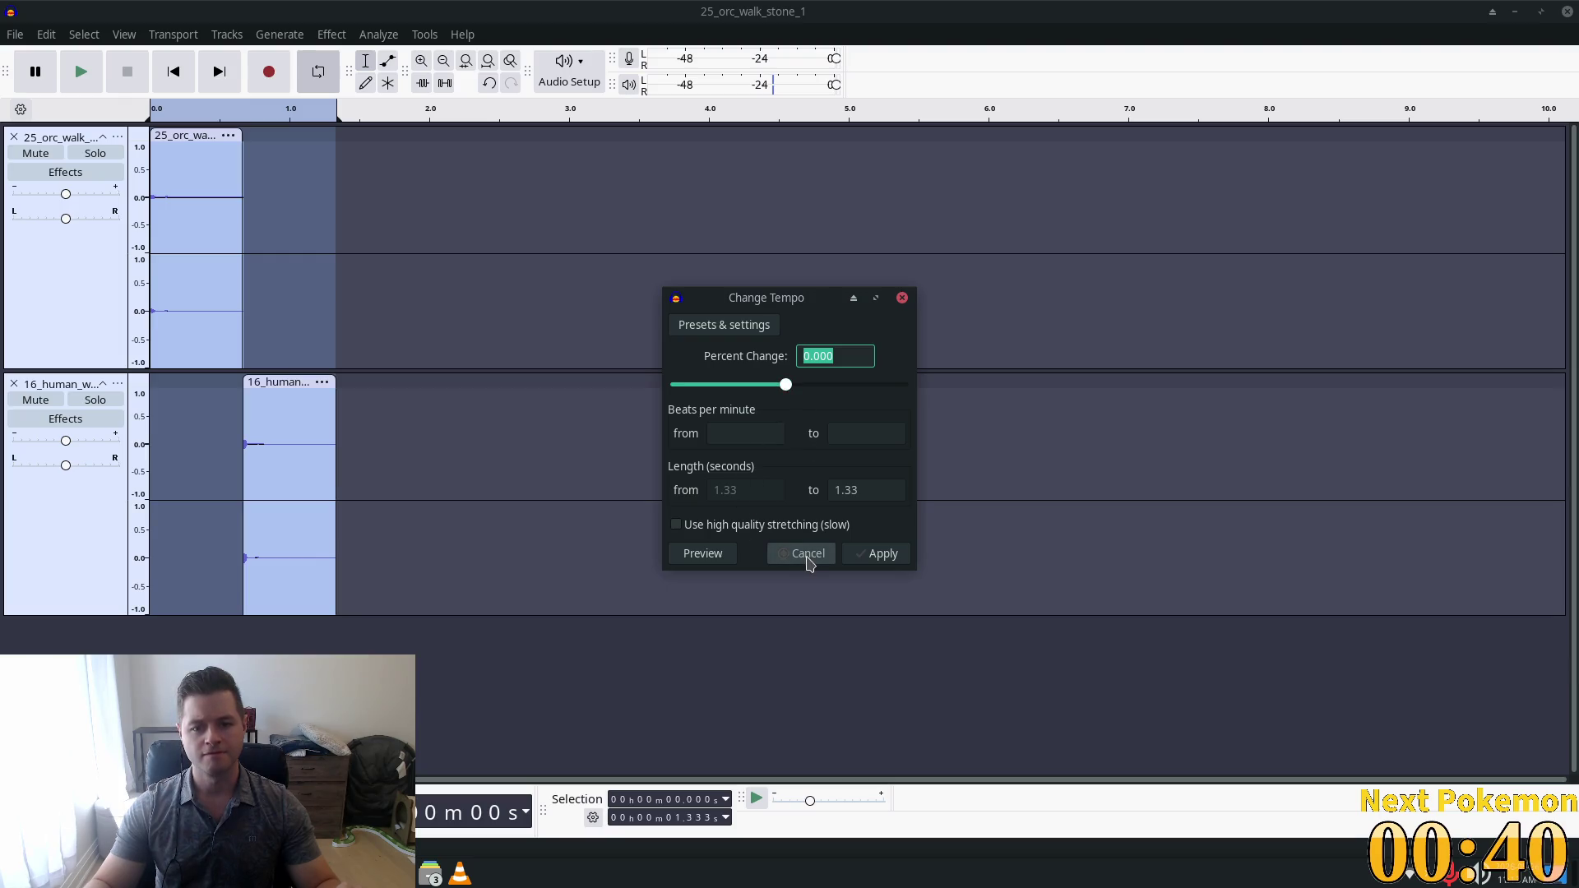
left_click(903, 297)
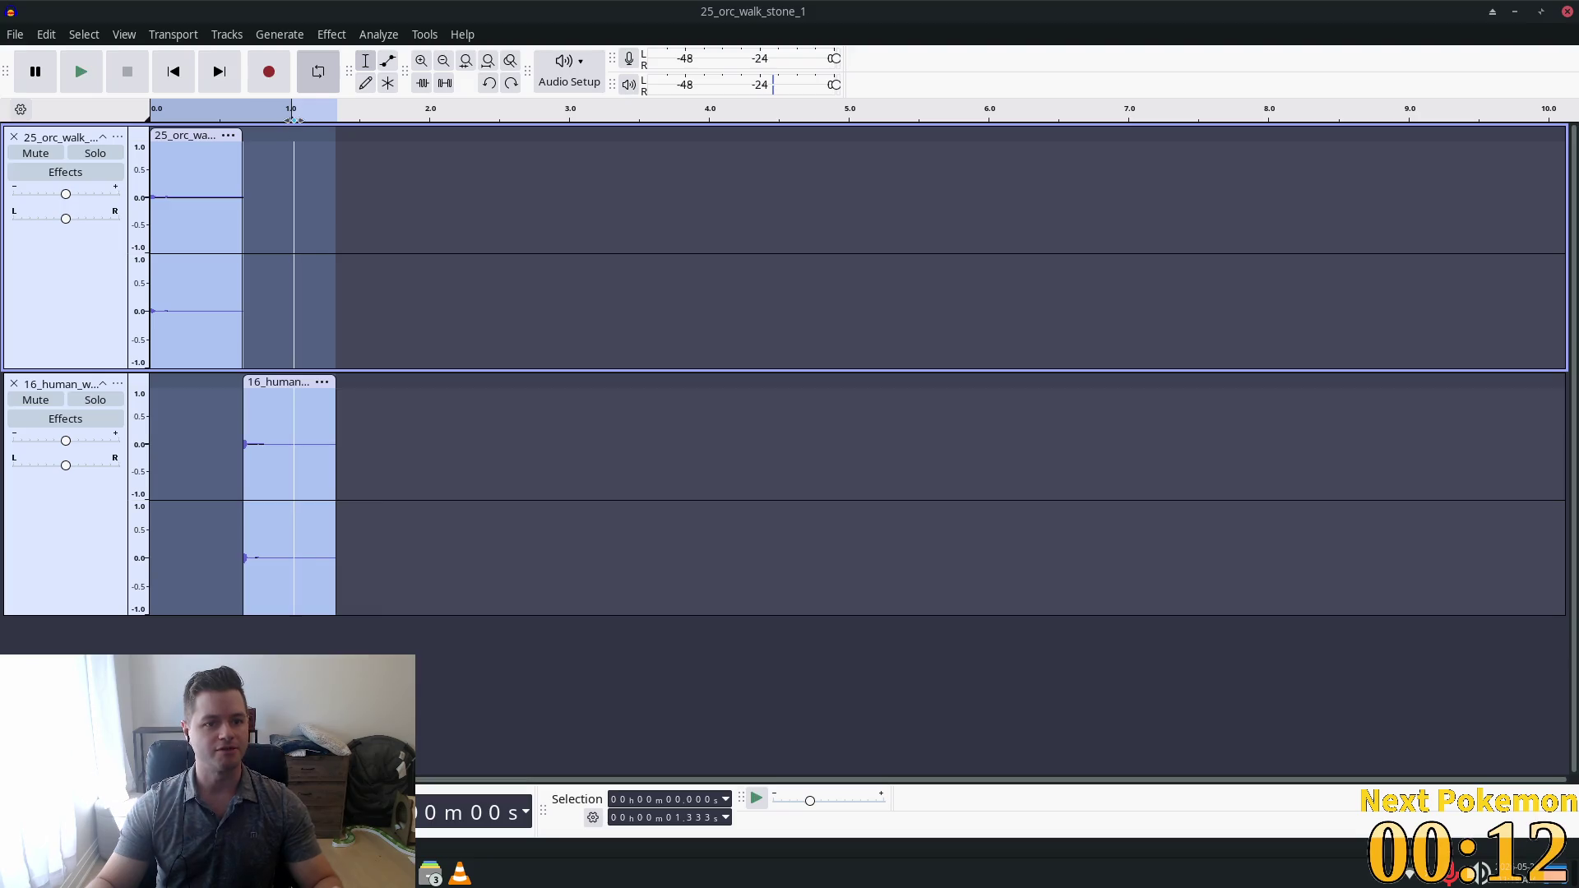
right_click(267, 249)
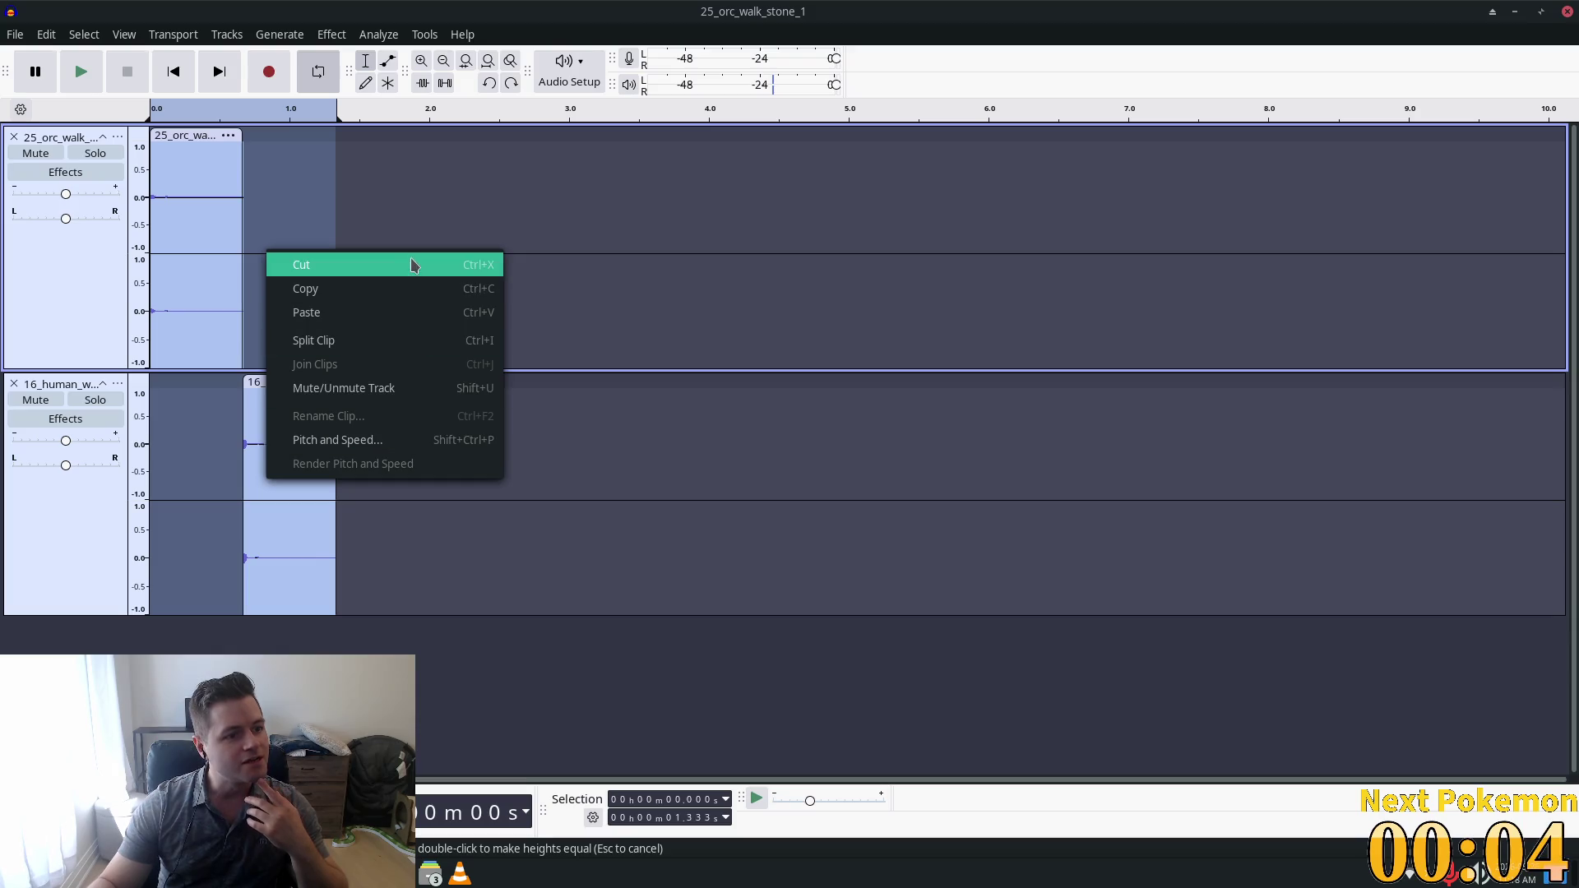
Apply Change Speed and Pitch with a Speed Multiplier of 2, then play the 0.667 s result.
left_click(378, 34)
left_click(332, 35)
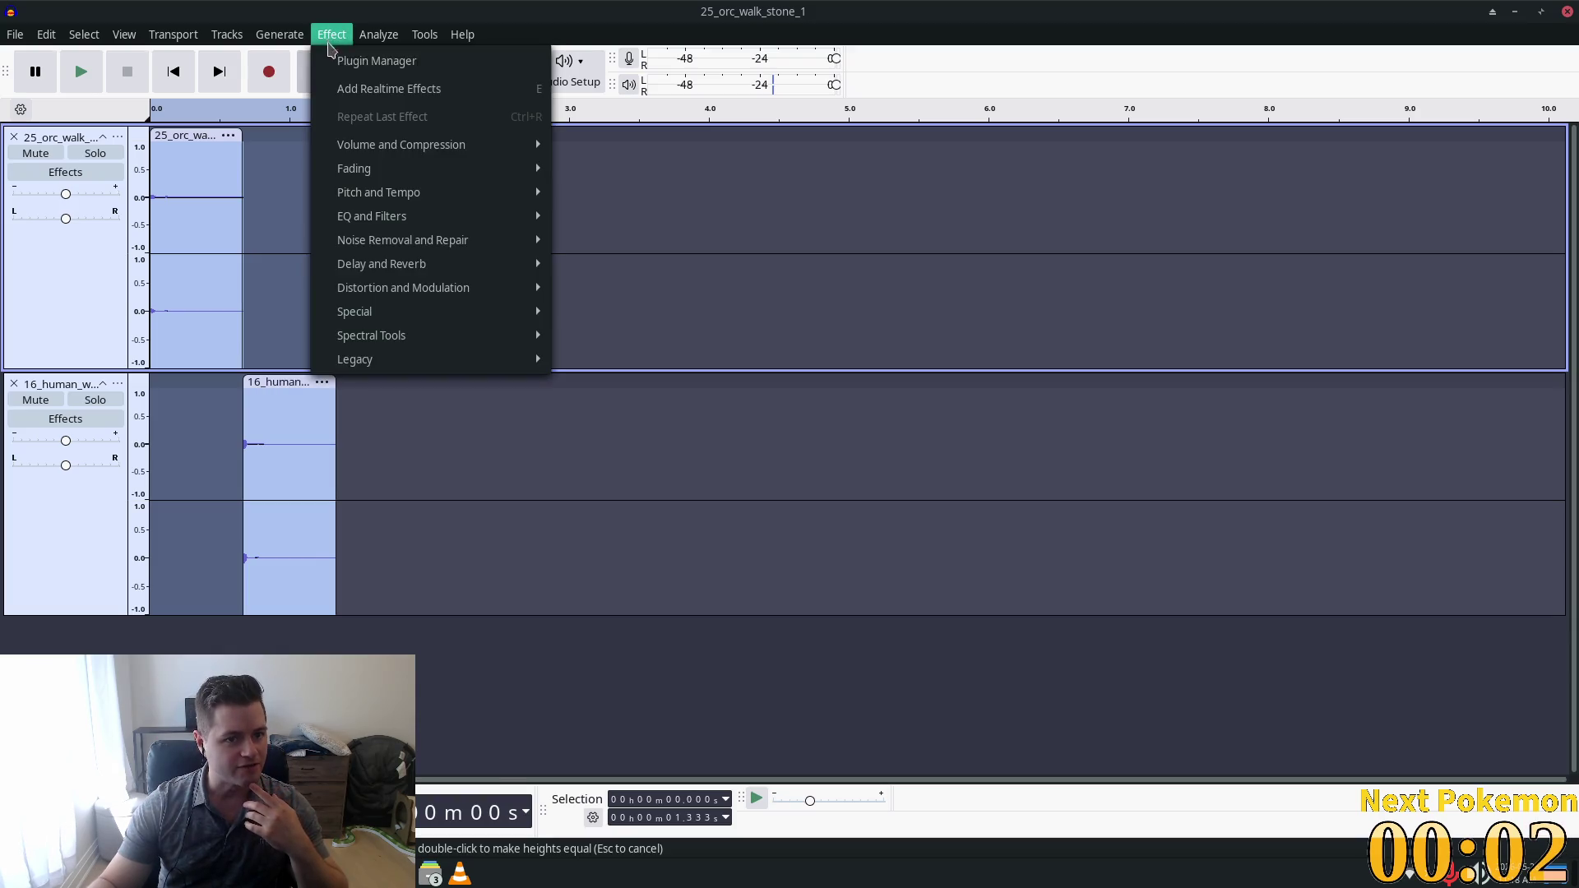
mouse_move(419, 223)
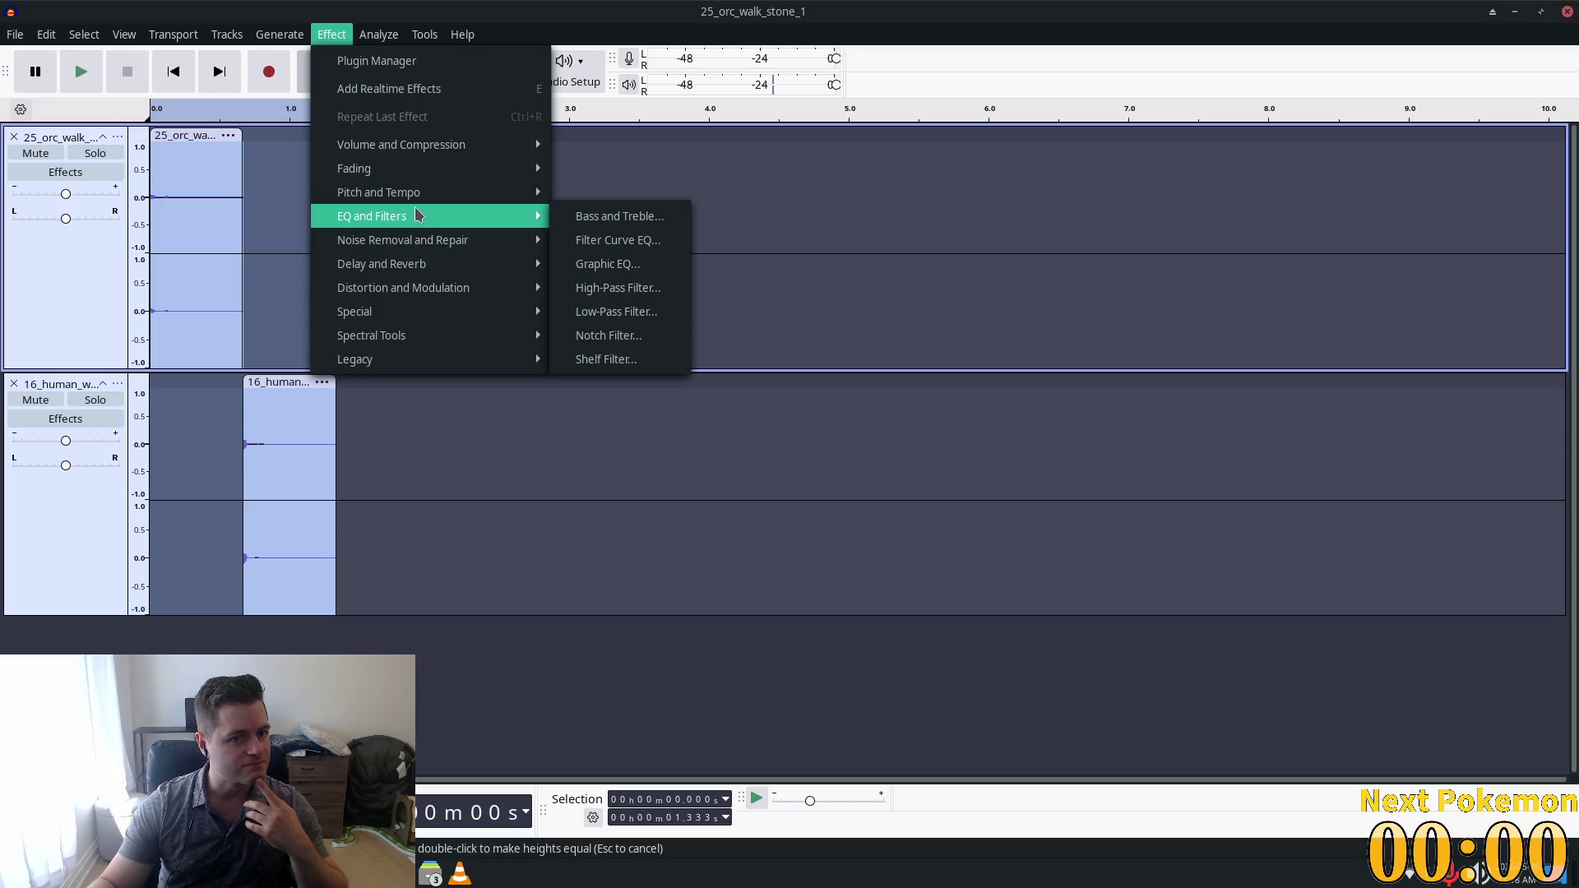
mouse_move(416, 194)
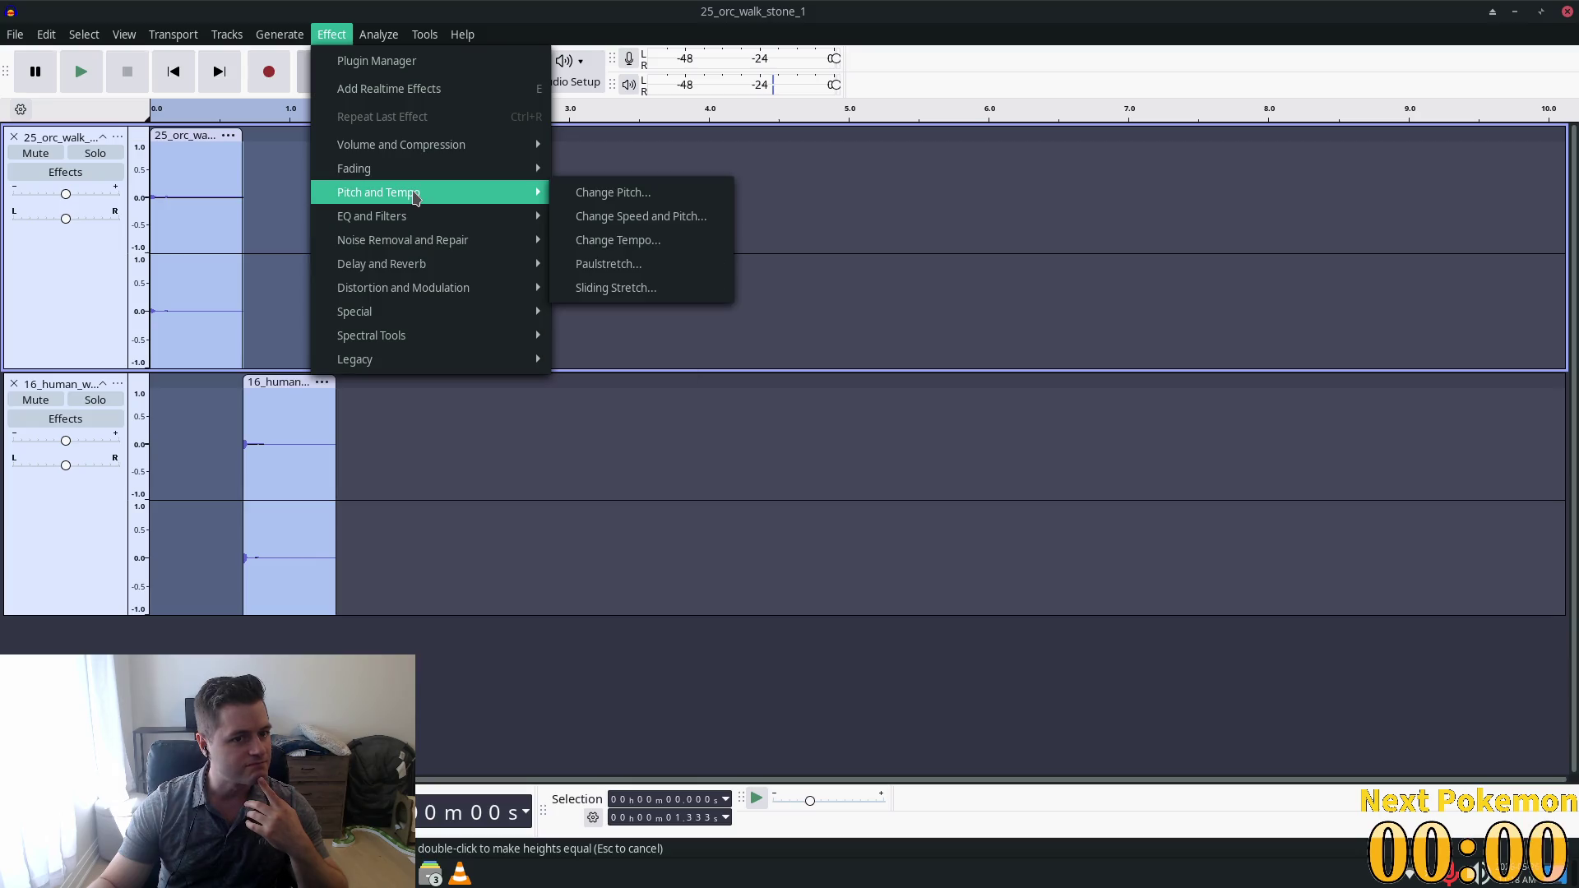
left_click(687, 217)
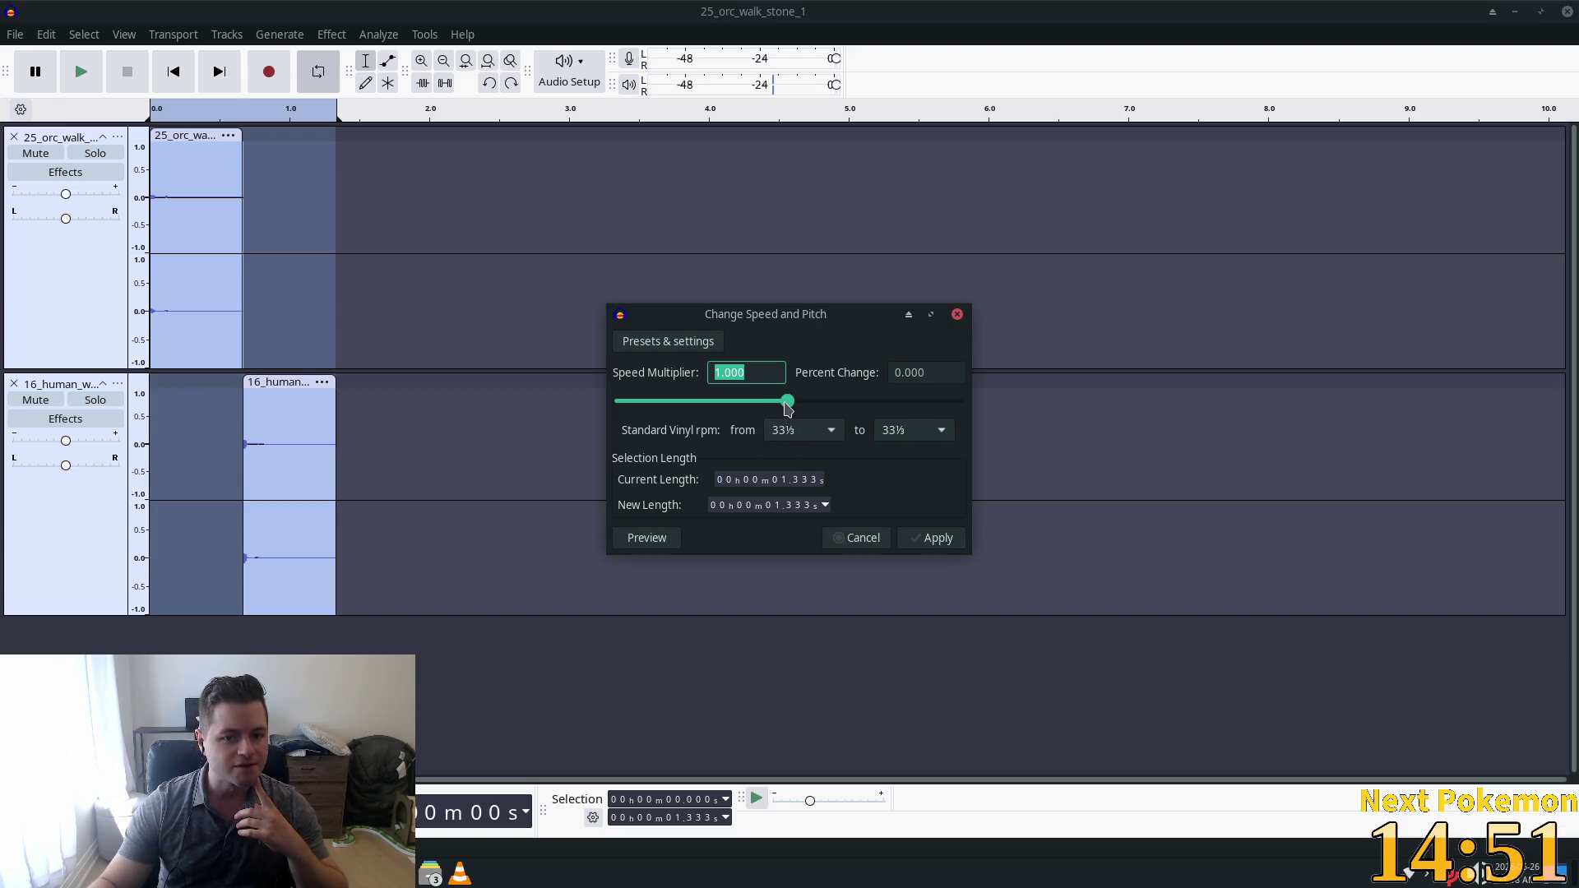
type("2")
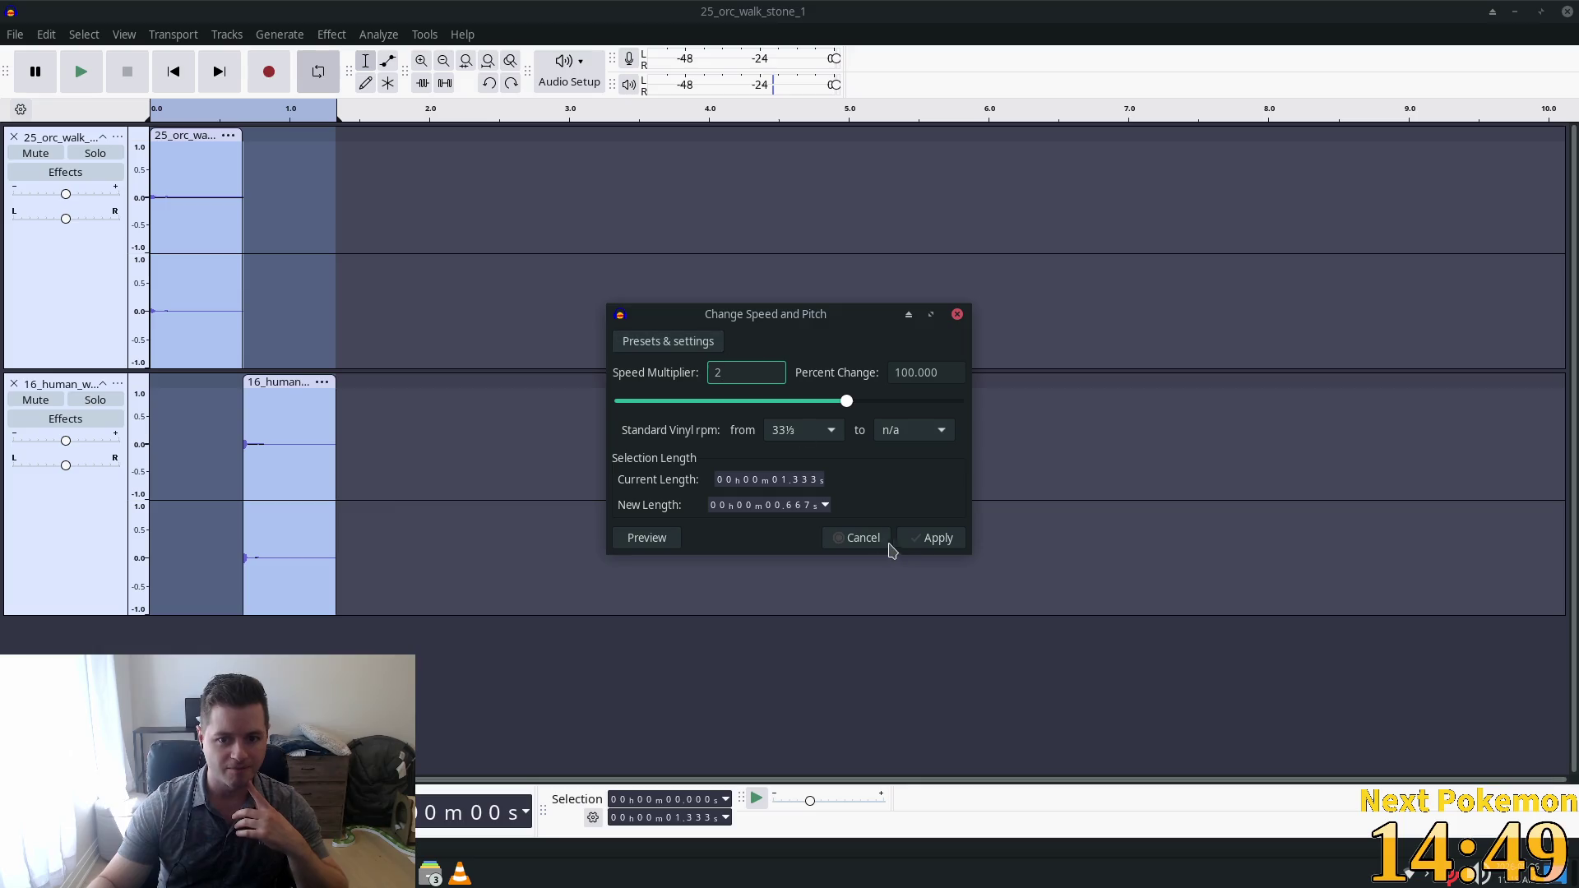
left_click(932, 539)
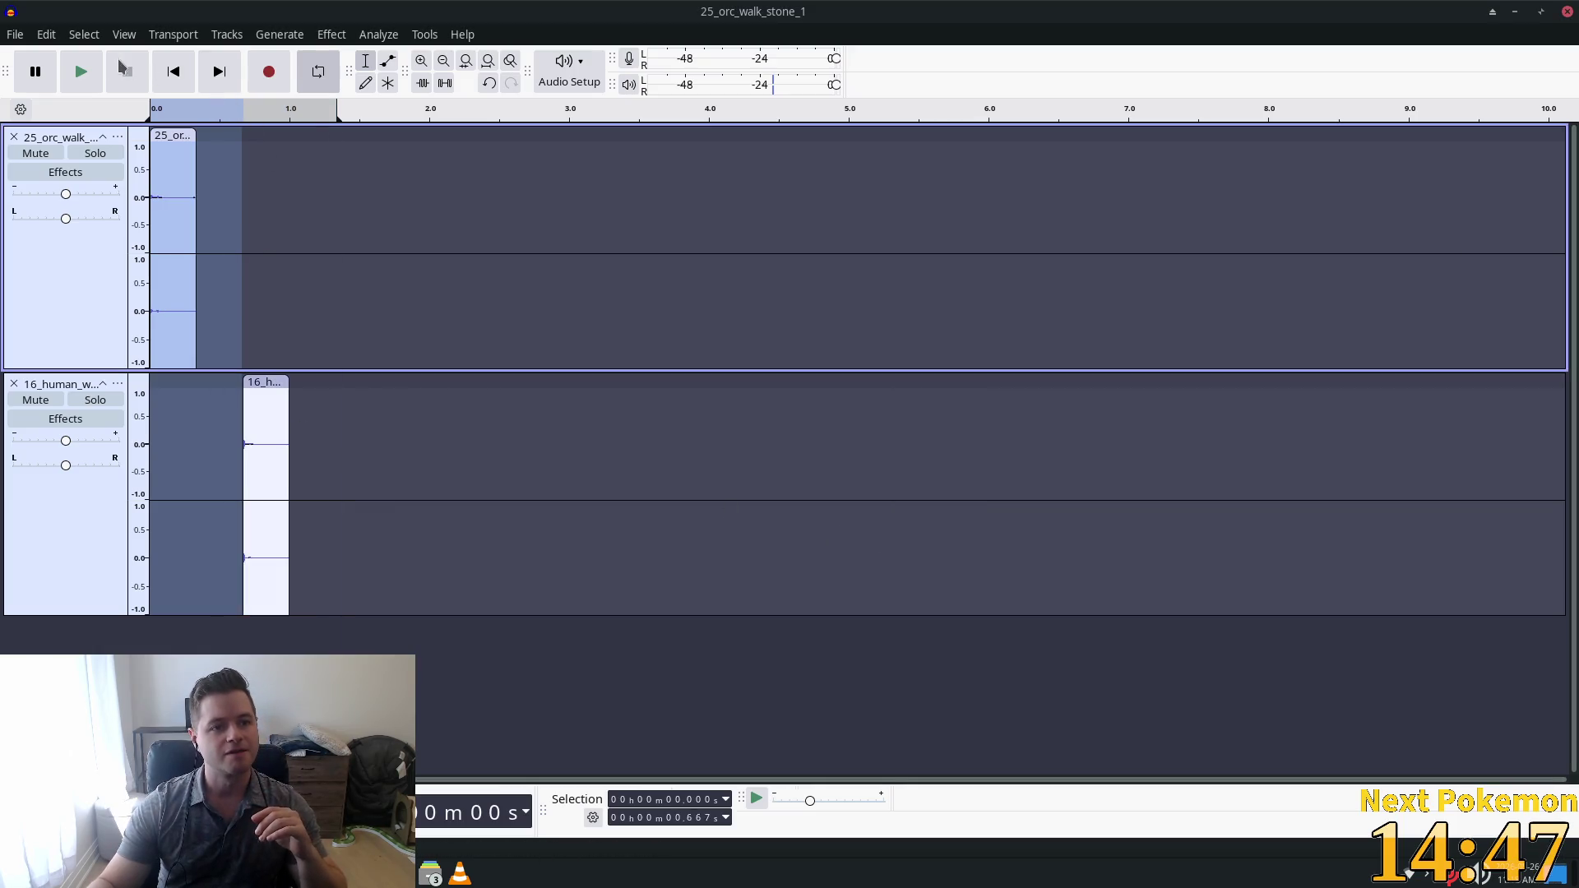
left_click(72, 72)
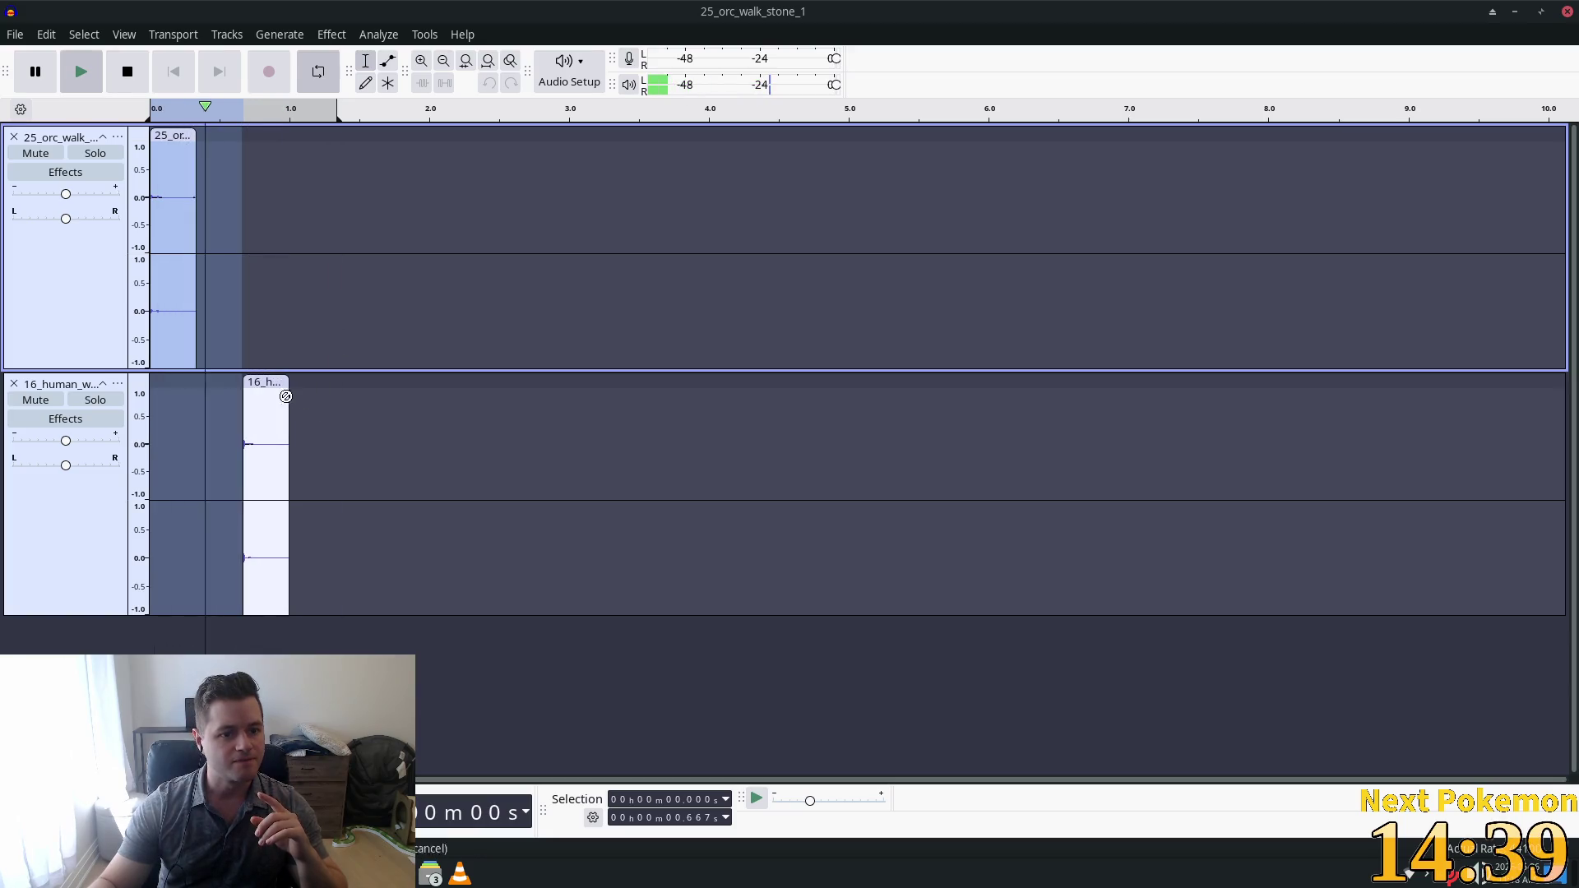
Slide the 16_human clip left to about 0.17 s against the orc clip's end, then play.
left_click(264, 383)
mouse_move(264, 383)
left_mouse_down()
mouse_move(239, 376)
mouse_move(234, 313)
mouse_move(291, 326)
left_mouse_up()
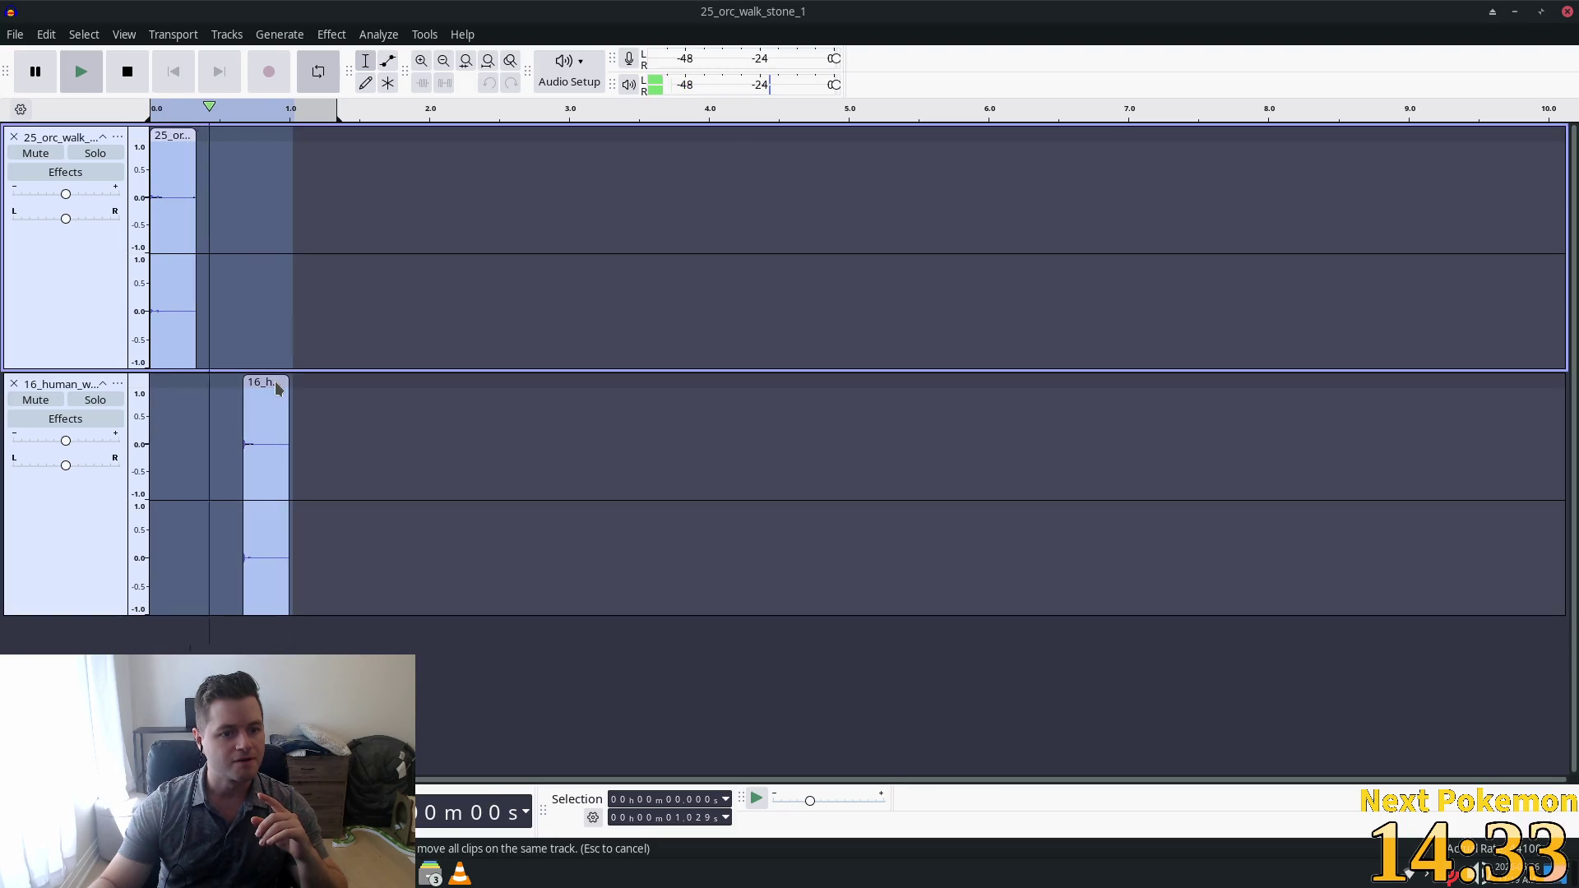
left_click(258, 395)
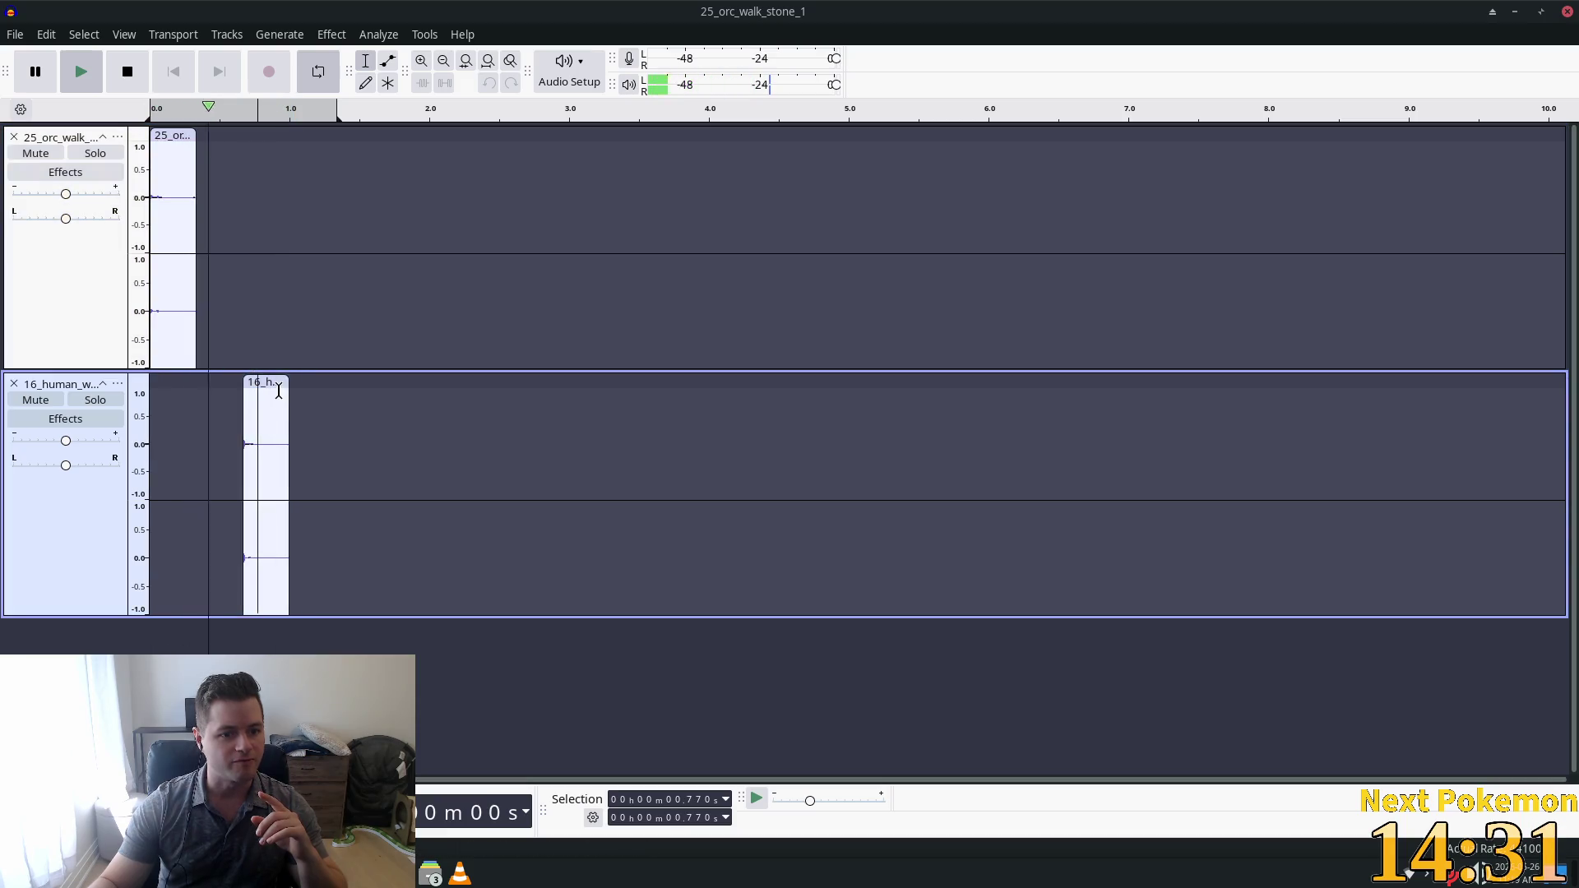
left_click(279, 391)
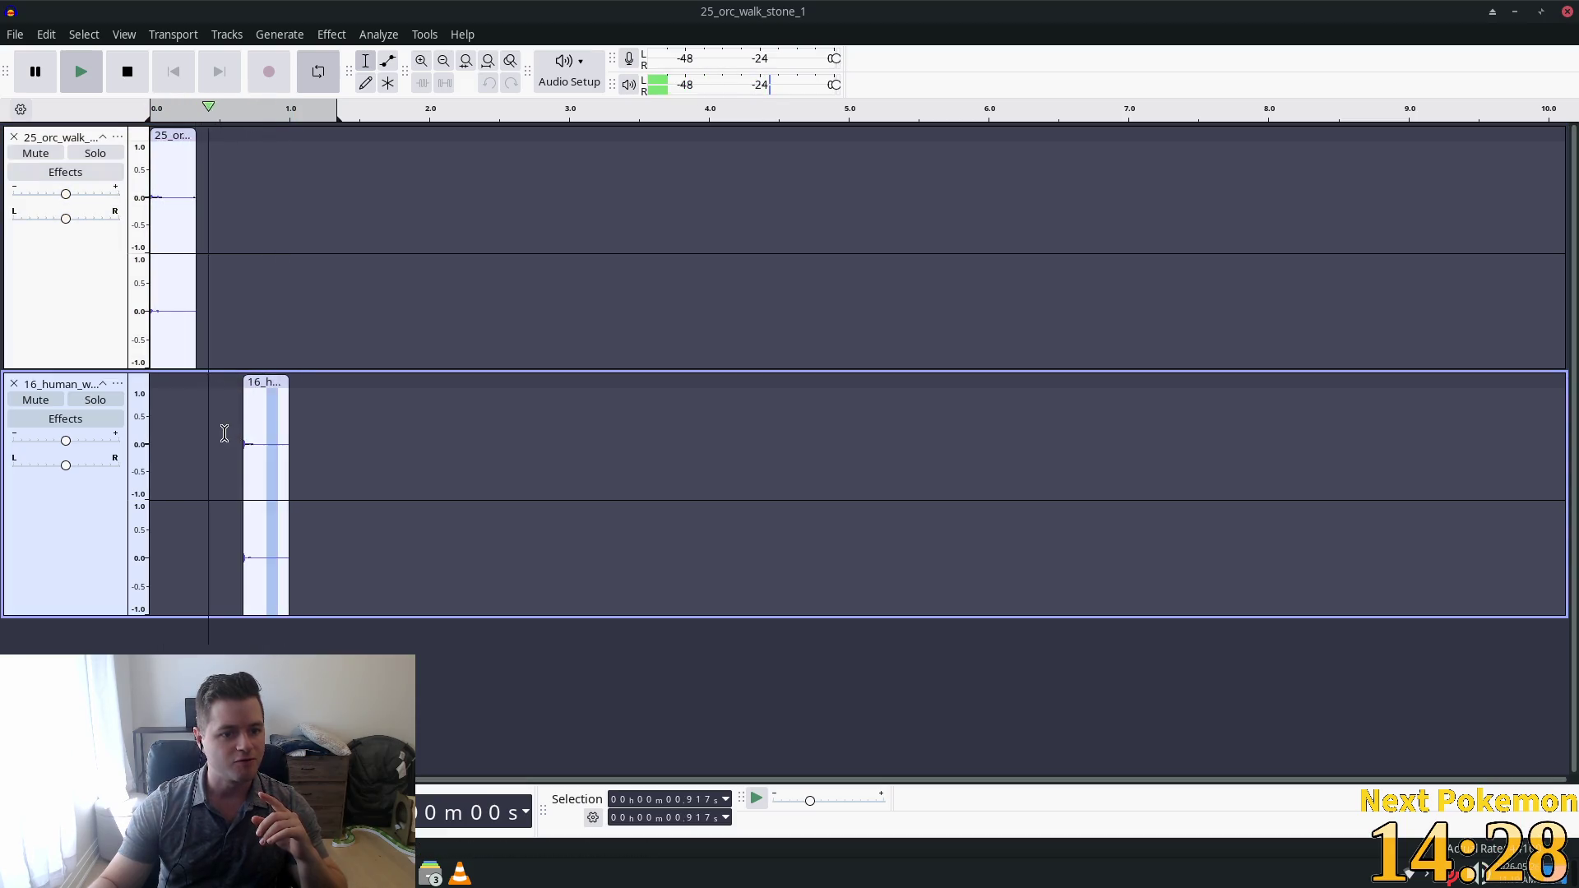
left_click(222, 433, "shift")
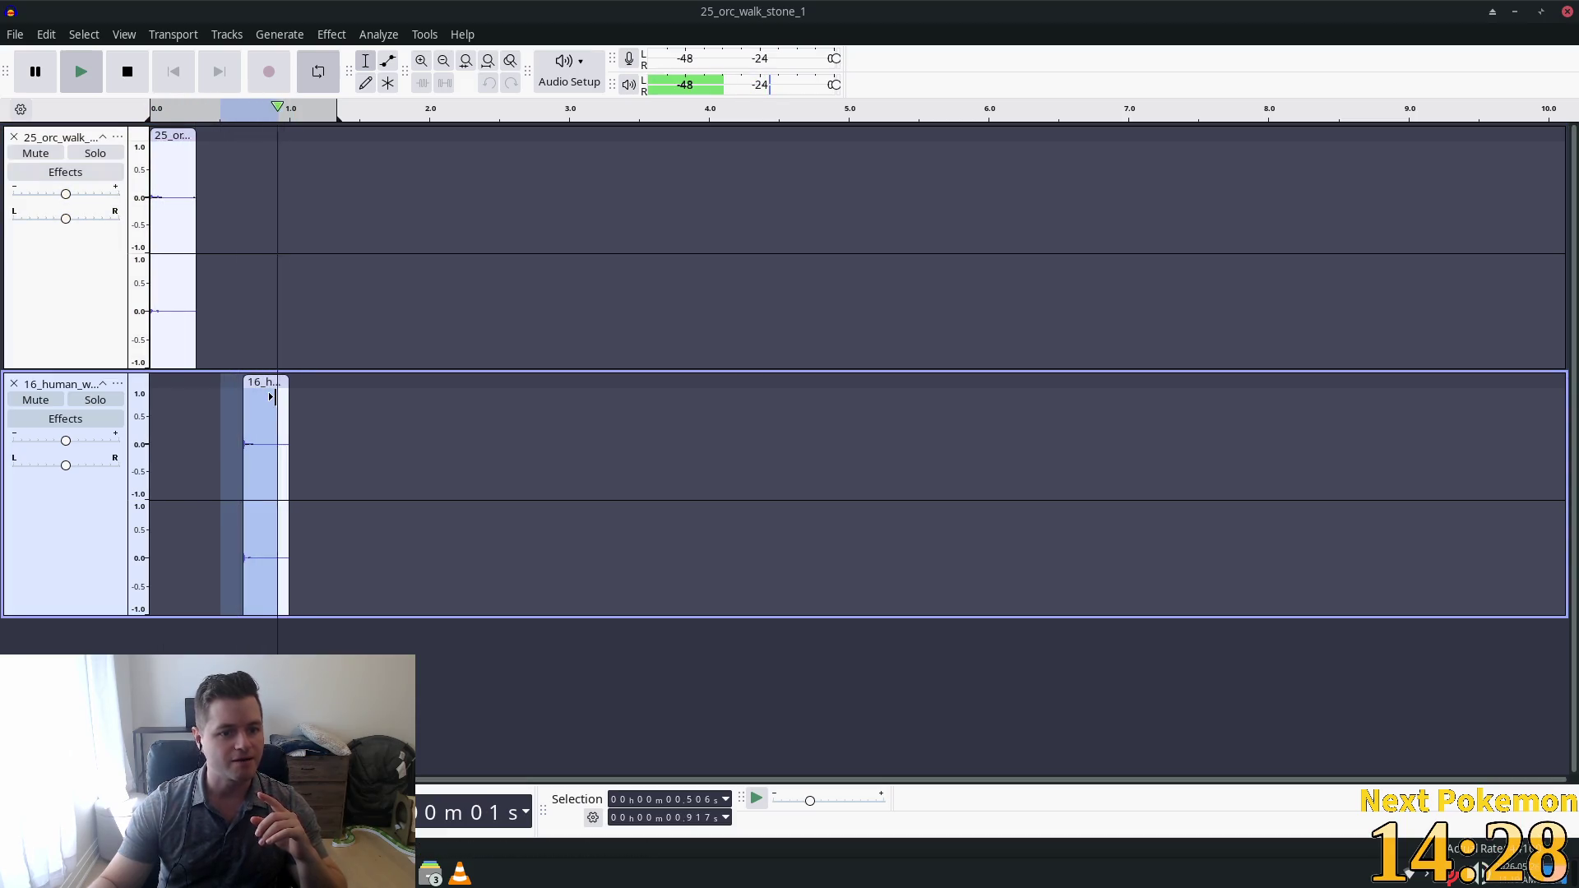
left_click(128, 74)
left_click_drag(278, 378, 228, 381)
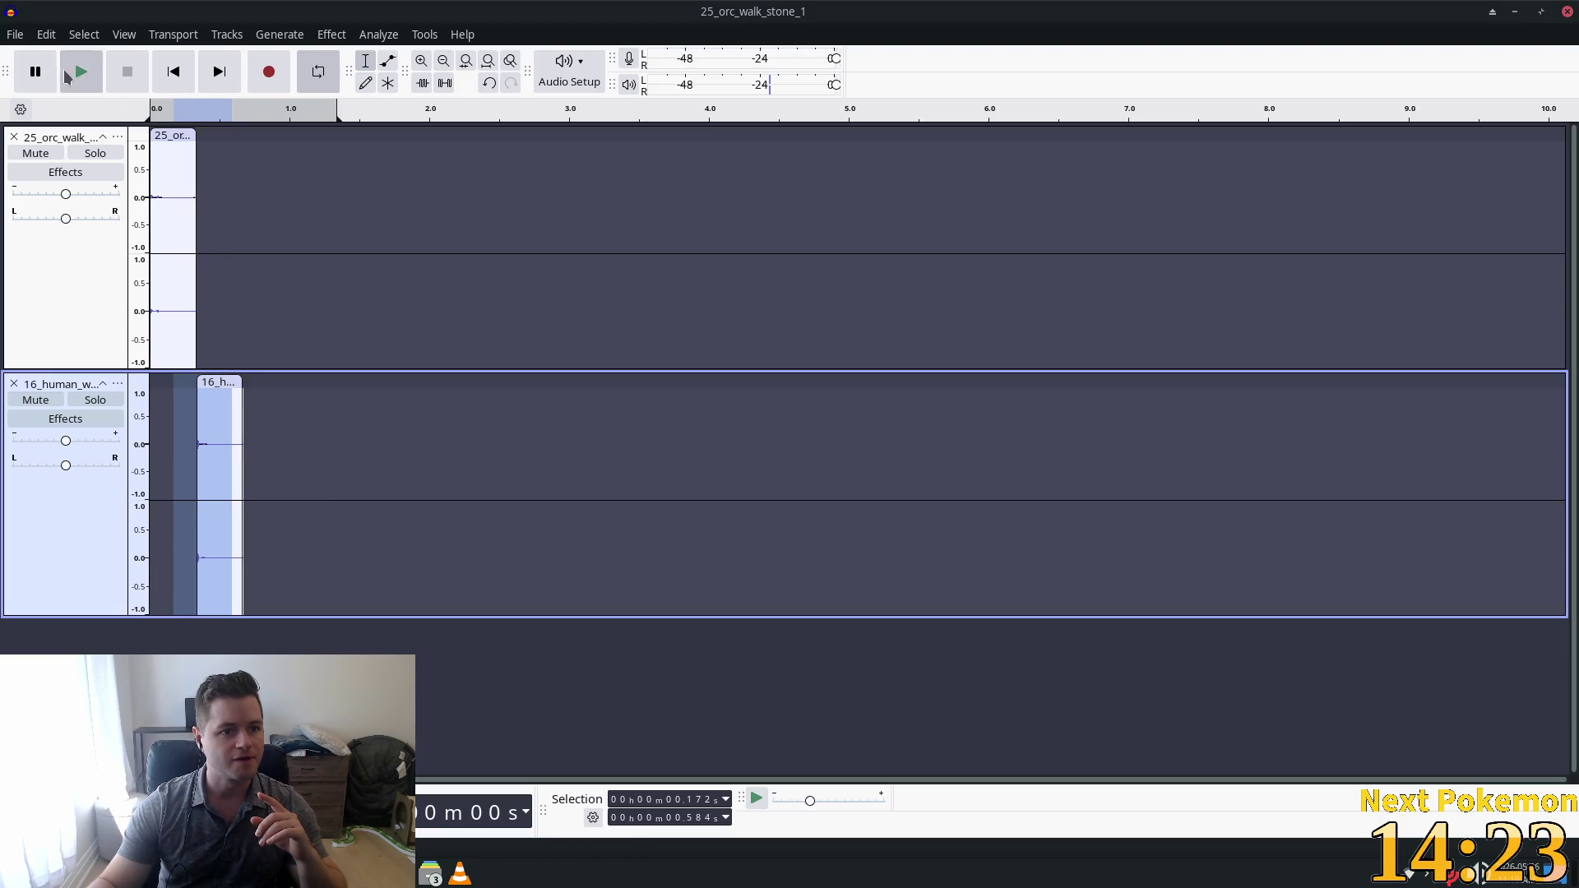
left_click(69, 78)
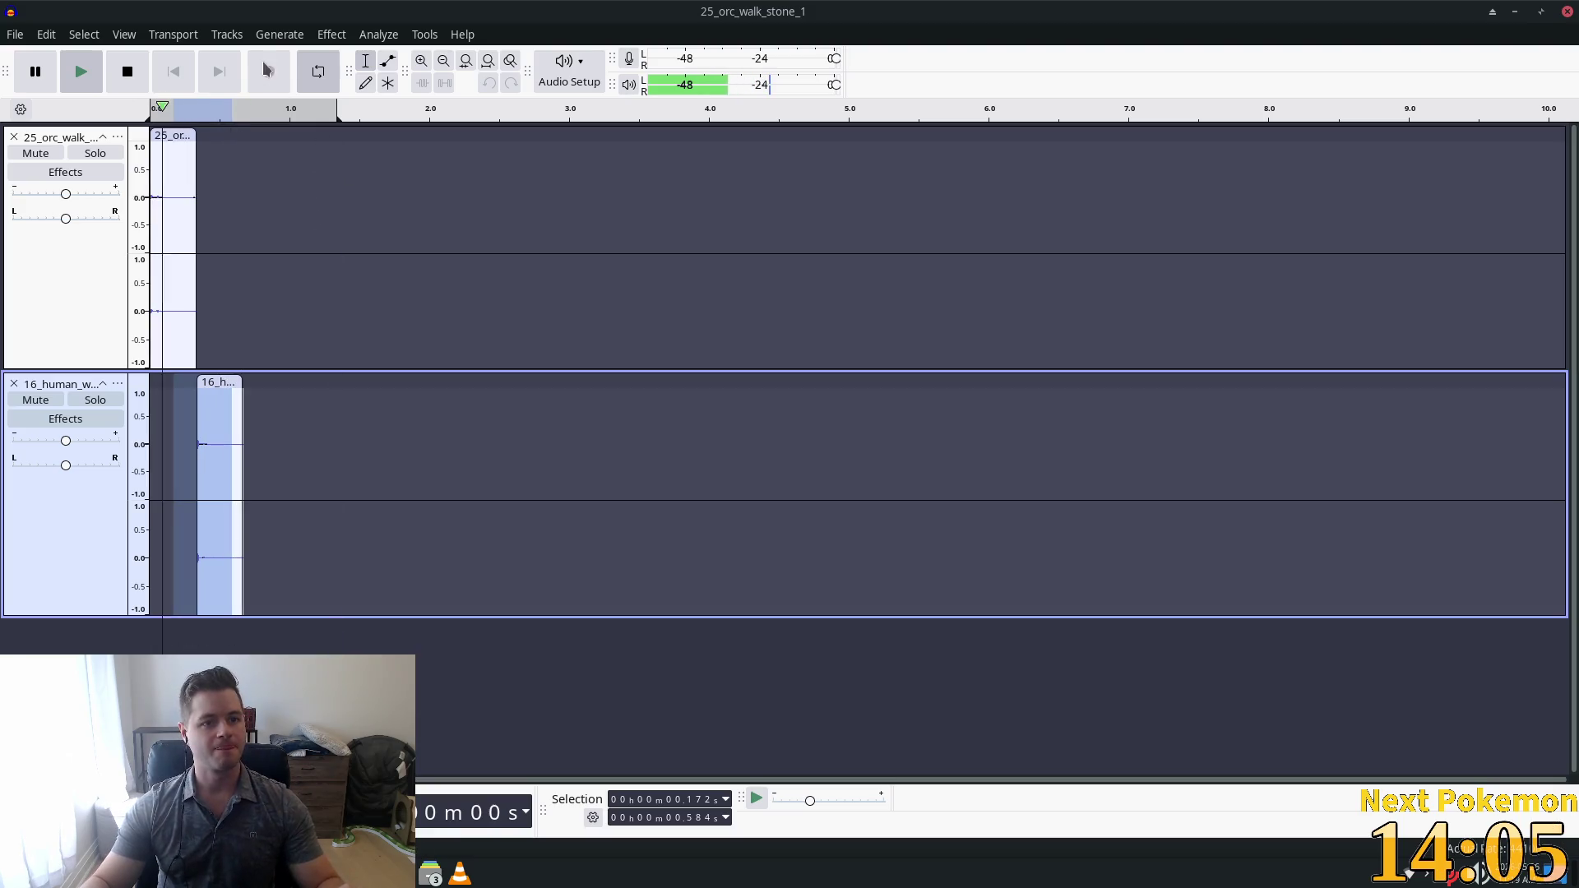
Browse the Effect, Generate and Transport menus, then close them.
left_click(280, 34)
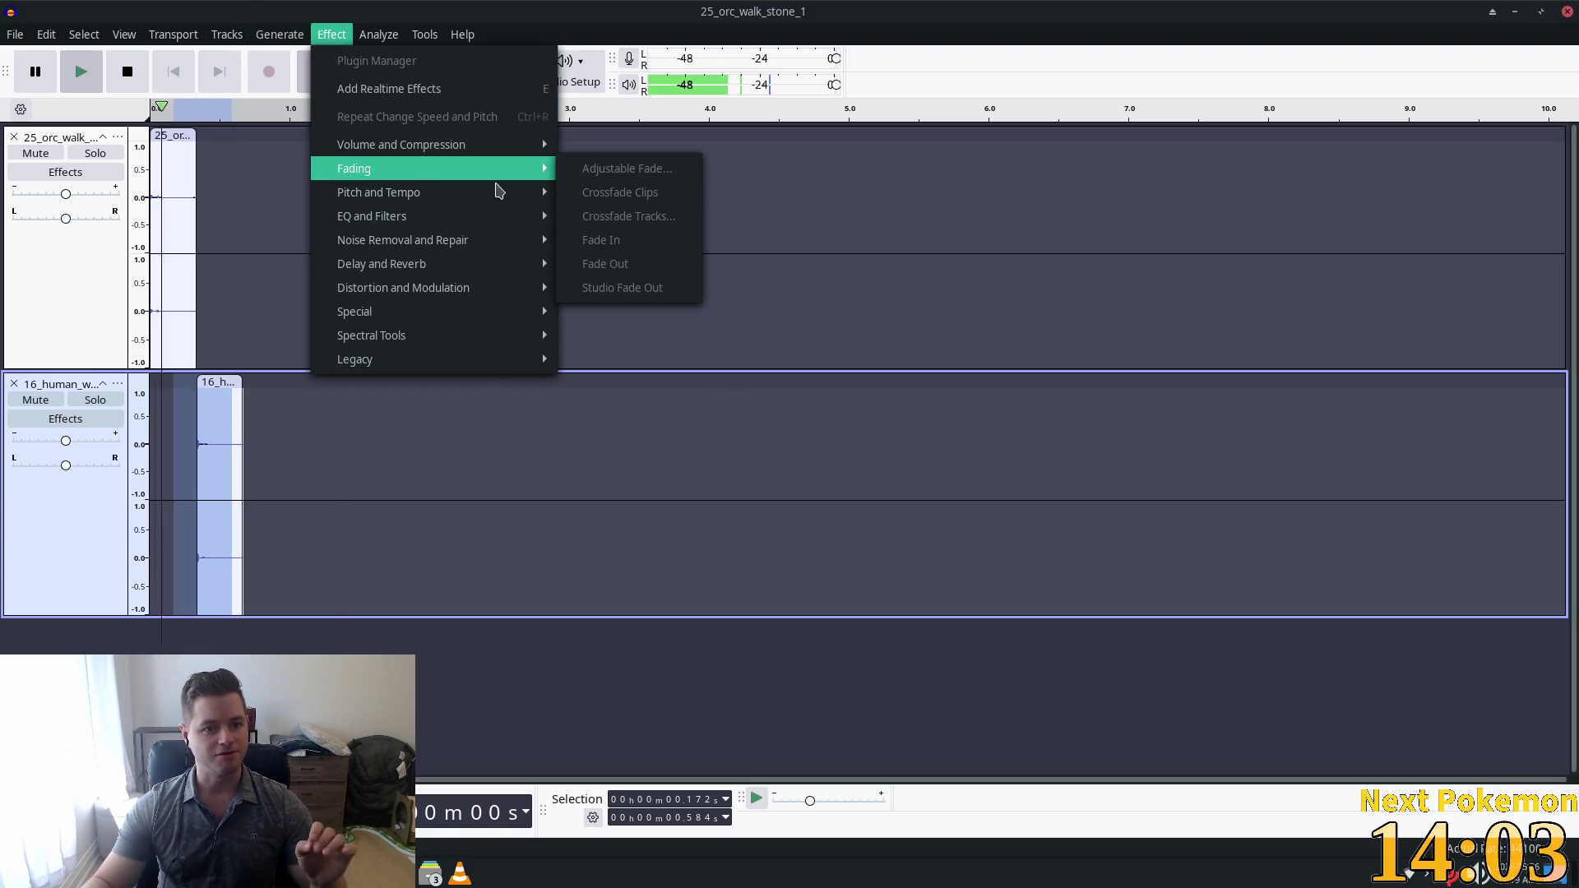
mouse_move(454, 201)
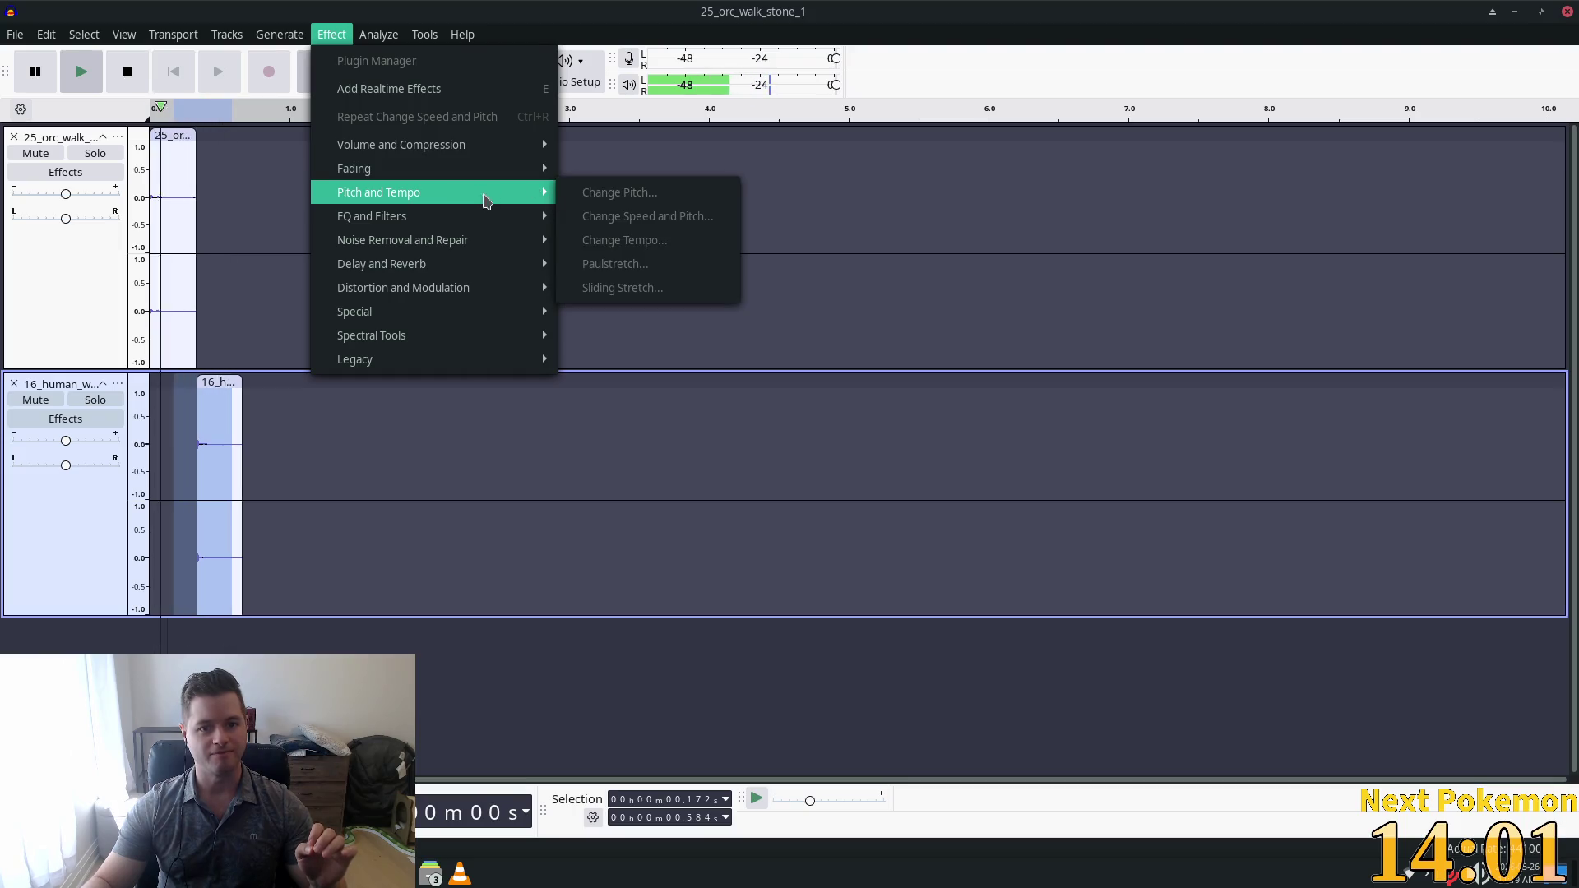
left_click(332, 34)
left_click(46, 34)
left_click(724, 7)
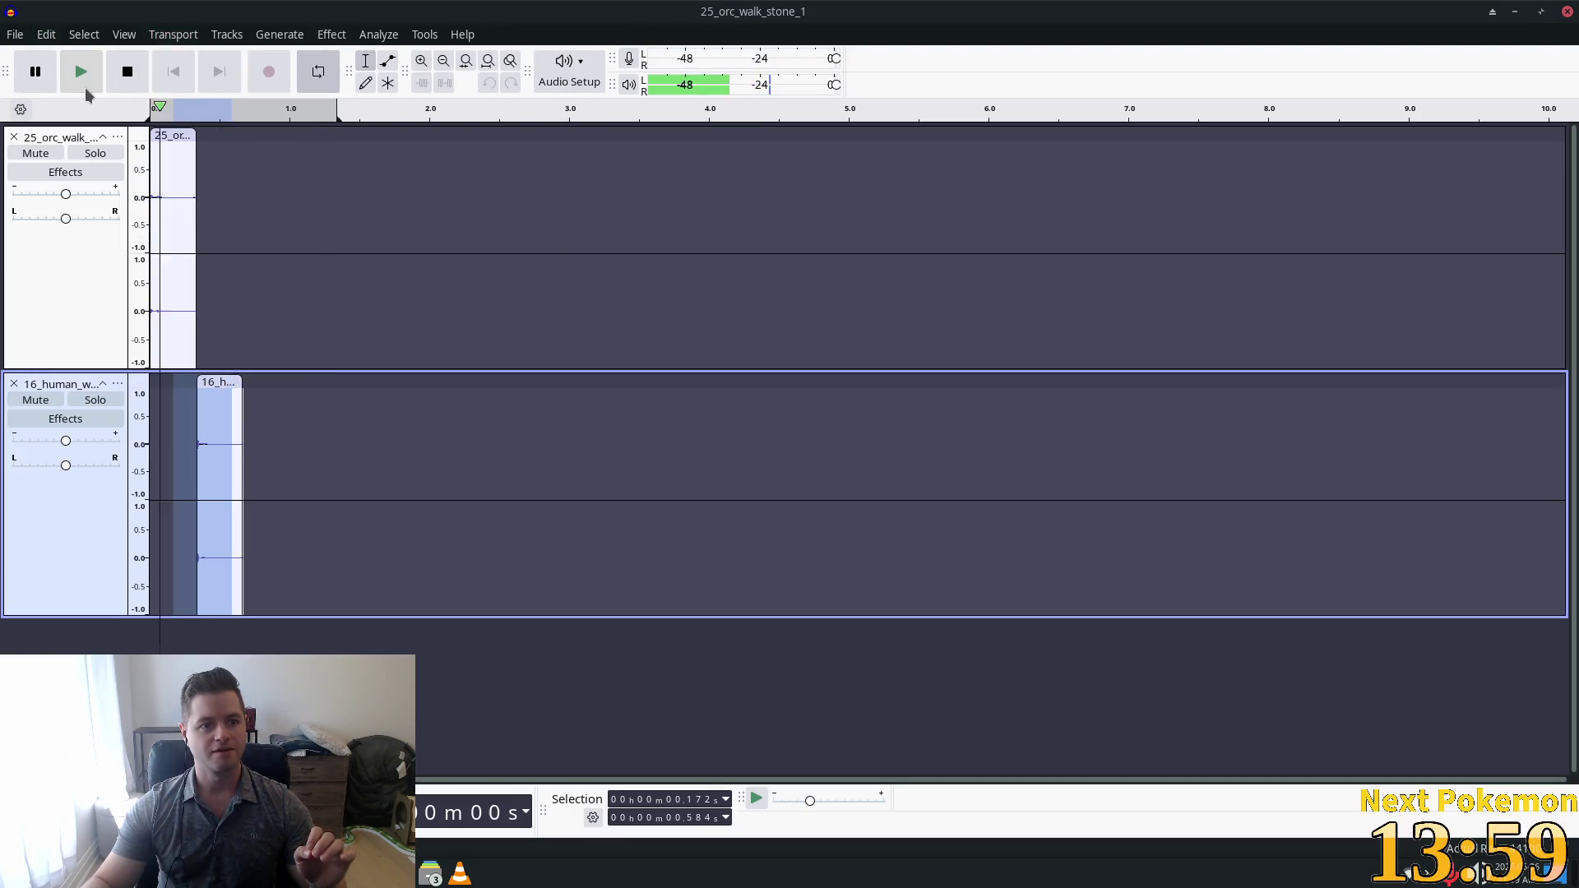
left_click(331, 34)
mouse_move(280, 34)
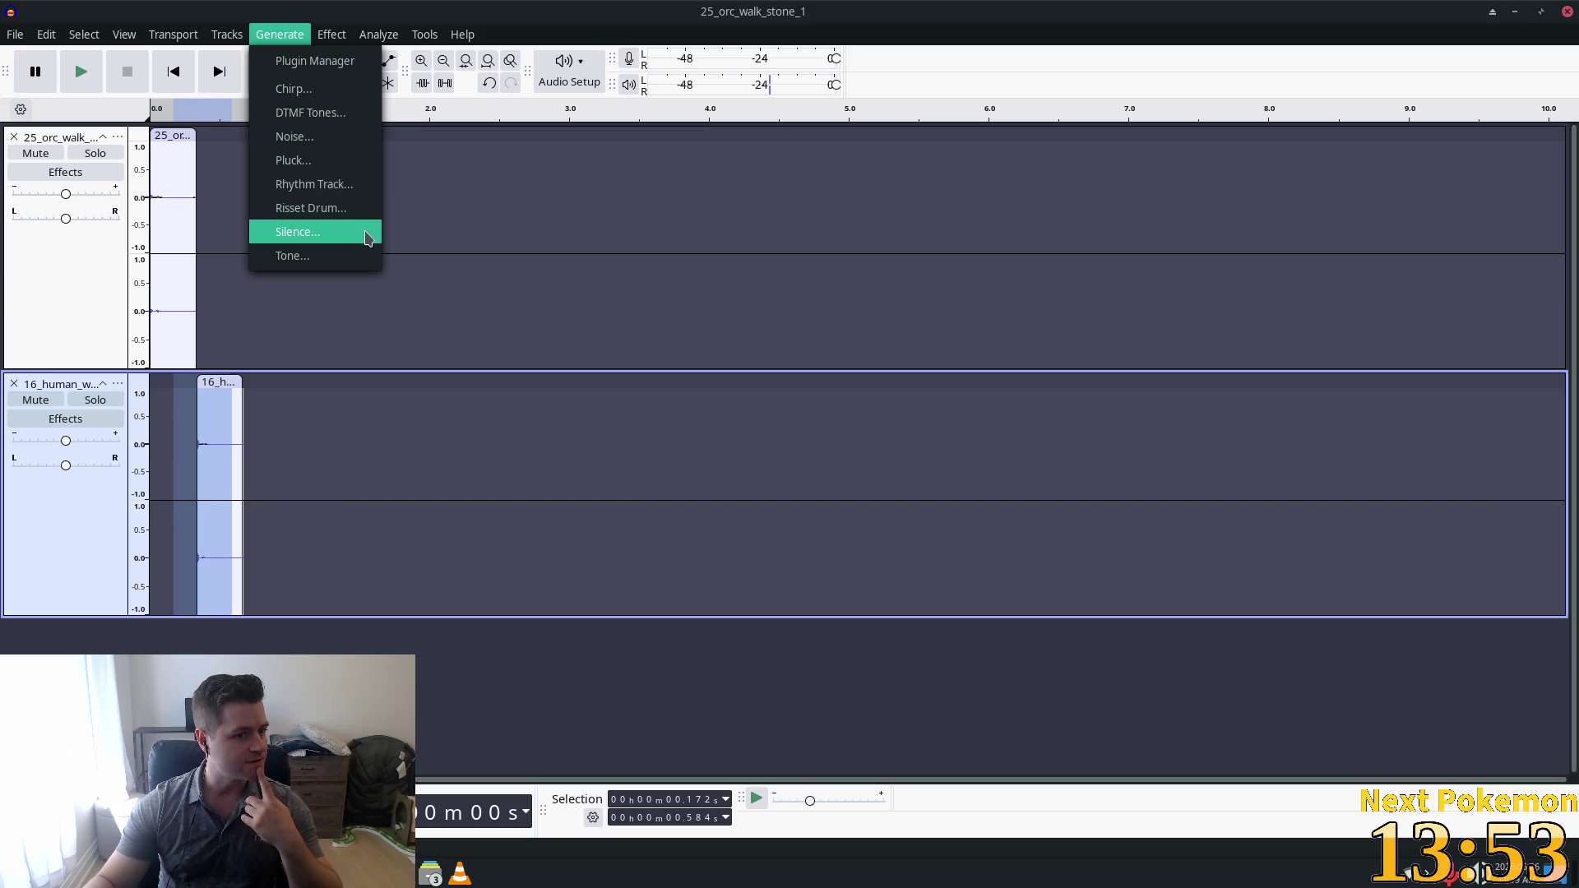
left_click(183, 114)
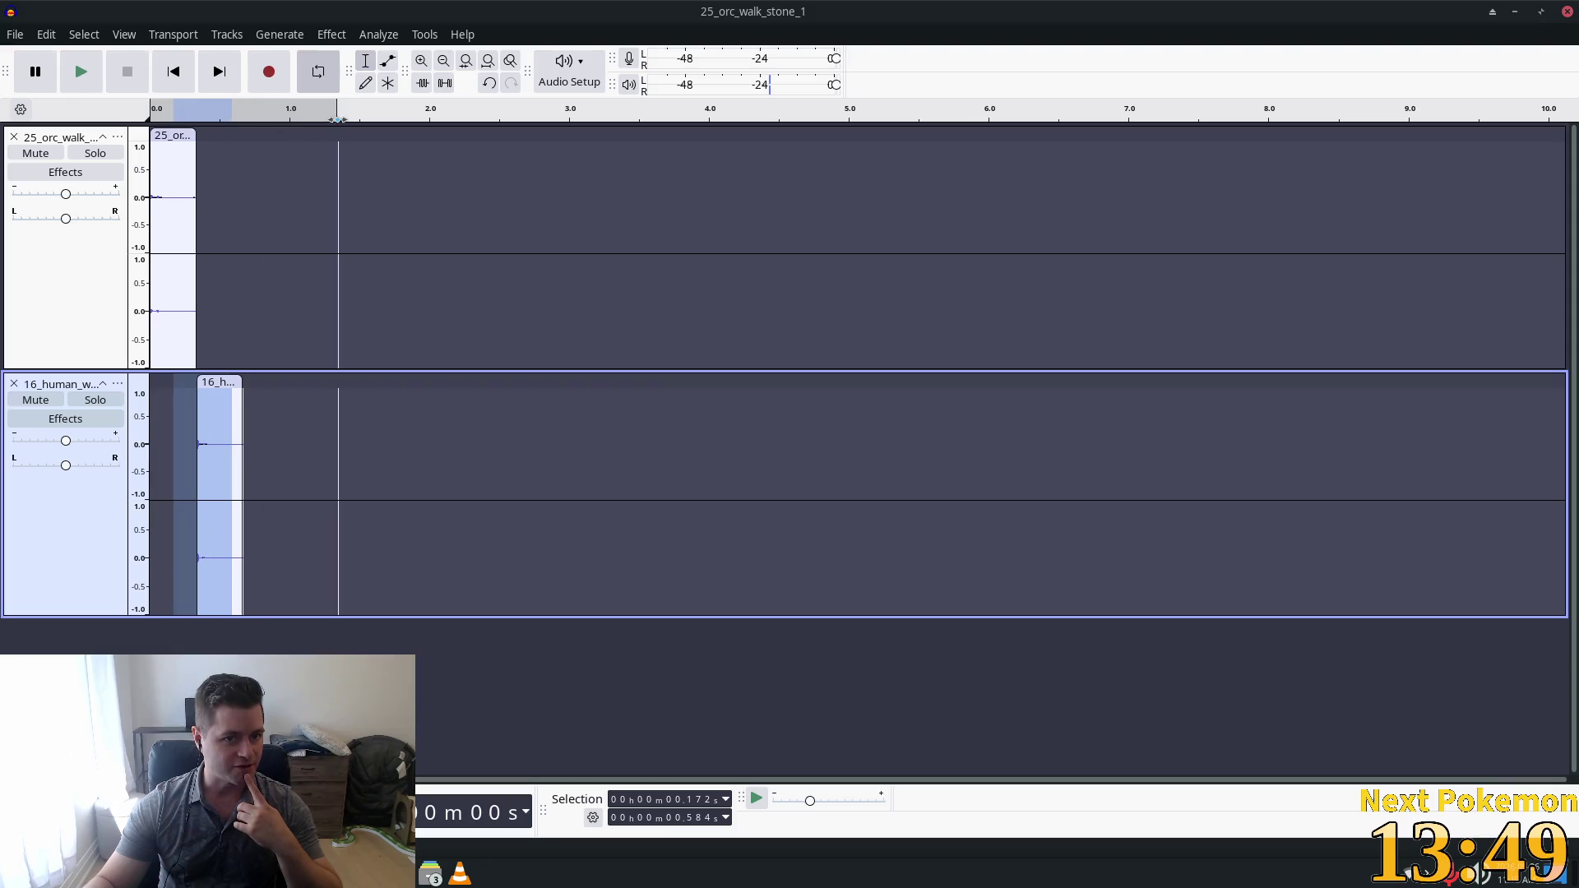
Select both walk tracks from 0 s to about 0.67 s.
left_click_drag(176, 441, 128, 444)
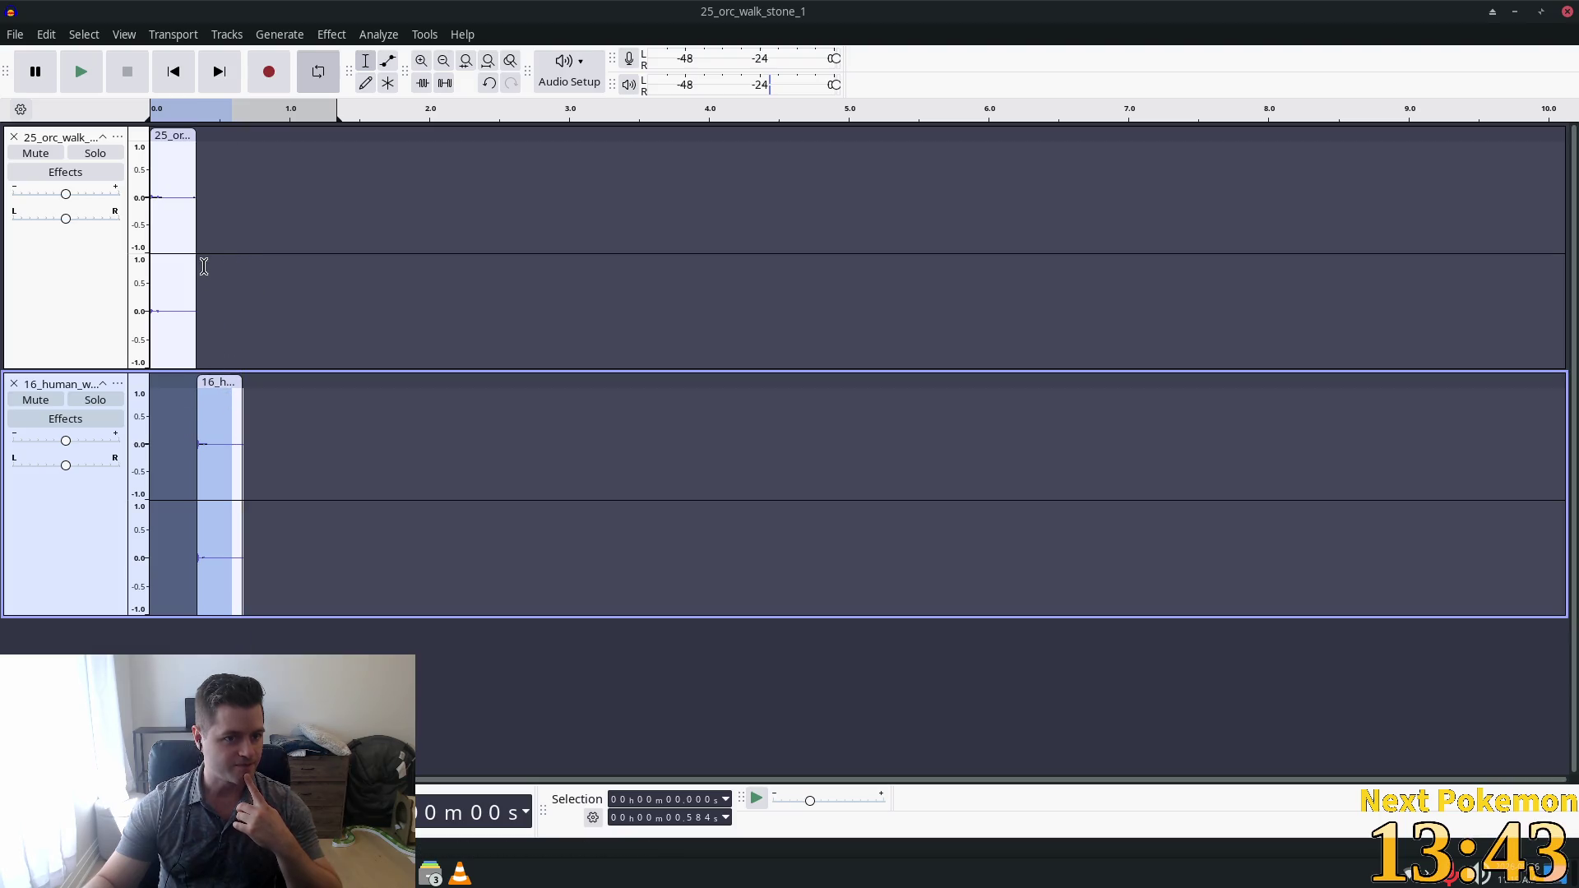
mouse_move(228, 400)
left_mouse_down()
mouse_move(257, 271)
mouse_move(243, 253)
left_mouse_up()
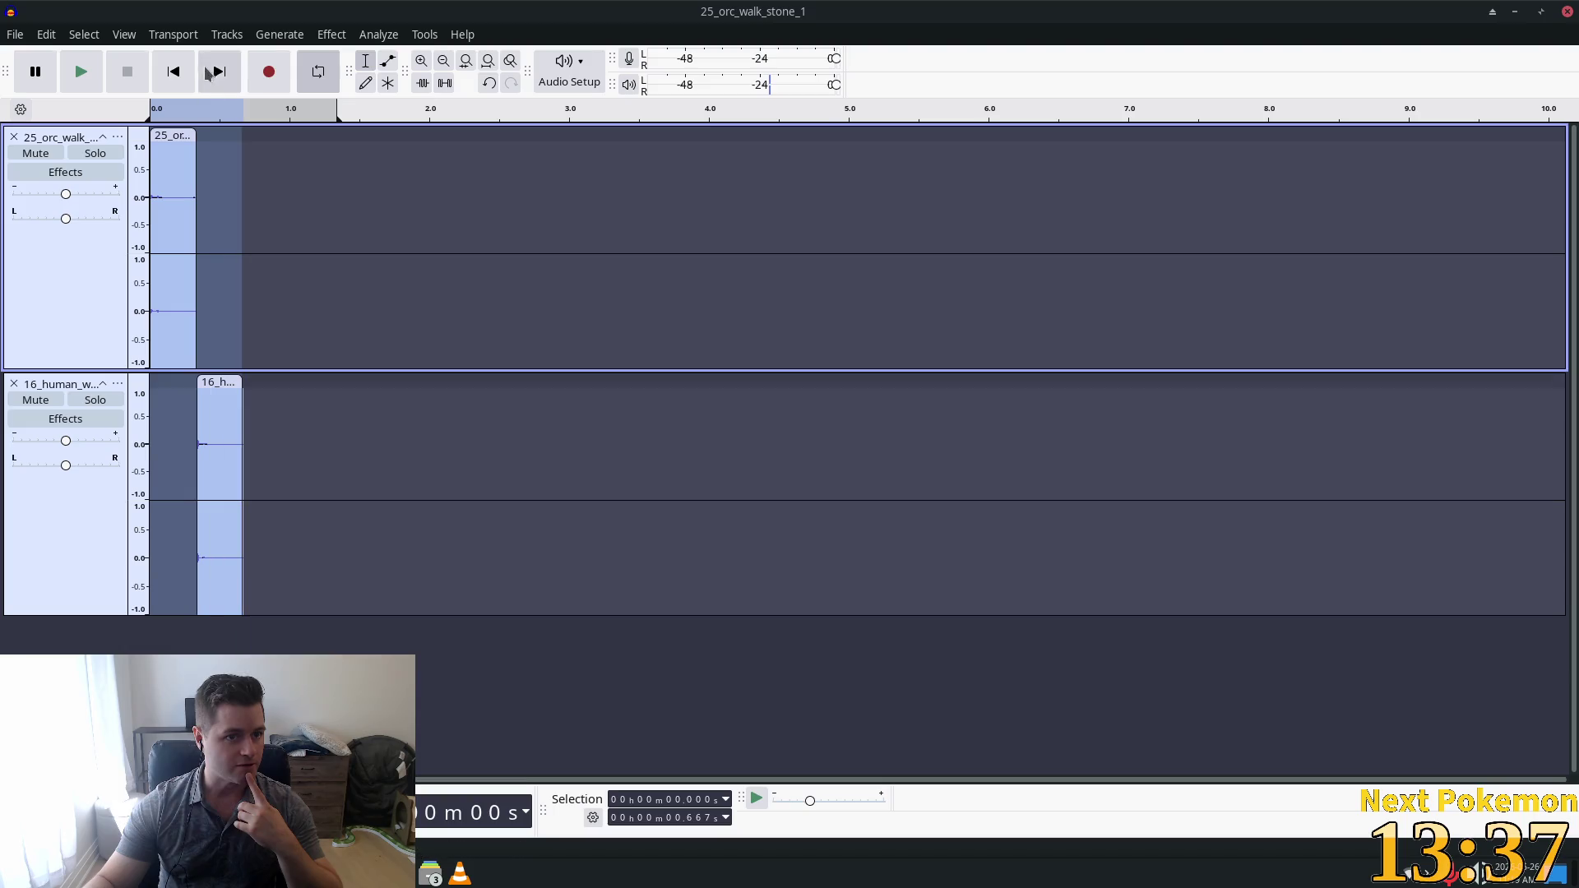
left_click(172, 36)
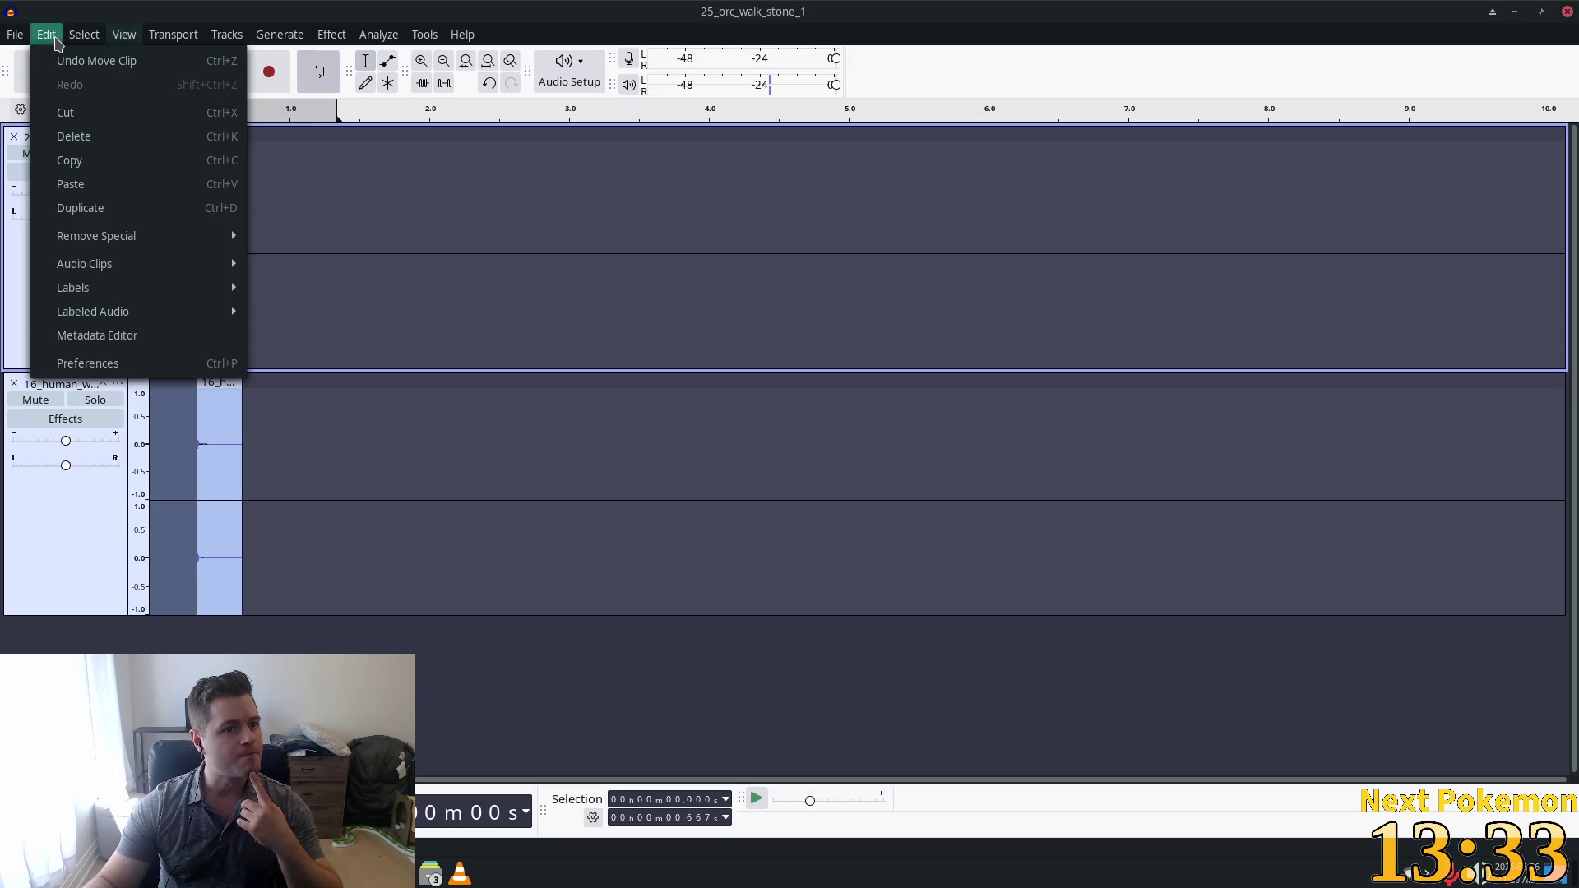
mouse_move(84, 33)
mouse_move(211, 183)
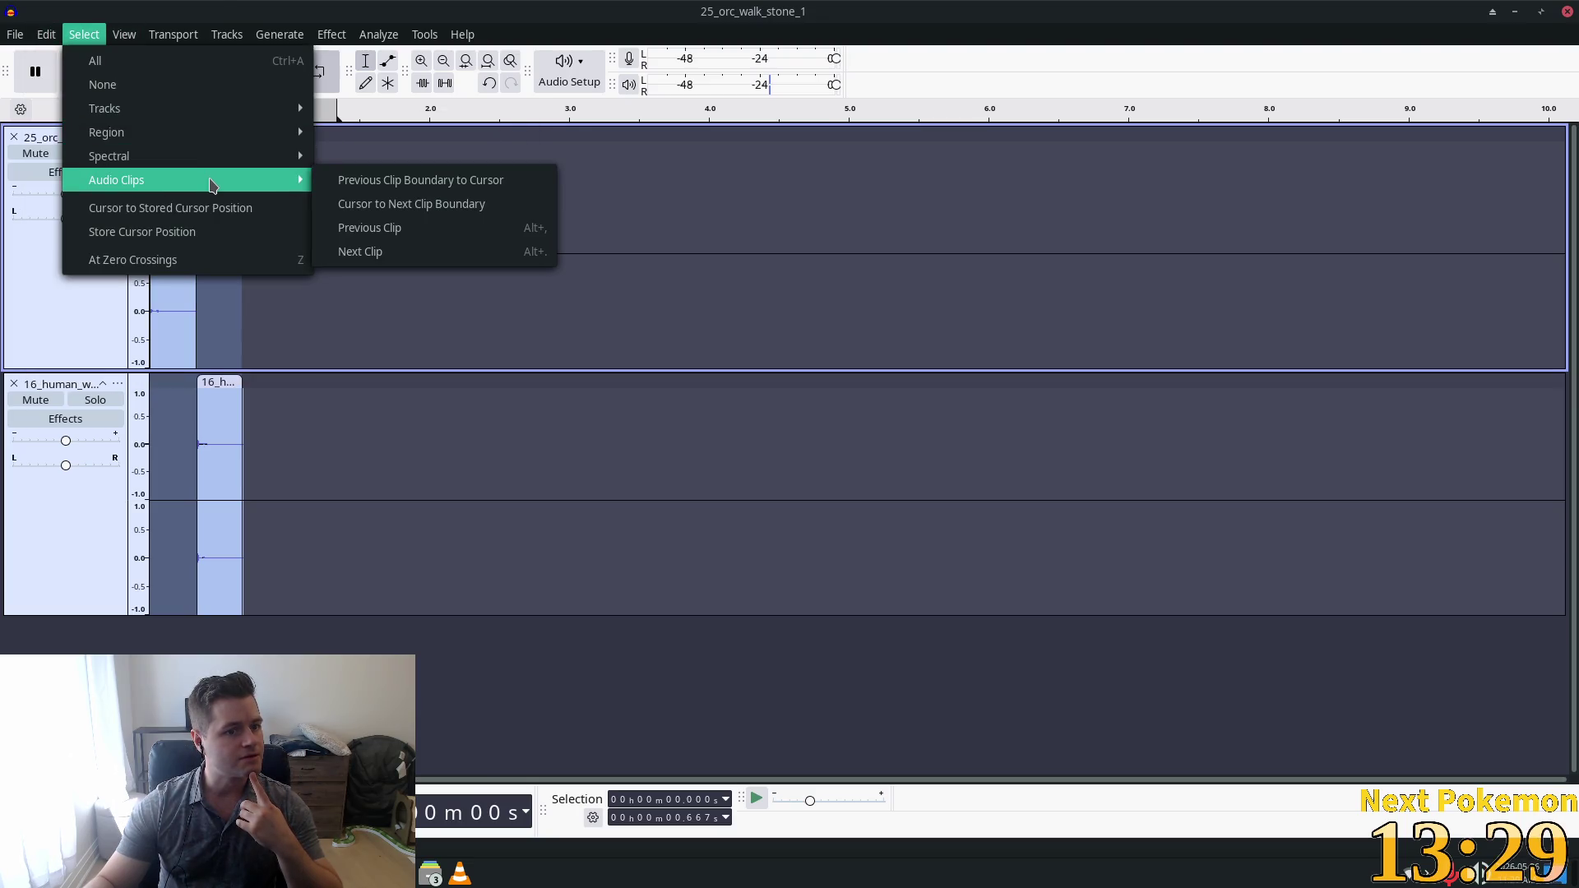
mouse_move(379, 34)
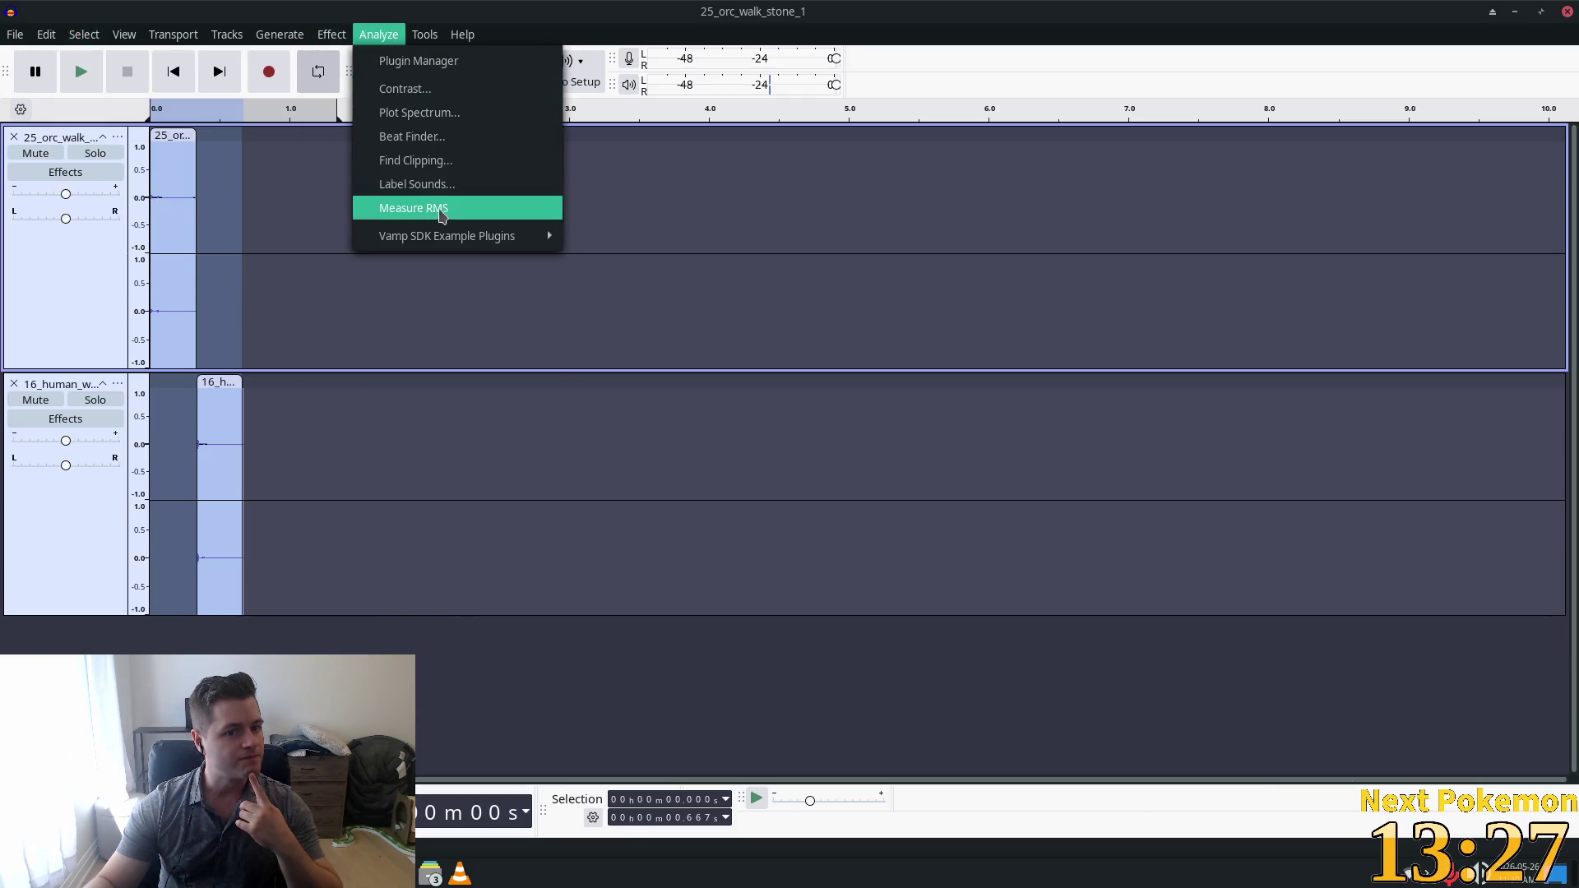
Set the Ogg Vorbis export's file name to walk.ogg in the Export Audio dialog.
mouse_move(448, 111)
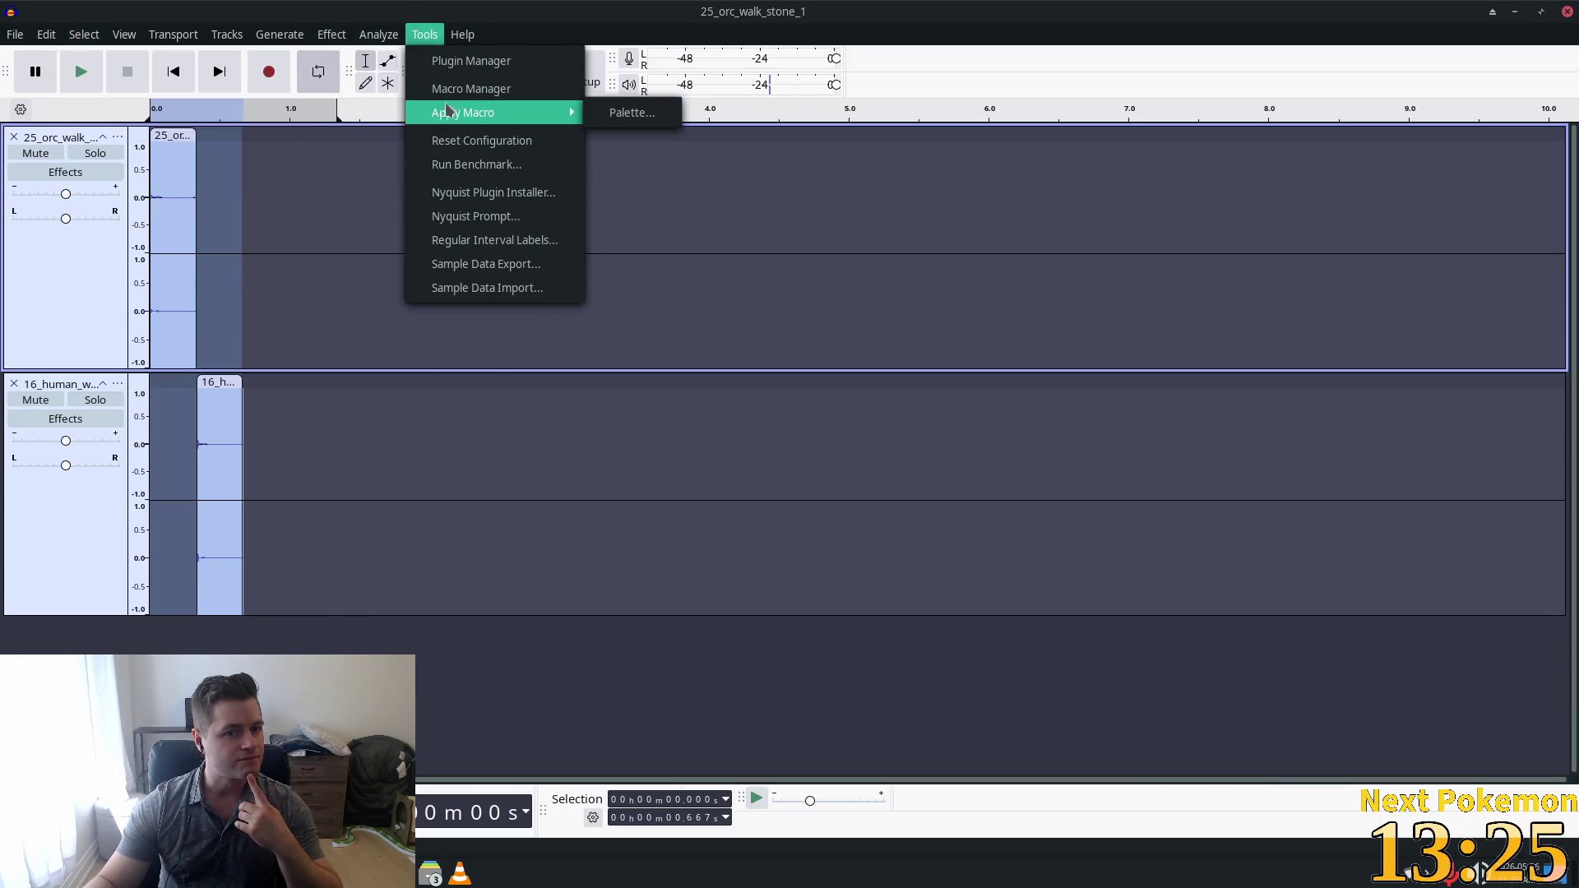
mouse_move(13, 31)
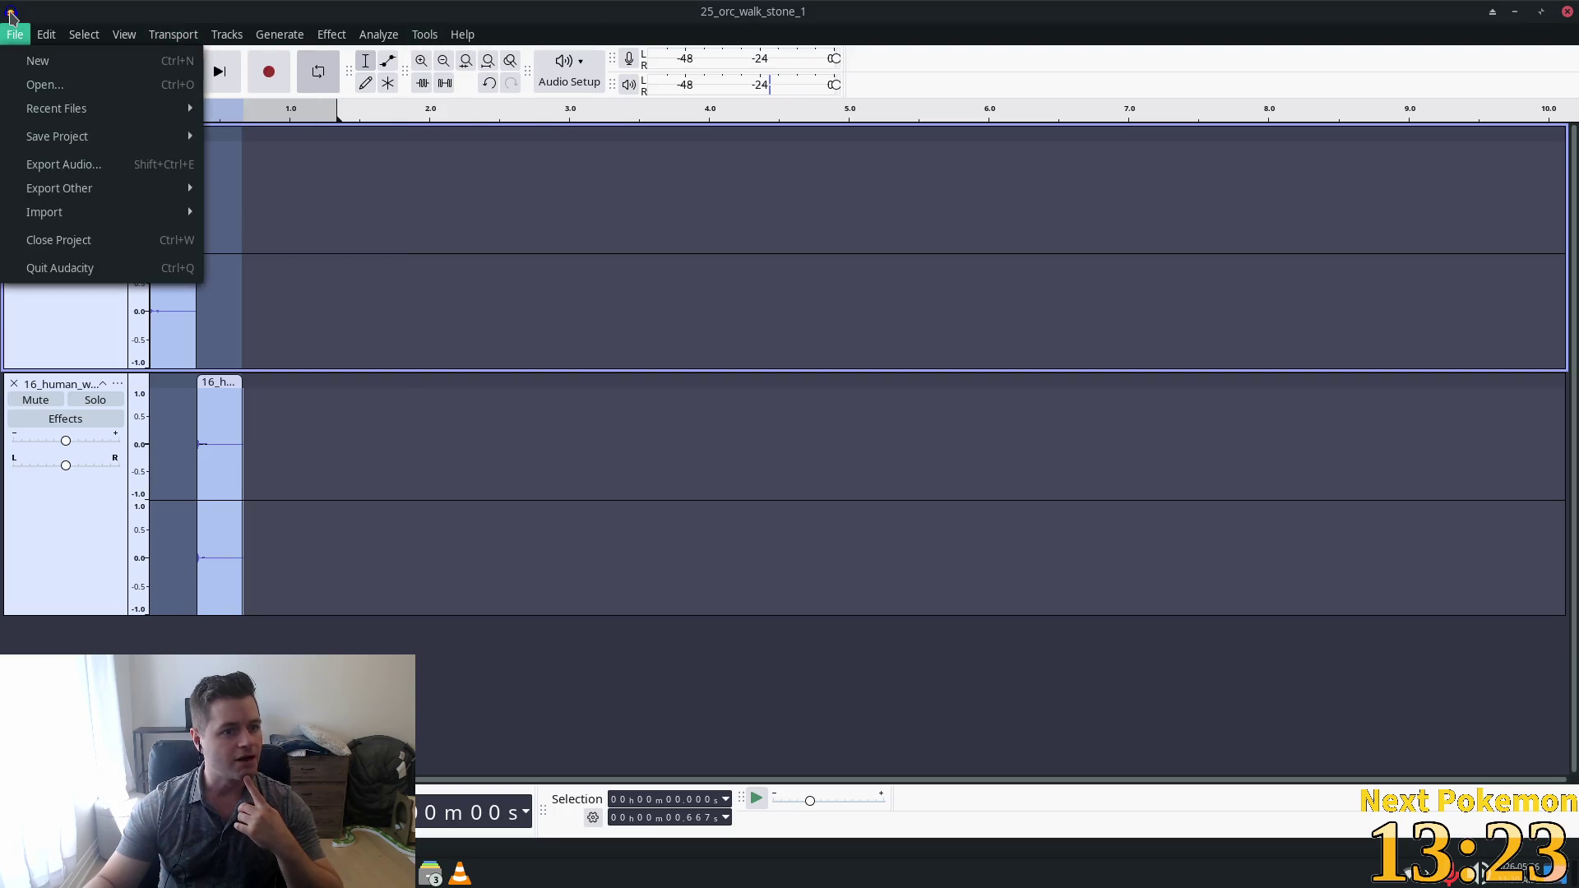
mouse_move(121, 197)
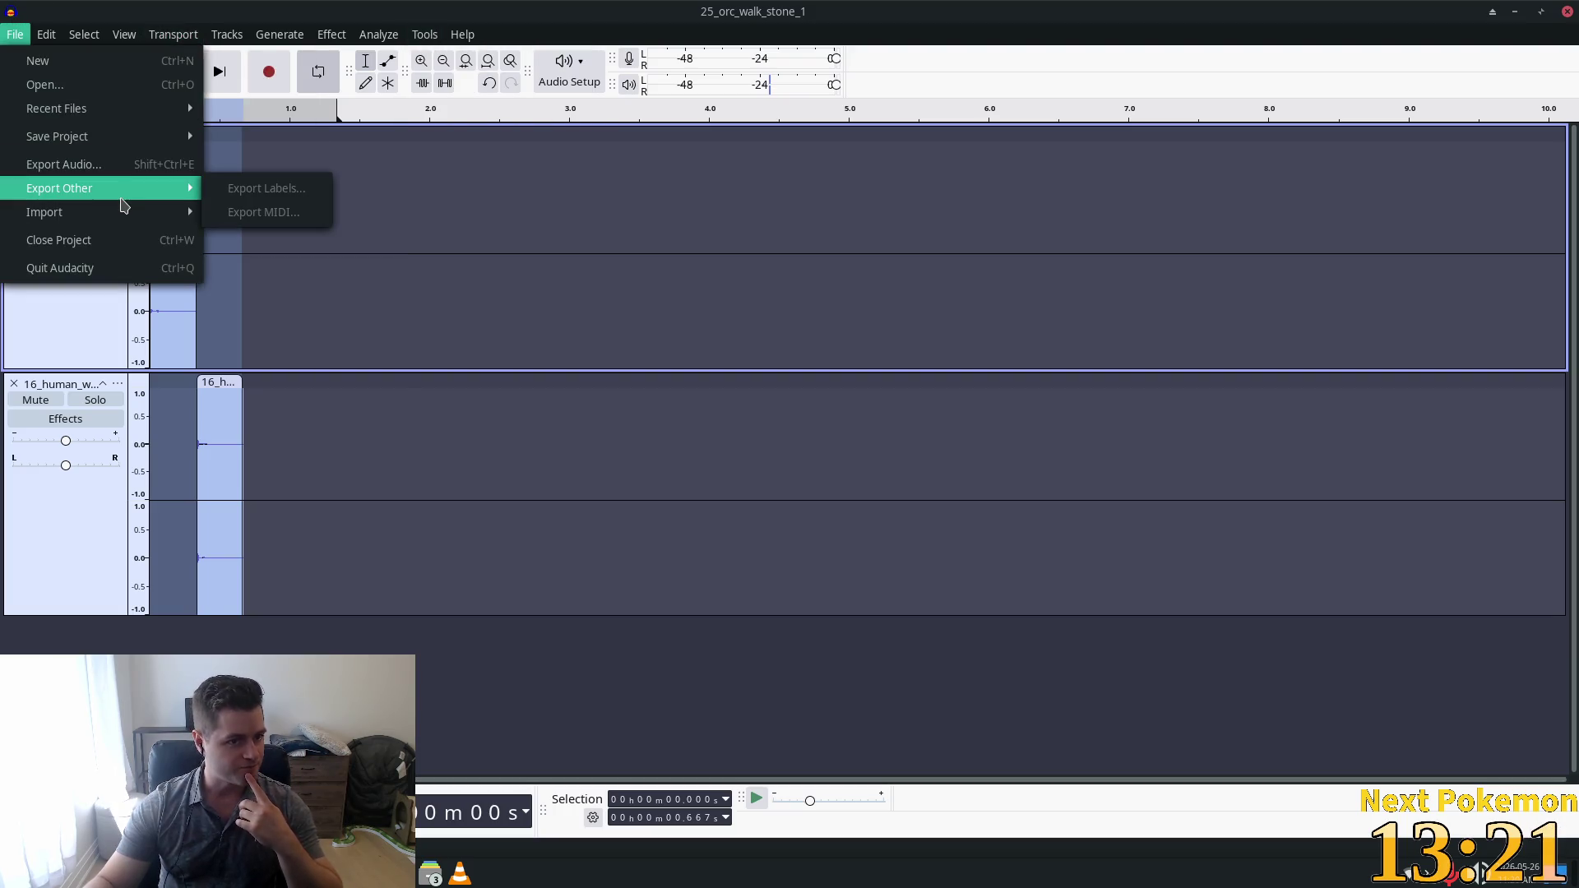
left_click(115, 163)
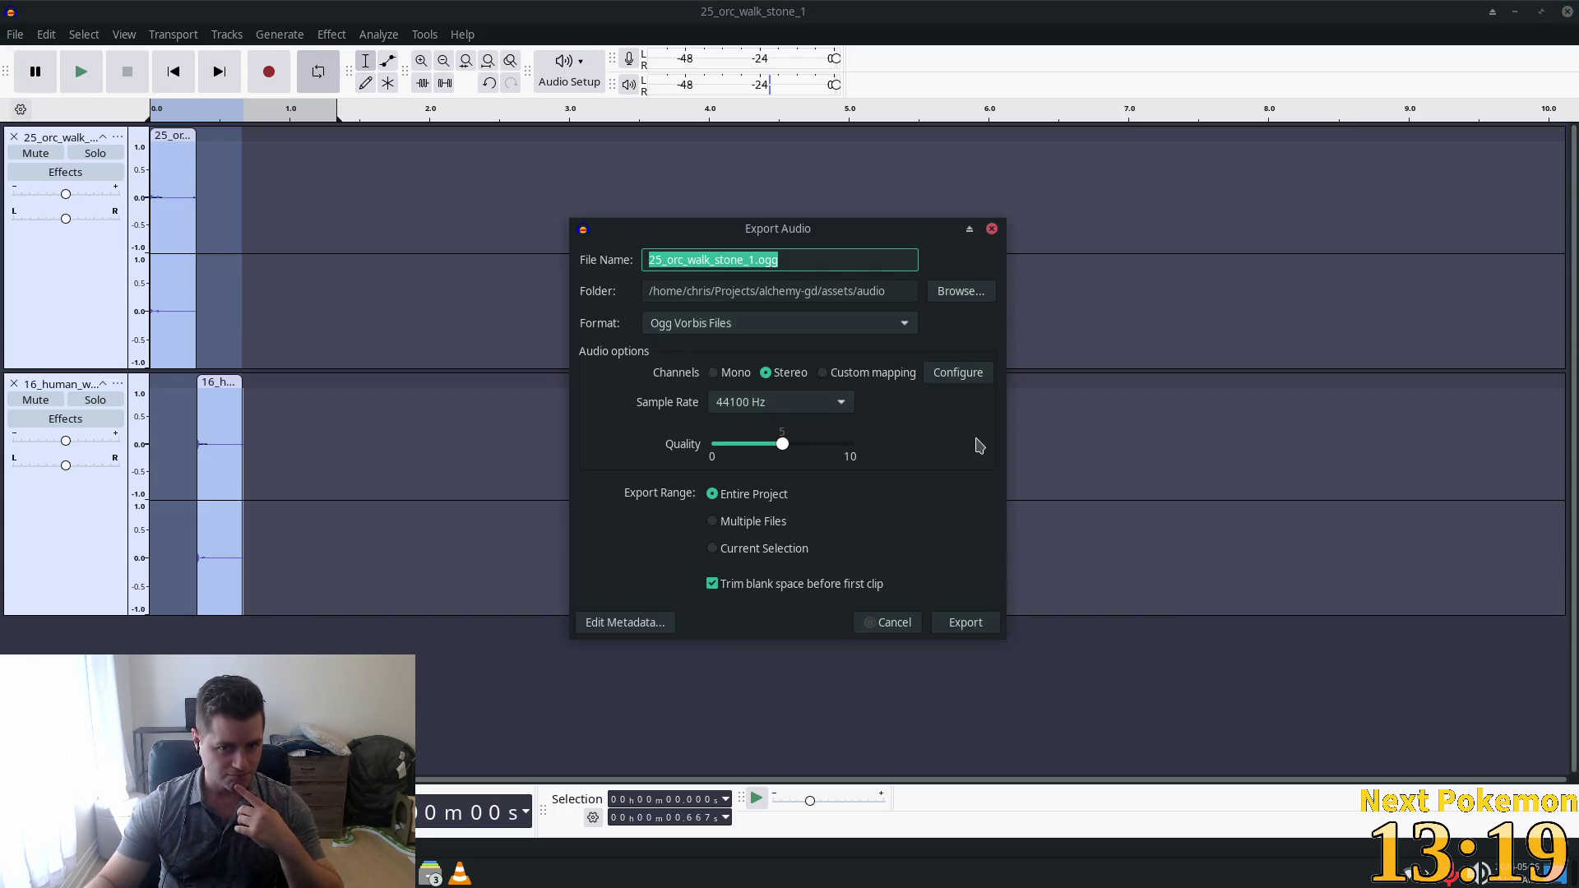
left_click(757, 262)
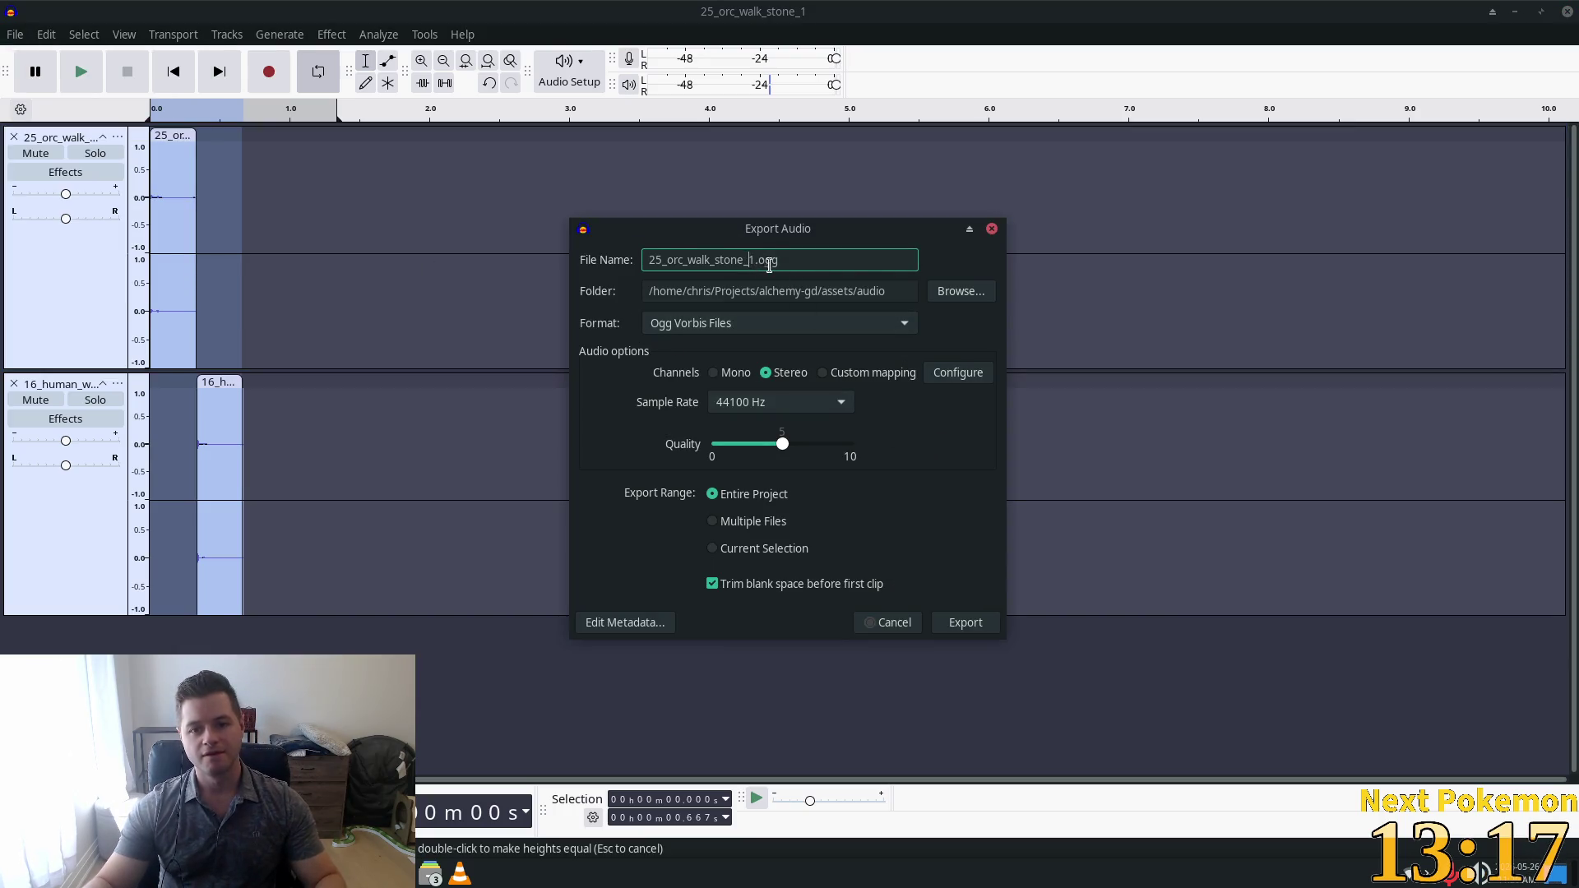
key("Right")
key("ctrl+shift+Left")
key("ctrl+shift+Left")
key("ctrl+shift+Left")
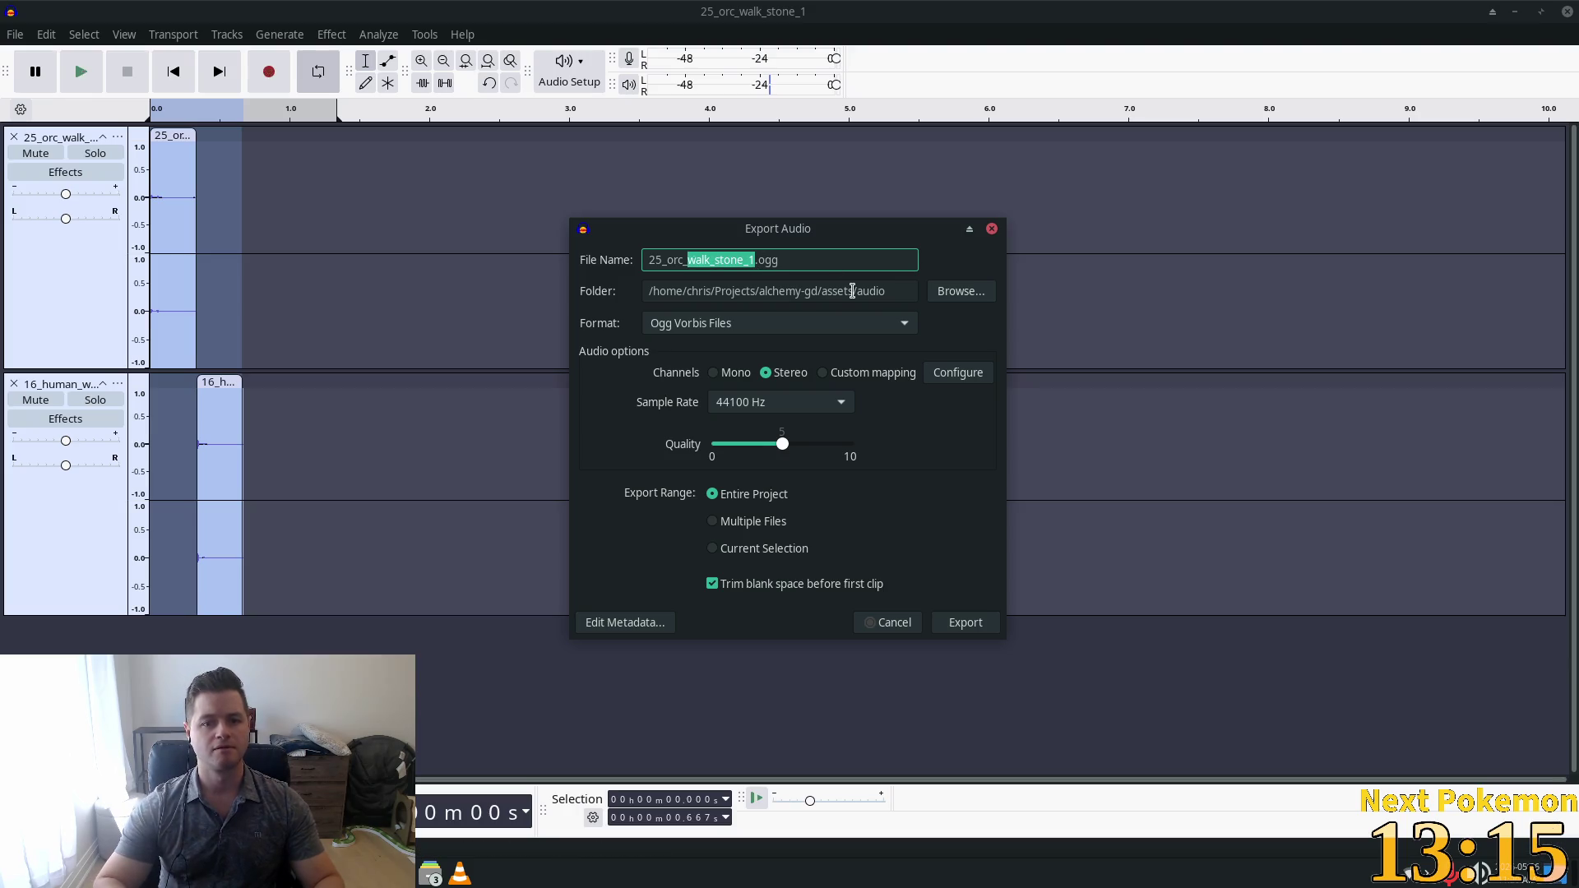
key("ctrl+shift+Left")
key("ctrl+shift+Left")
type("walk")
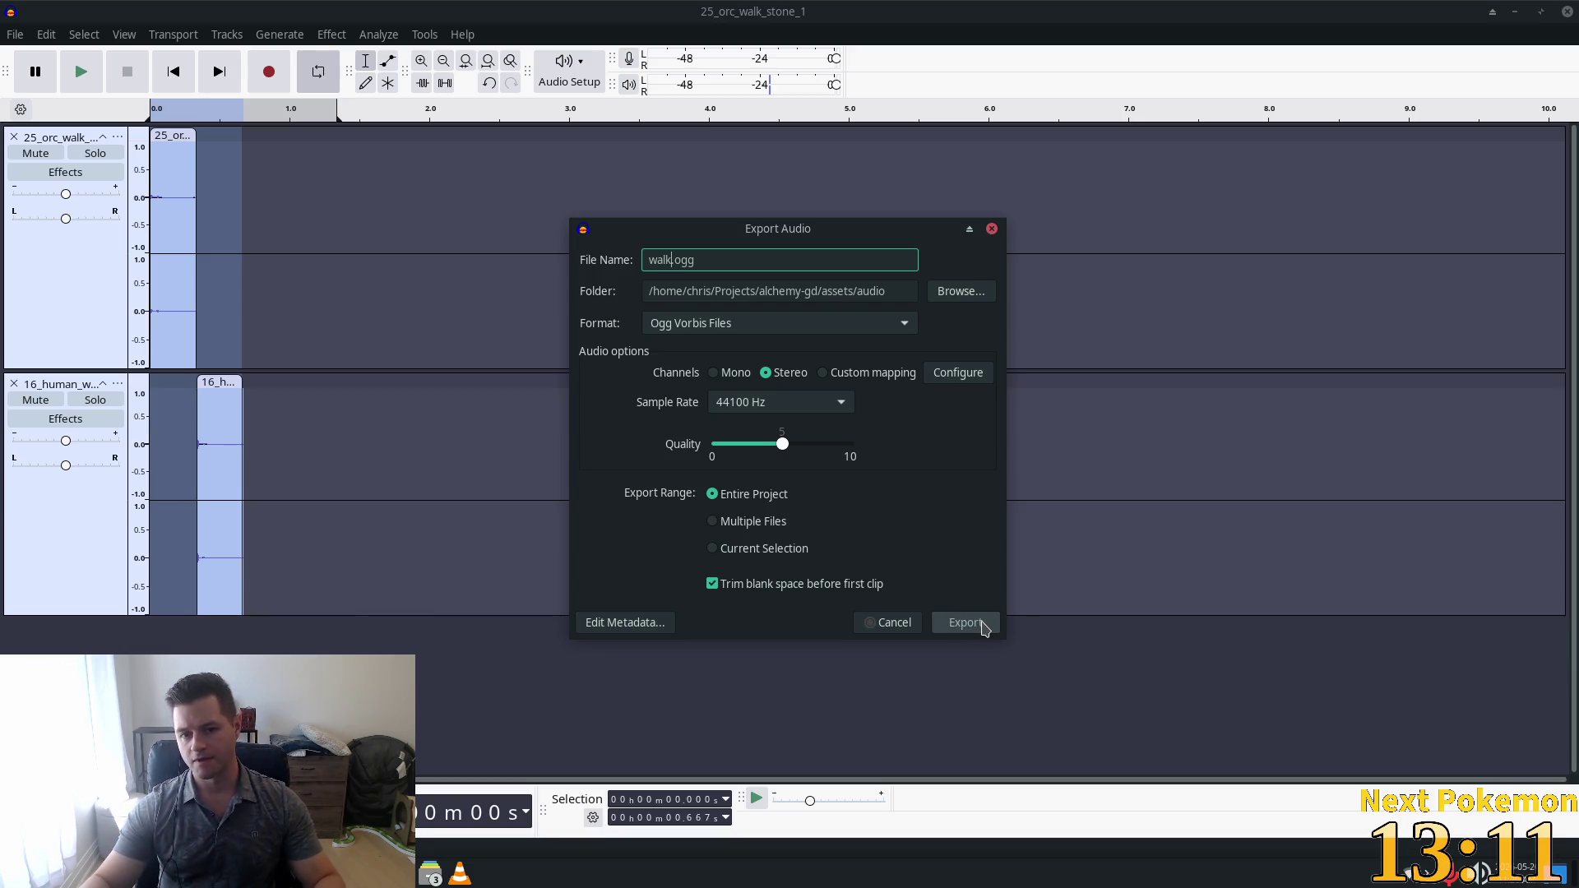
Export walk.ogg to assets/audio, overwrite the existing file, and launch VLC.
left_click(978, 622)
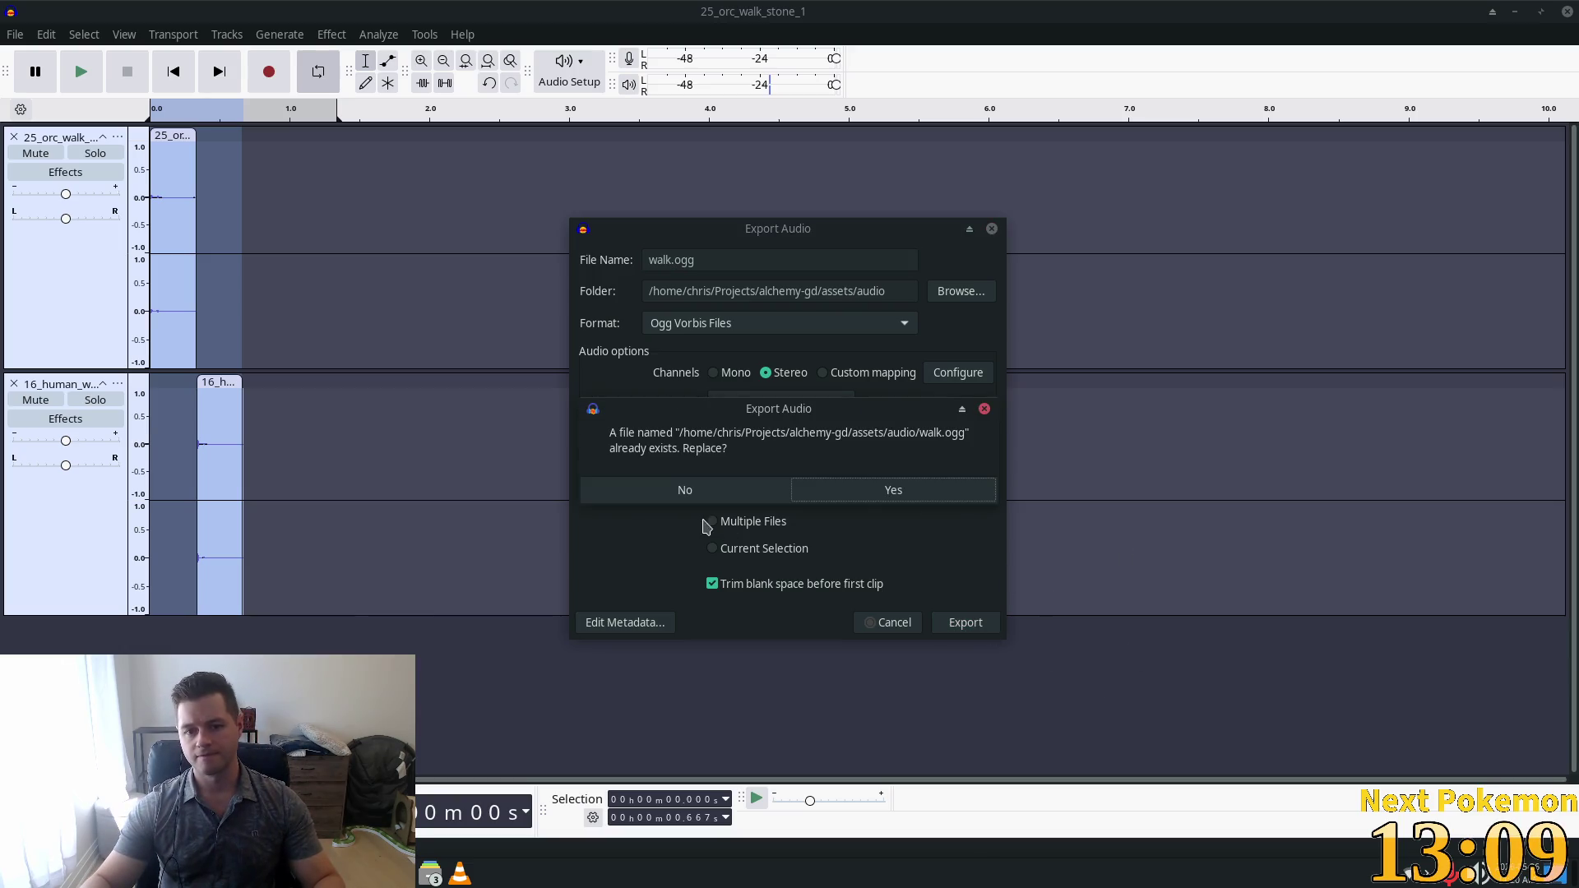
left_click(859, 497)
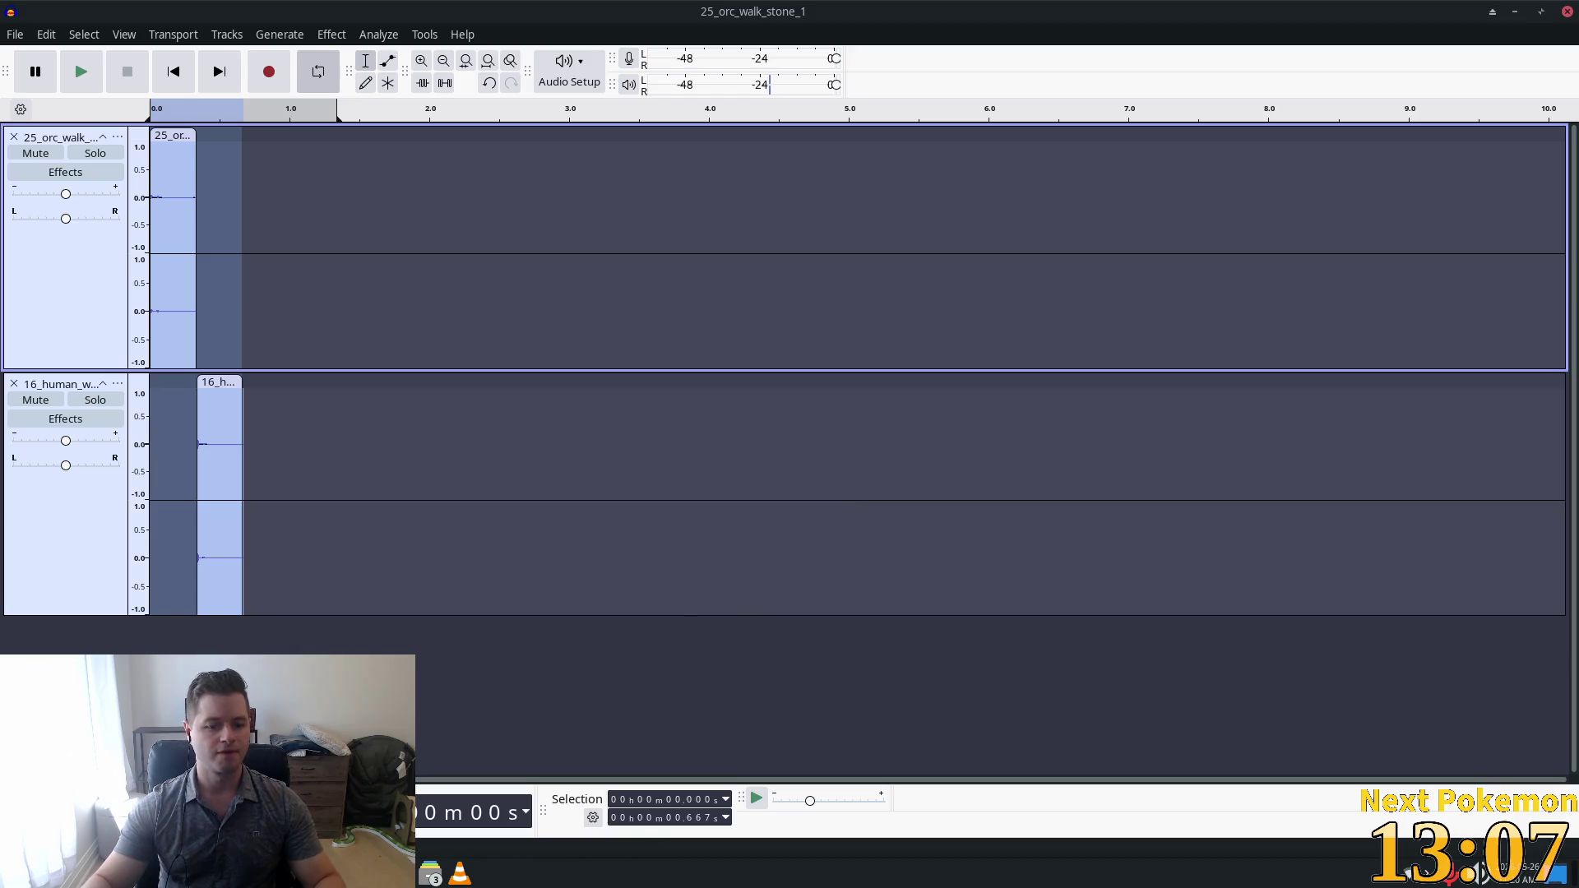
left_click(459, 873)
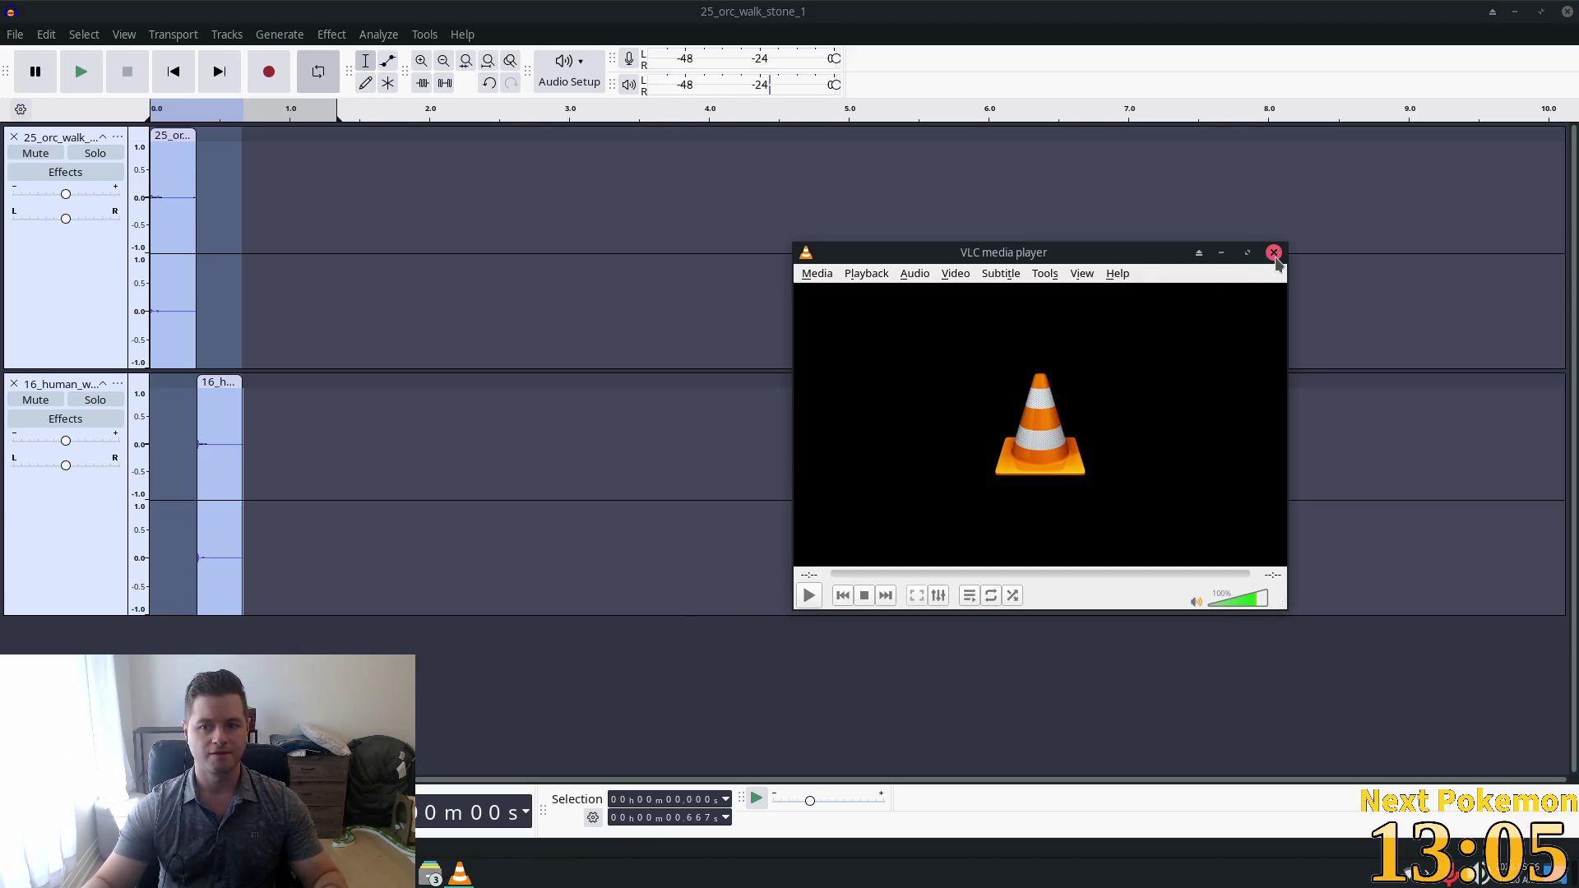
Close the empty VLC player and bring up the assets/audio folder in Thunar.
left_click(1273, 254)
left_click(426, 876)
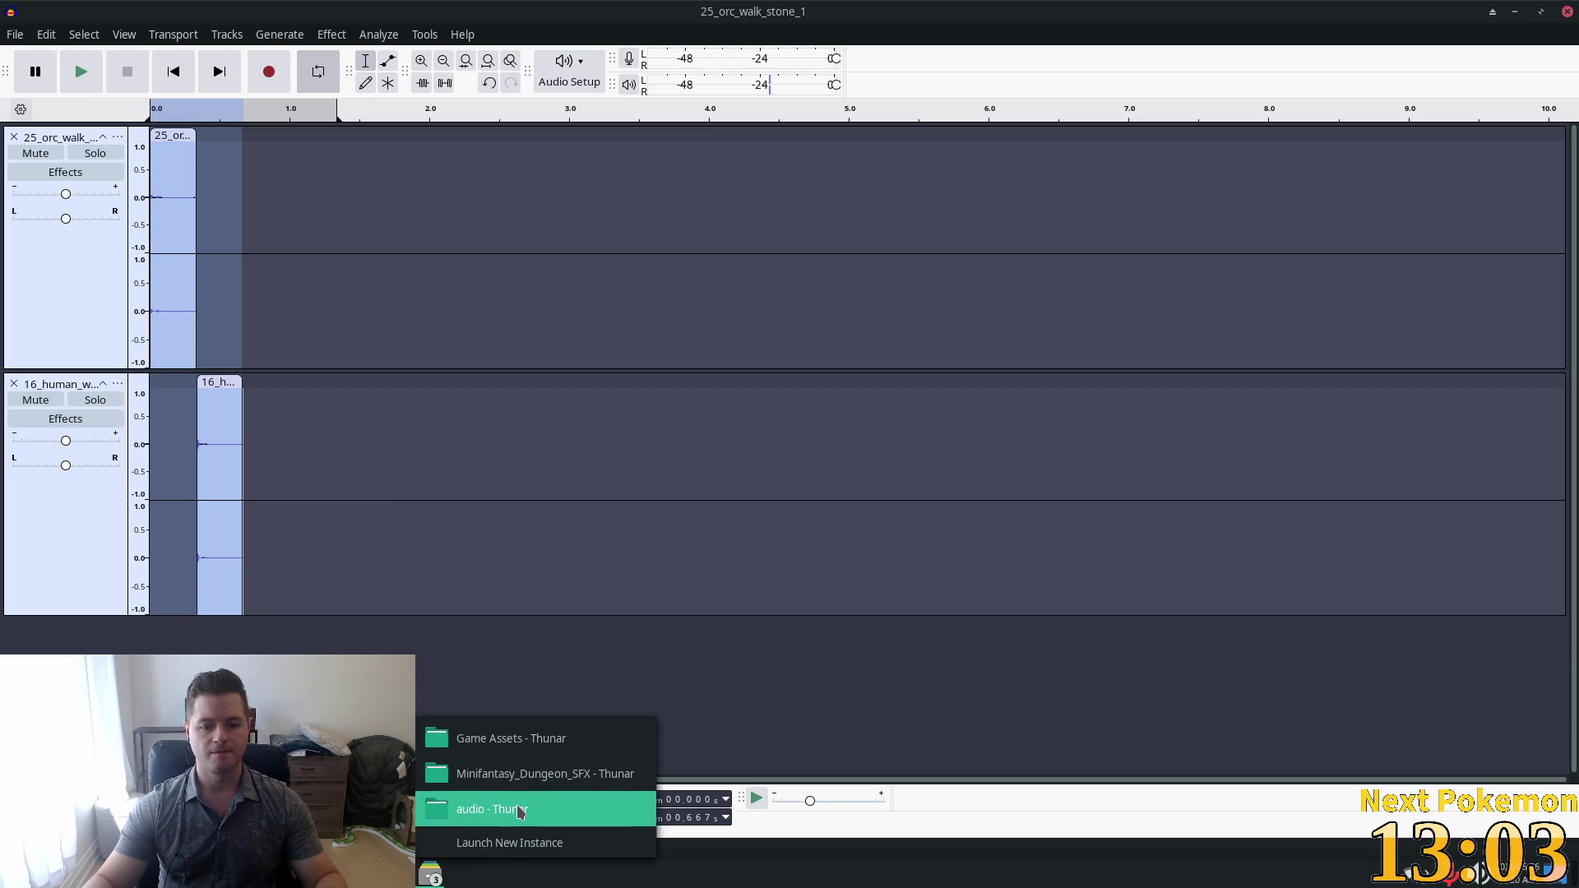
left_click(520, 809)
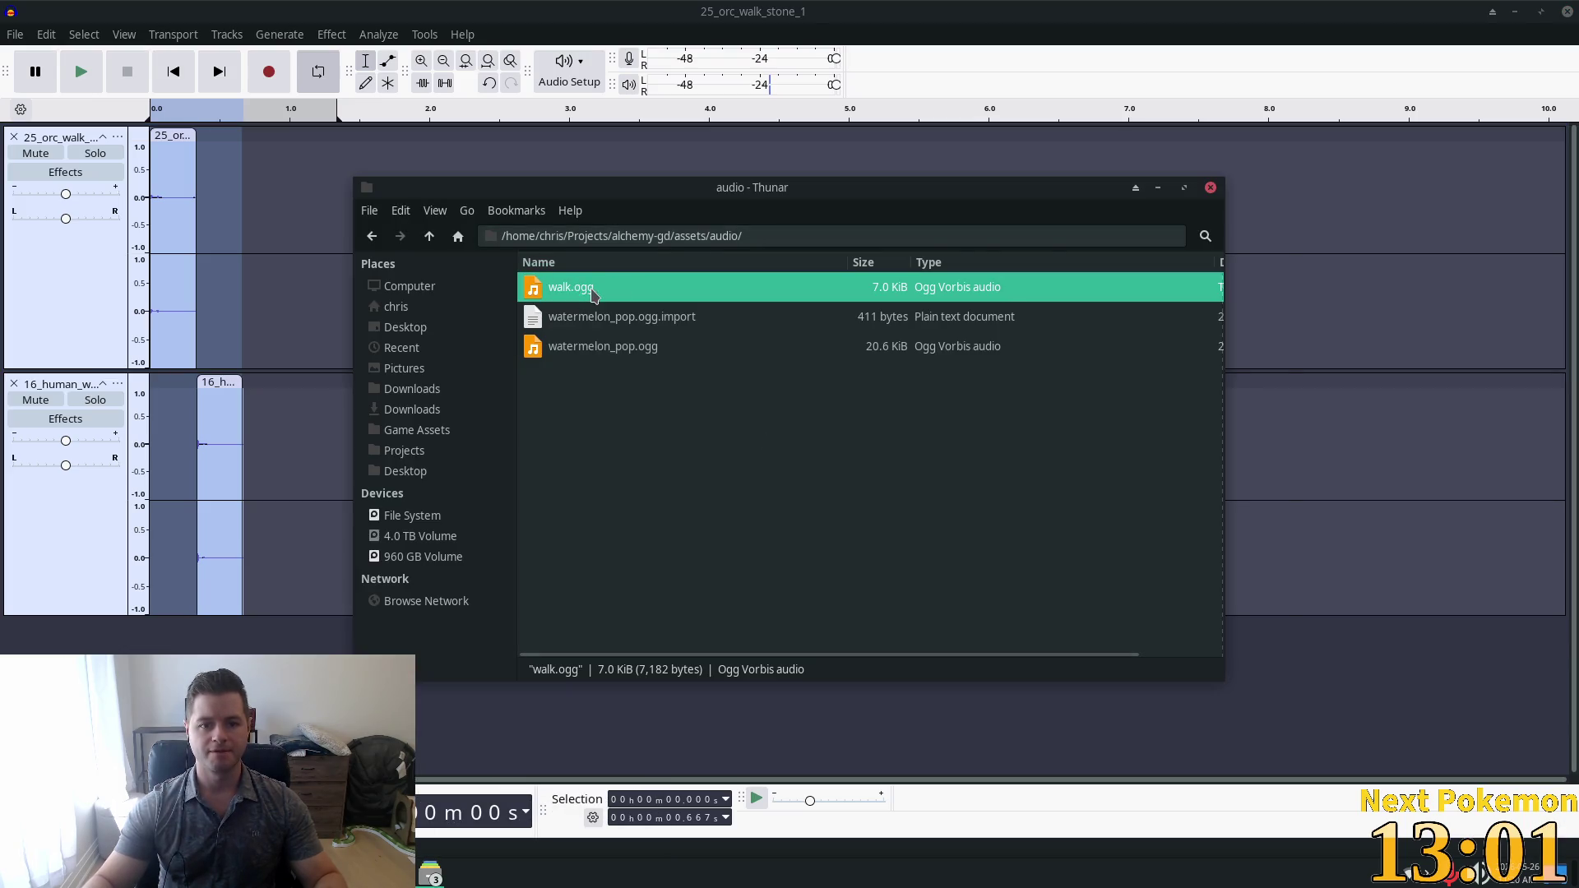
Play the exported walk.ogg in VLC, close it, and return to Audacity.
double_click(592, 289)
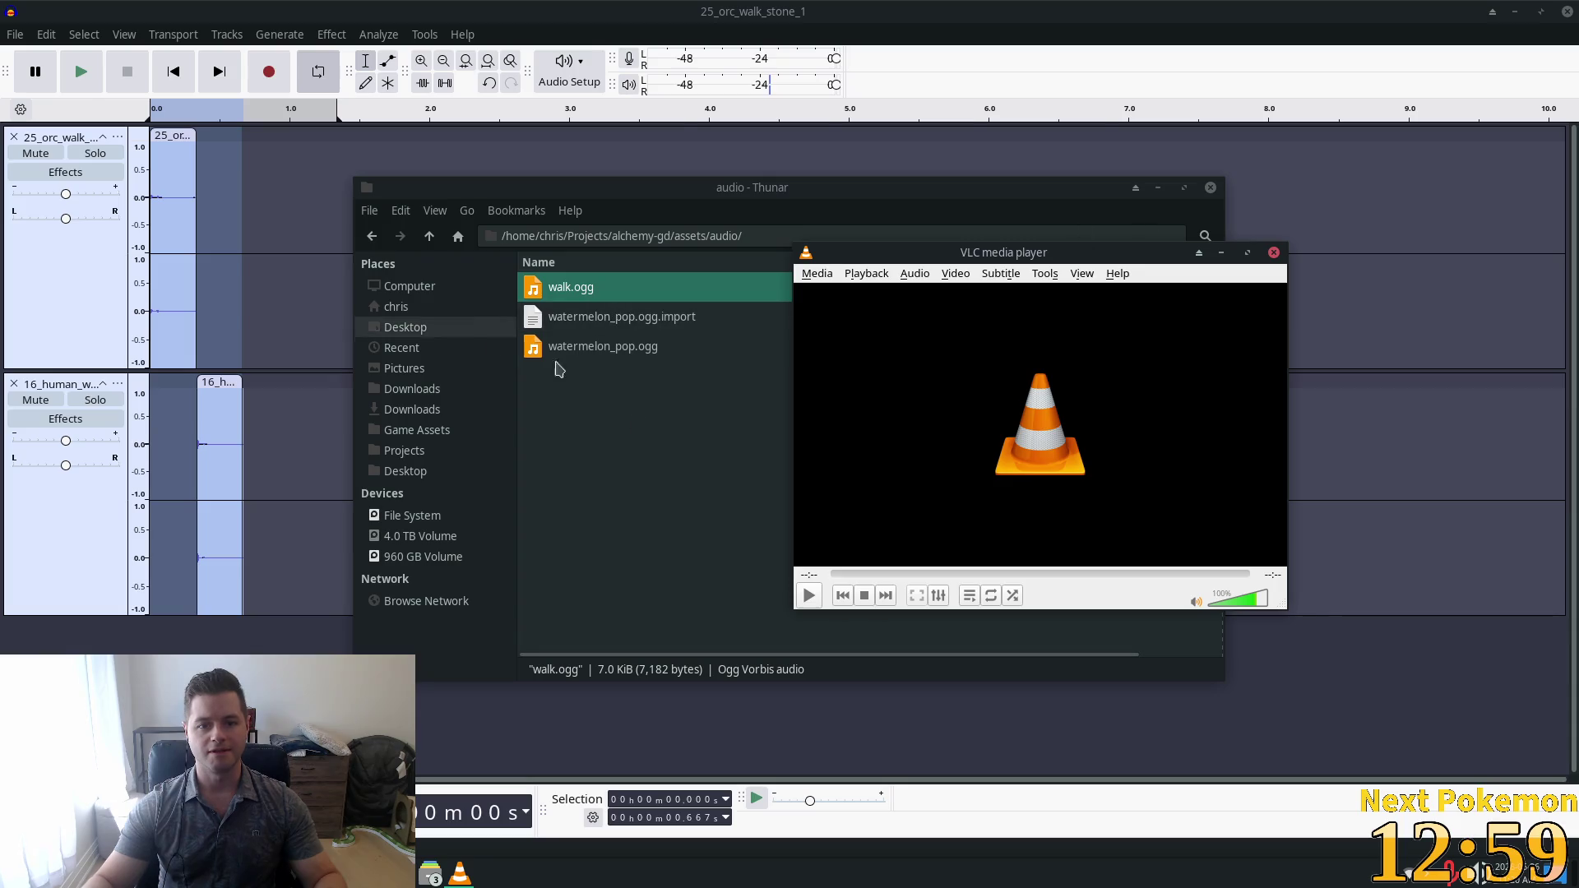
left_click(810, 596)
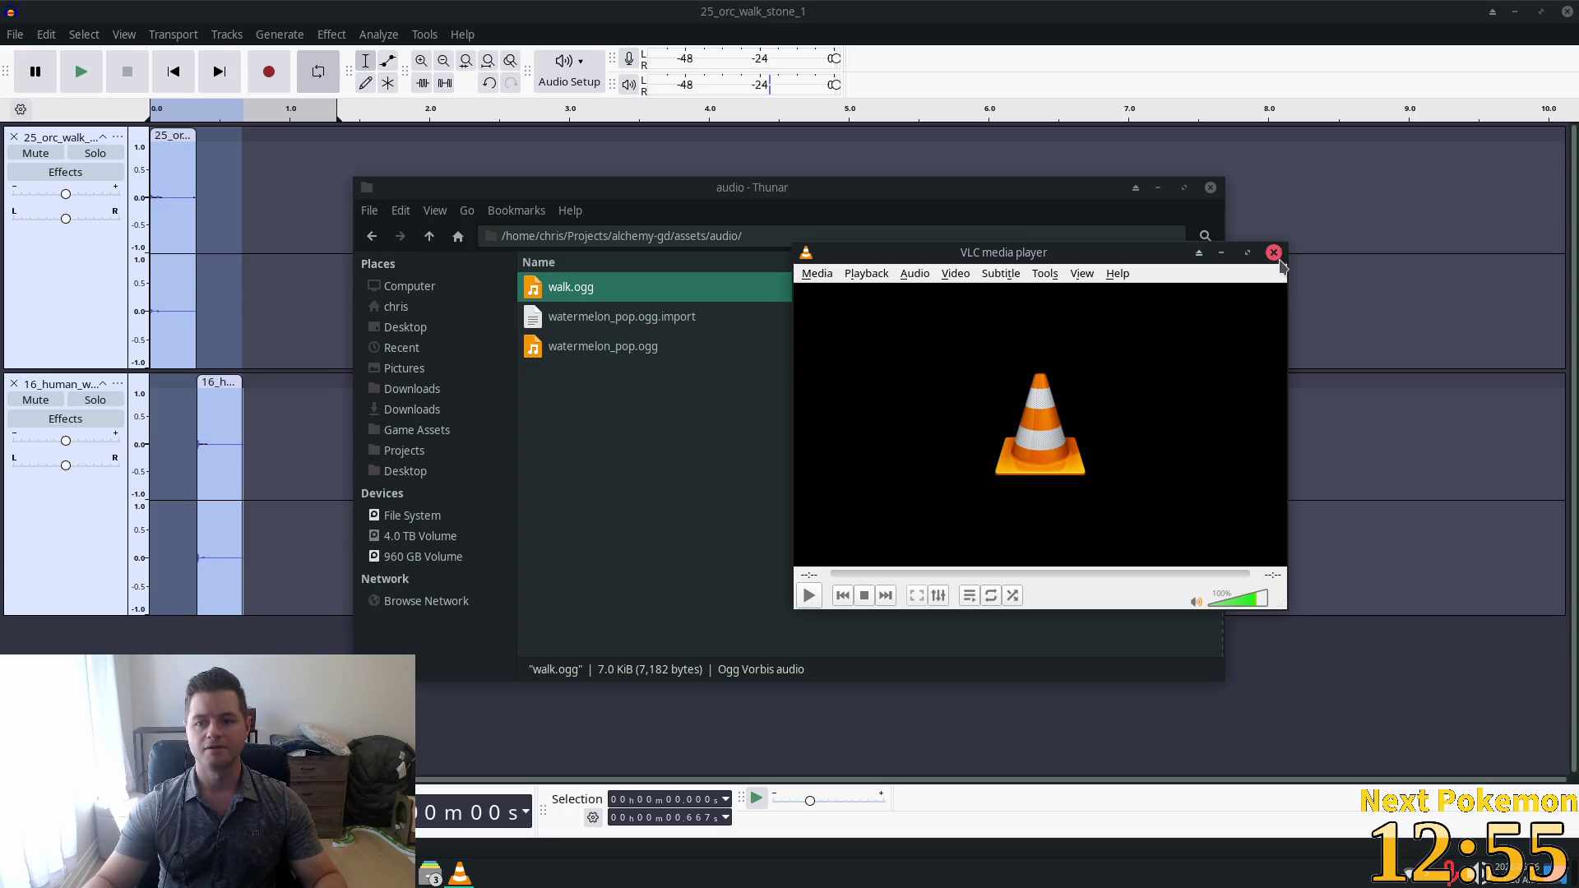
left_click(1276, 256)
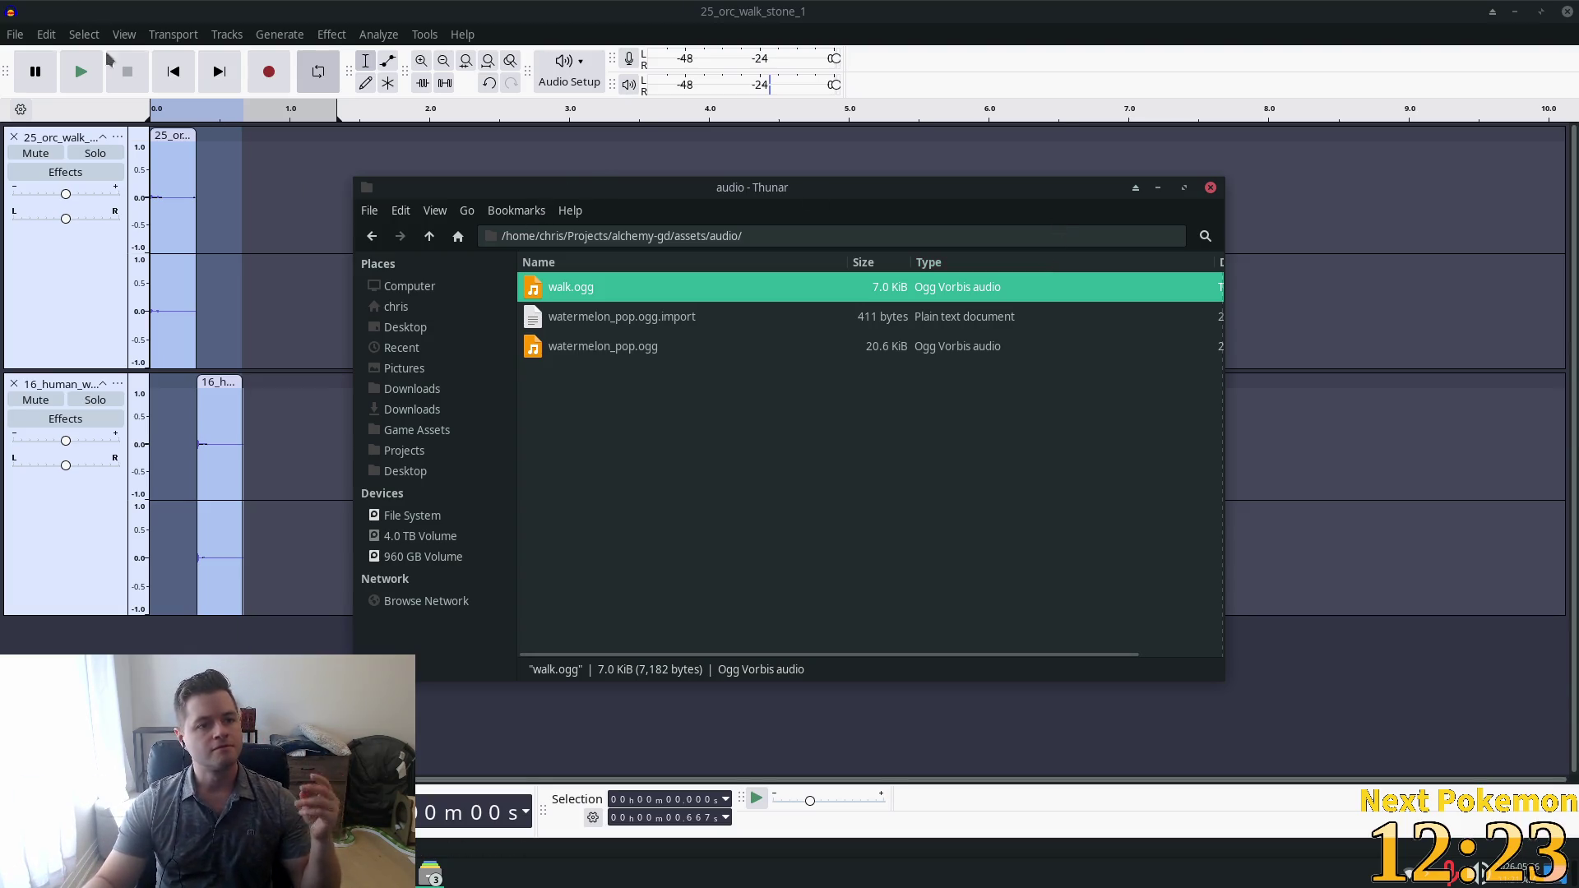
left_click(9, 404)
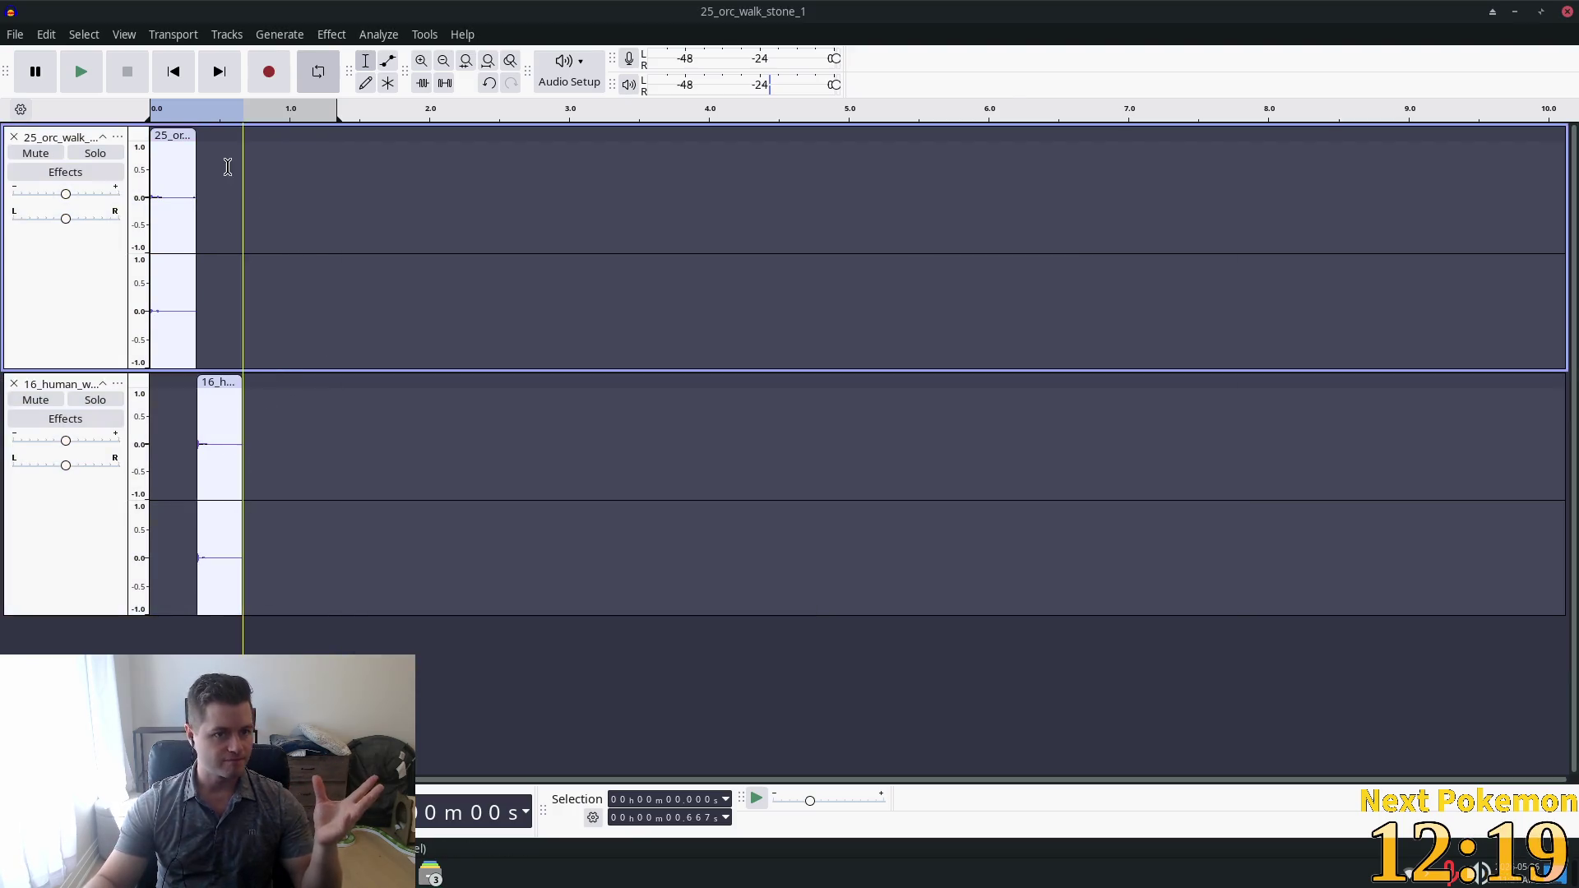
Check the timeline looping options and start looping playback of the orc and human clips.
left_click(20, 111)
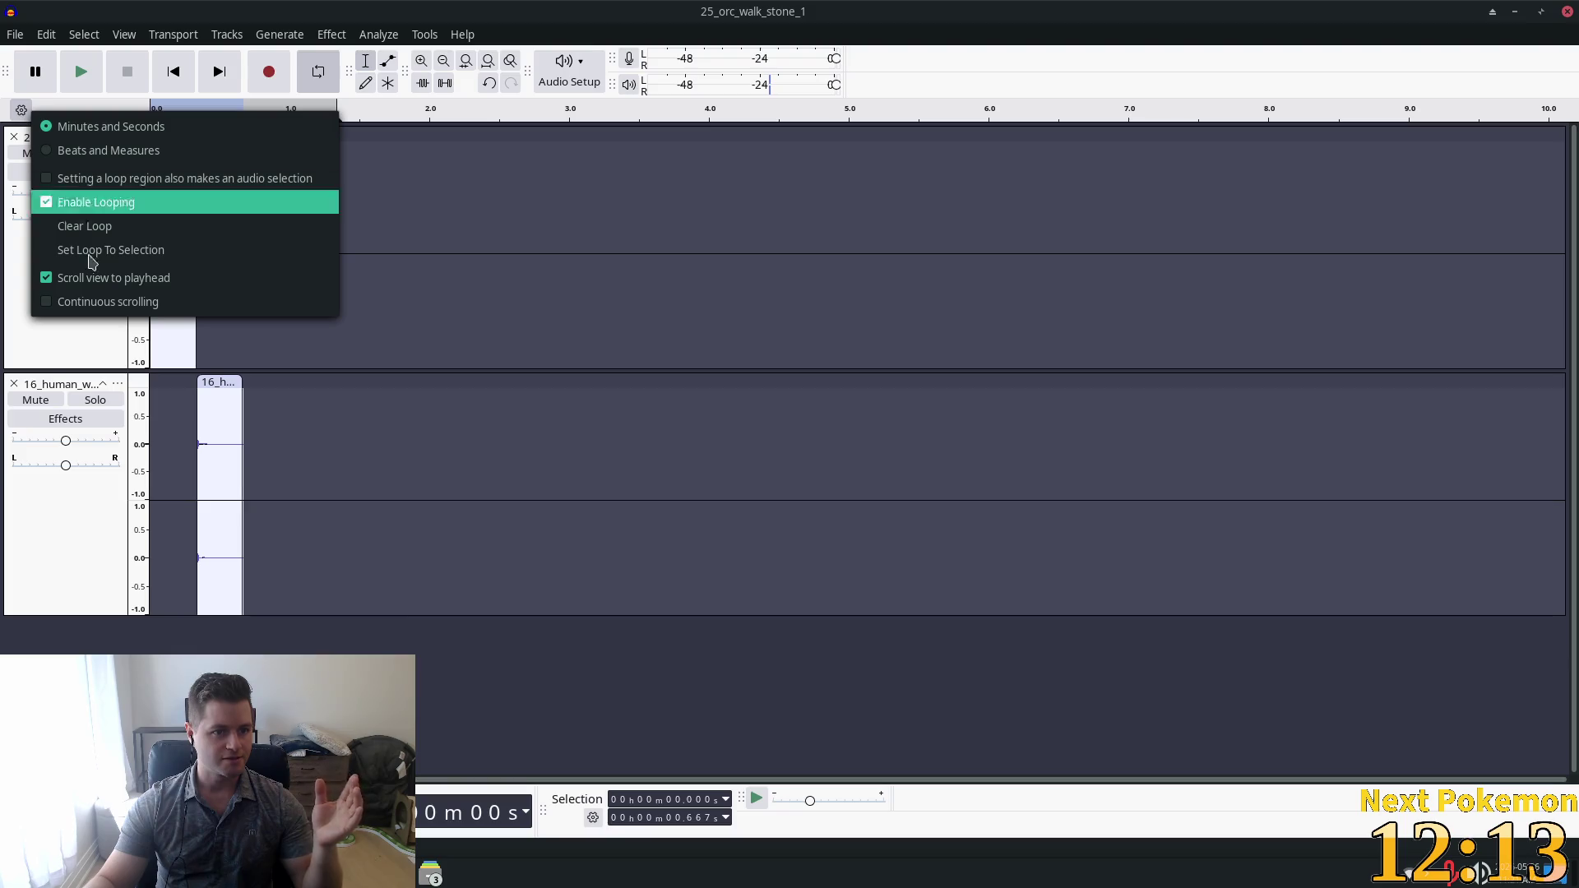
left_click(406, 557)
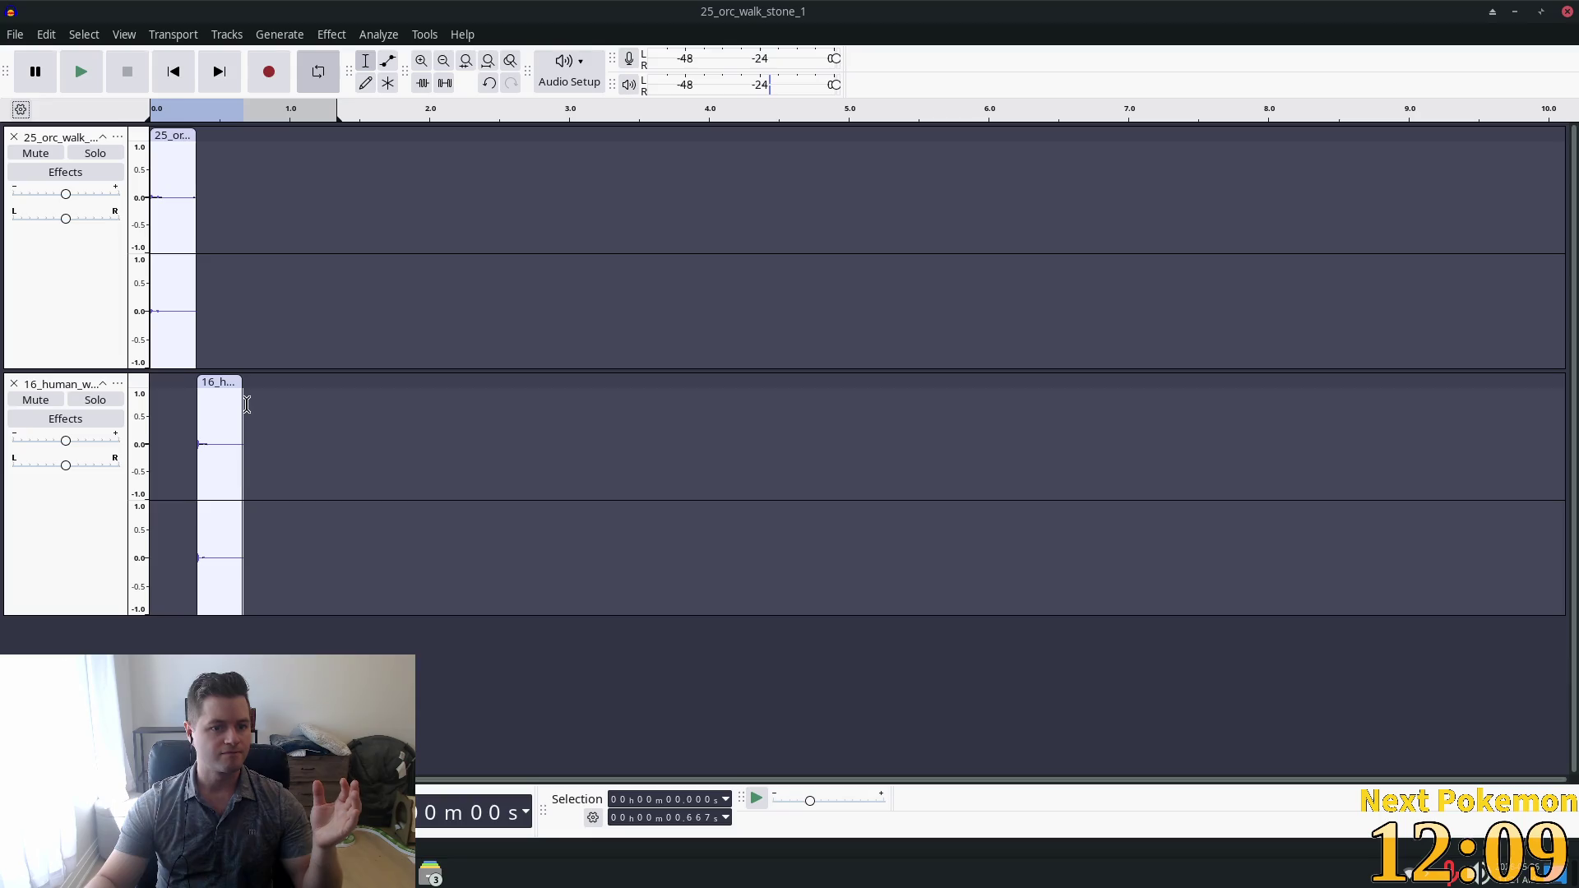
left_click(213, 112)
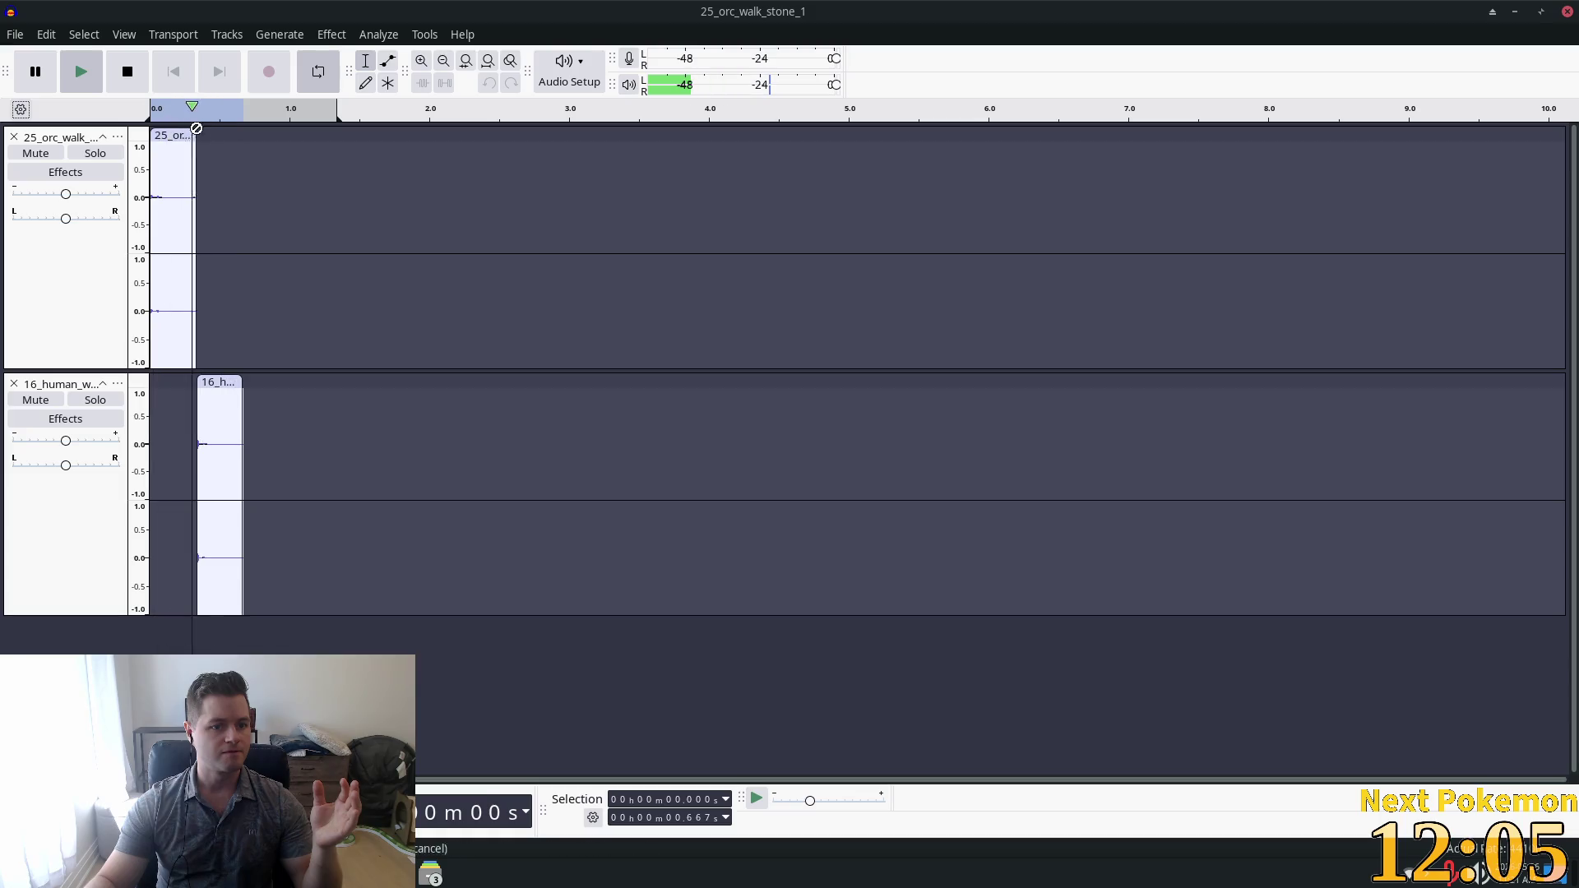
left_click(22, 111)
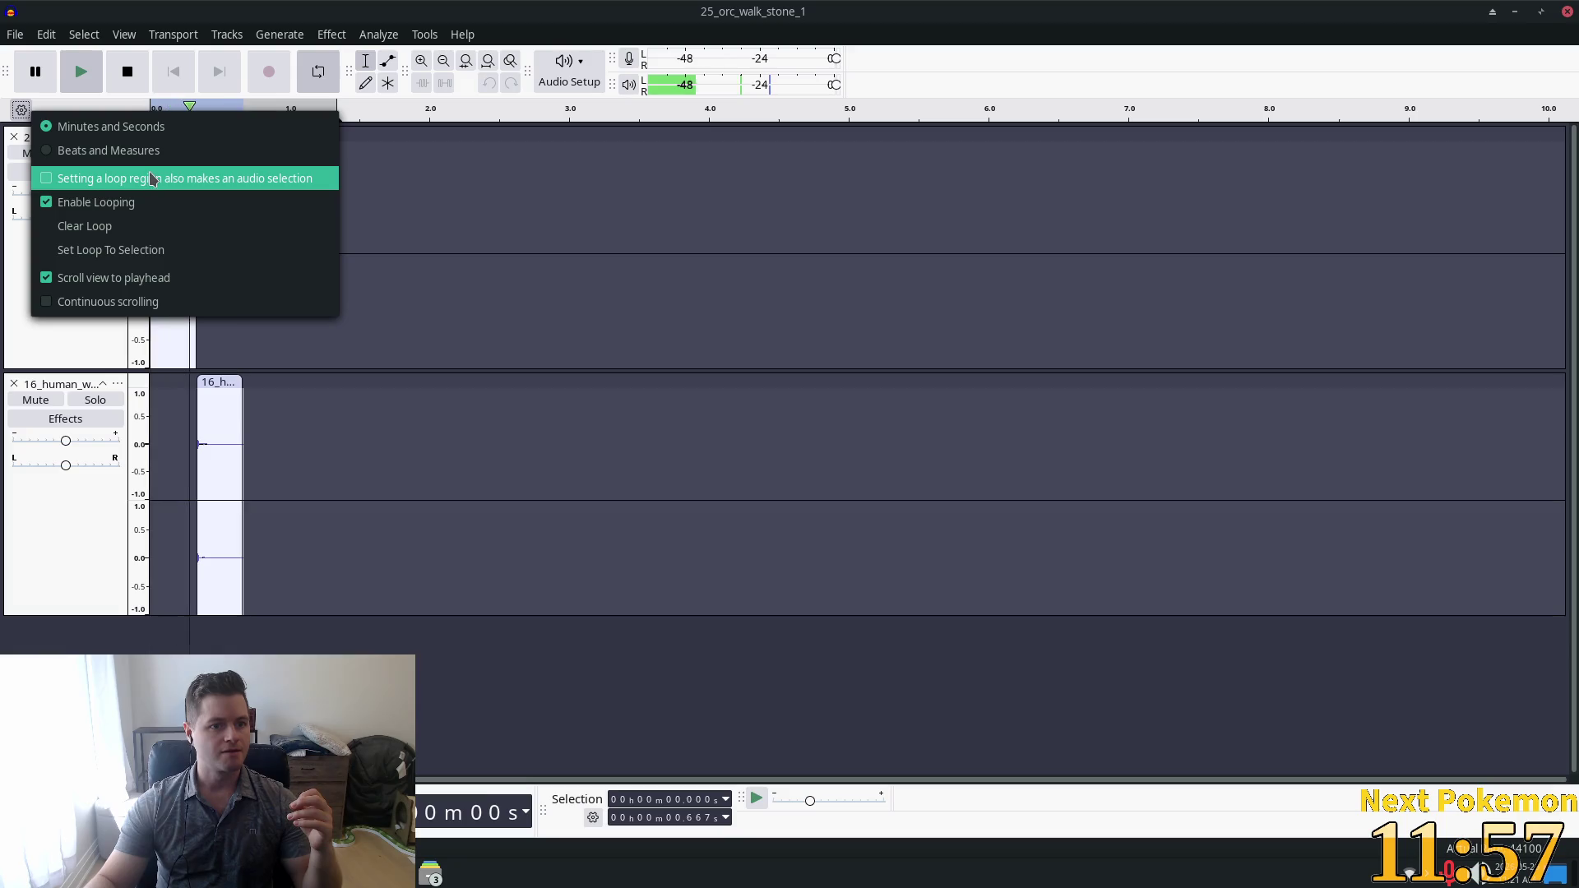
left_click(993, 53)
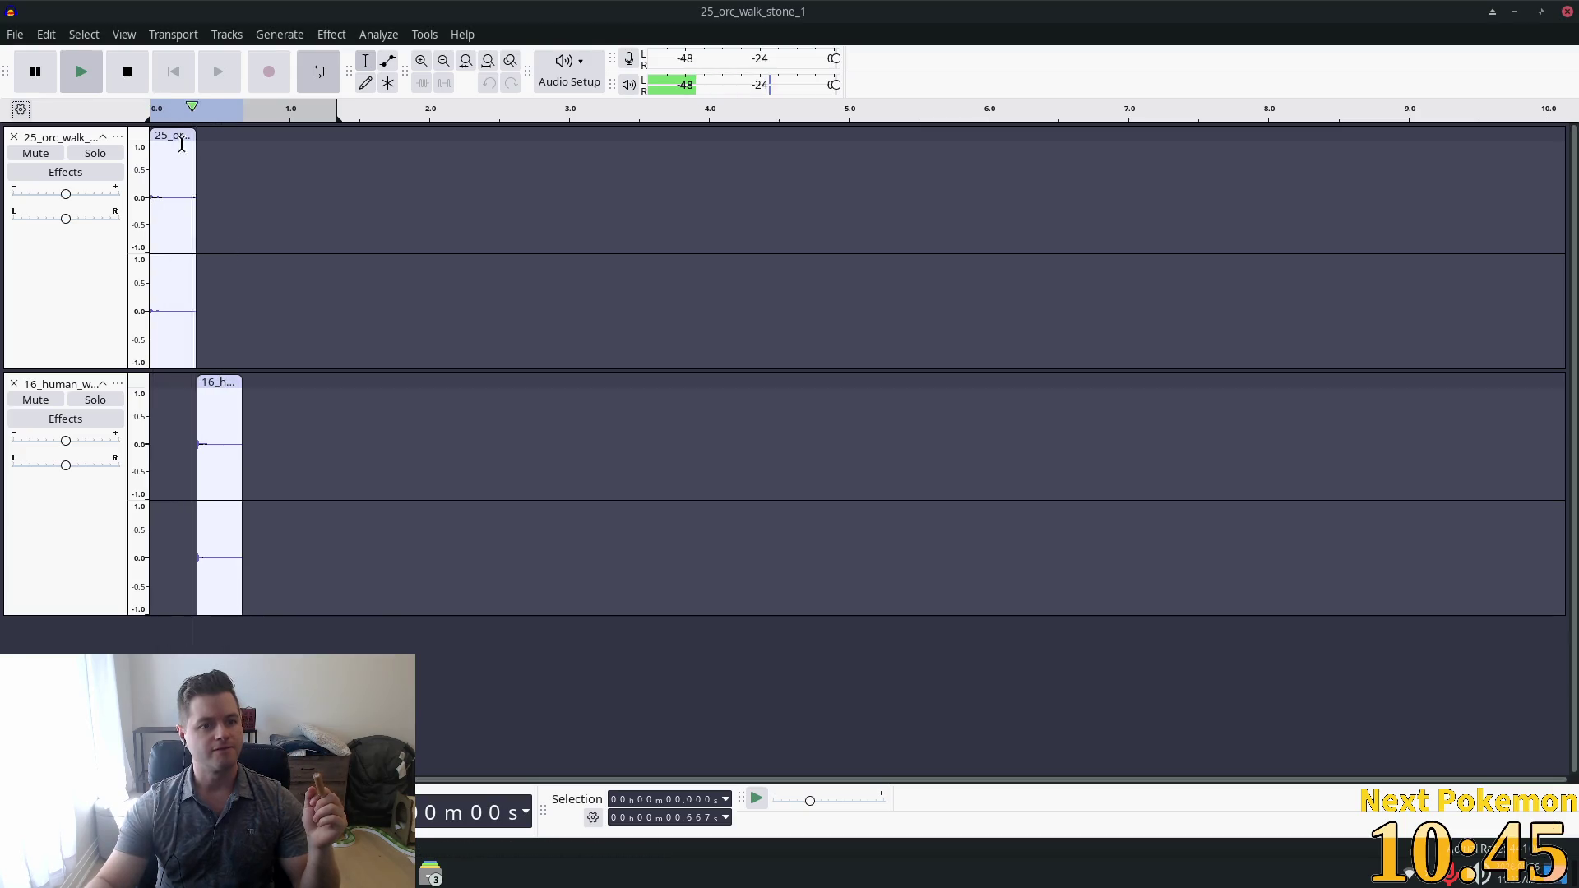
Stop the looping playback after listening to the two clips.
left_click(86, 71)
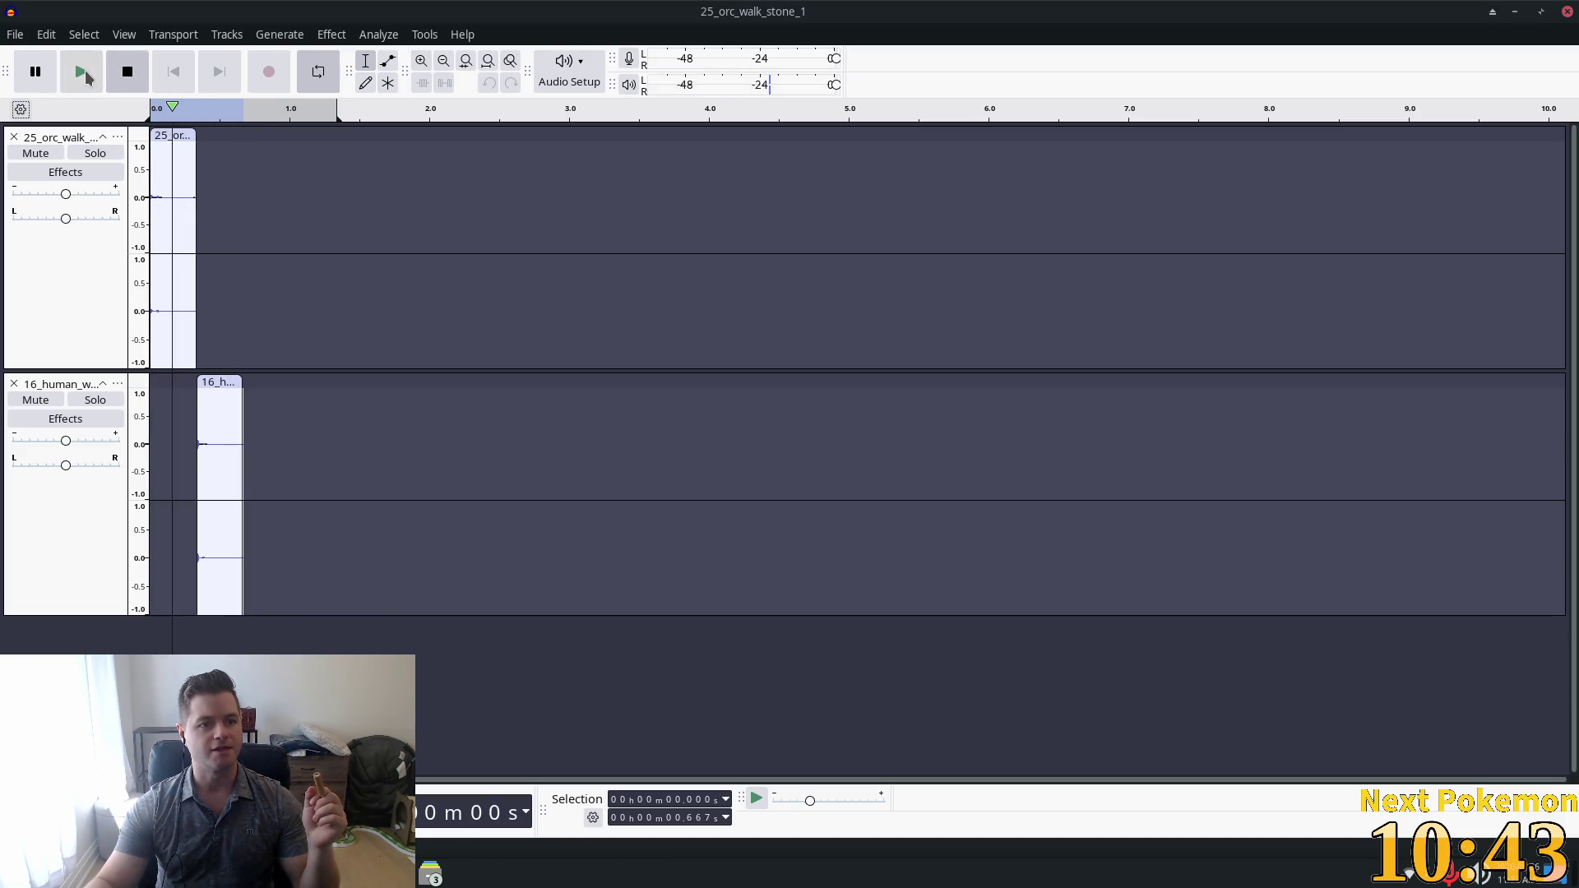
Move the orc clip onto the human track ahead of the human clip, remove the empty track, and play.
mouse_move(181, 138)
left_mouse_down()
mouse_move(170, 236)
mouse_move(186, 449)
left_mouse_up()
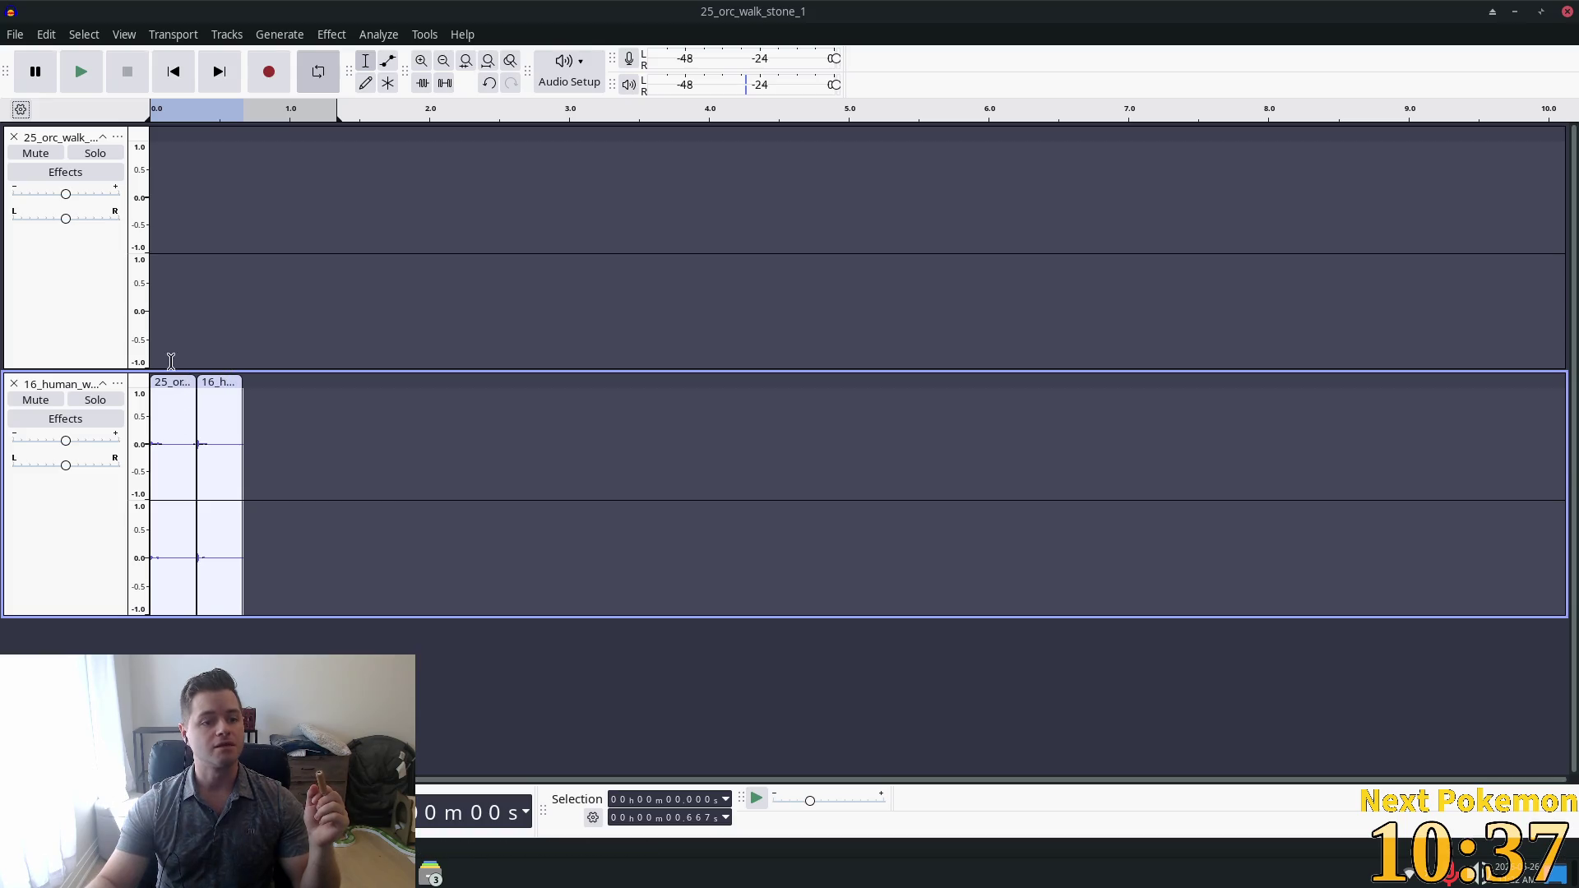
left_click(12, 137)
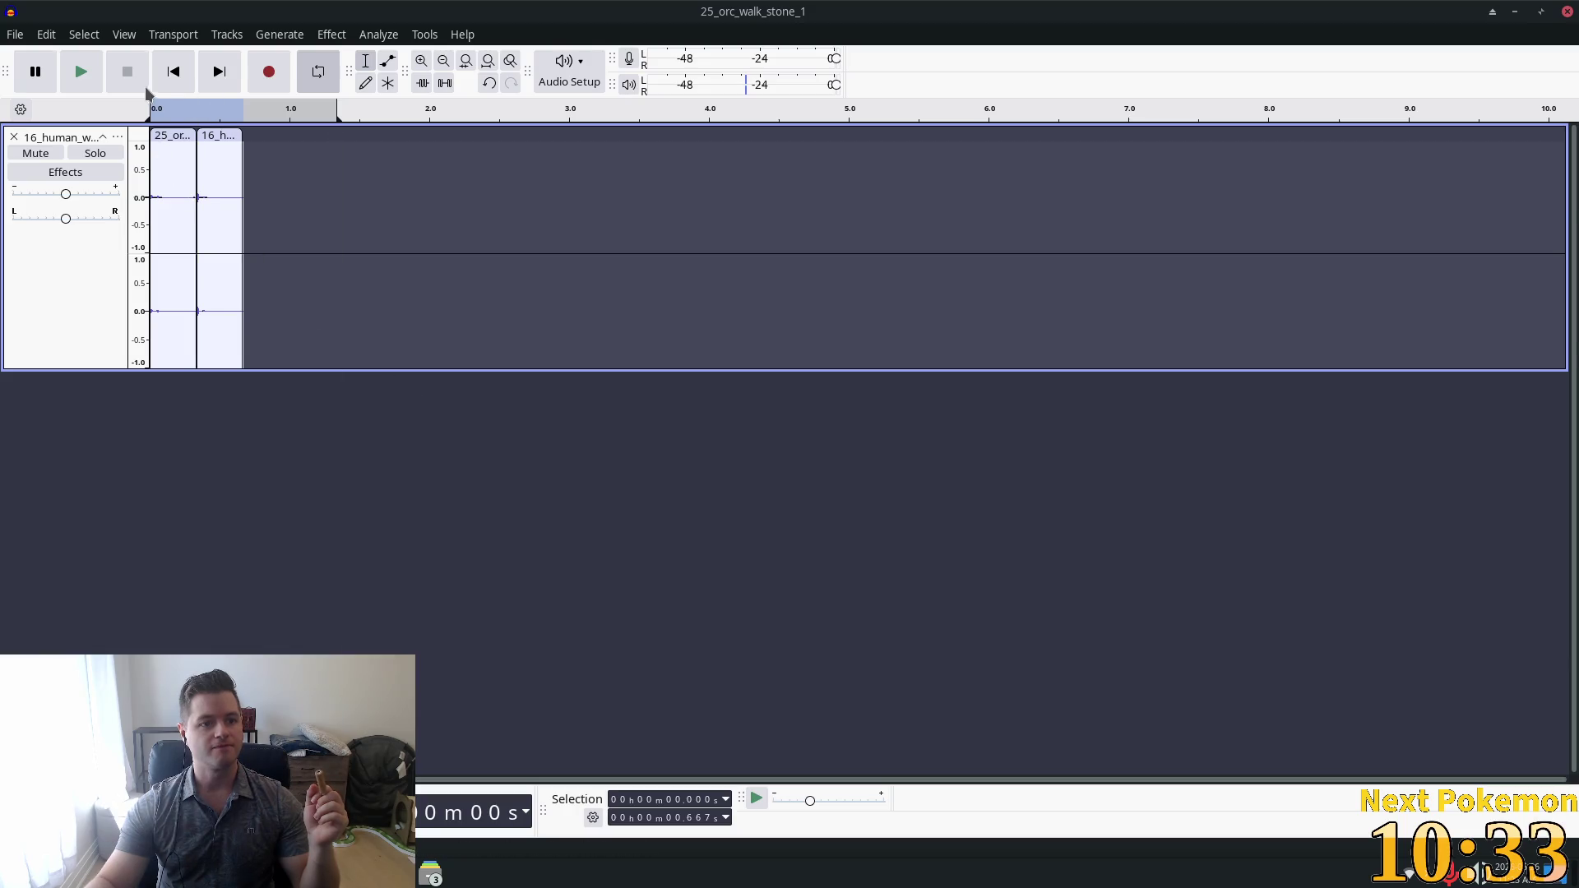
left_click(81, 74)
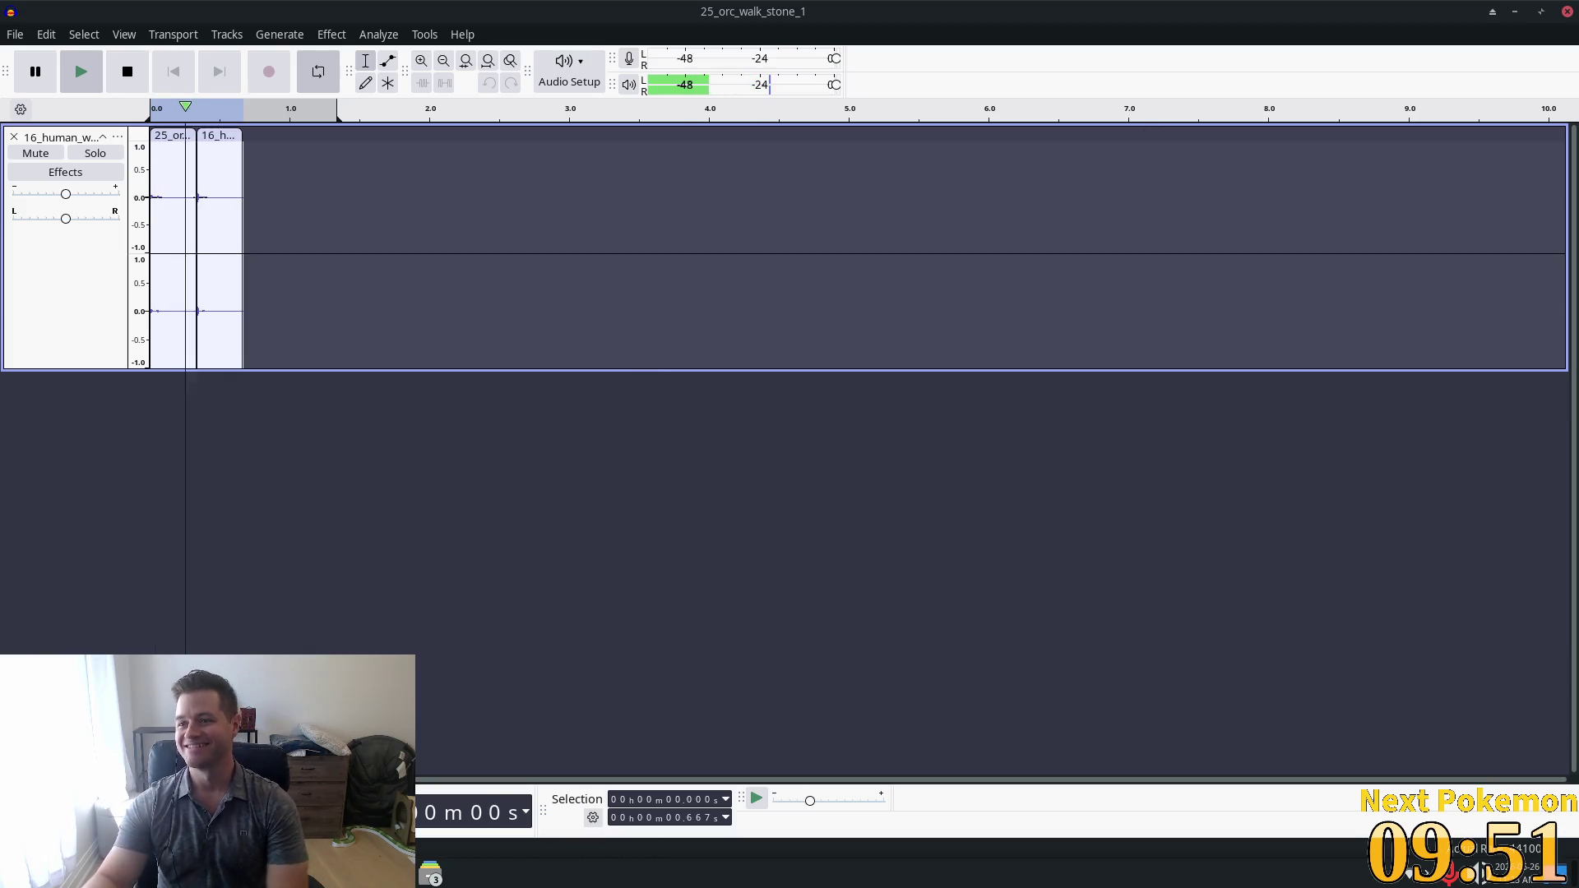
key("alt+Tab")
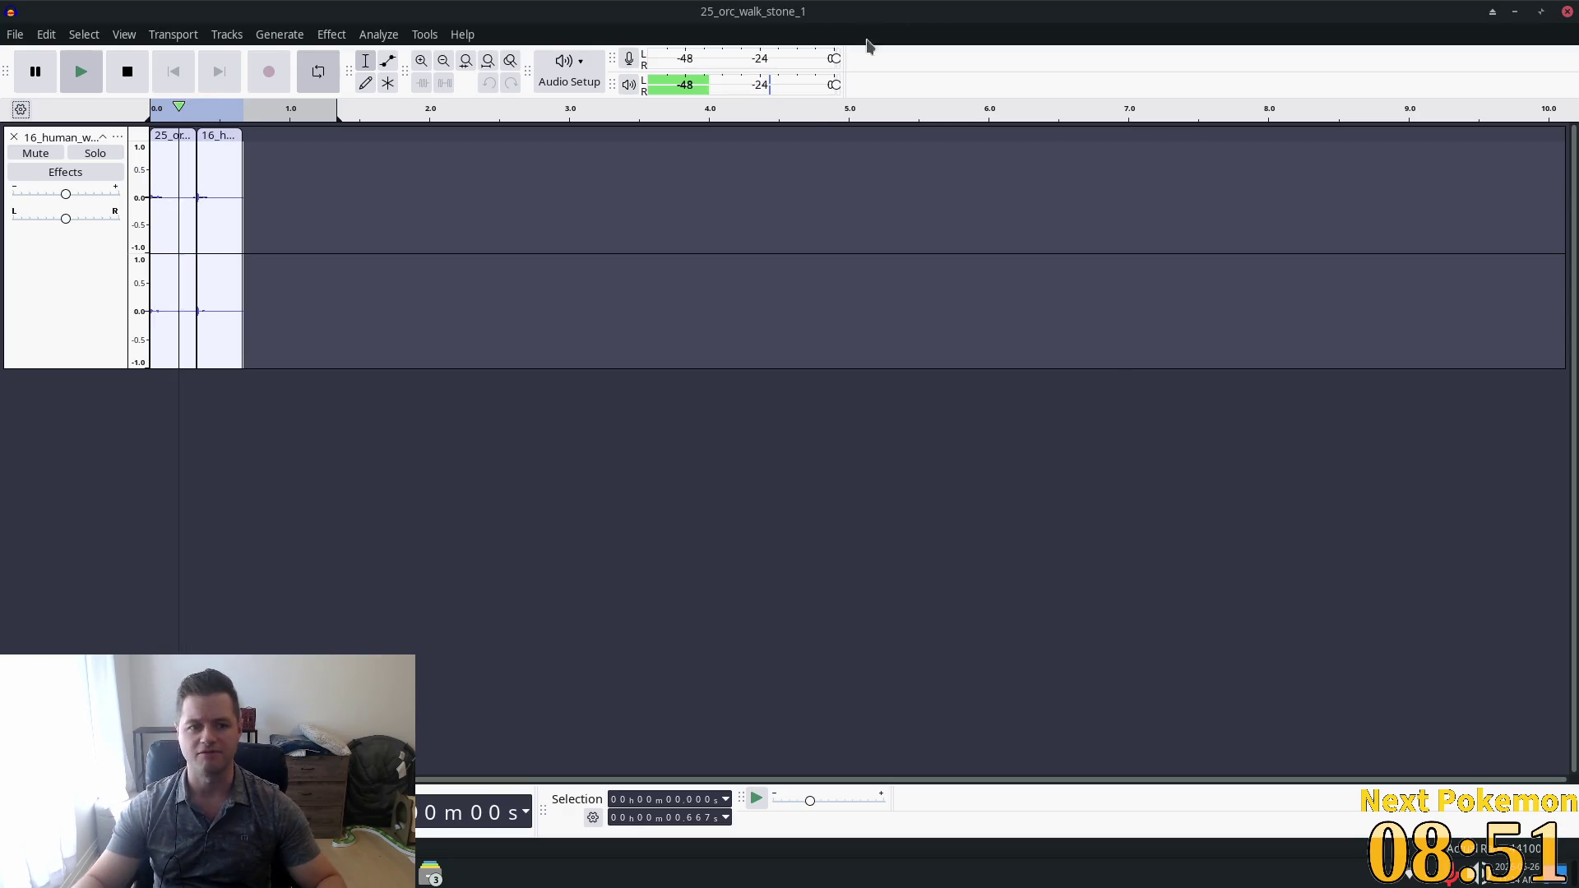
Stop playback, select all, and zoom so both walk clips fill the view from 0 s.
left_click(117, 74)
key("ctrl+a")
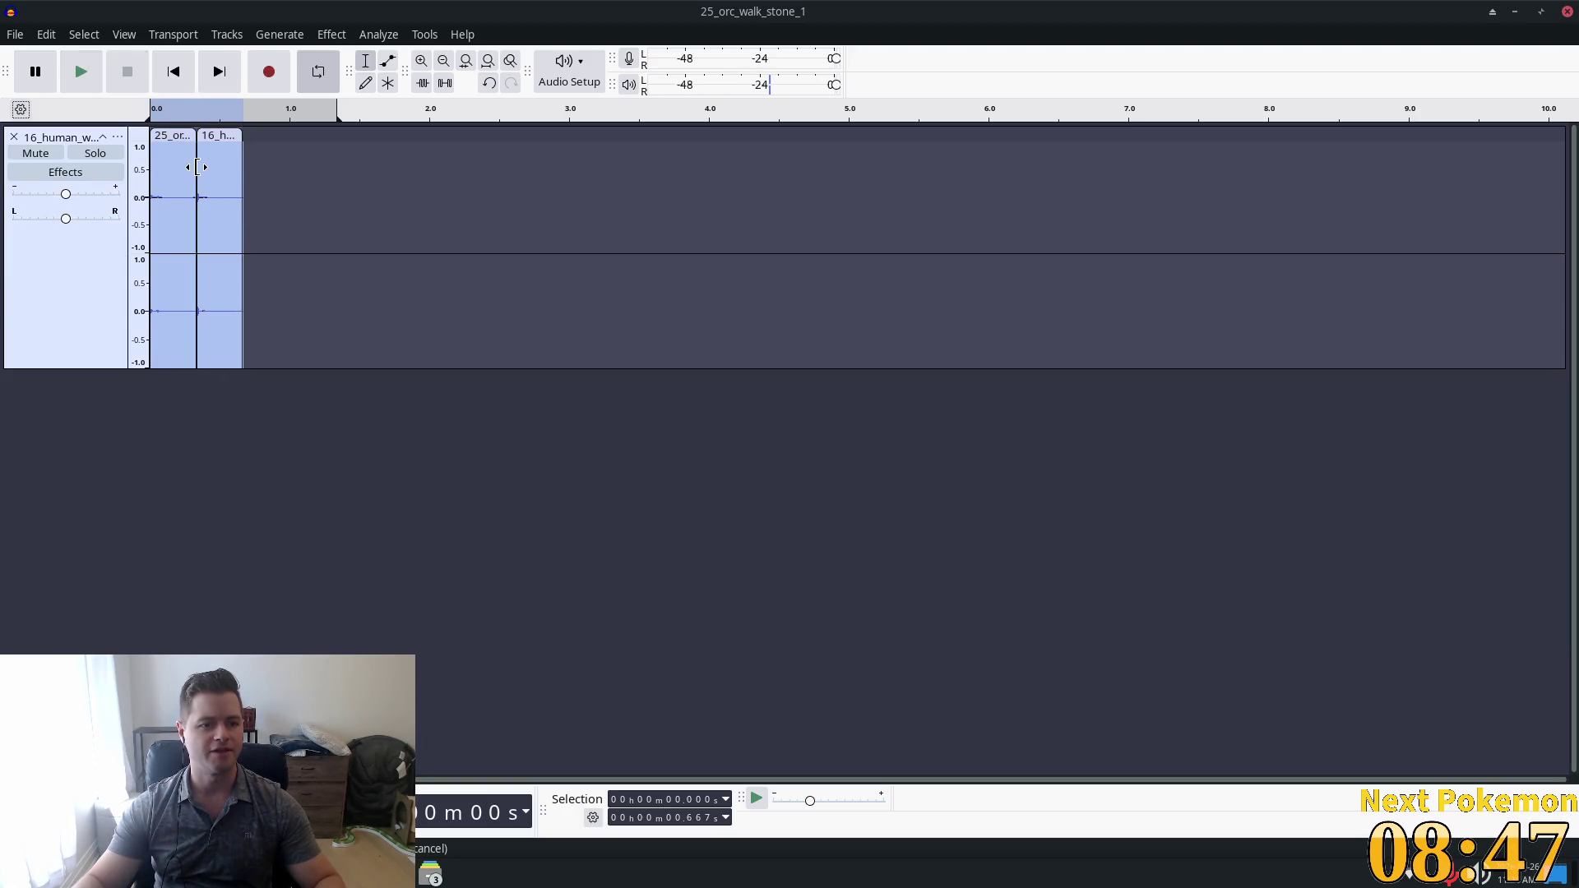
scroll(197, 168, "up", 4)
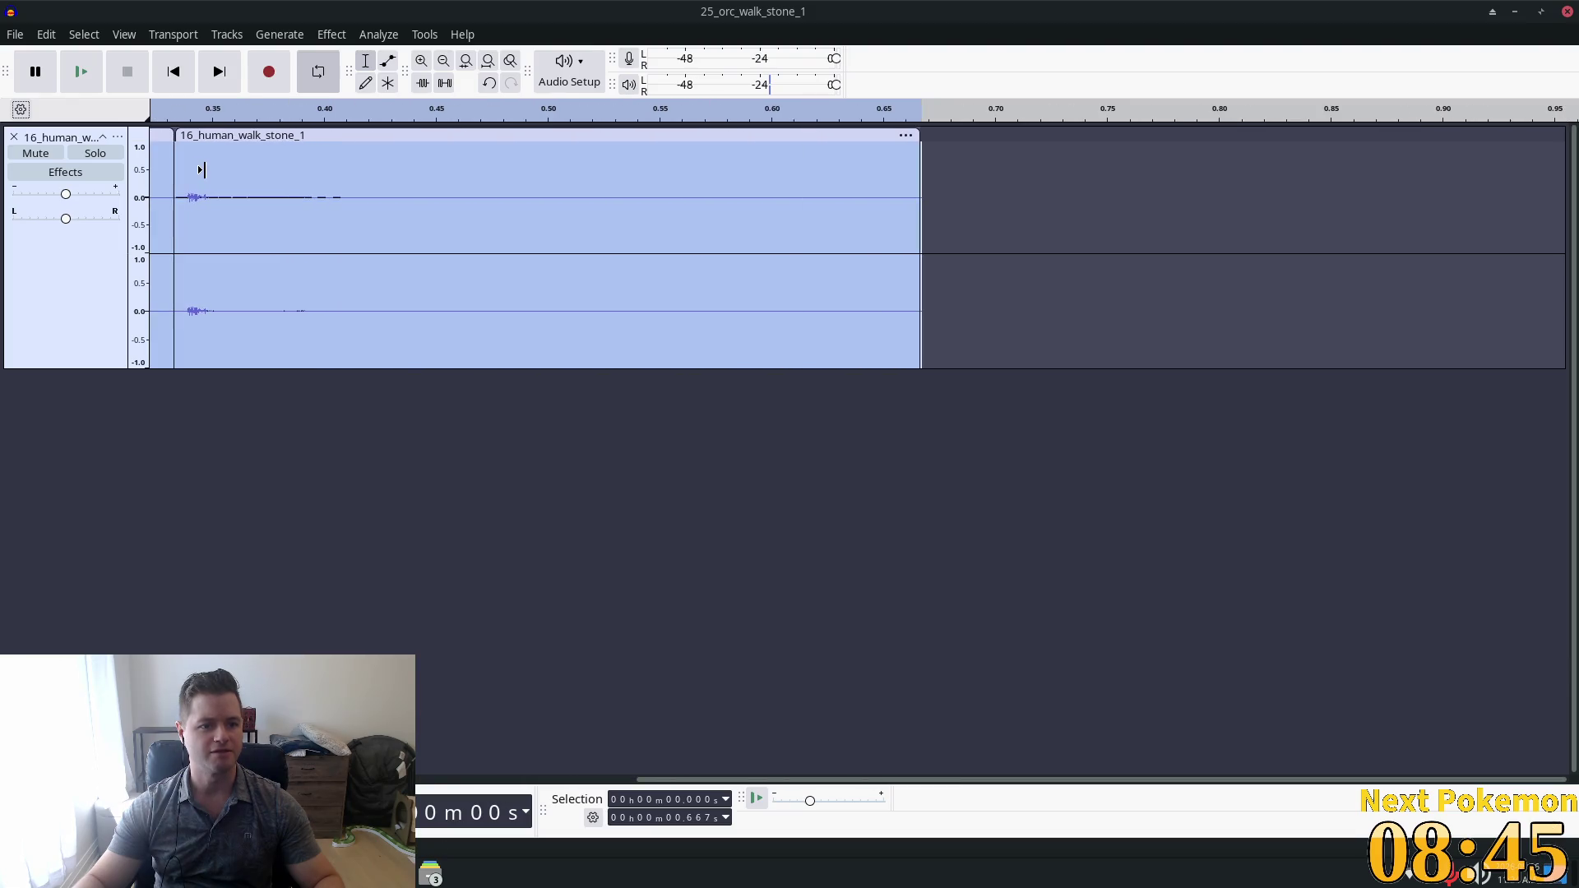
scroll(202, 171, "down", 2)
scroll(202, 173, "up", 1)
scroll(202, 174, "down", 1)
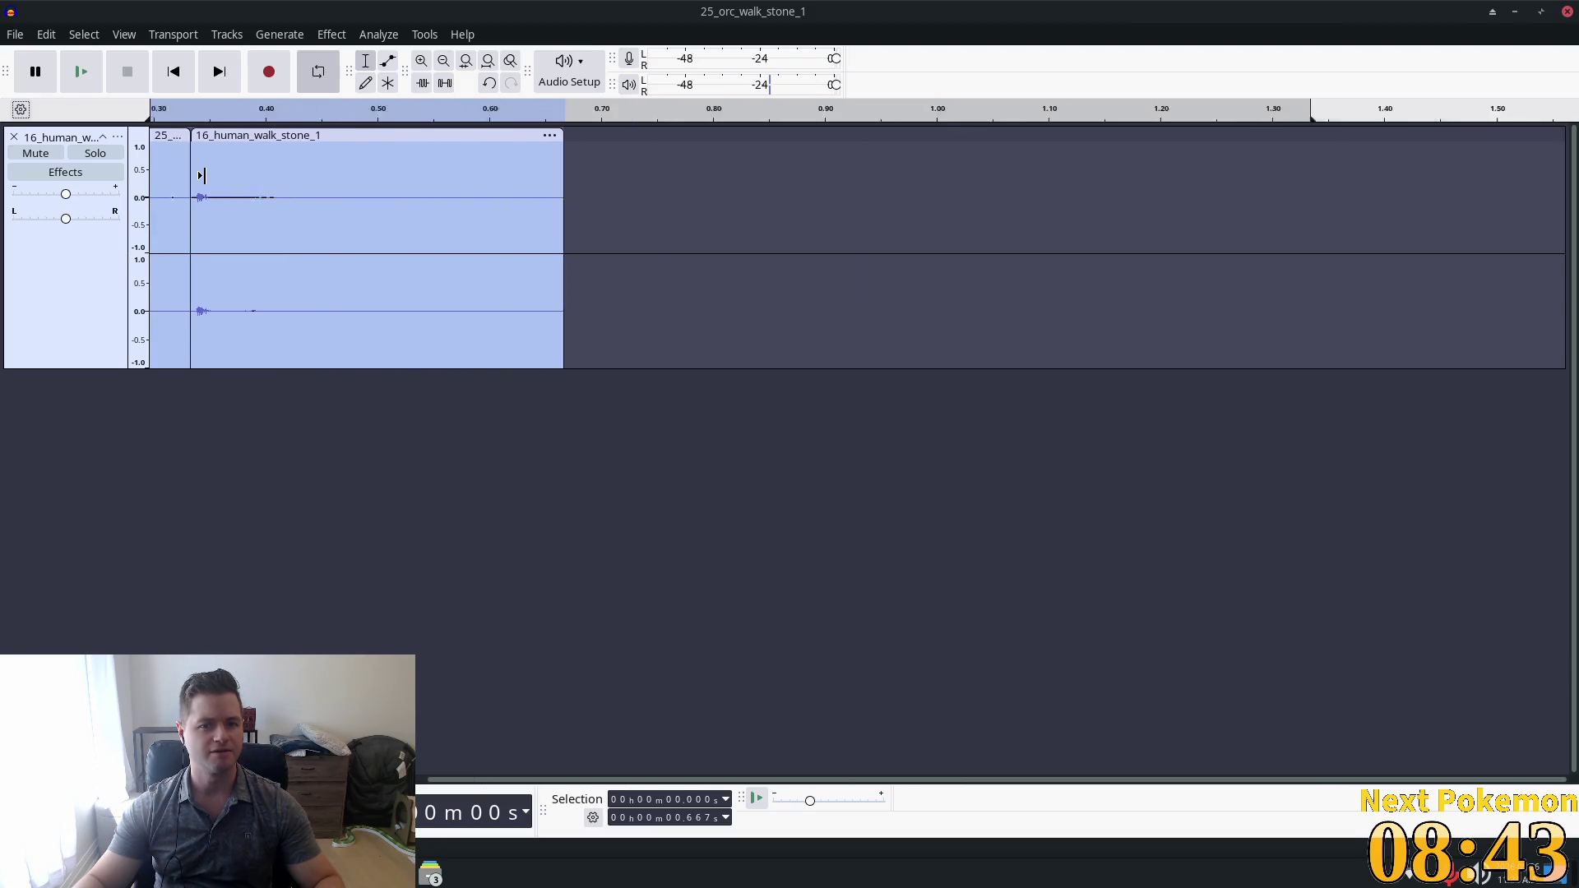
scroll(200, 175, "down", 6)
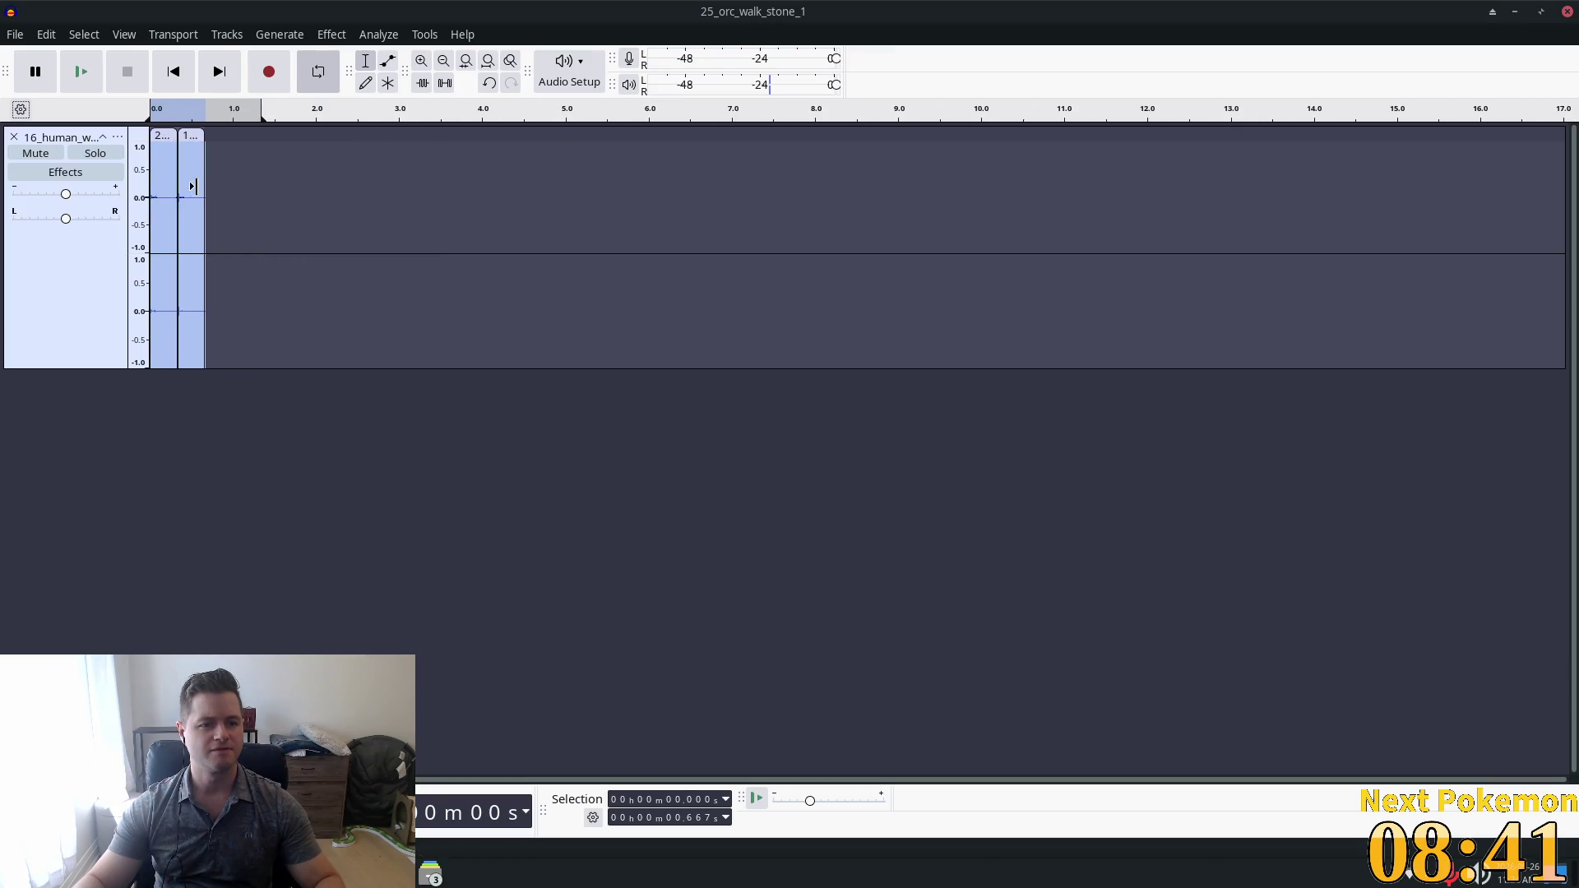
scroll(194, 186, "up", 4)
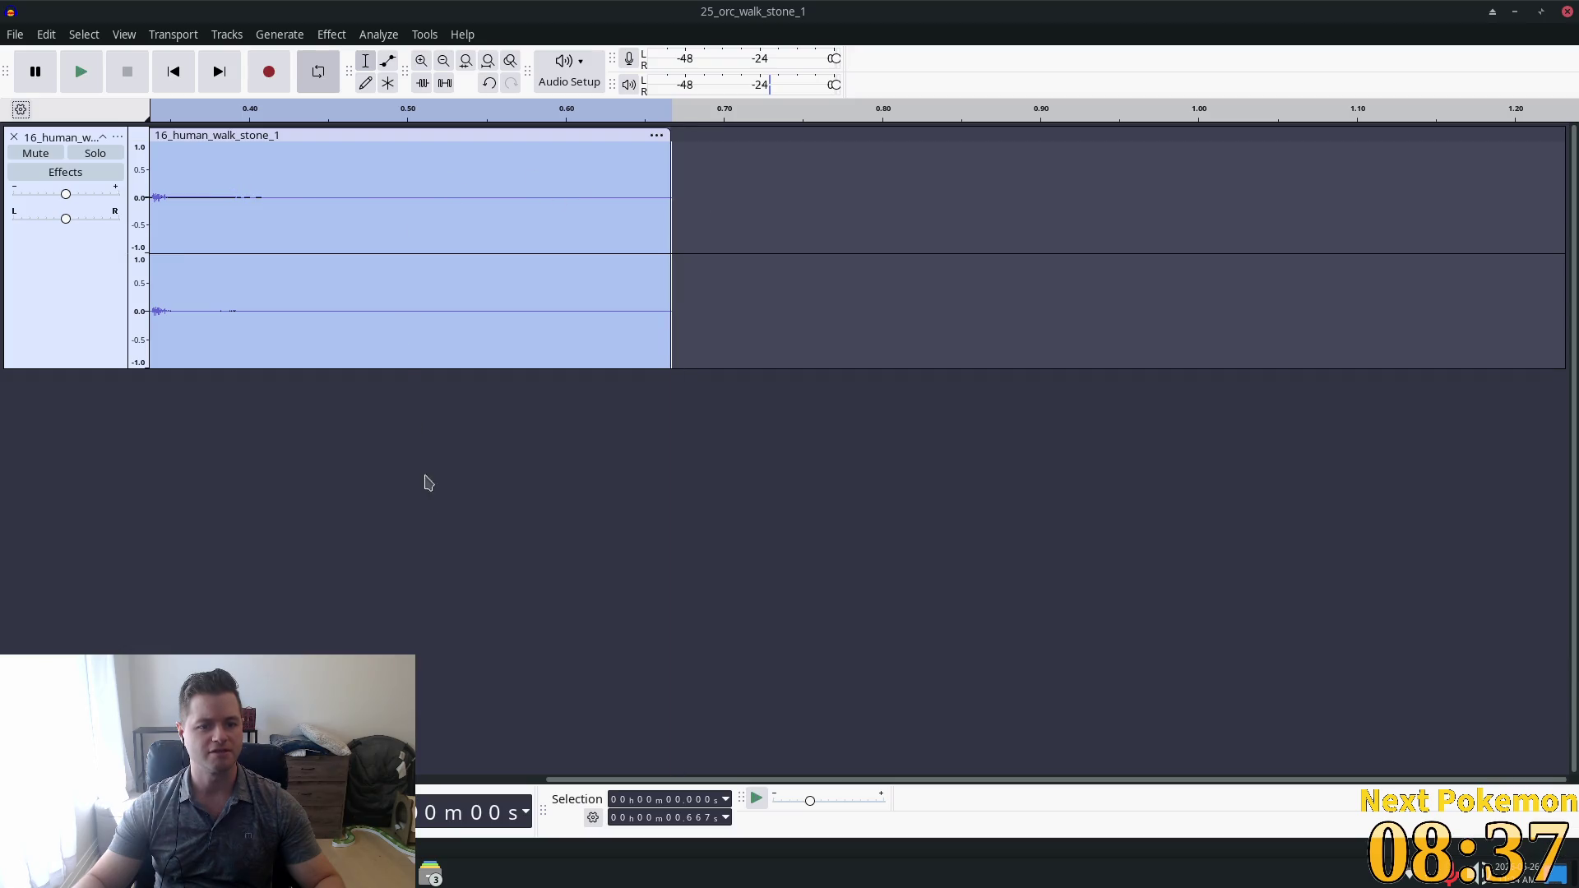
left_click_drag(592, 782, 461, 782)
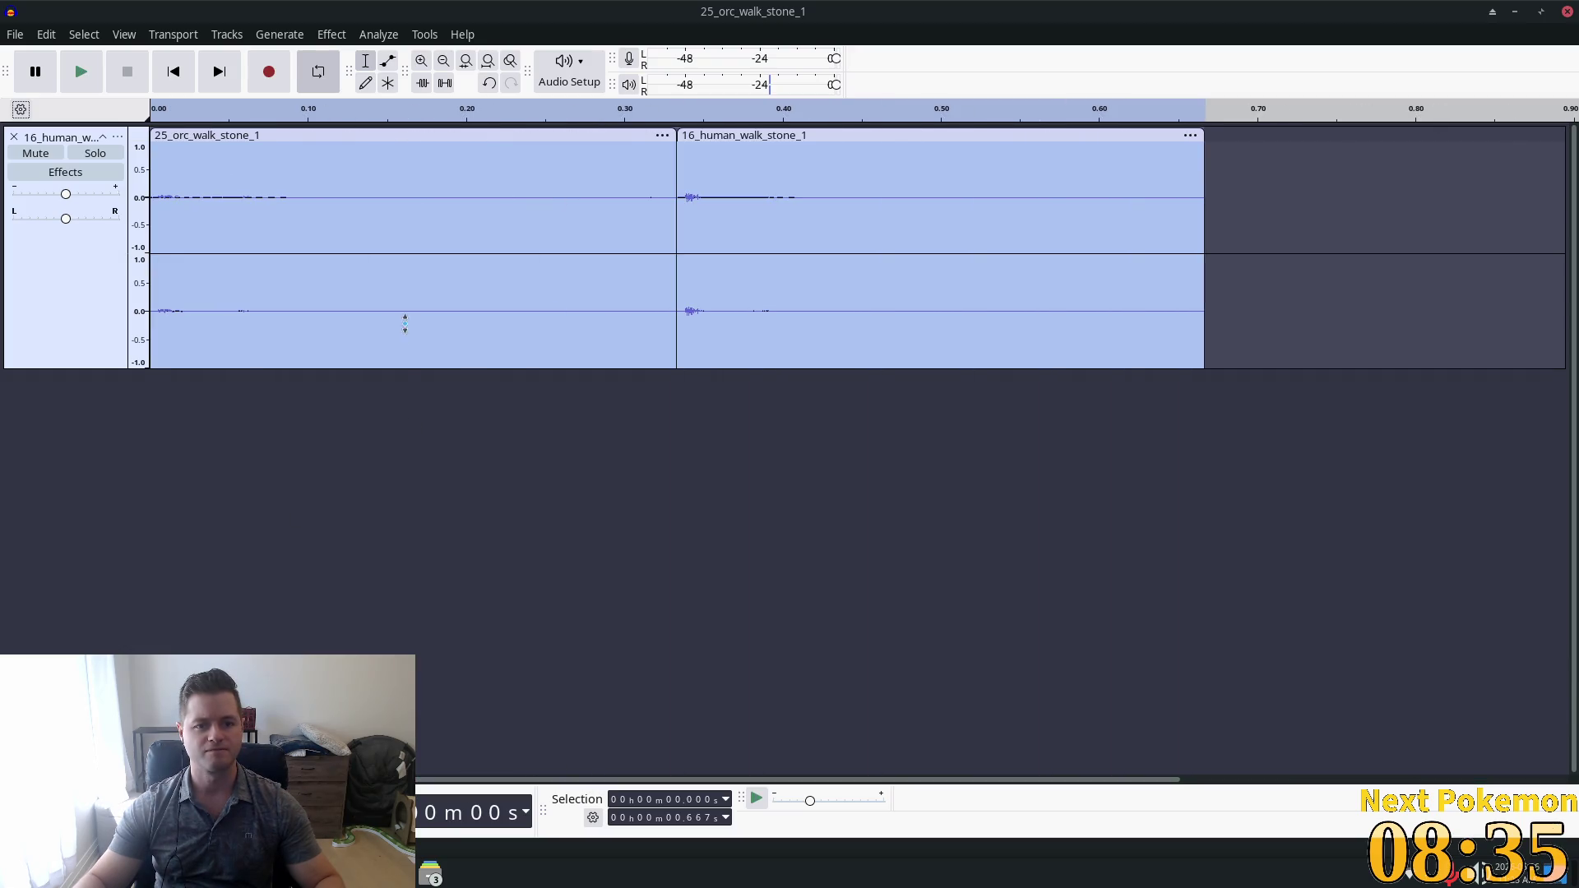
Try shrinking the selection, undo and redo it, then select the whole human walk clip.
left_click_drag(1198, 216, 892, 226)
key("ctrl+z")
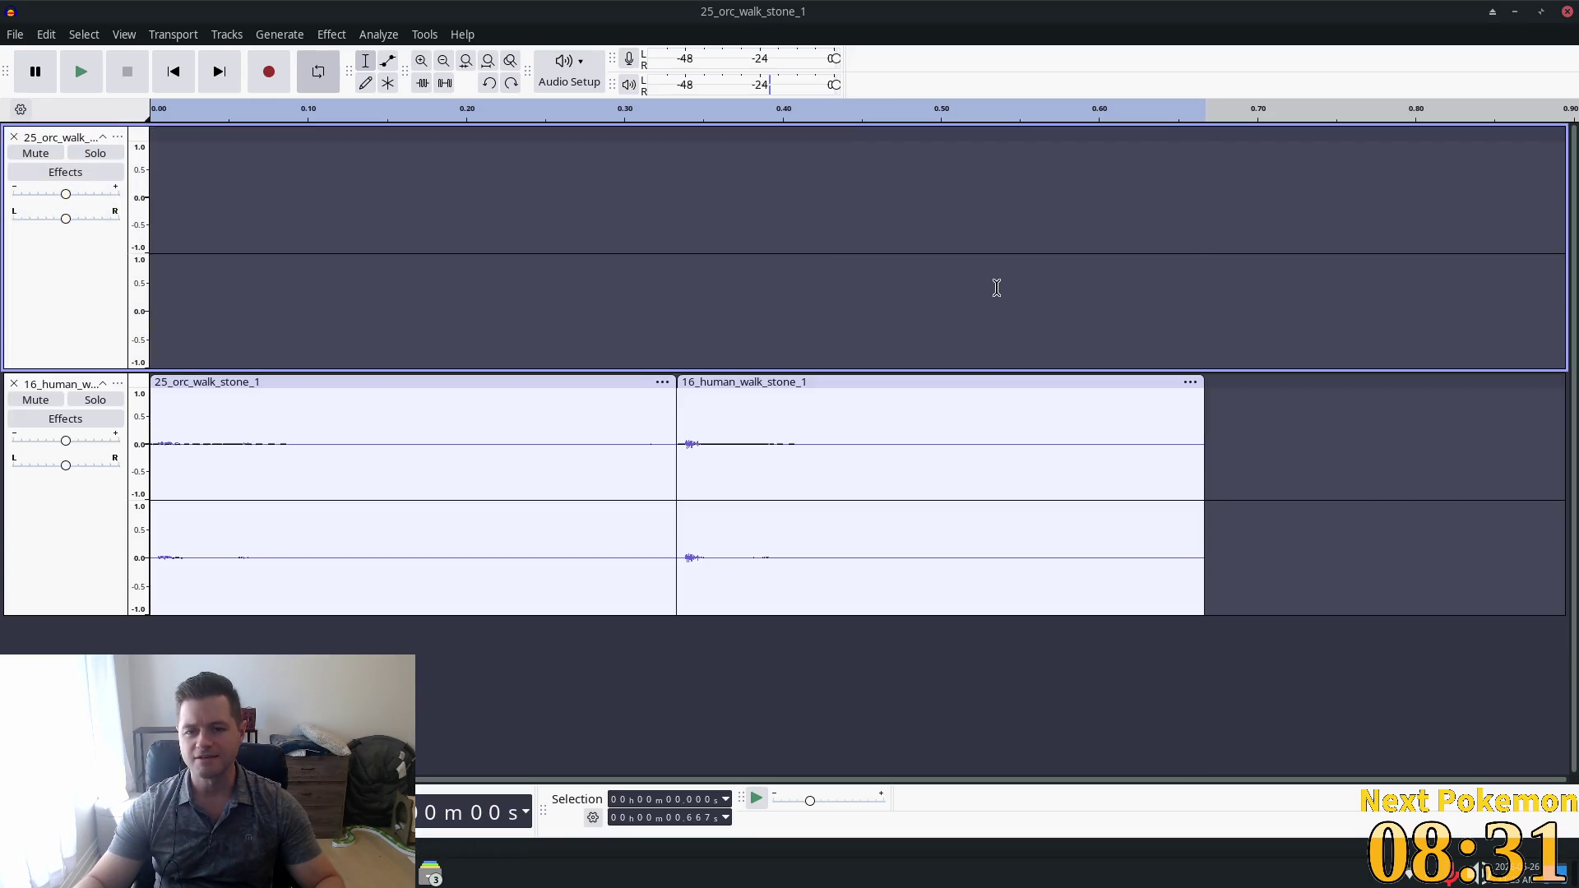
key("ctrl+y")
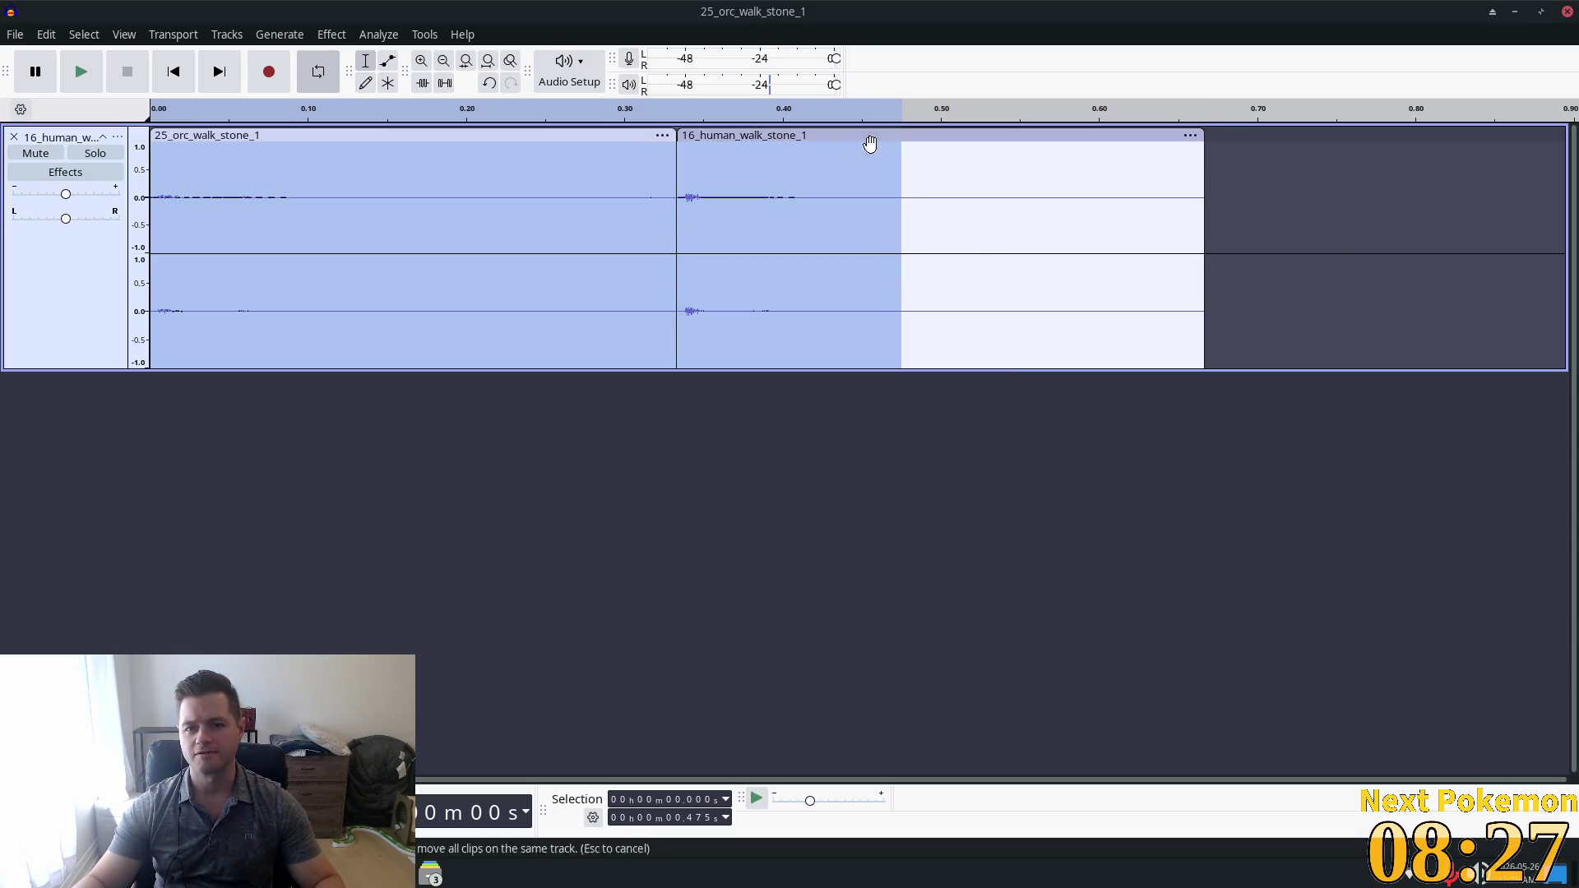
left_click(1161, 138)
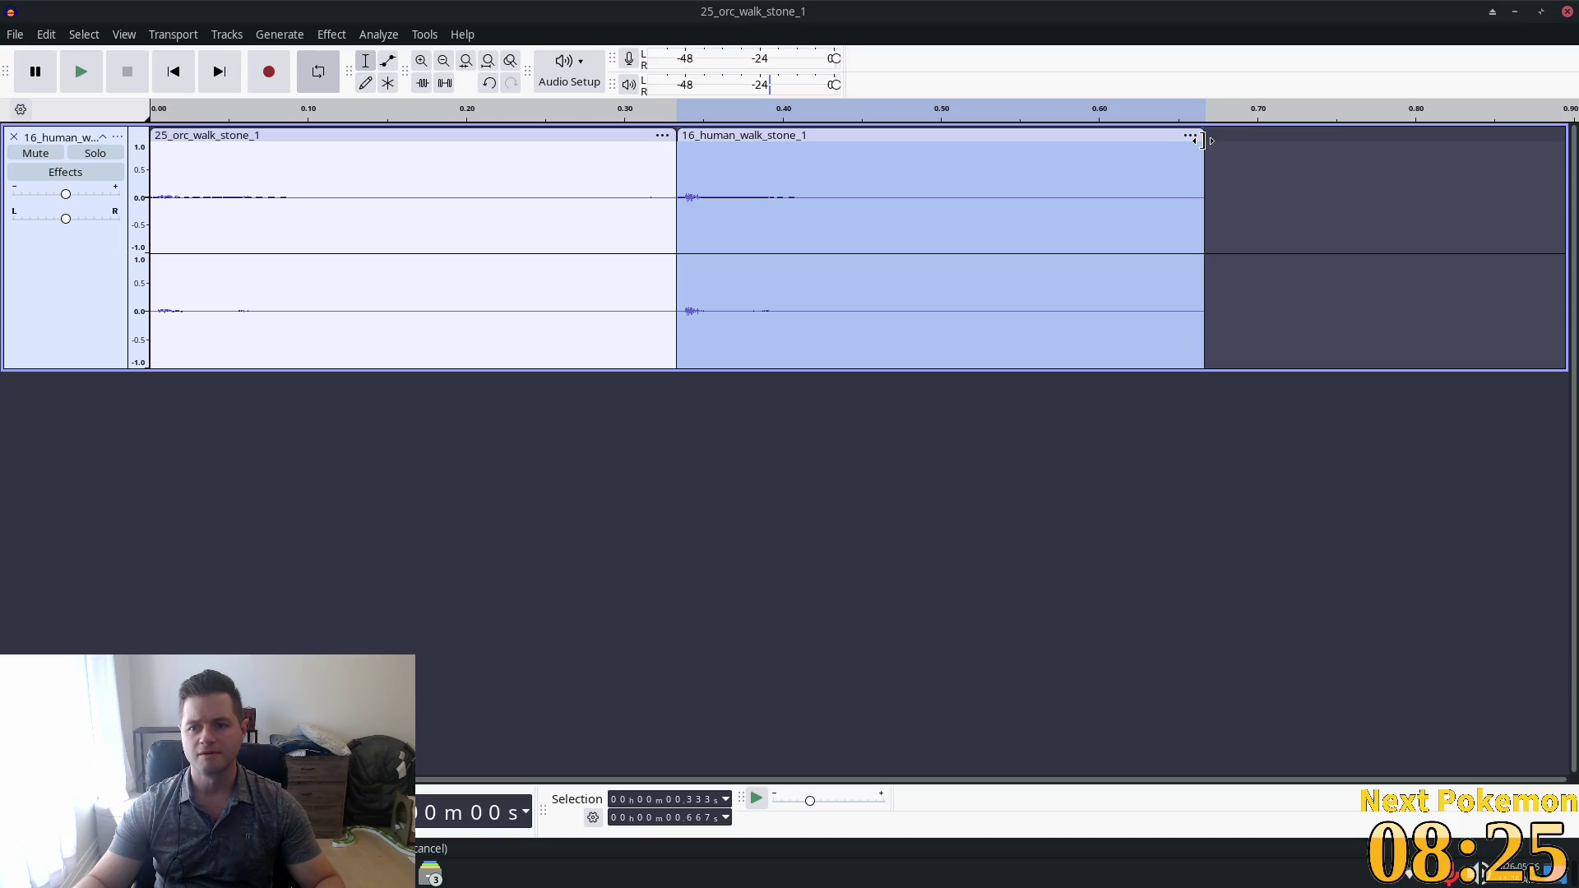
Trim both clips' silent tails, butt the human clip against the orc clip, play, then undo.
left_click_drag(1202, 141, 810, 155)
left_click_drag(674, 135, 306, 148)
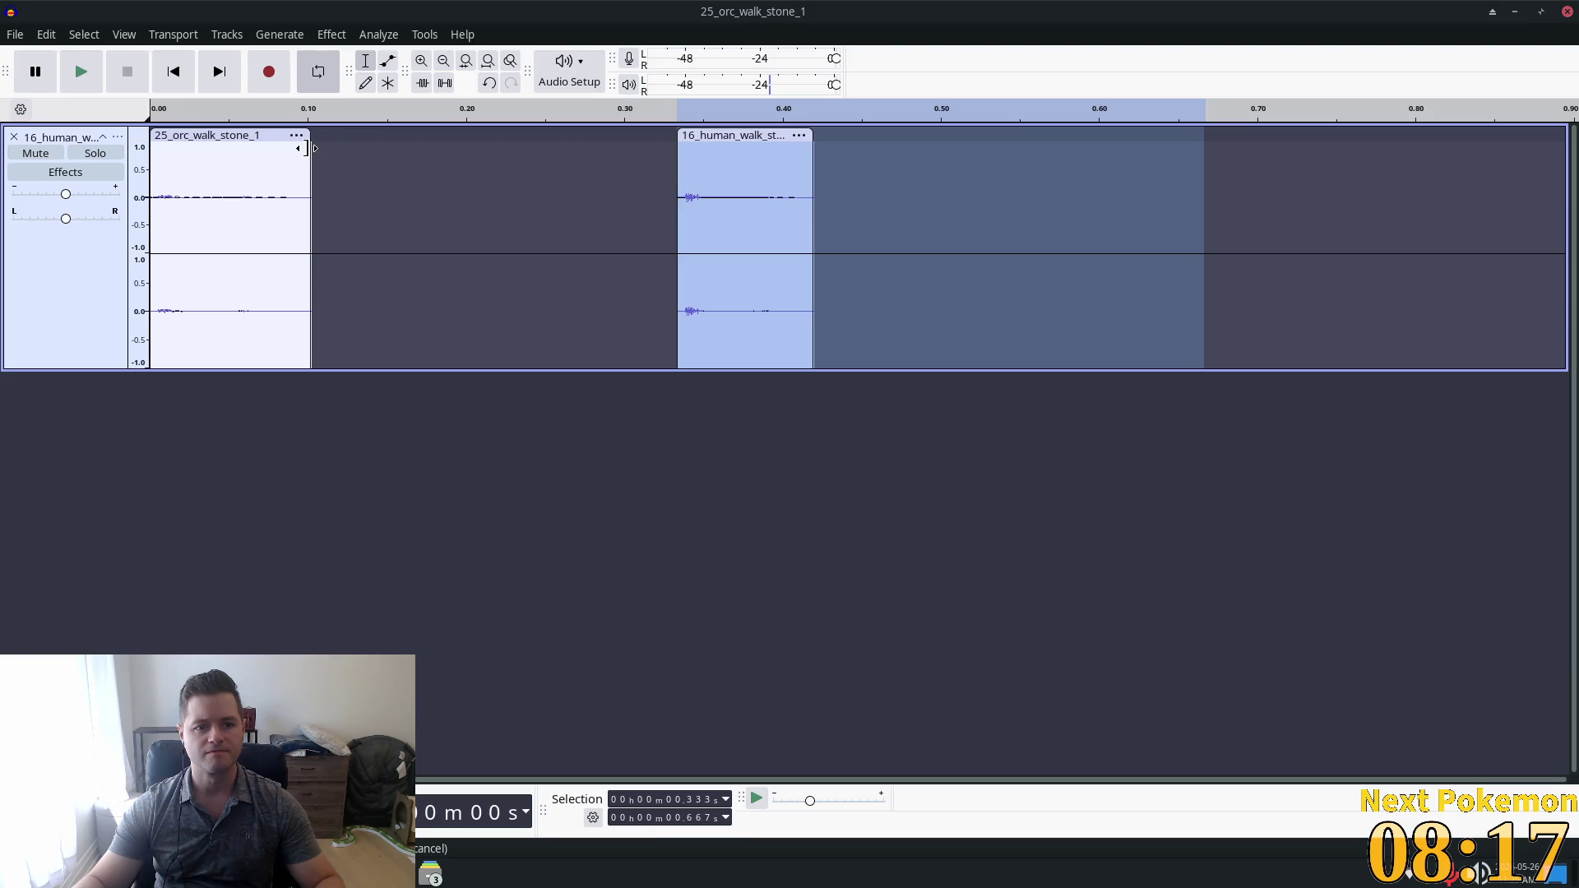
left_click_drag(762, 134, 392, 142)
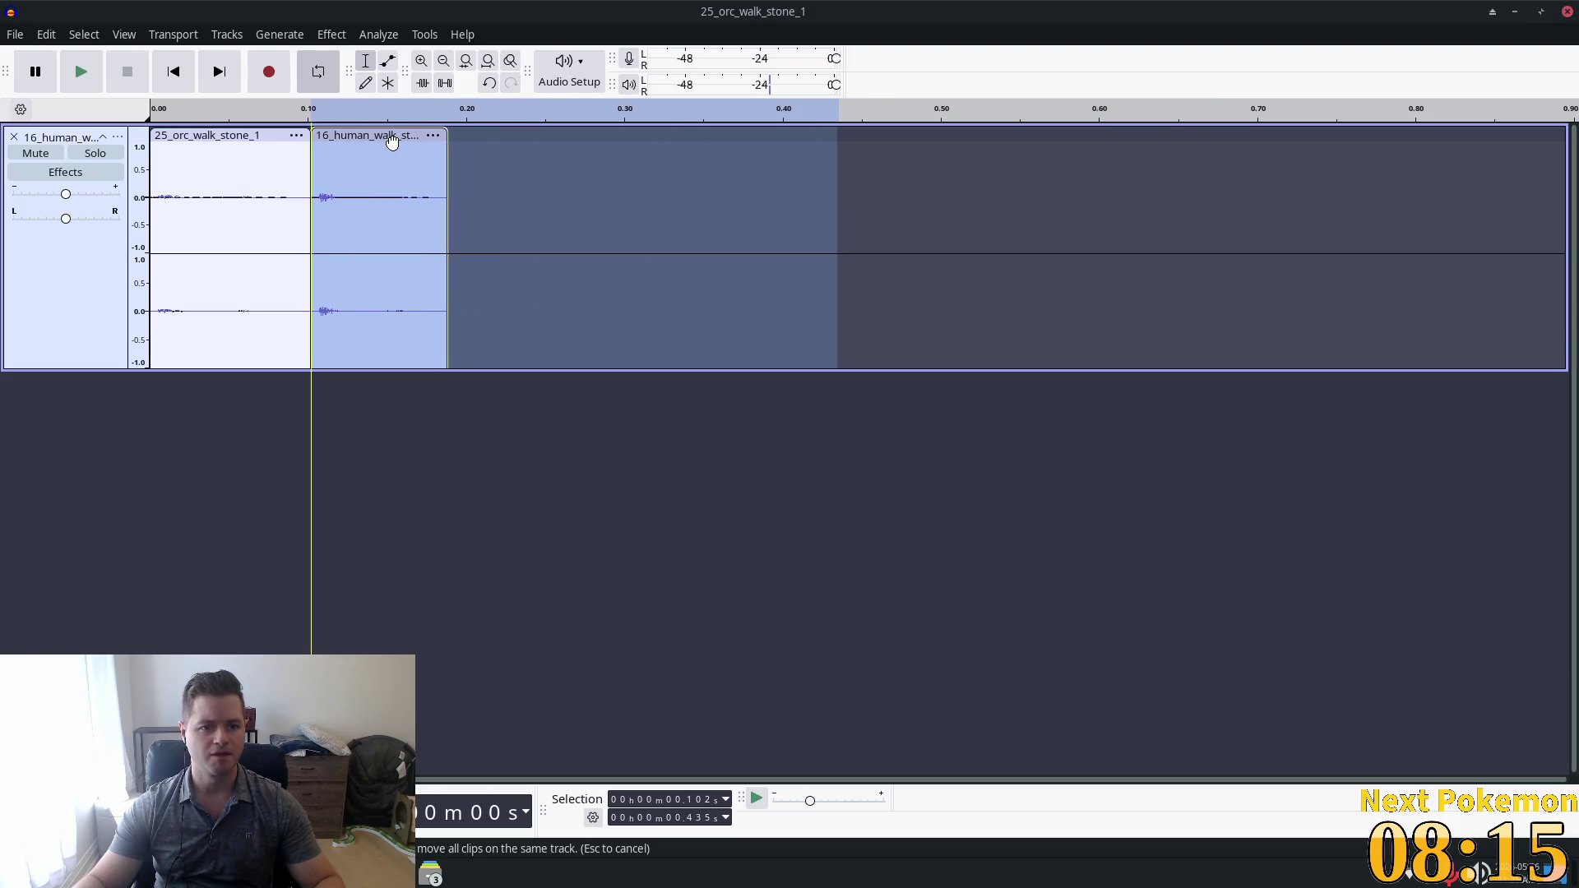
left_click(82, 72)
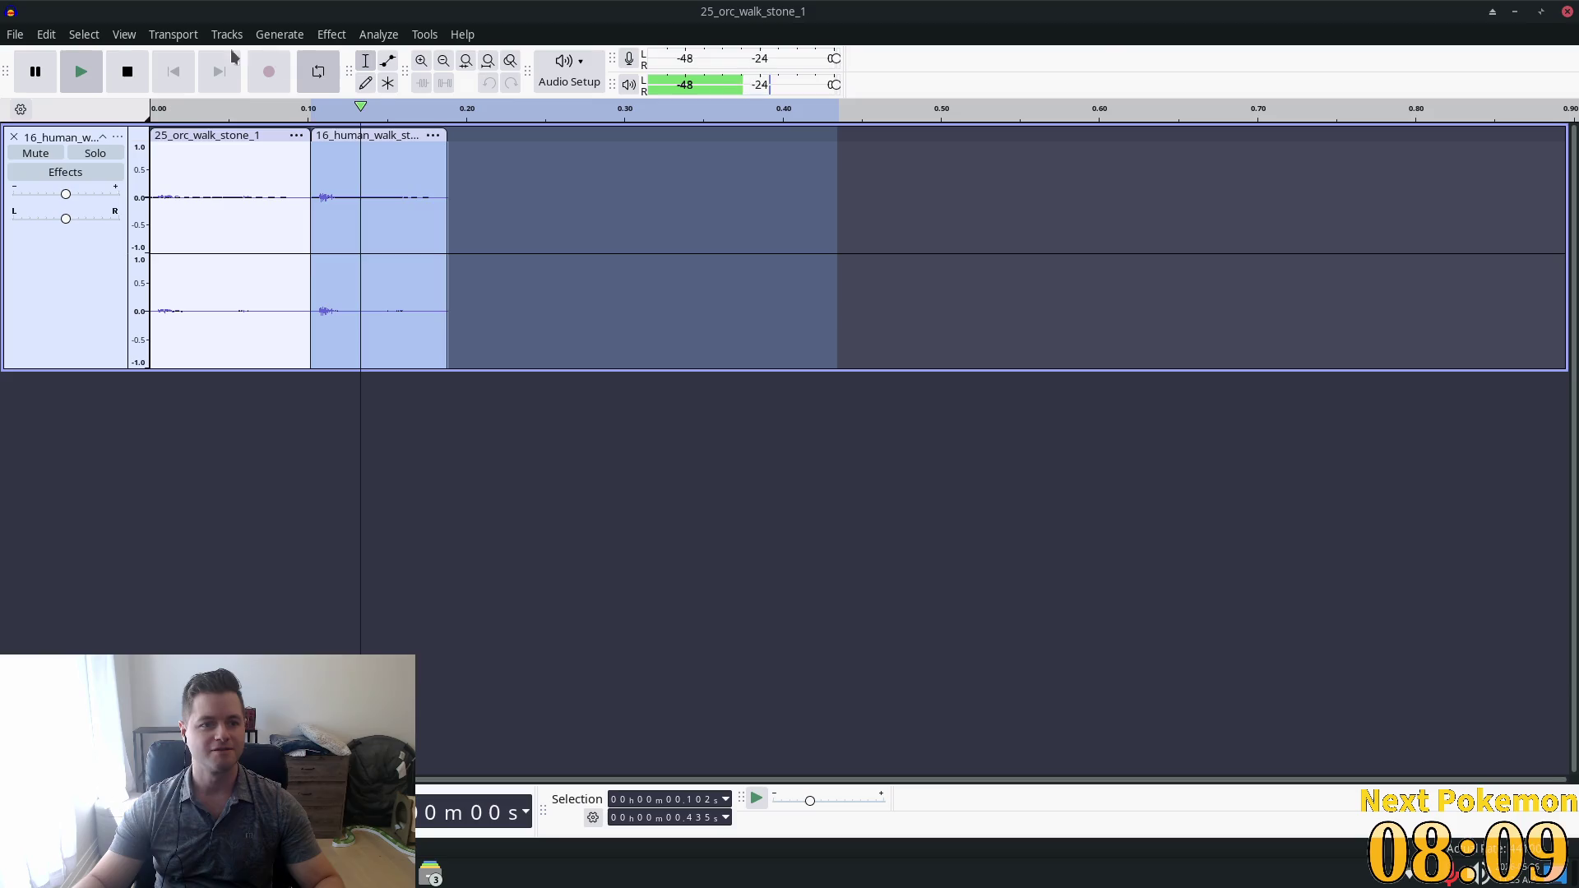
key("space")
key("ctrl+z")
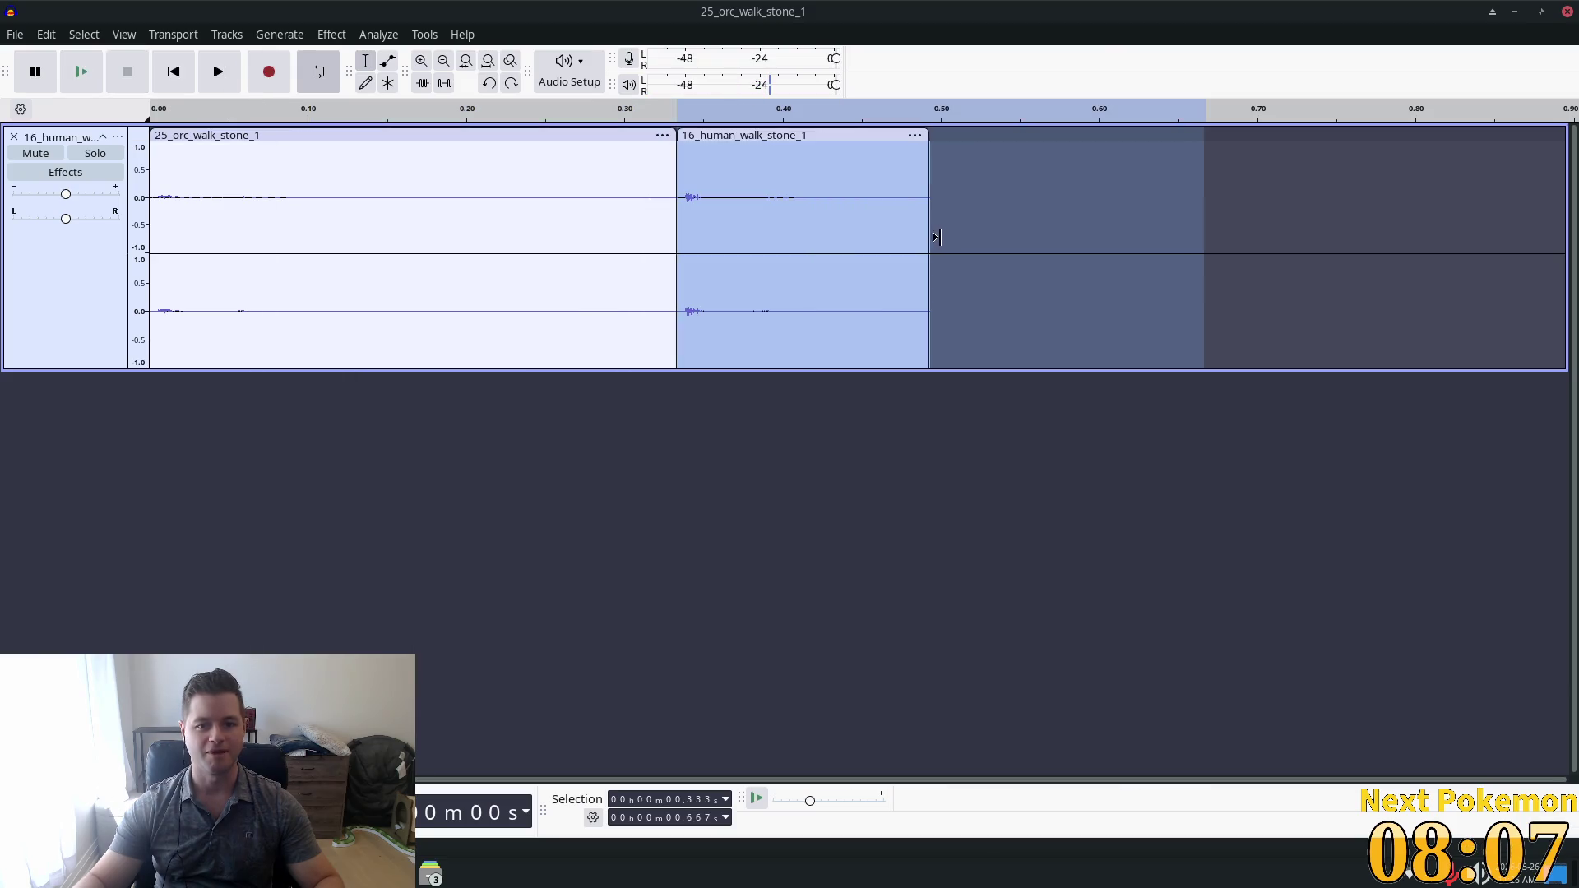
key("ctrl+s")
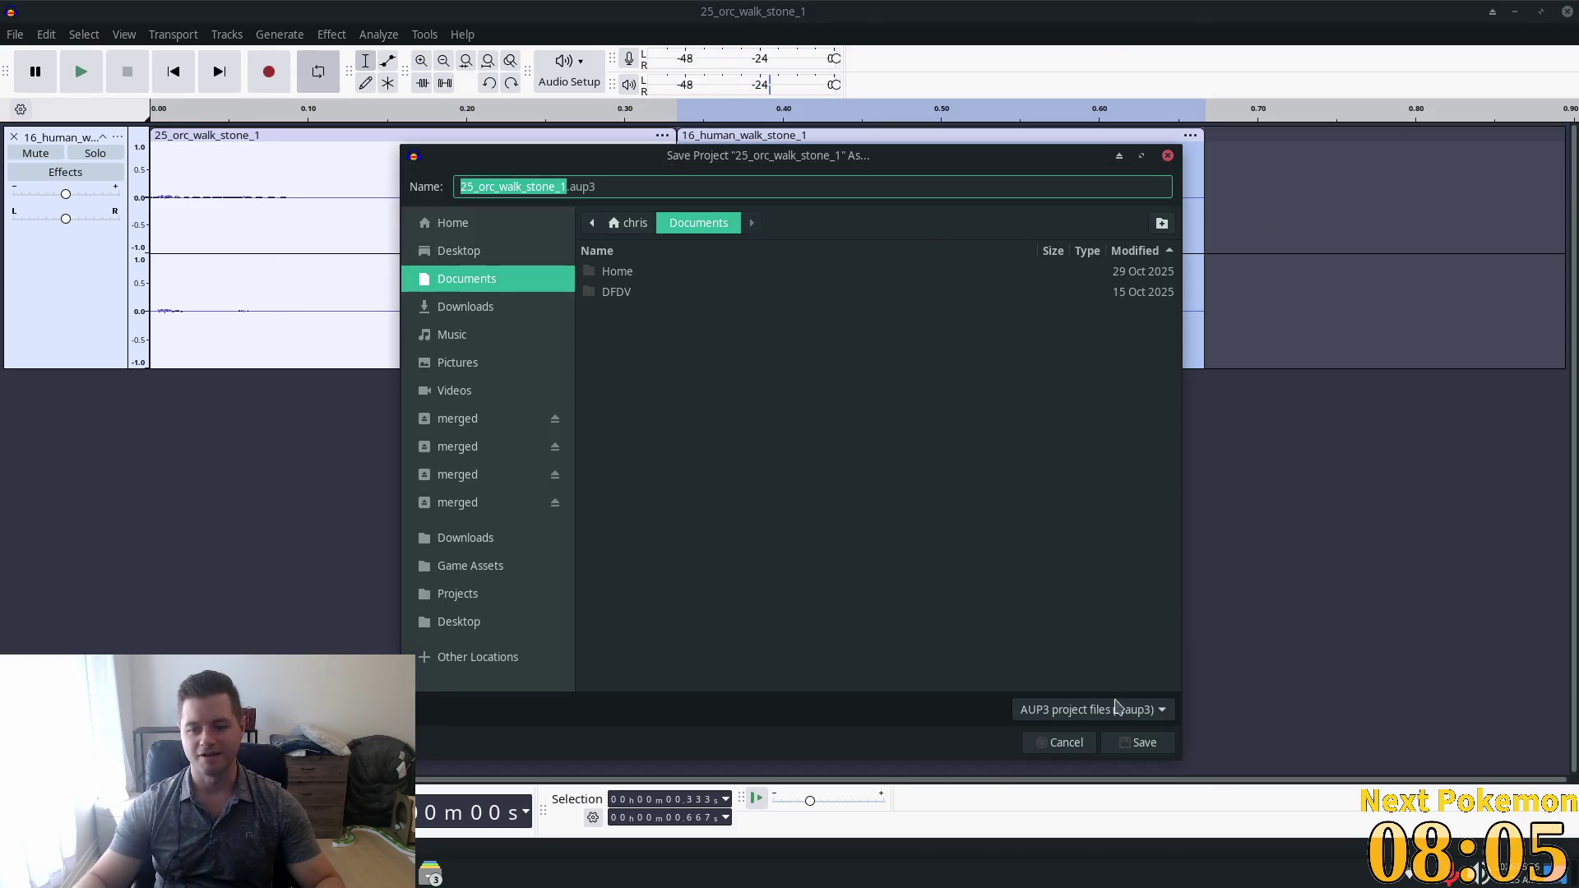
Cancel the Save Project As dialog twice and select both walk clips with Ctrl+A.
left_click(1062, 742)
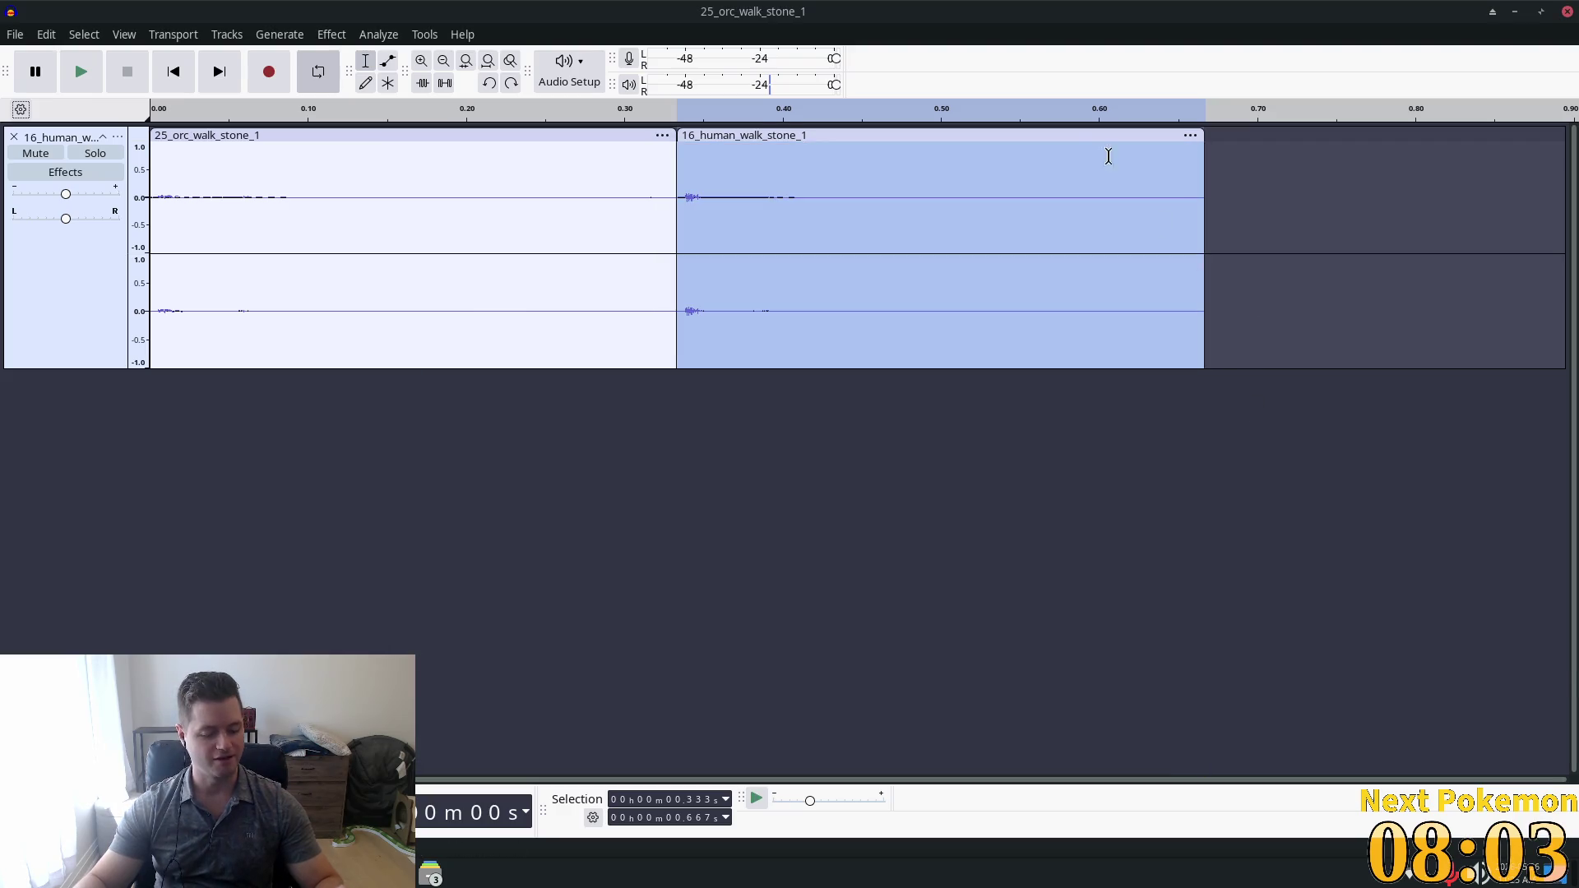
key("ctrl+s")
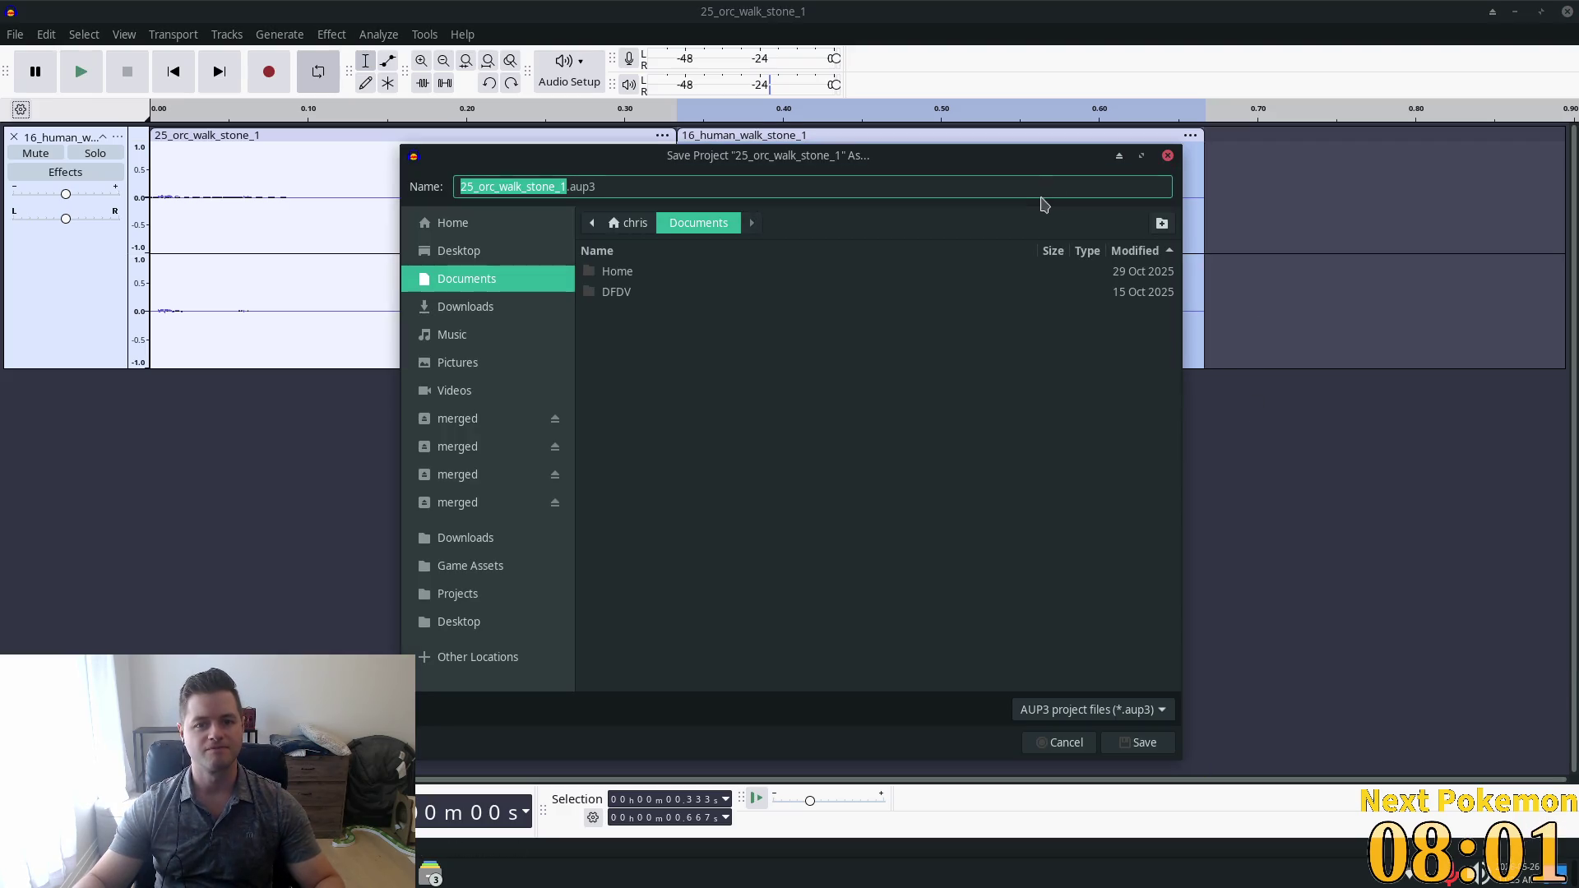
left_click(1065, 742)
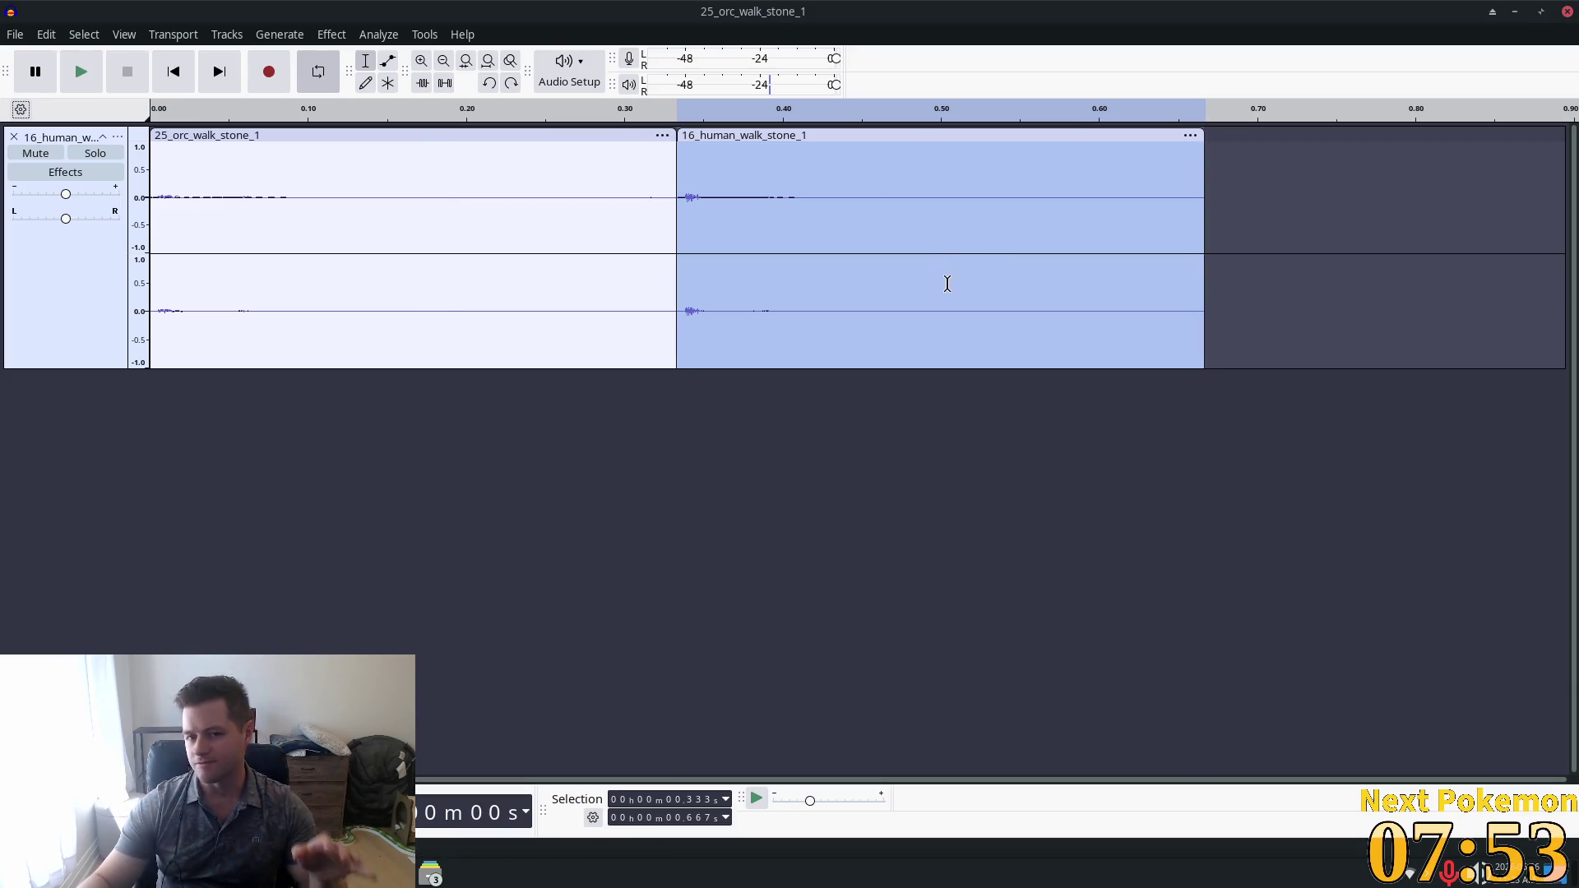
key("ctrl+a")
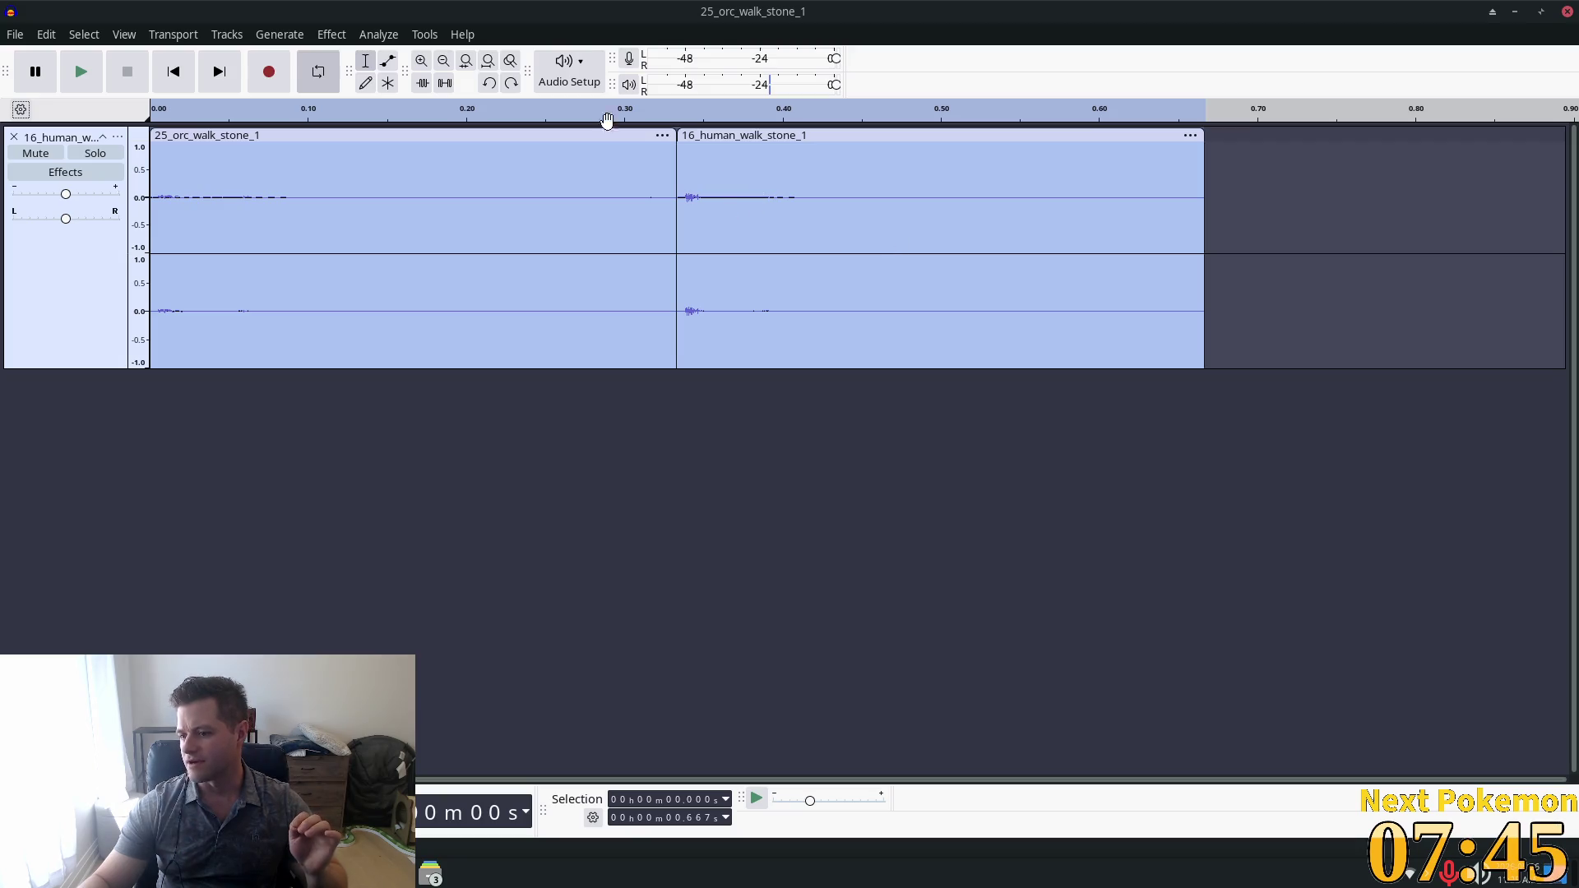
left_click(226, 34)
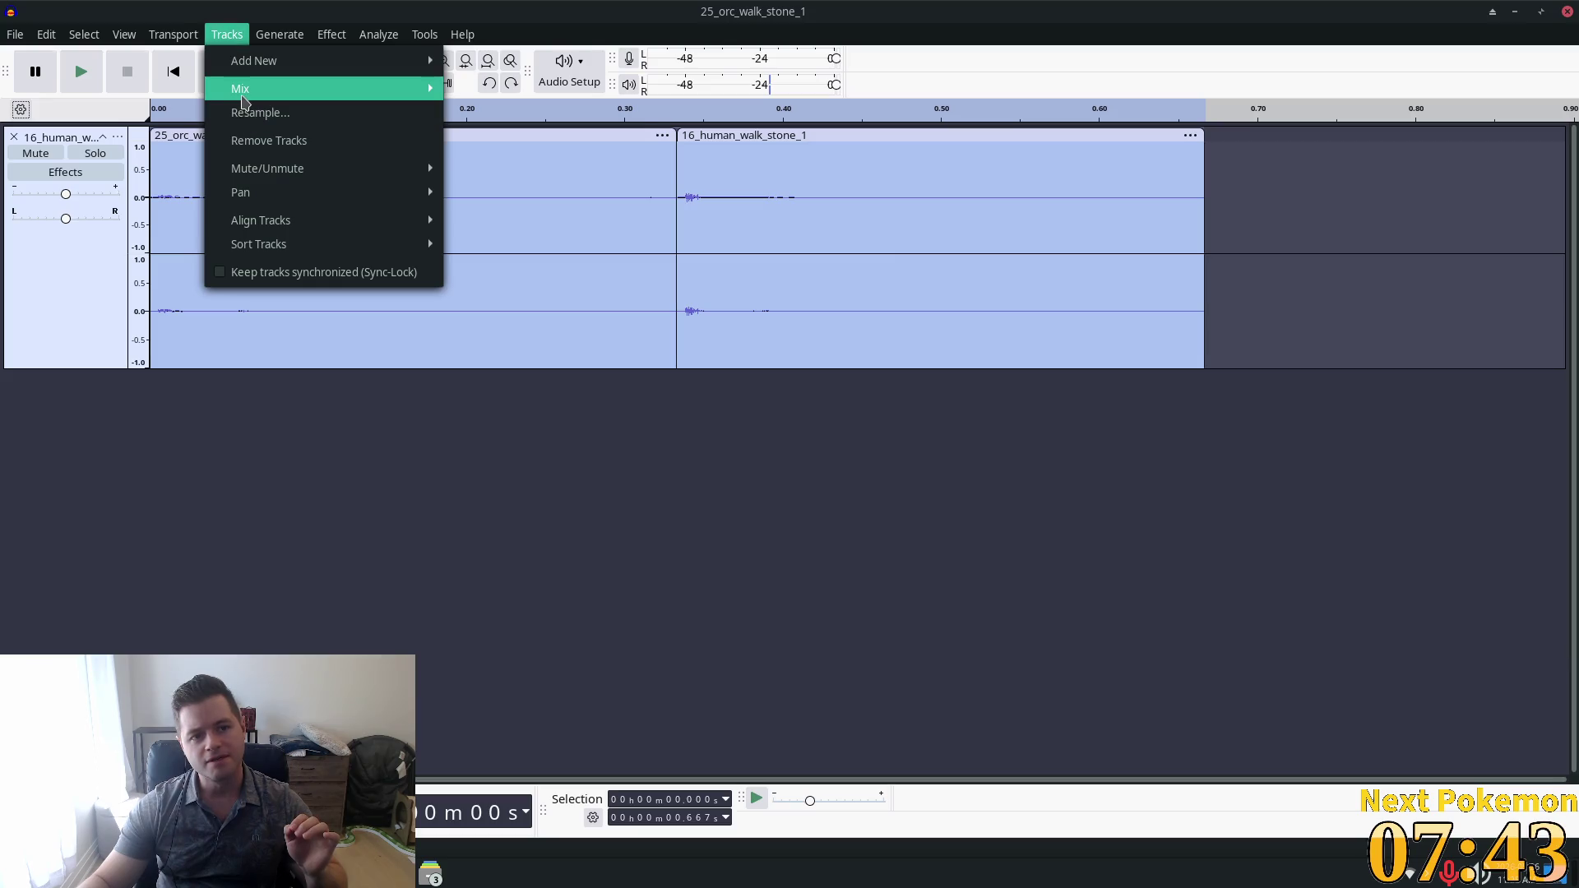
Mix and Render both clips into one 16_human_walk_stone_1.1 clip and play it back.
mouse_move(244, 90)
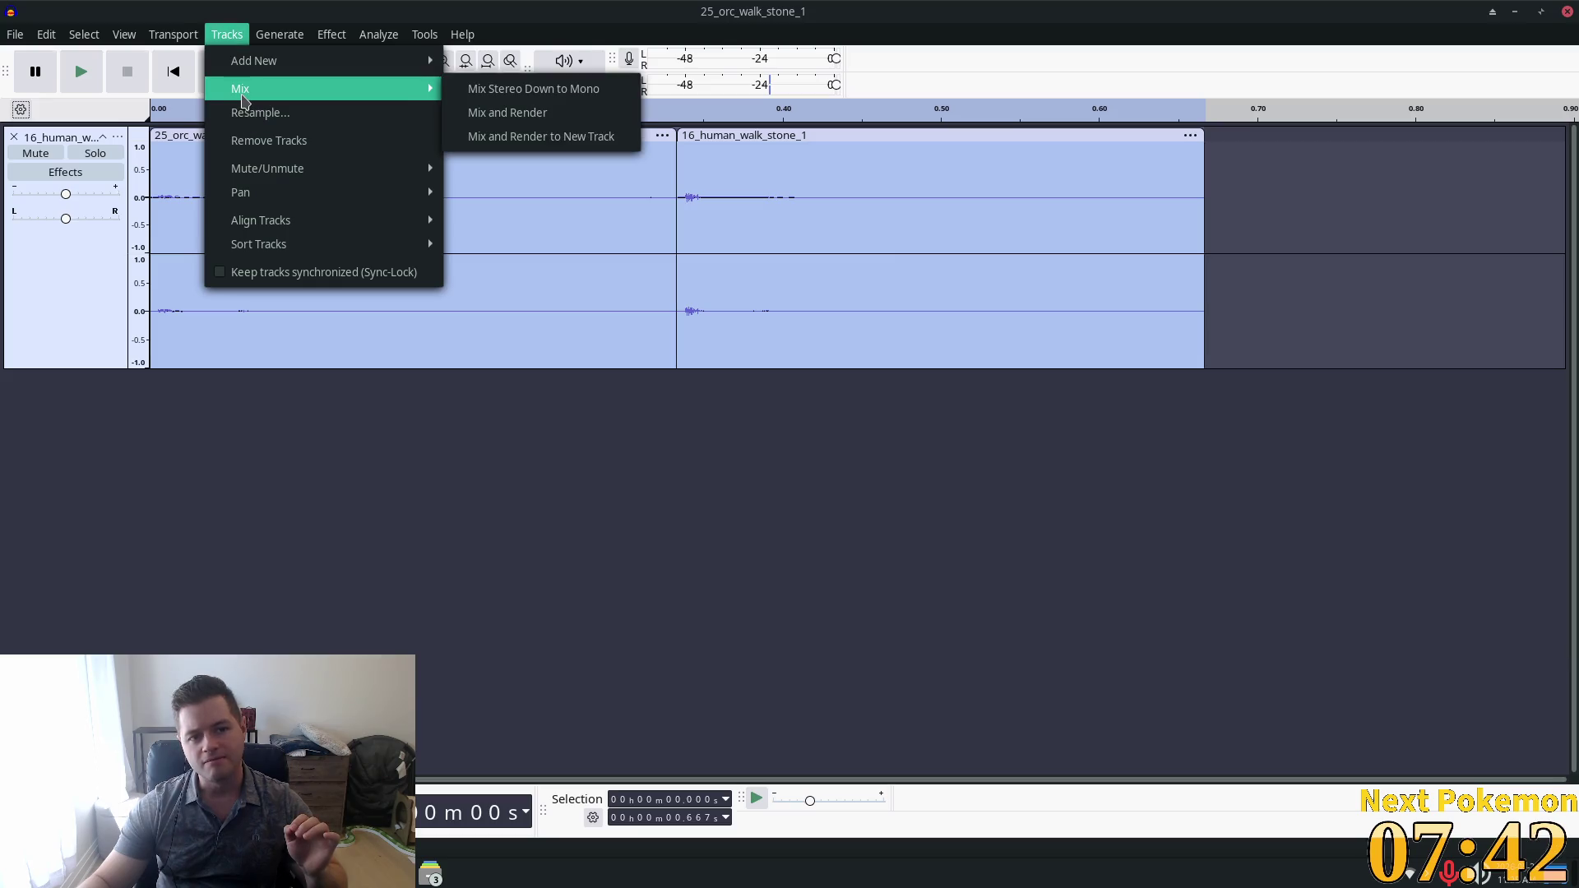
left_click(567, 118)
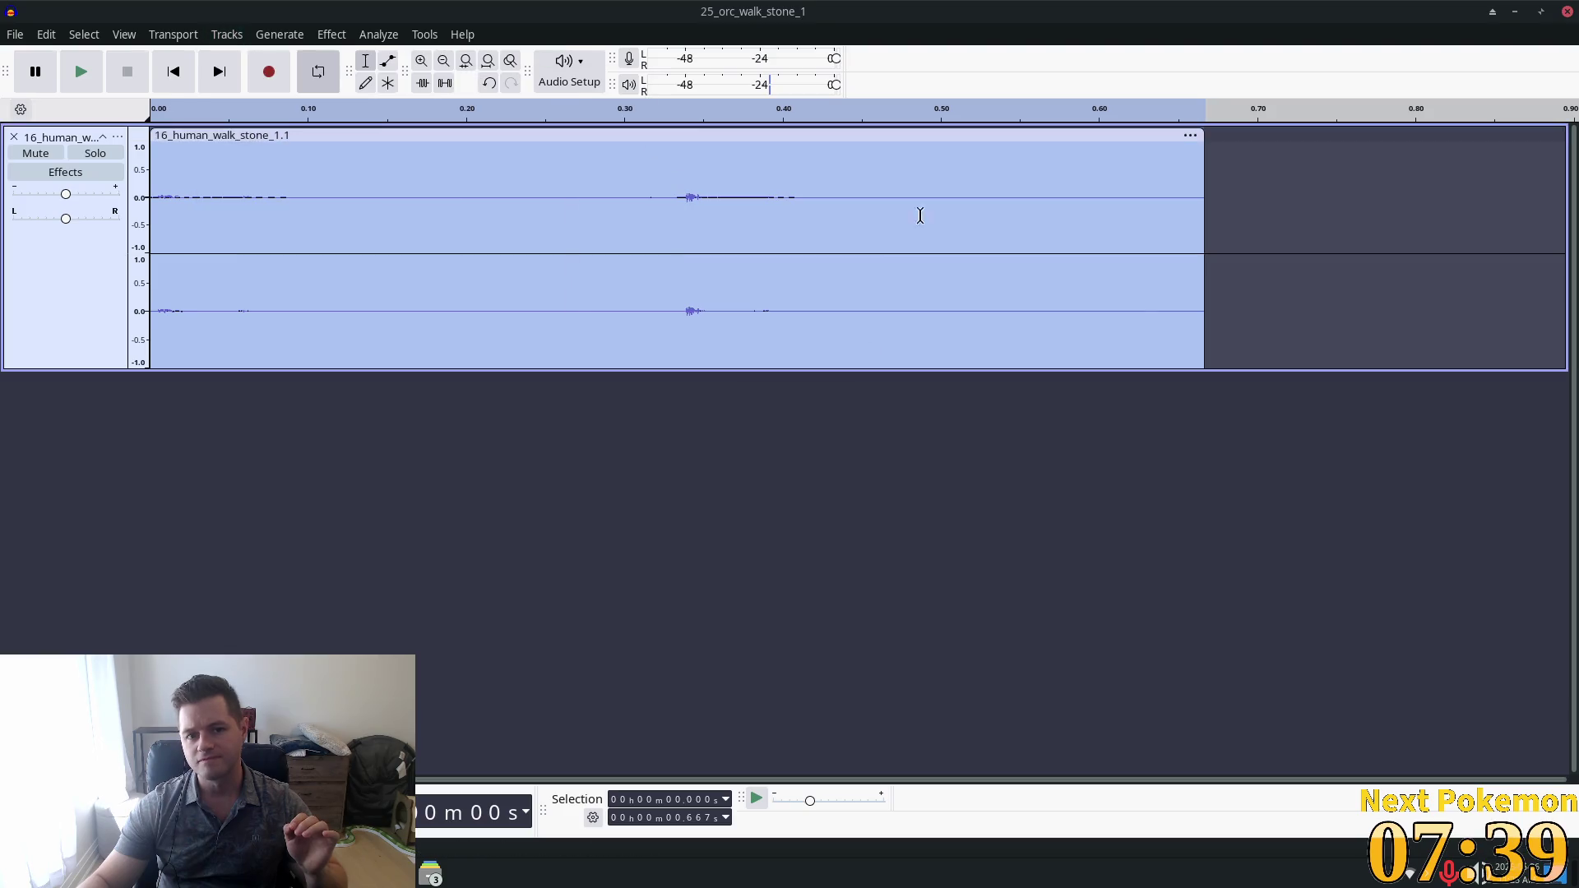
left_click(82, 77)
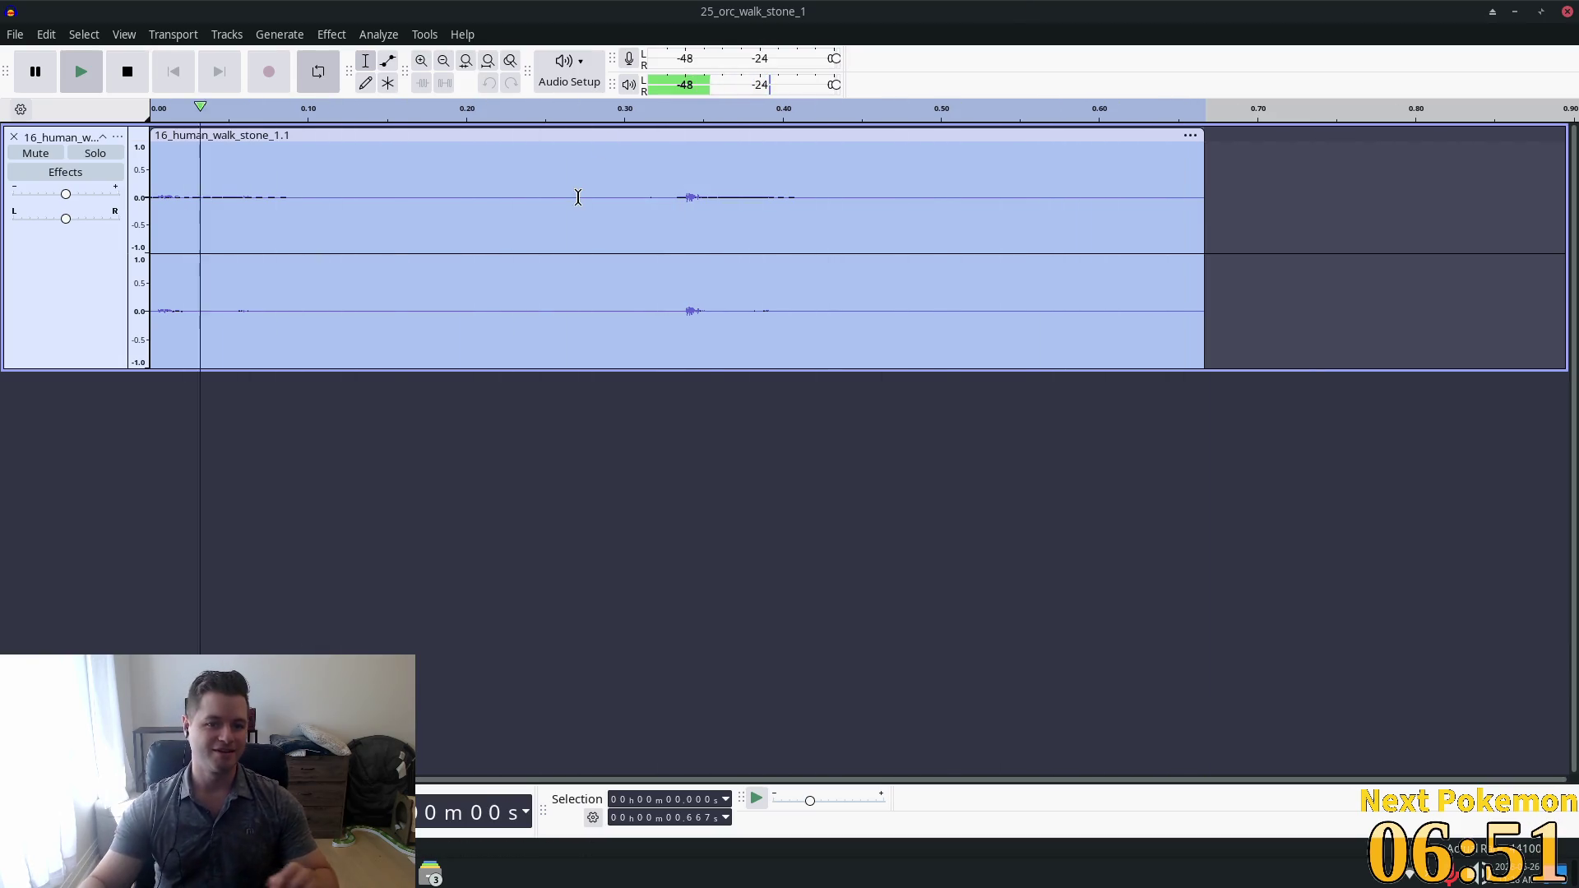
left_click(124, 74)
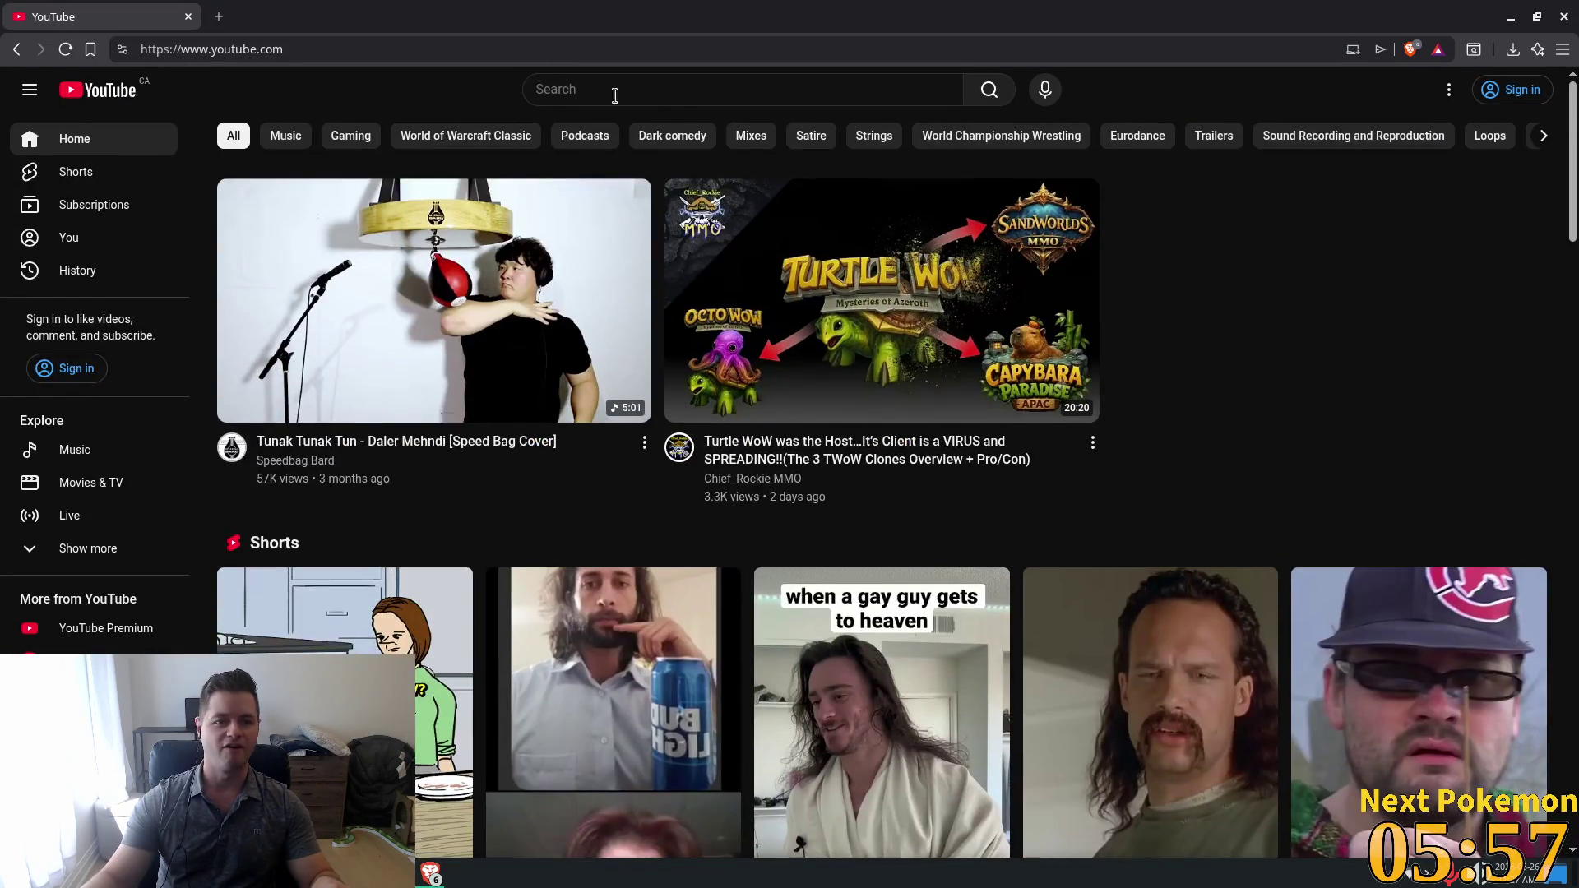
Search YouTube for 'fable your health is low' and open the first result, Fable - Your Health is Low.
left_click(690, 98)
type("fable ")
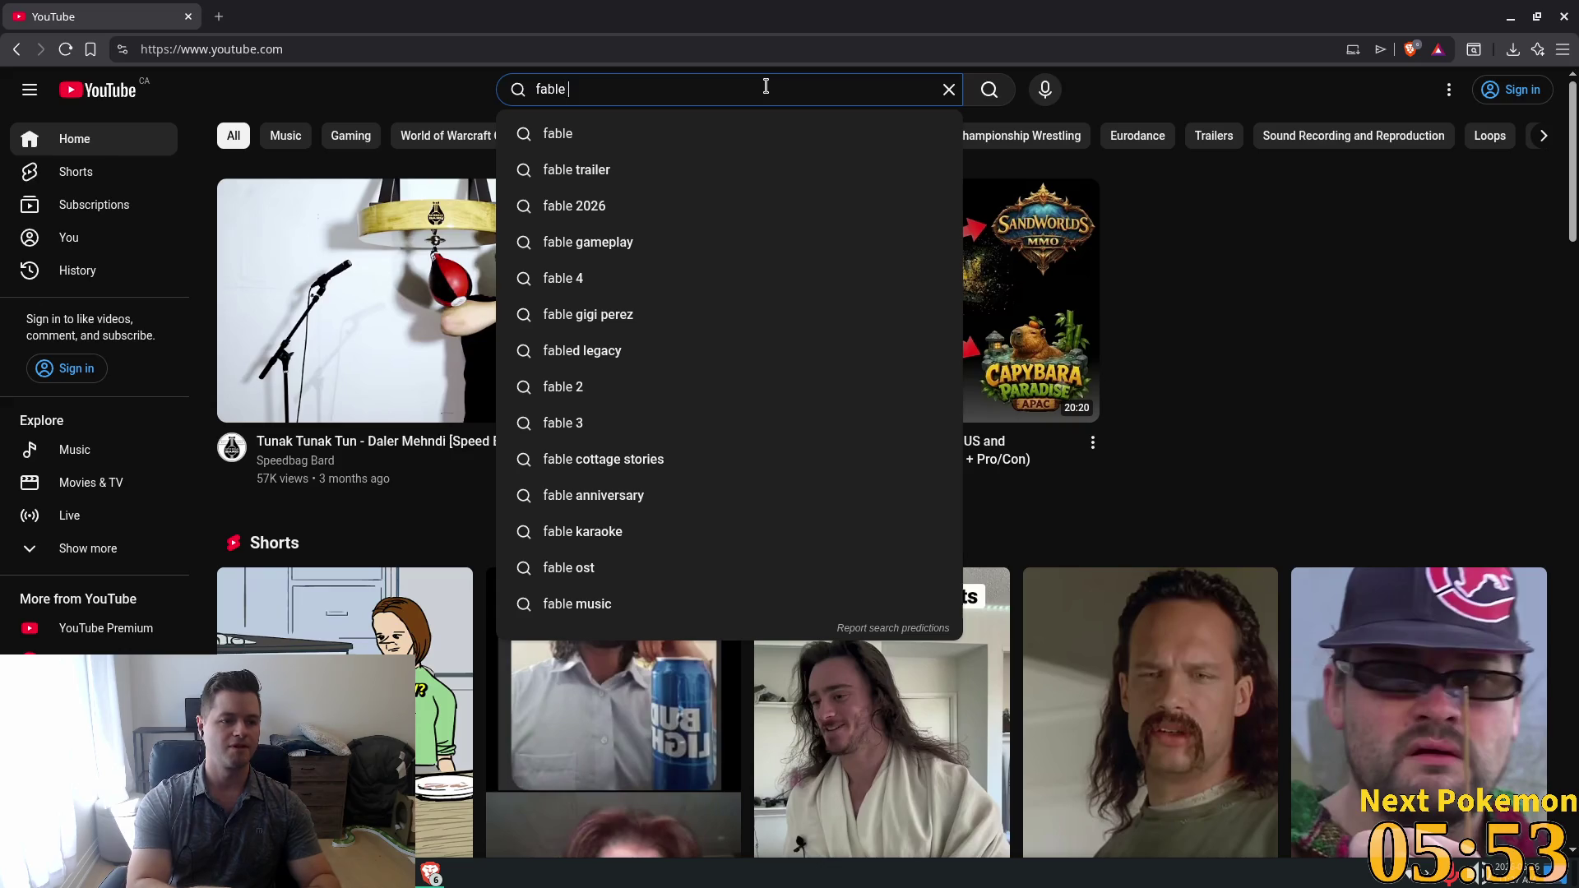
type("you")
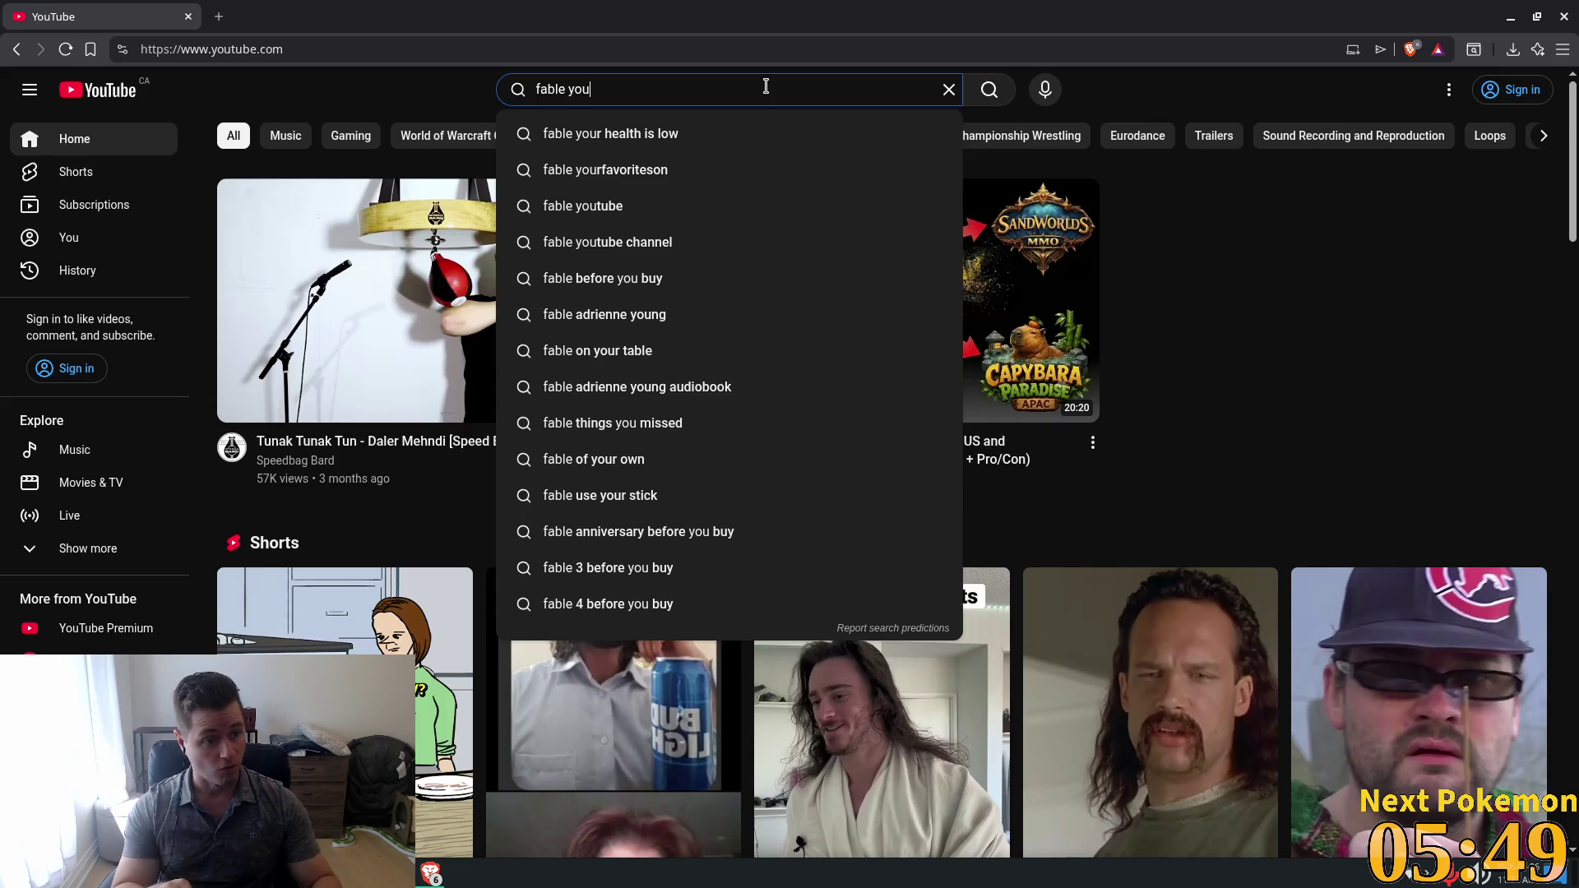
key("Down")
key("Return")
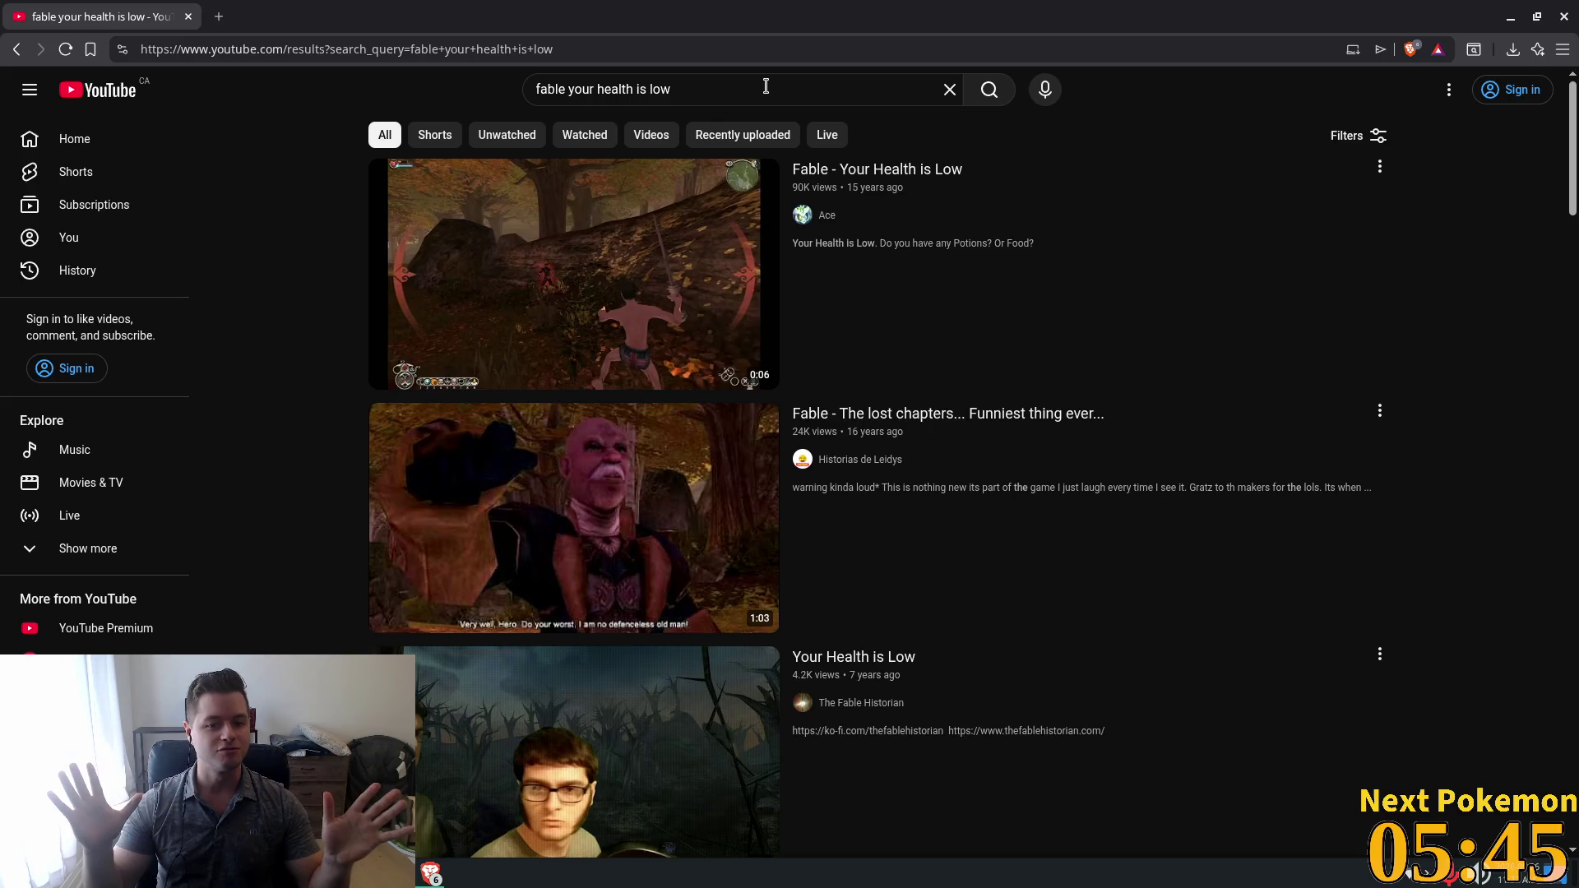
mouse_move(644, 324)
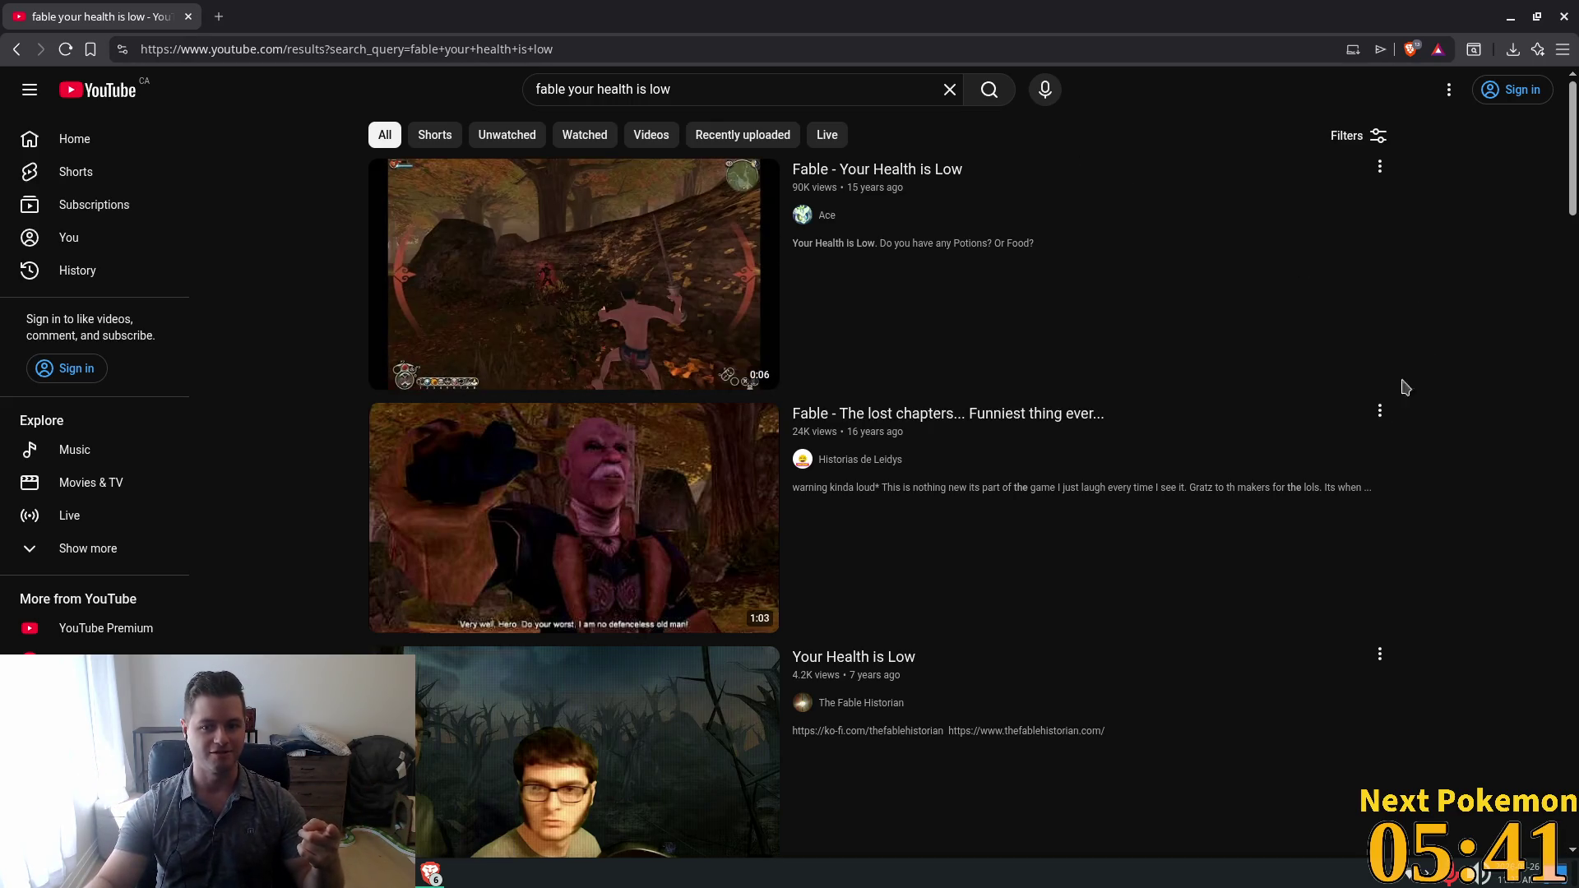
left_click(607, 251)
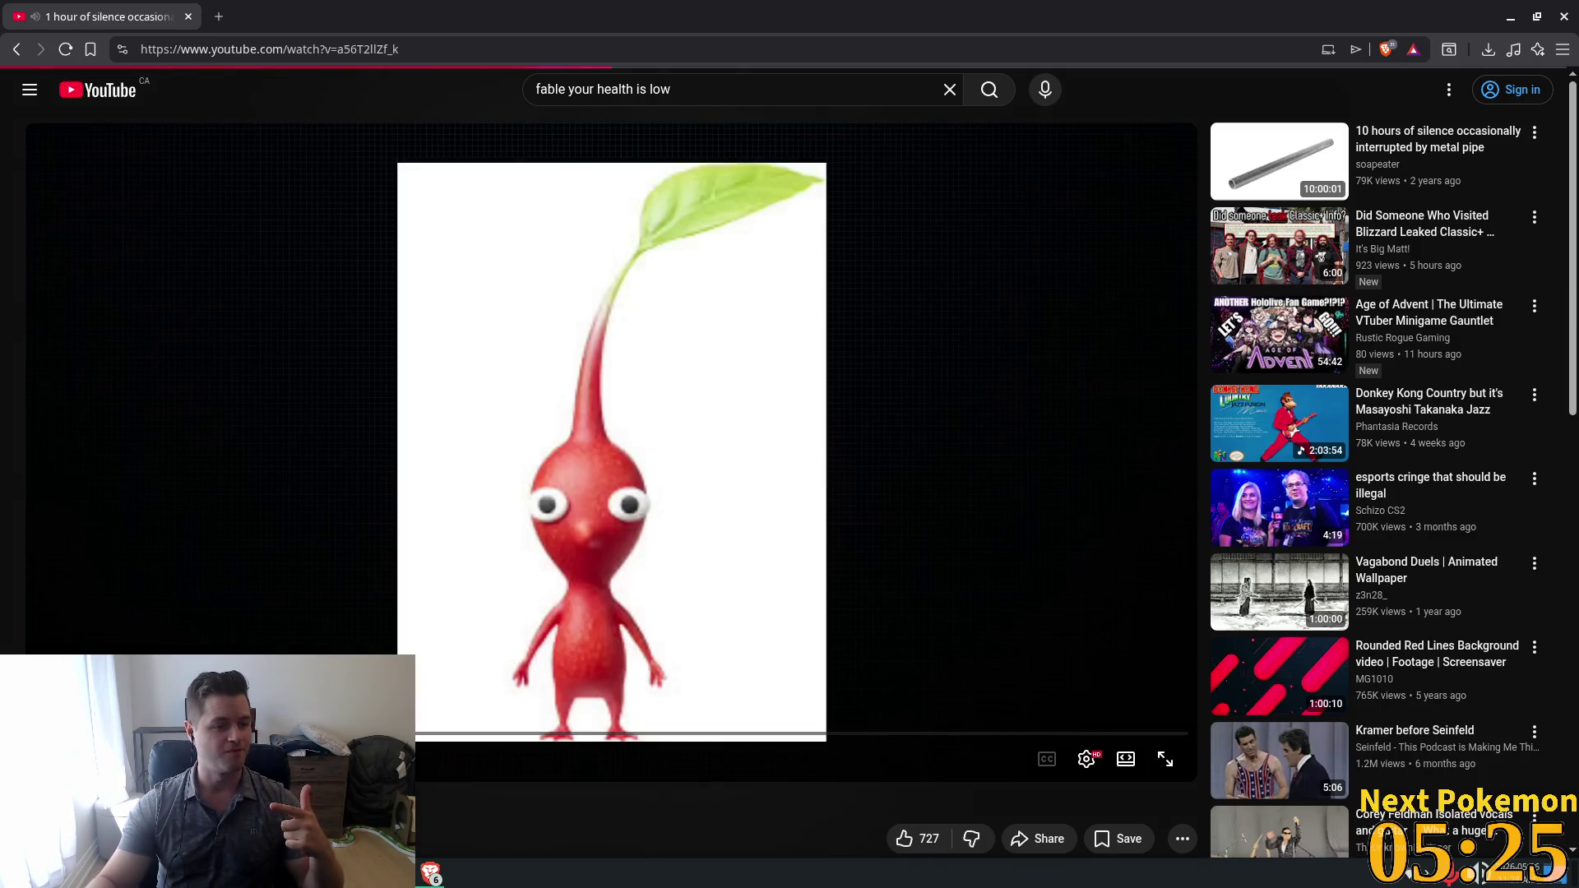
Go back to the 'fable your health is low' results and open 'I Know That Fagle!' in a new window.
left_click(233, 562)
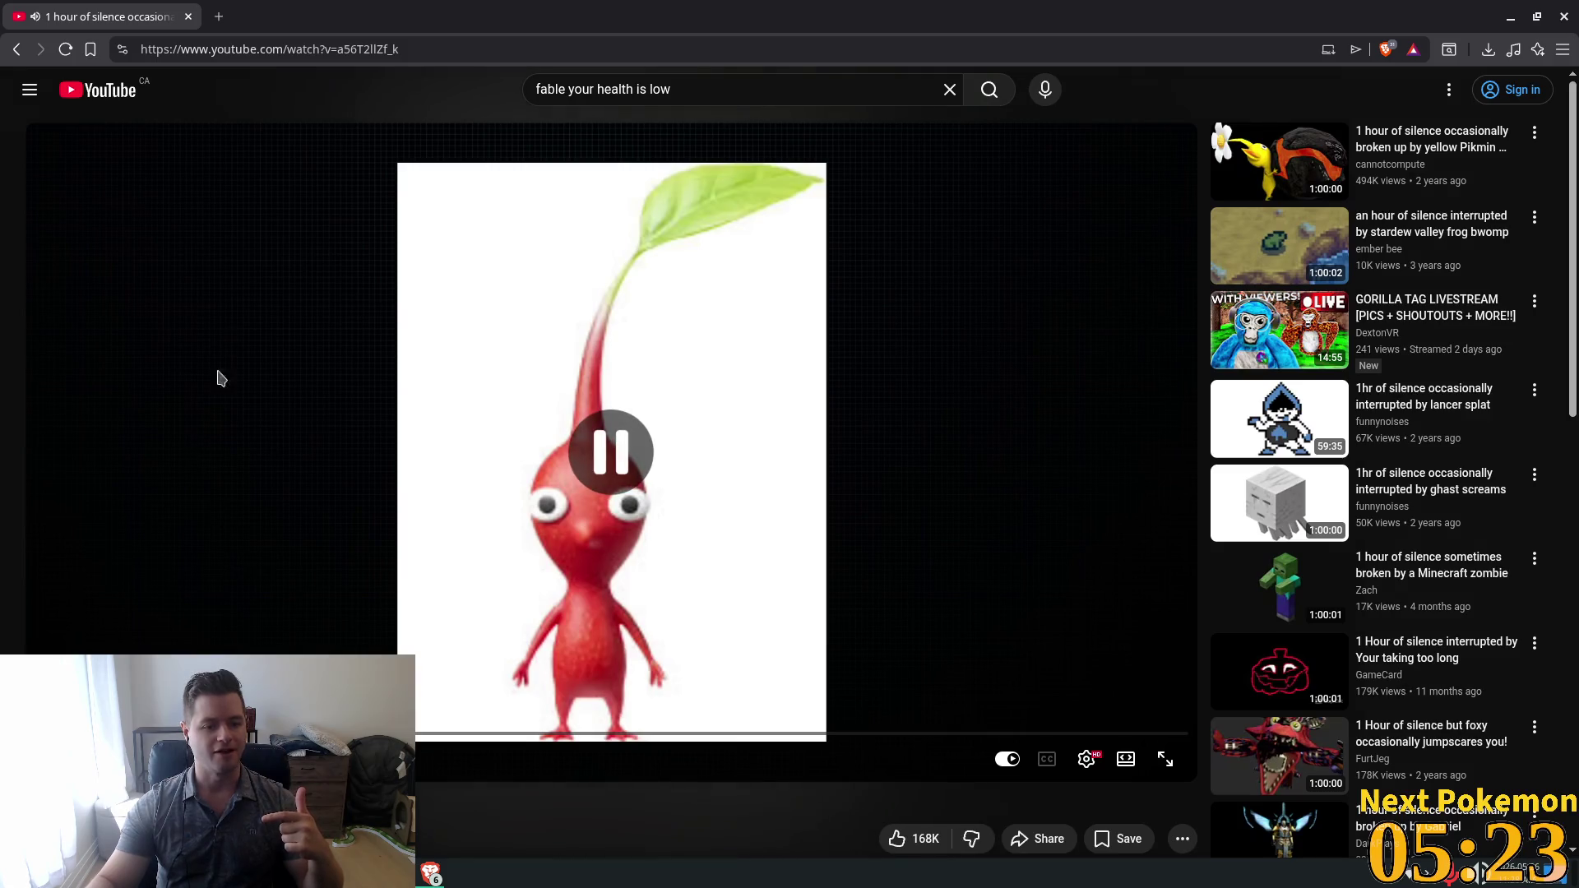
left_click(15, 50)
left_click(15, 50)
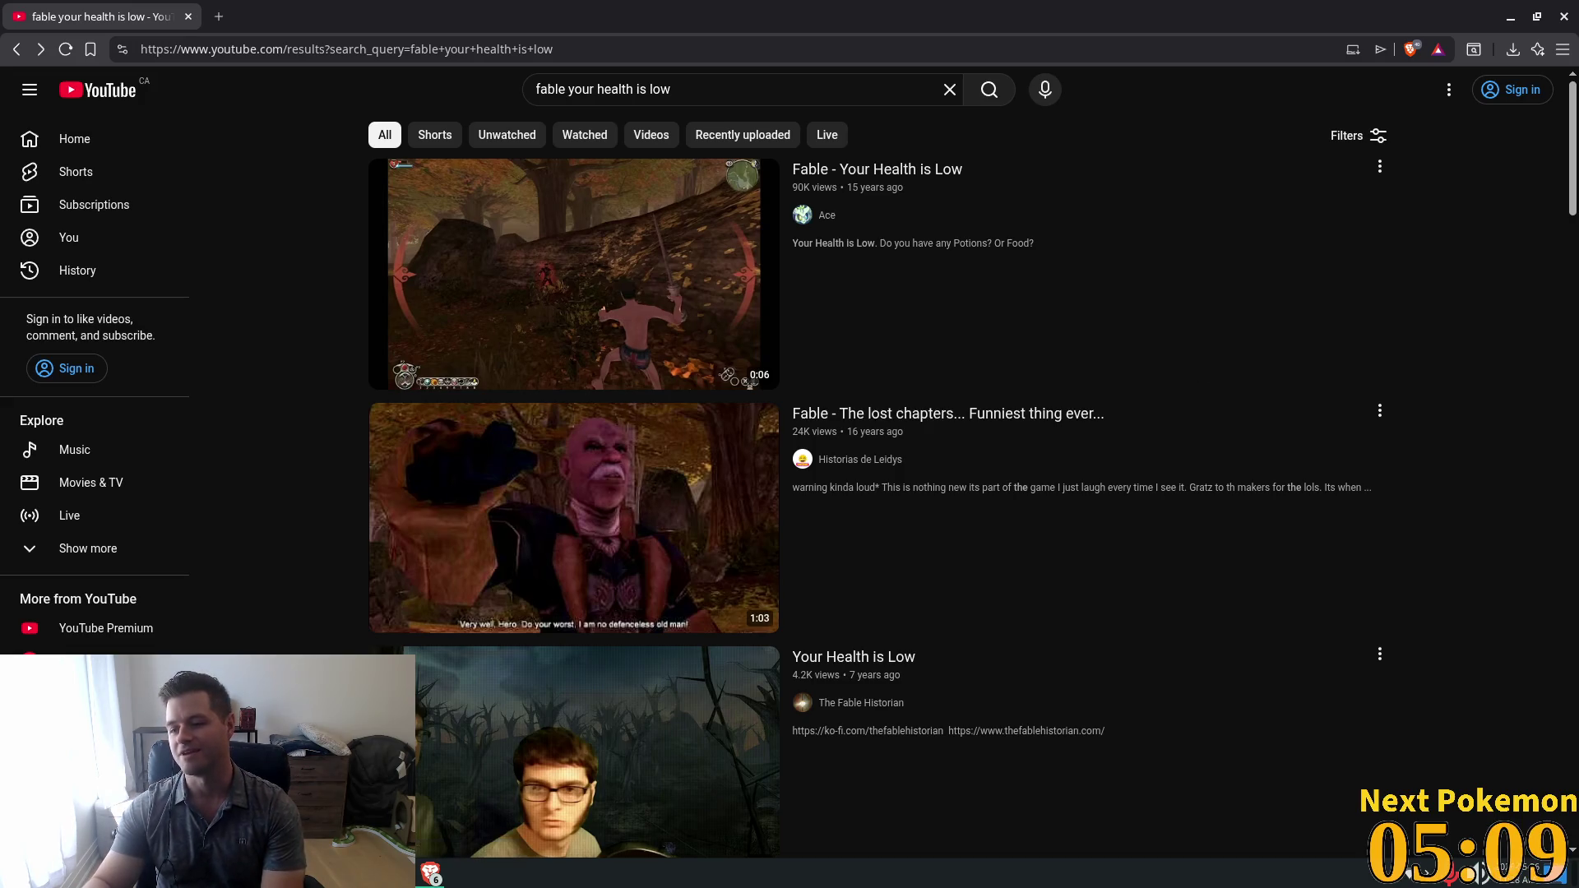
left_click(430, 872)
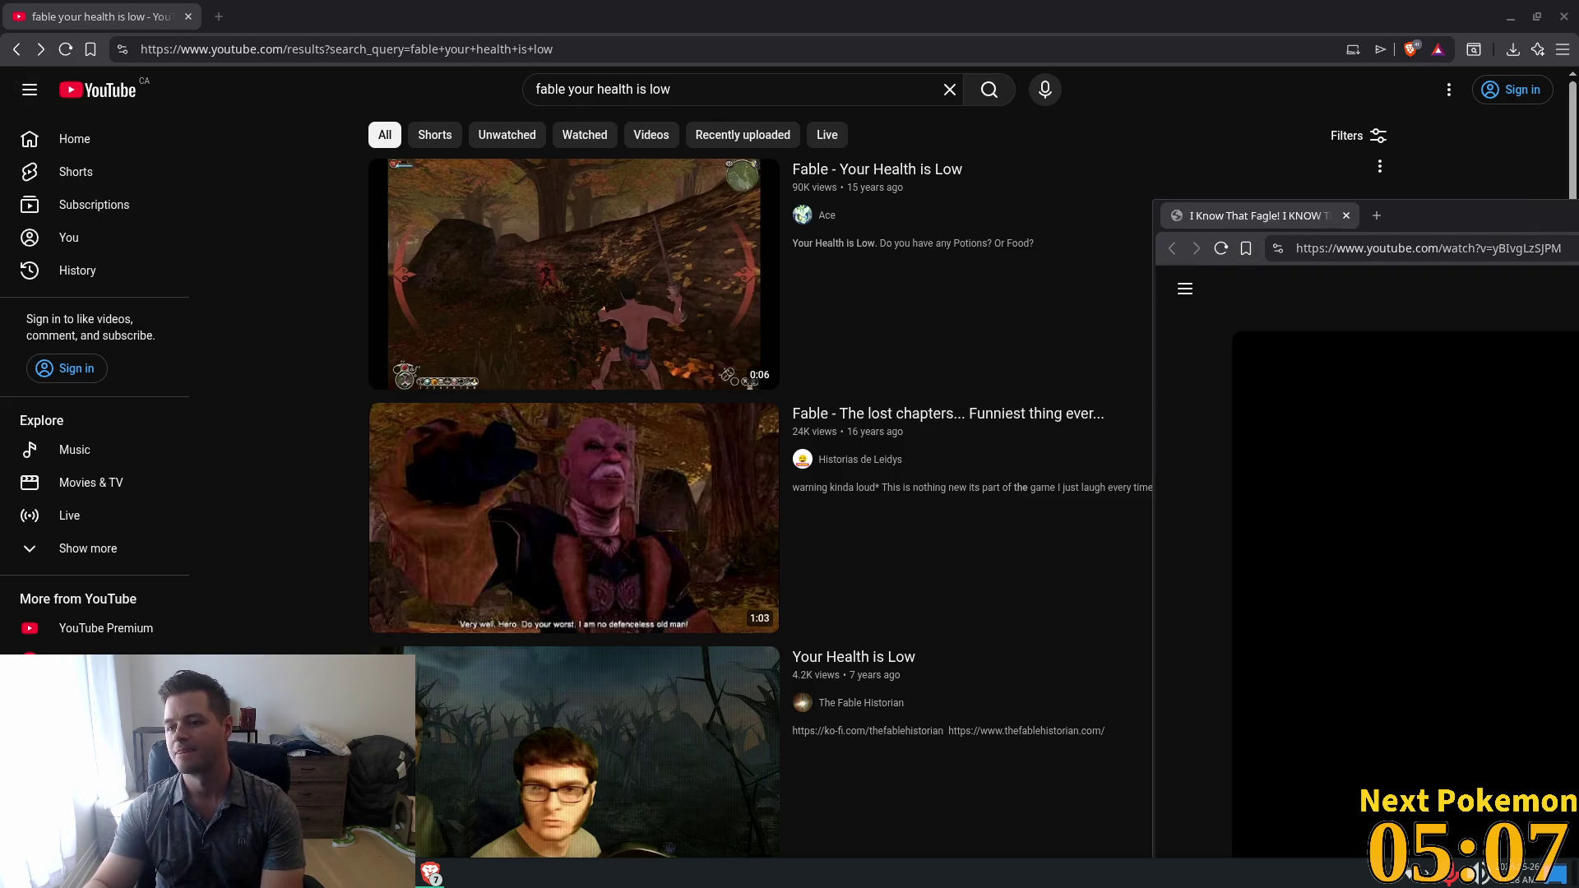
Maximise the 'I Know That Fagle!' window, skip to the video's end, then close that tab.
left_click_drag(1340, 211, 740, 7)
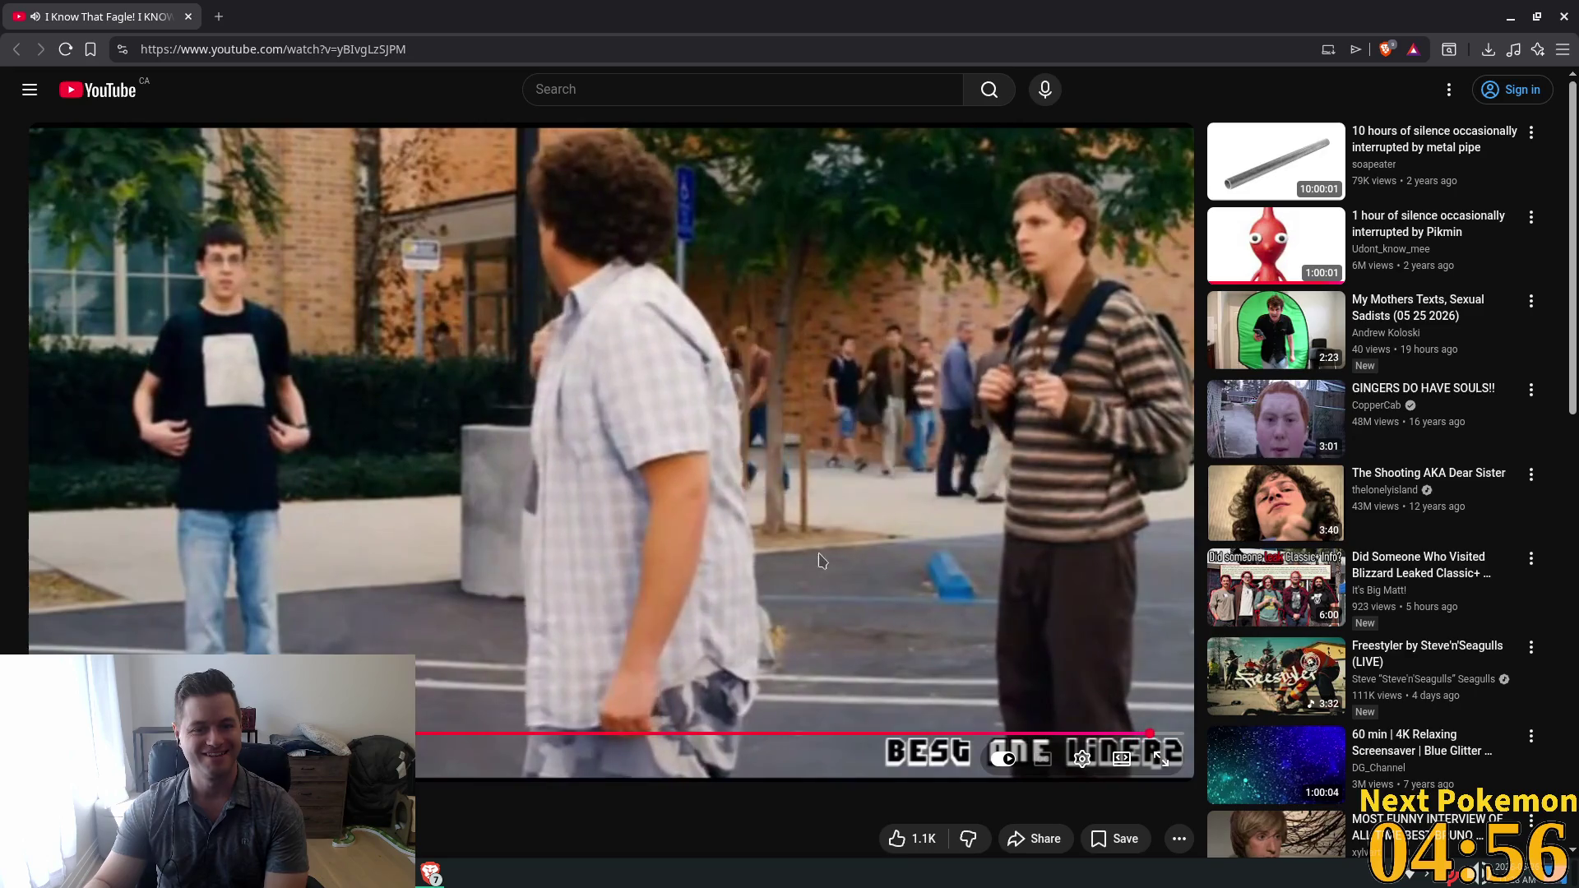
key("End")
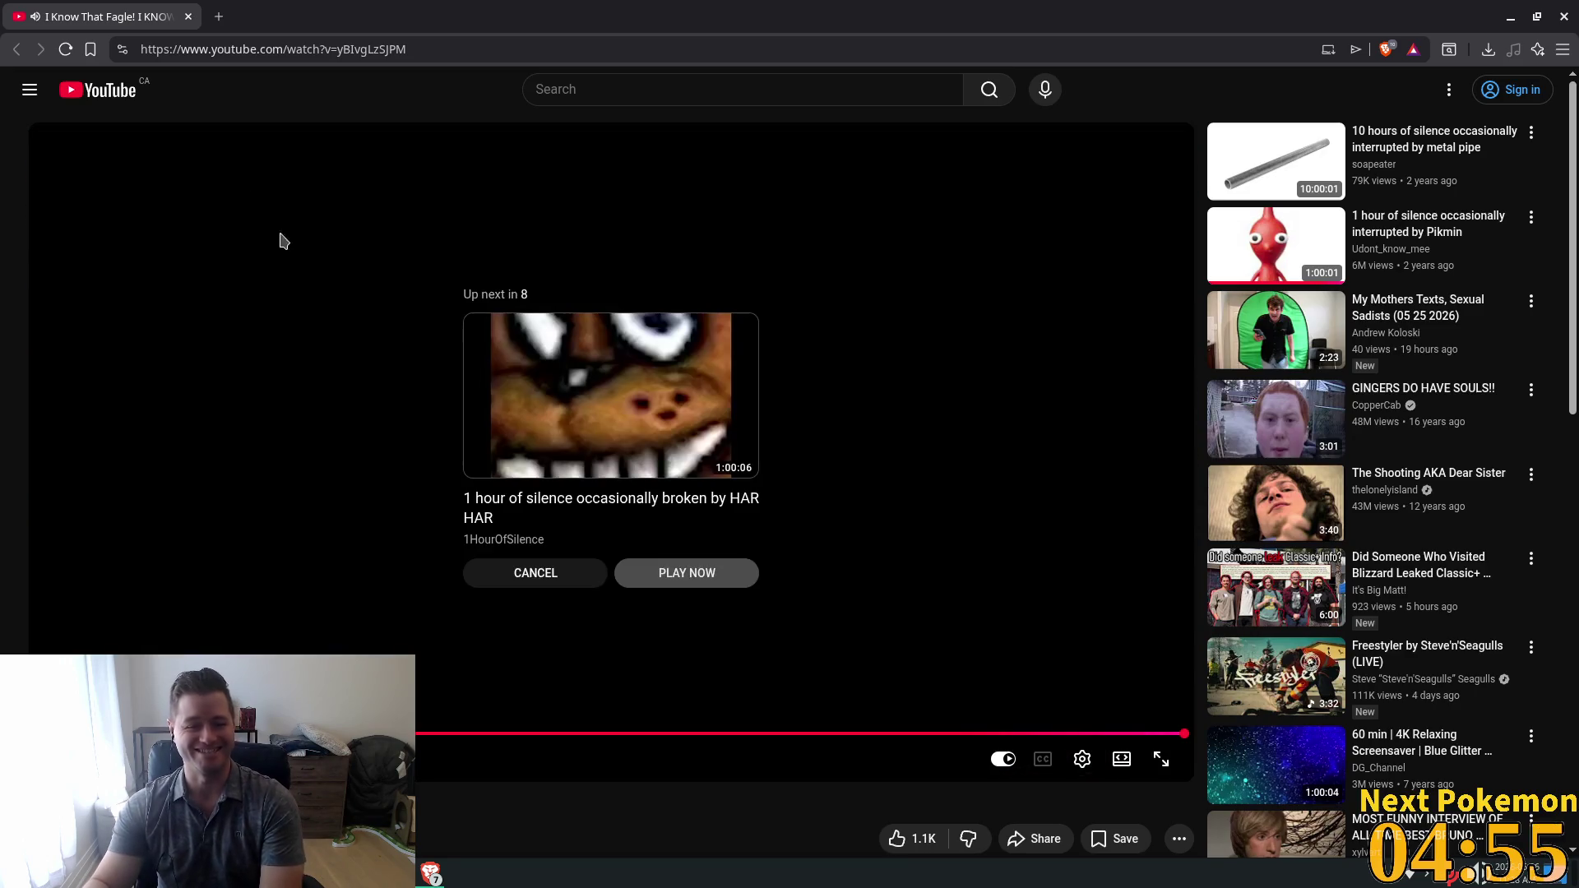
left_click(189, 18)
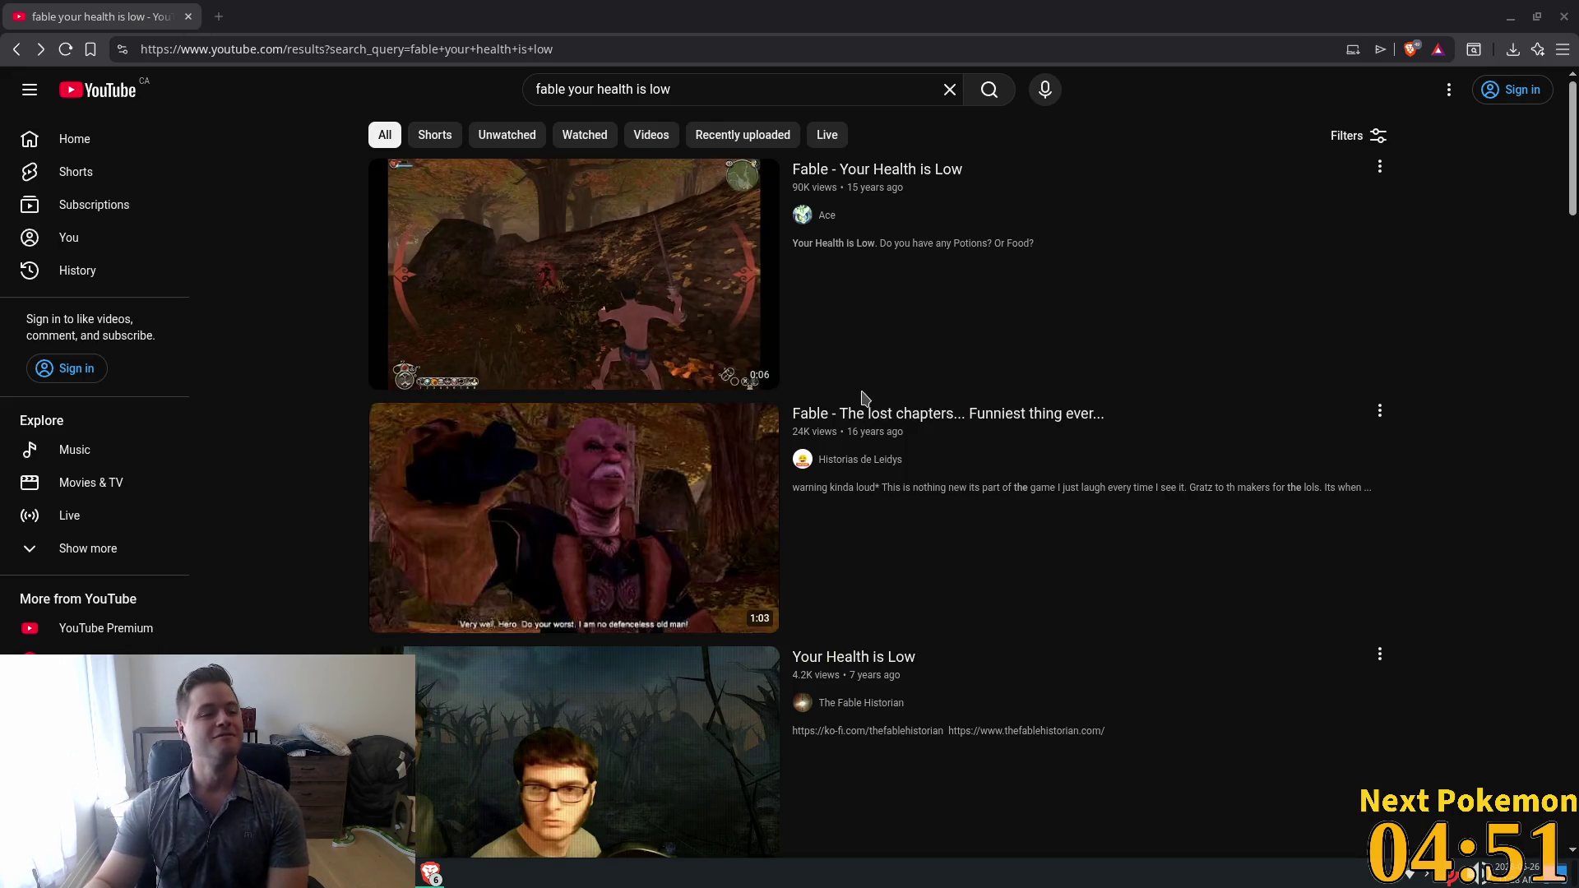
scroll(1220, 449, "down", 2)
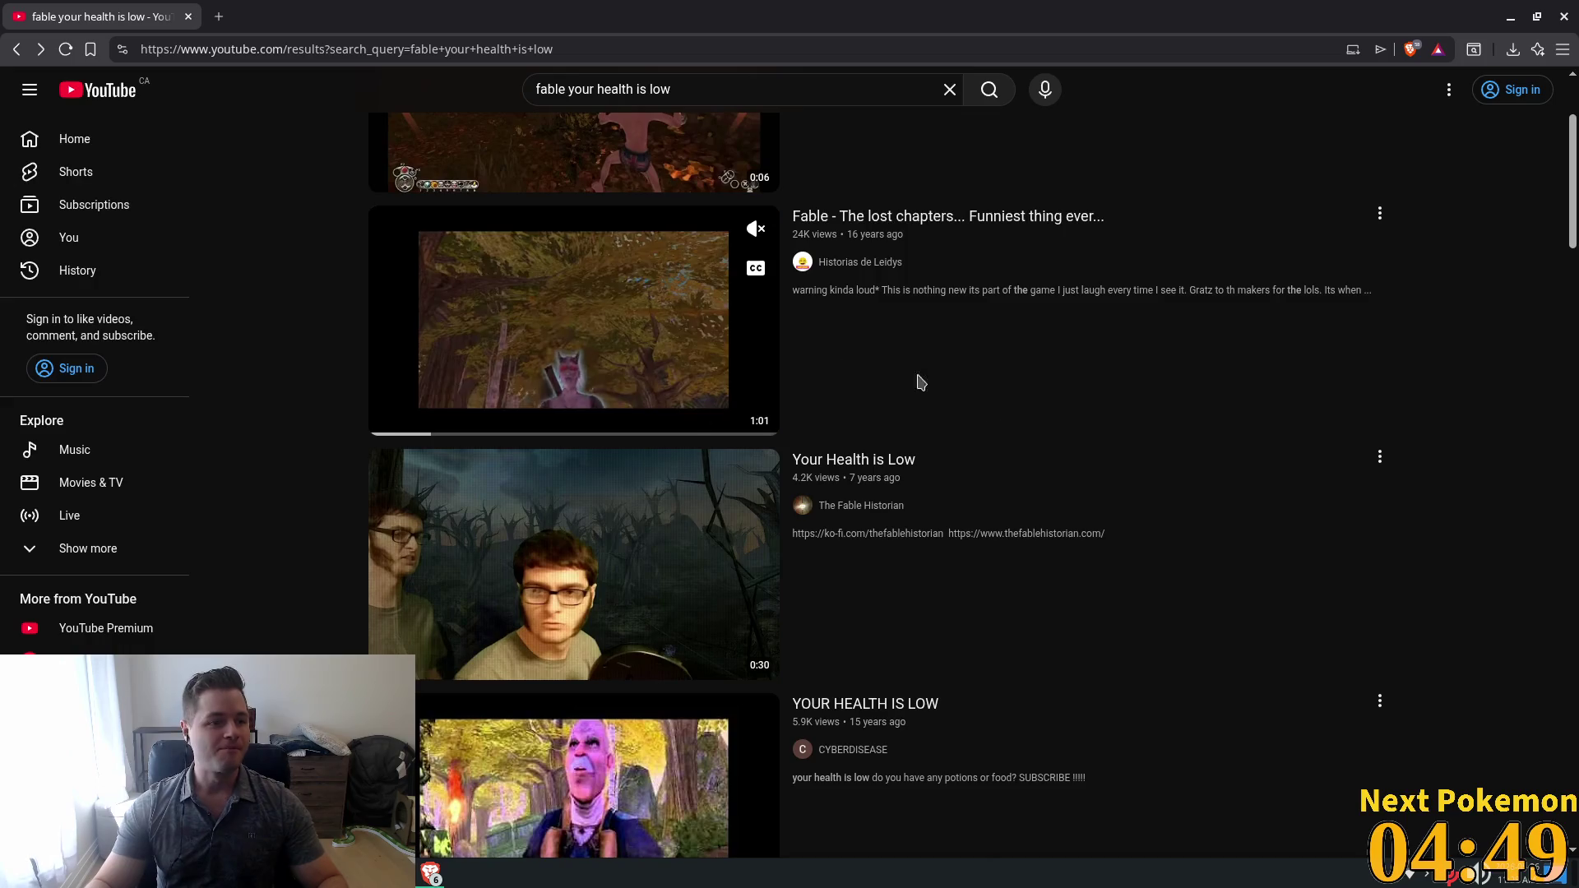
Watch the 'Fable - The lost chapters' video, then close its tab to return to Audacity.
left_click(1058, 453)
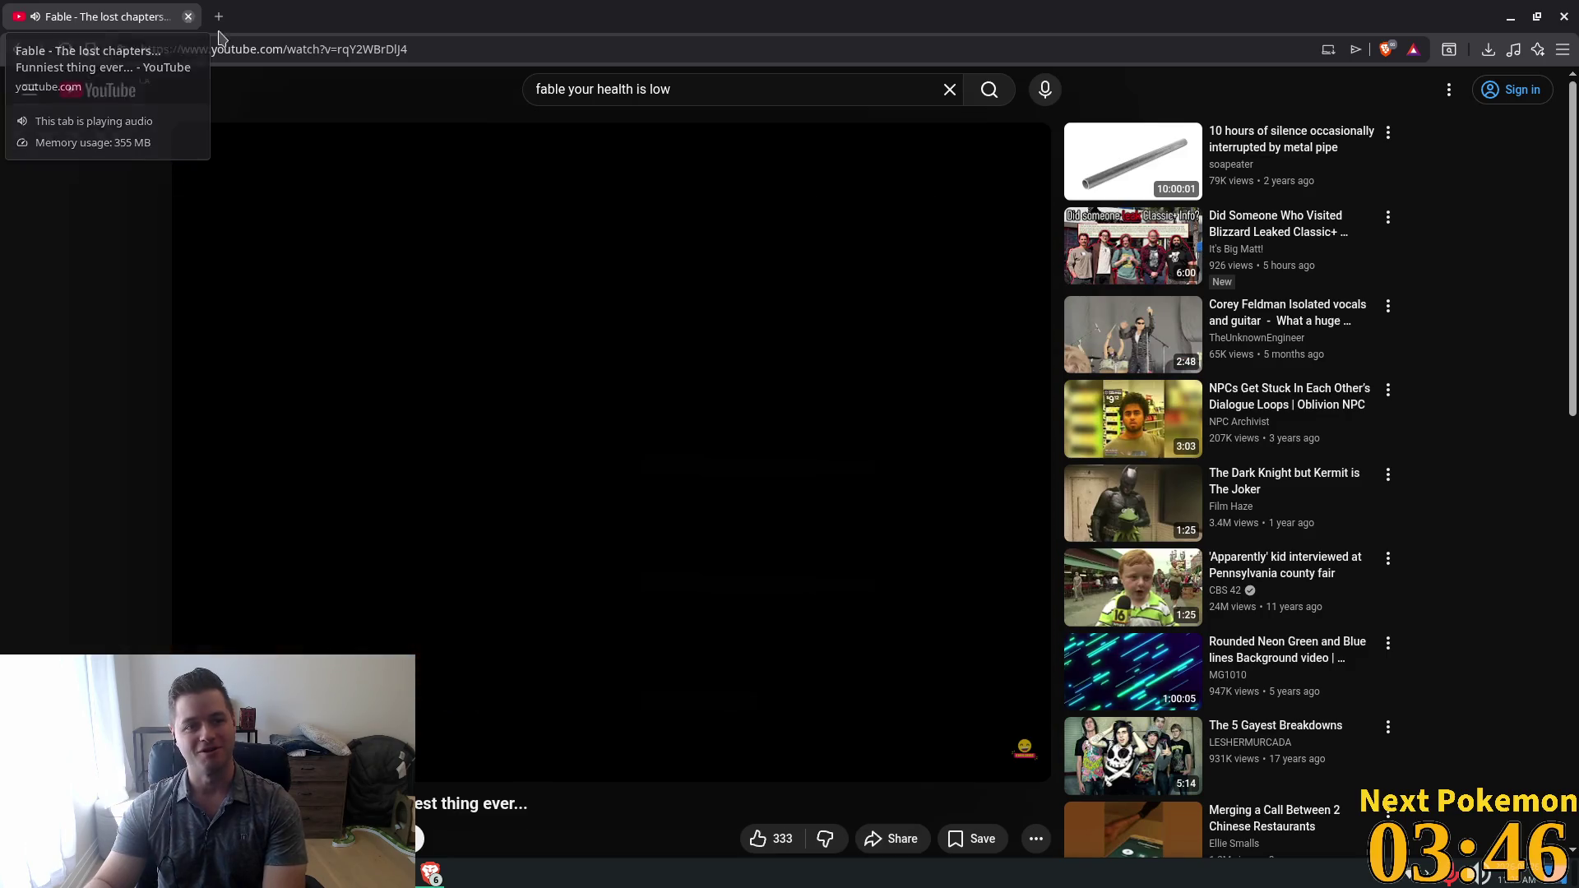
left_click(187, 16)
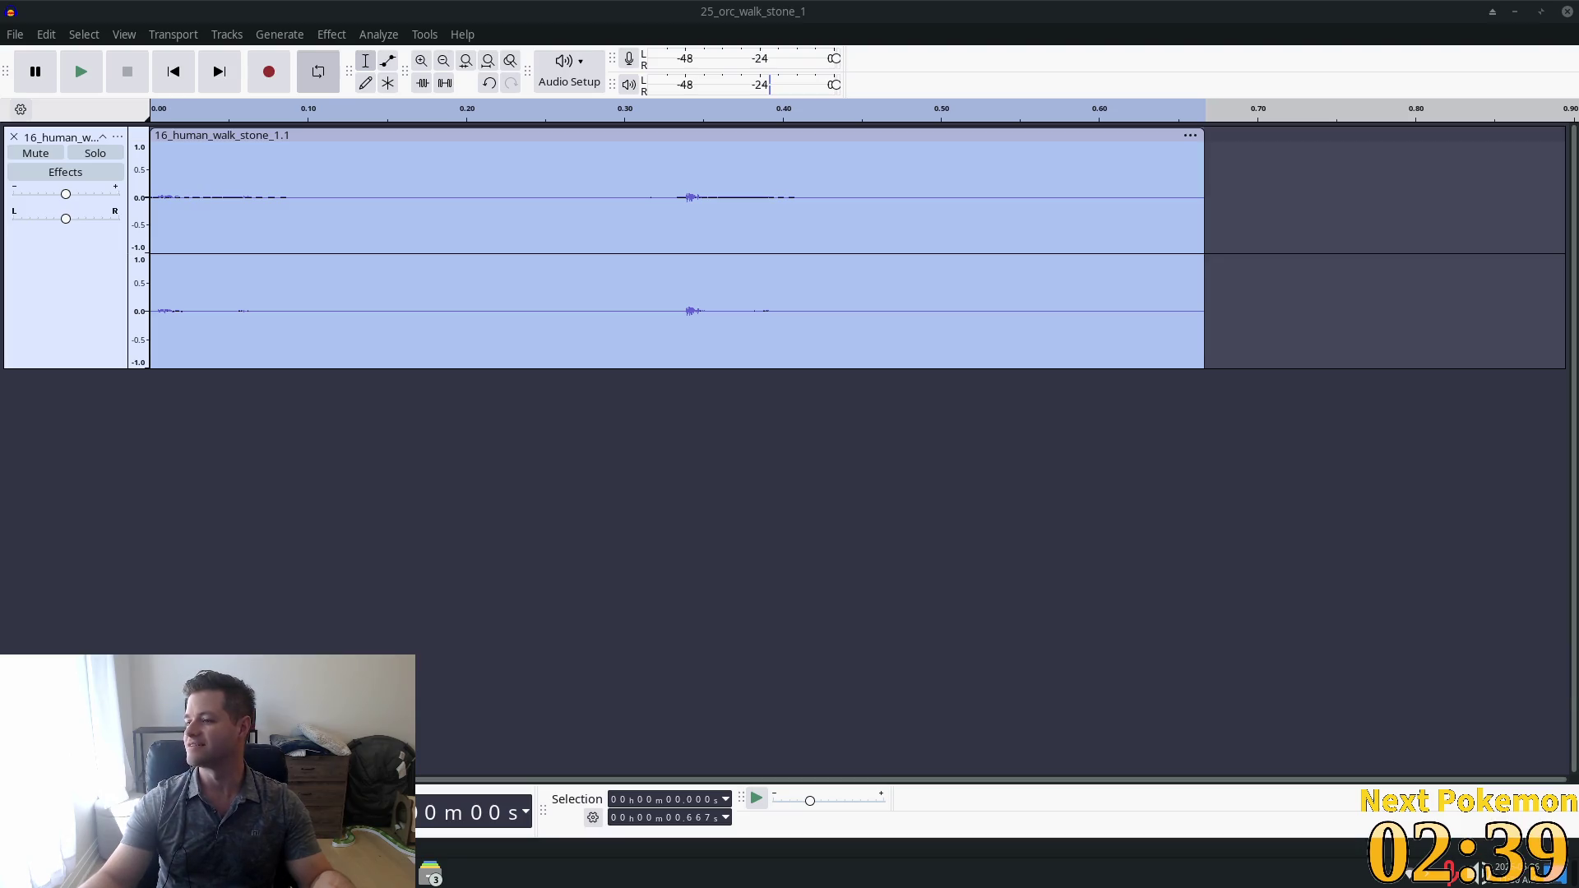
left_click(1146, 116)
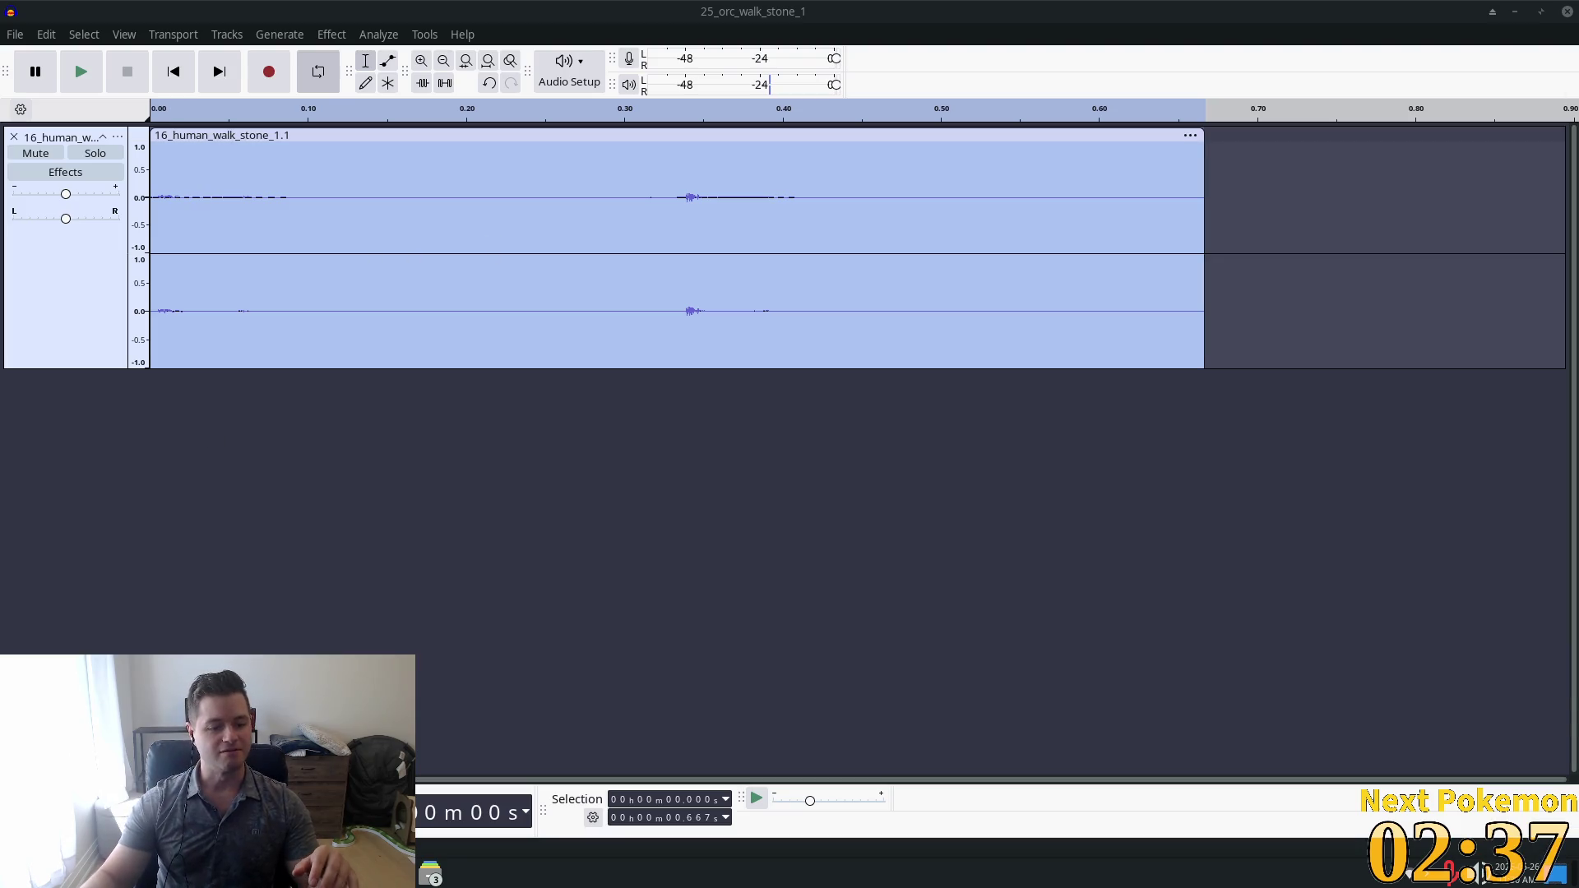
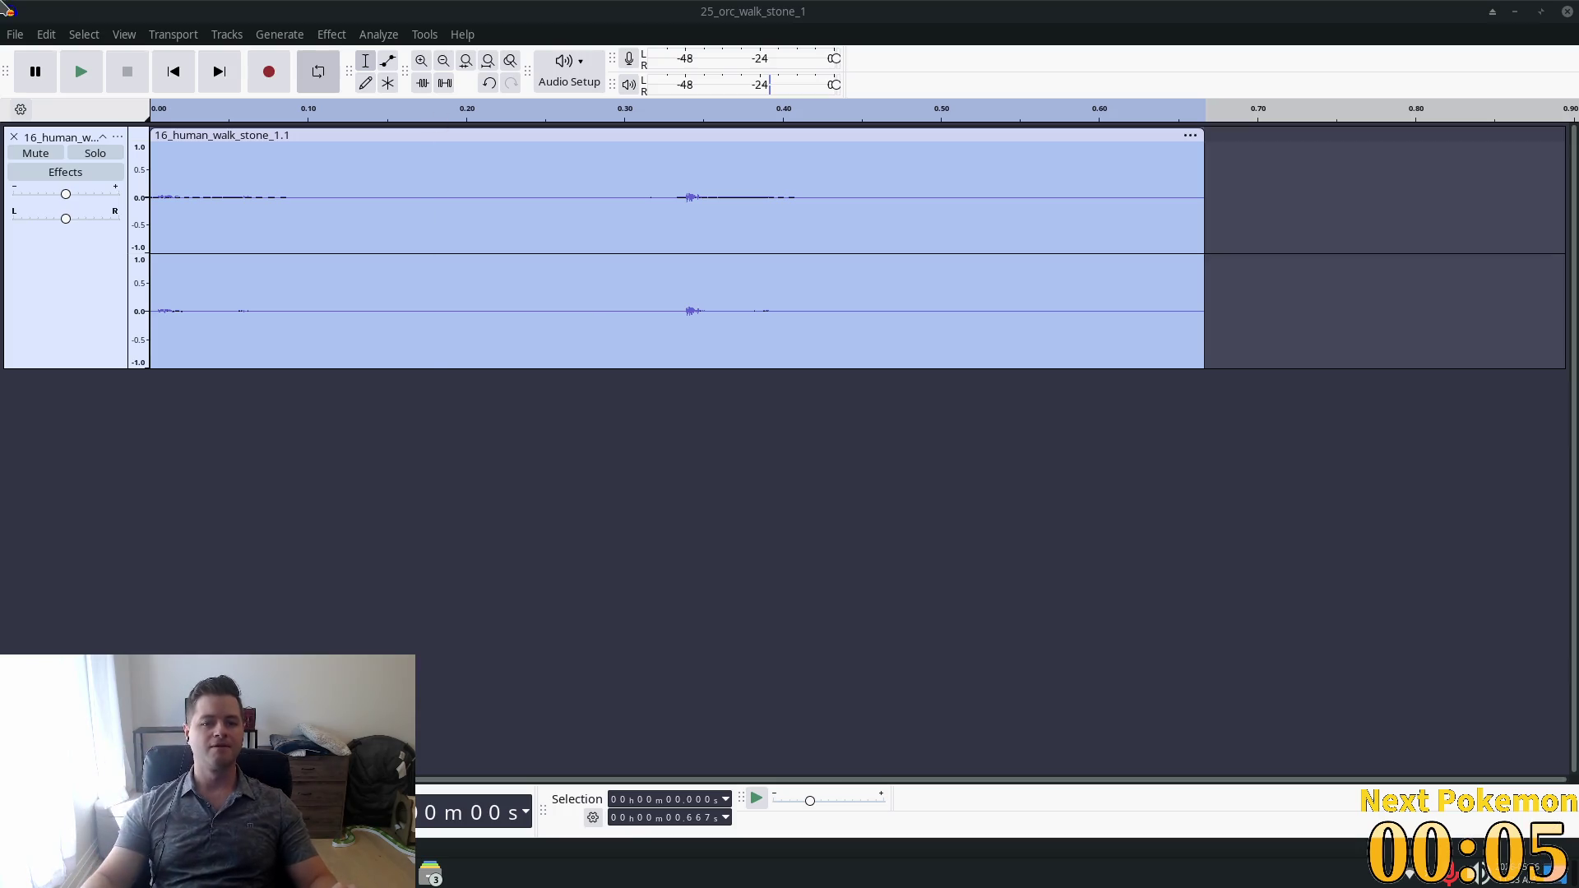
Export the Audacity track as wall.ogg in Ogg Vorbis to assets/audio.
left_click(16, 35)
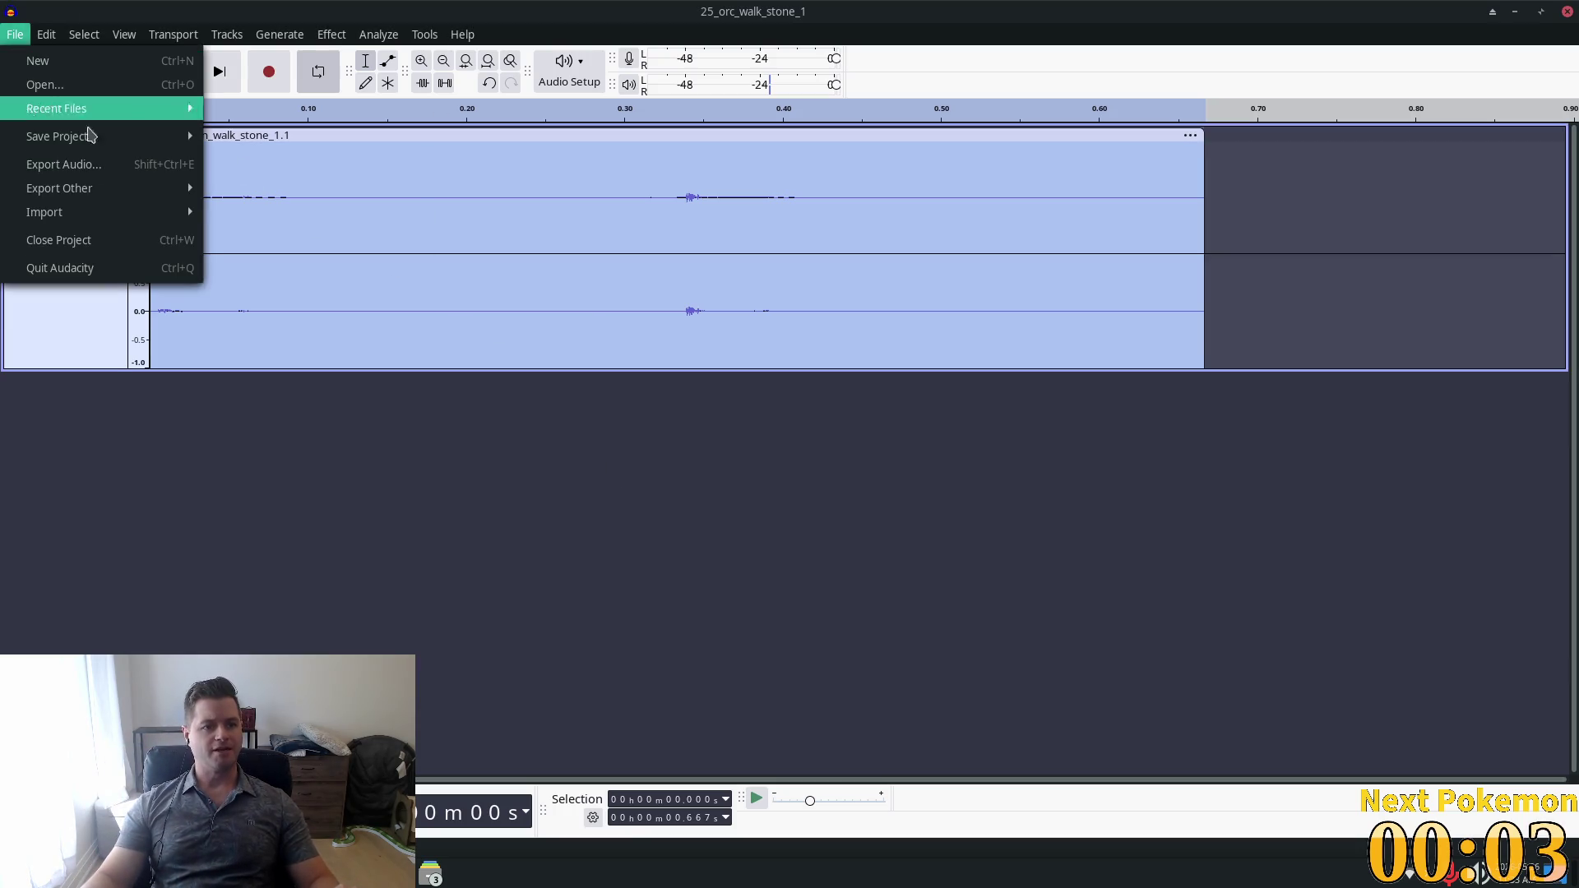
left_click(70, 171)
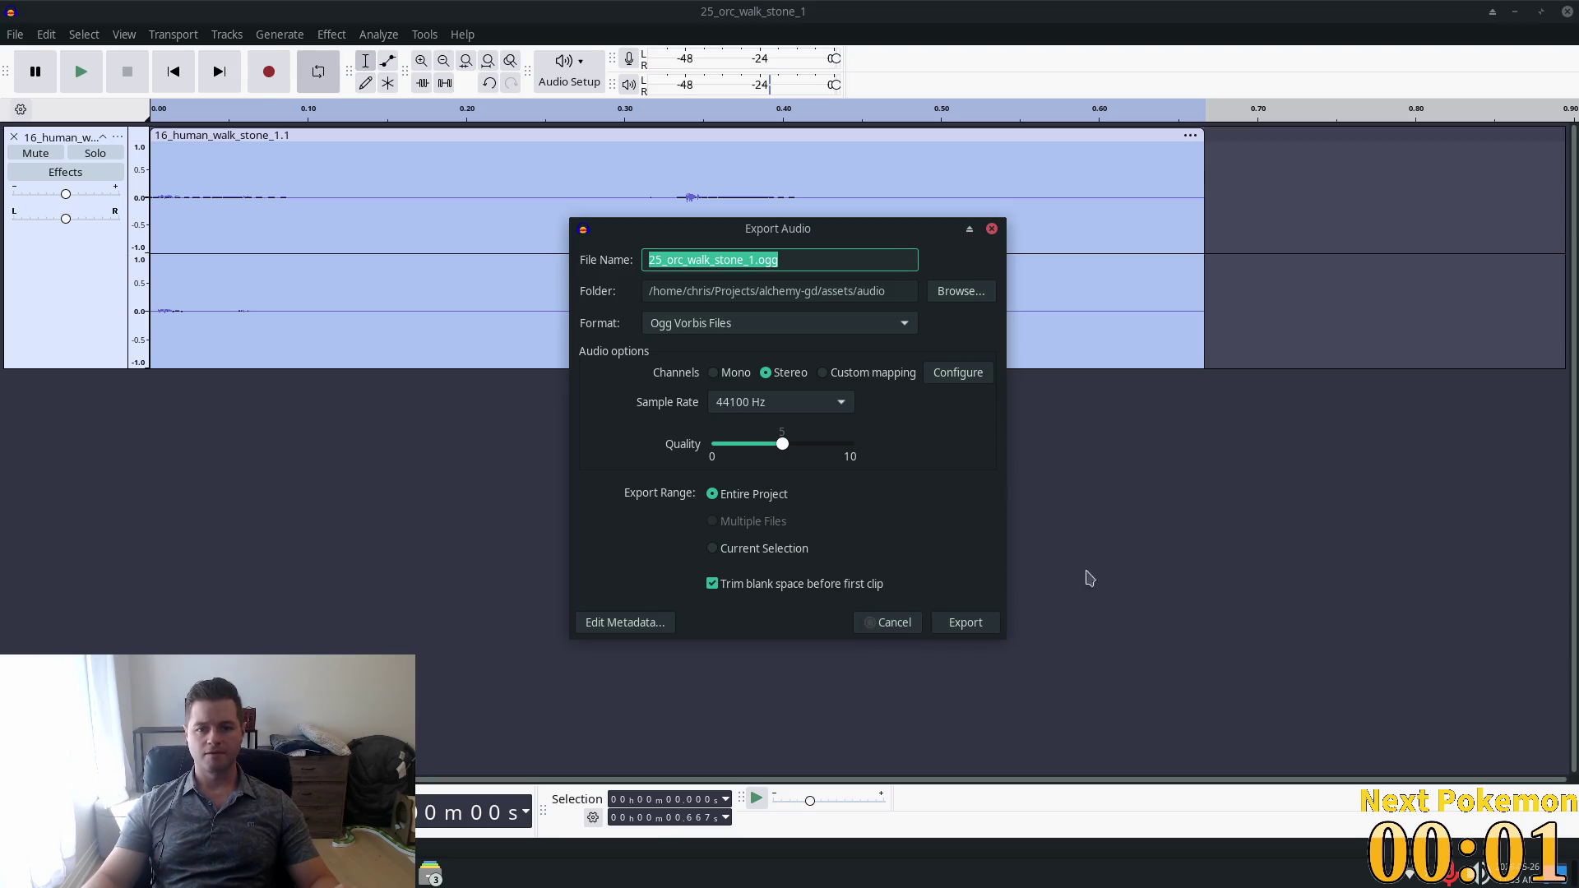
left_click(763, 260)
key("shift+Left")
key("shift+Left")
key("shift+Left")
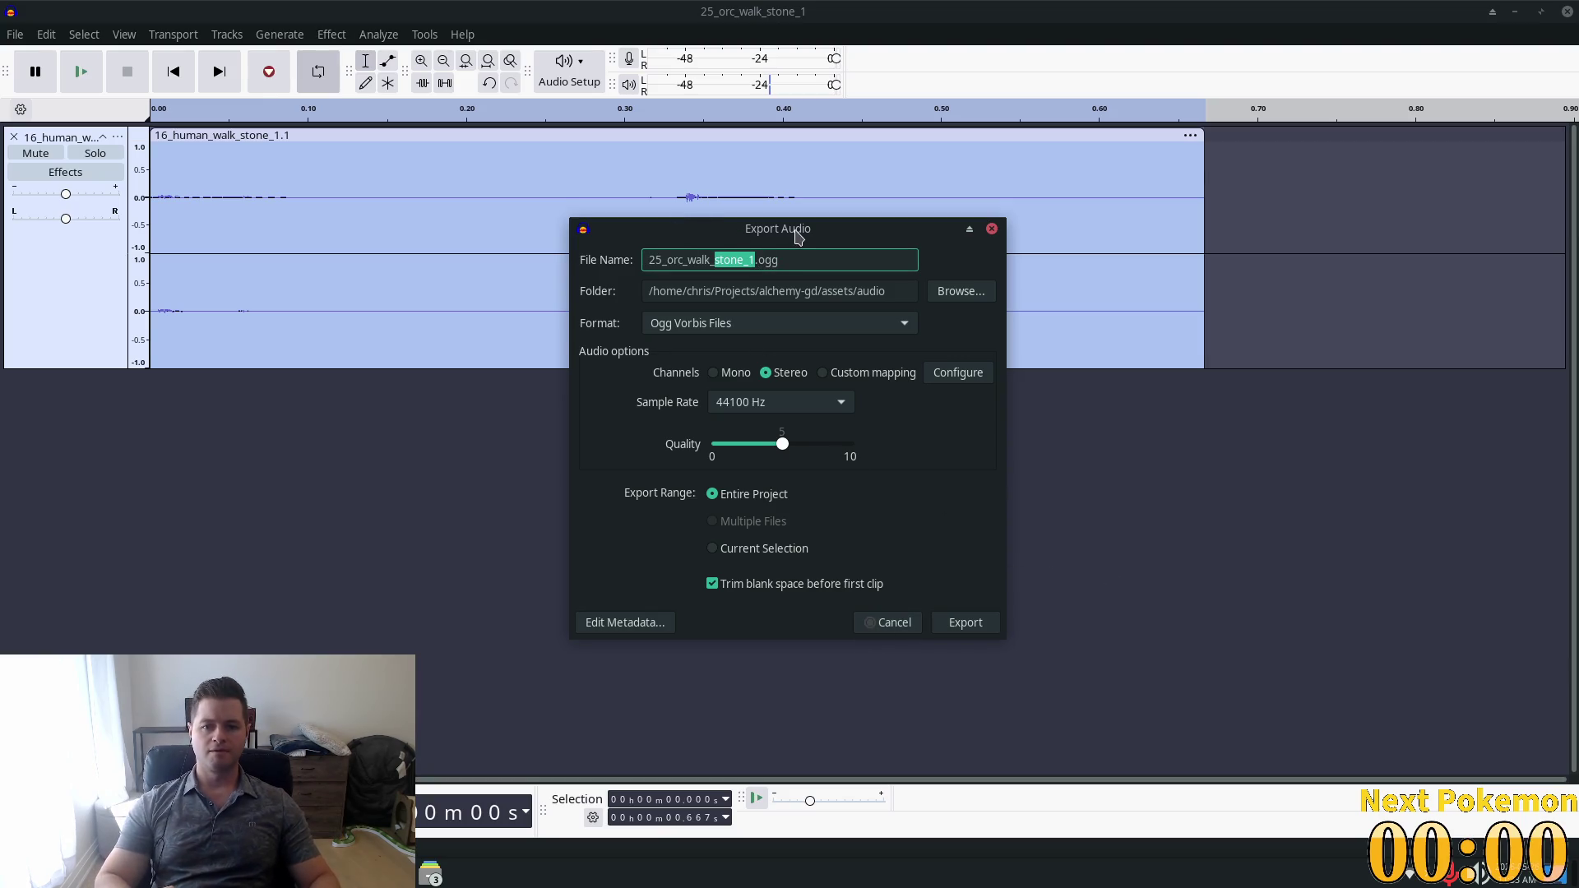
type("wall")
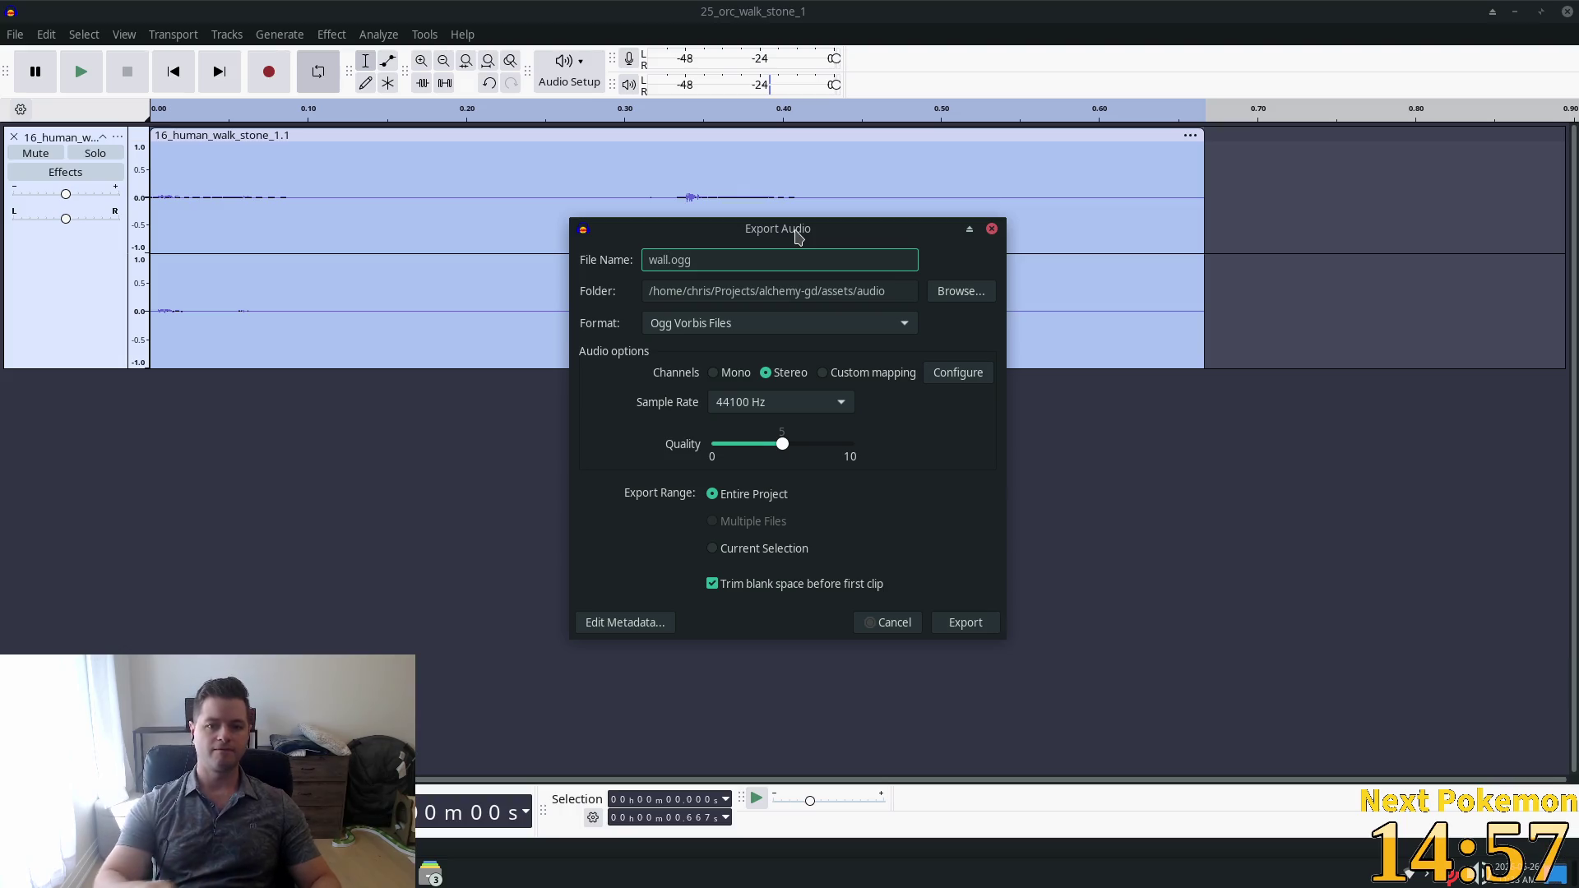
left_click(967, 623)
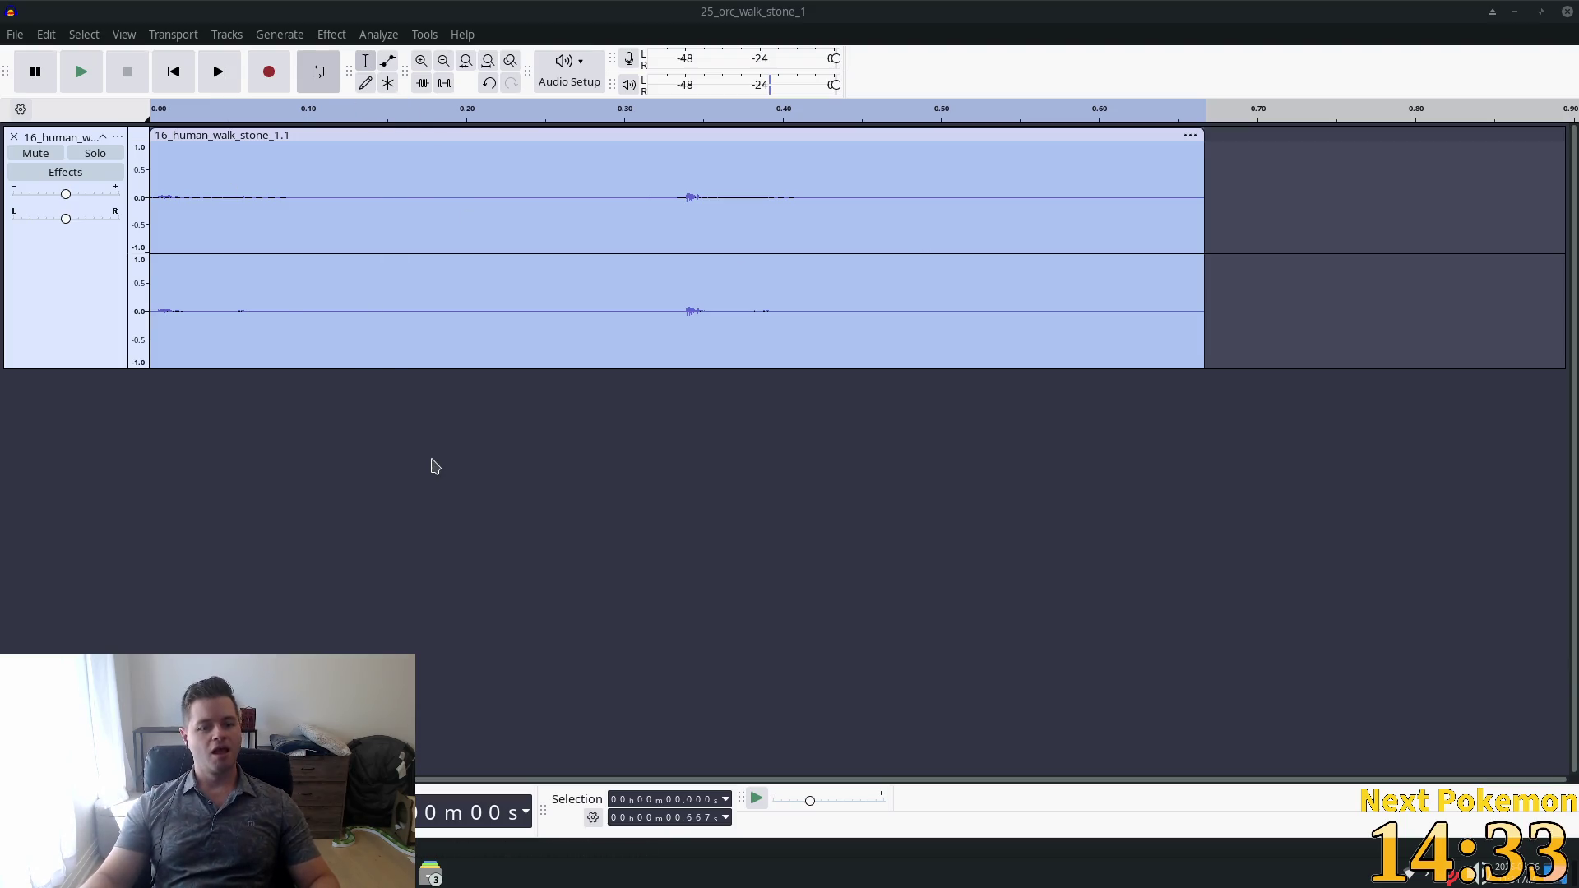
left_click(430, 874)
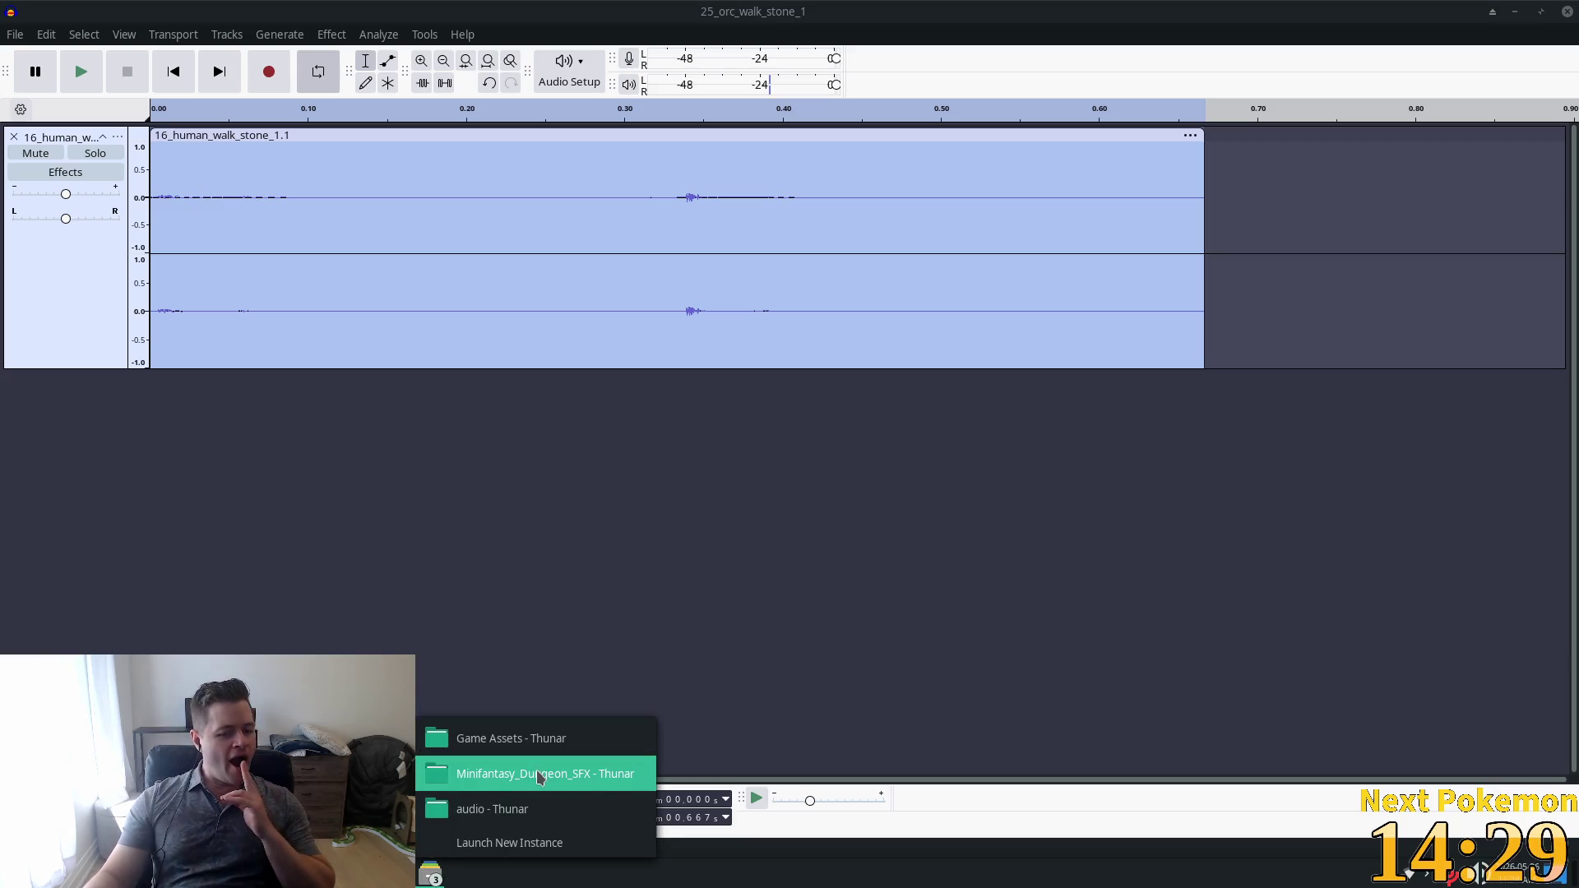
Delete the misnamed wall.ogg from the audio folder.
left_click(543, 811)
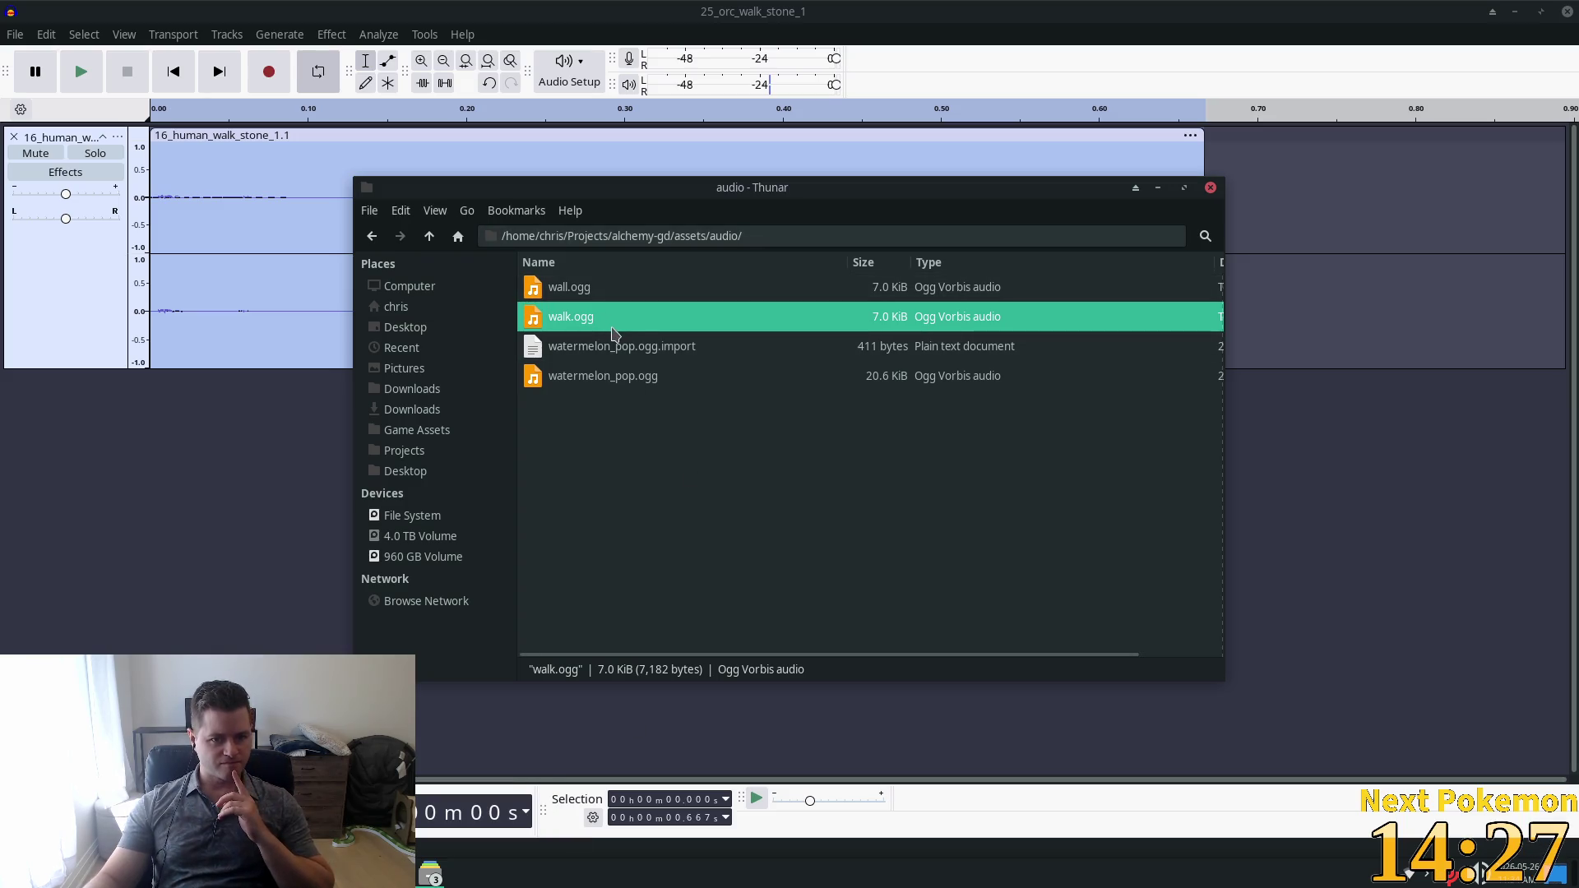
left_click(544, 288)
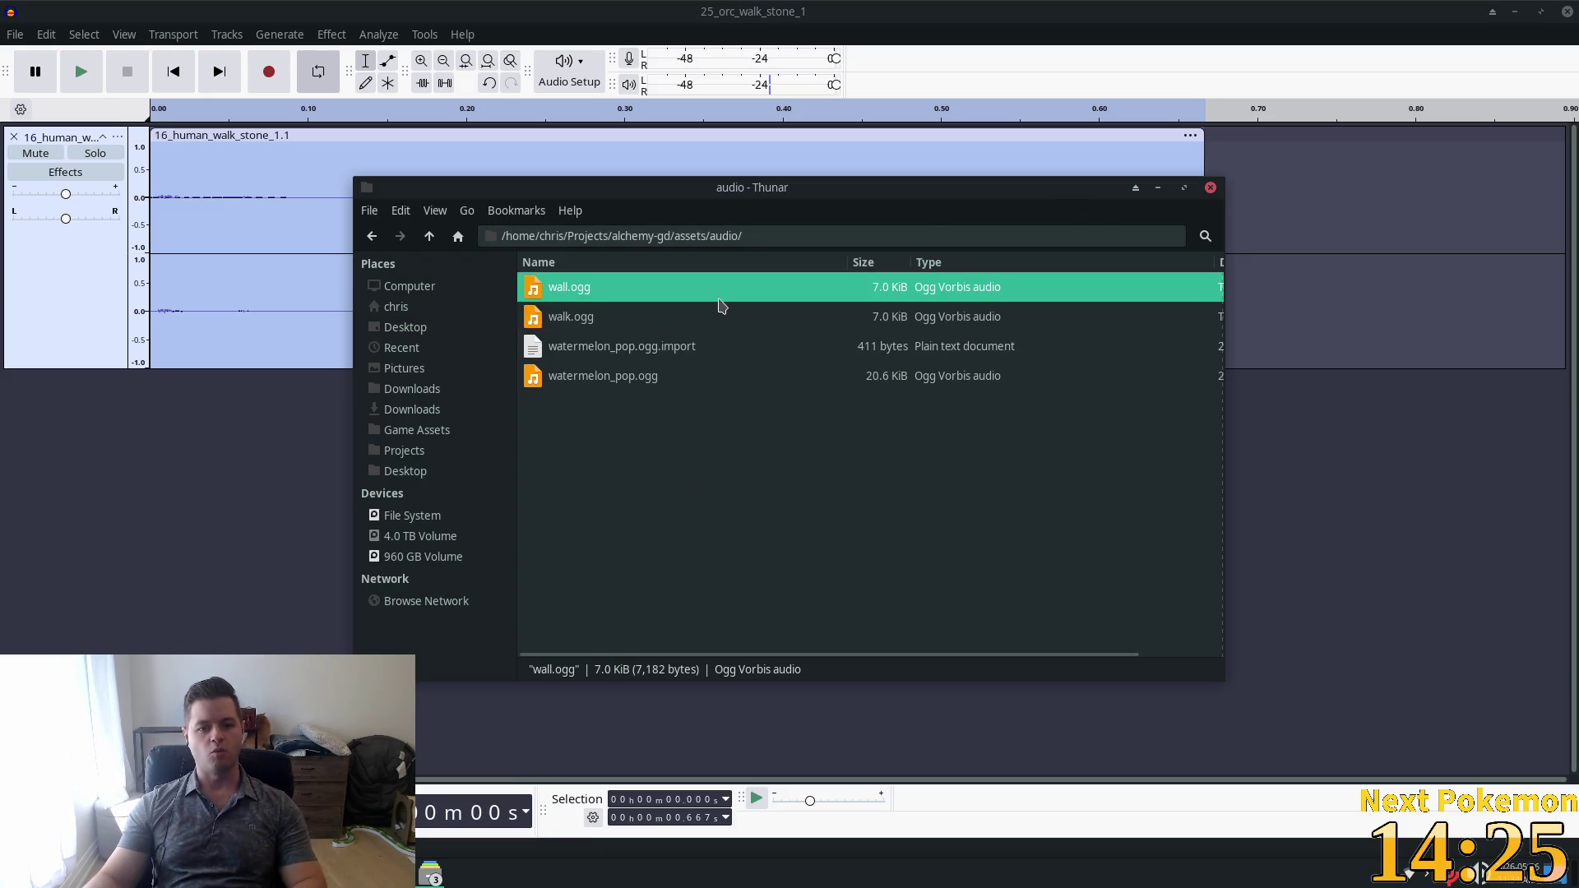
key("Delete")
Re-export the track as walk.ogg, replacing the existing file.
left_click(14, 34)
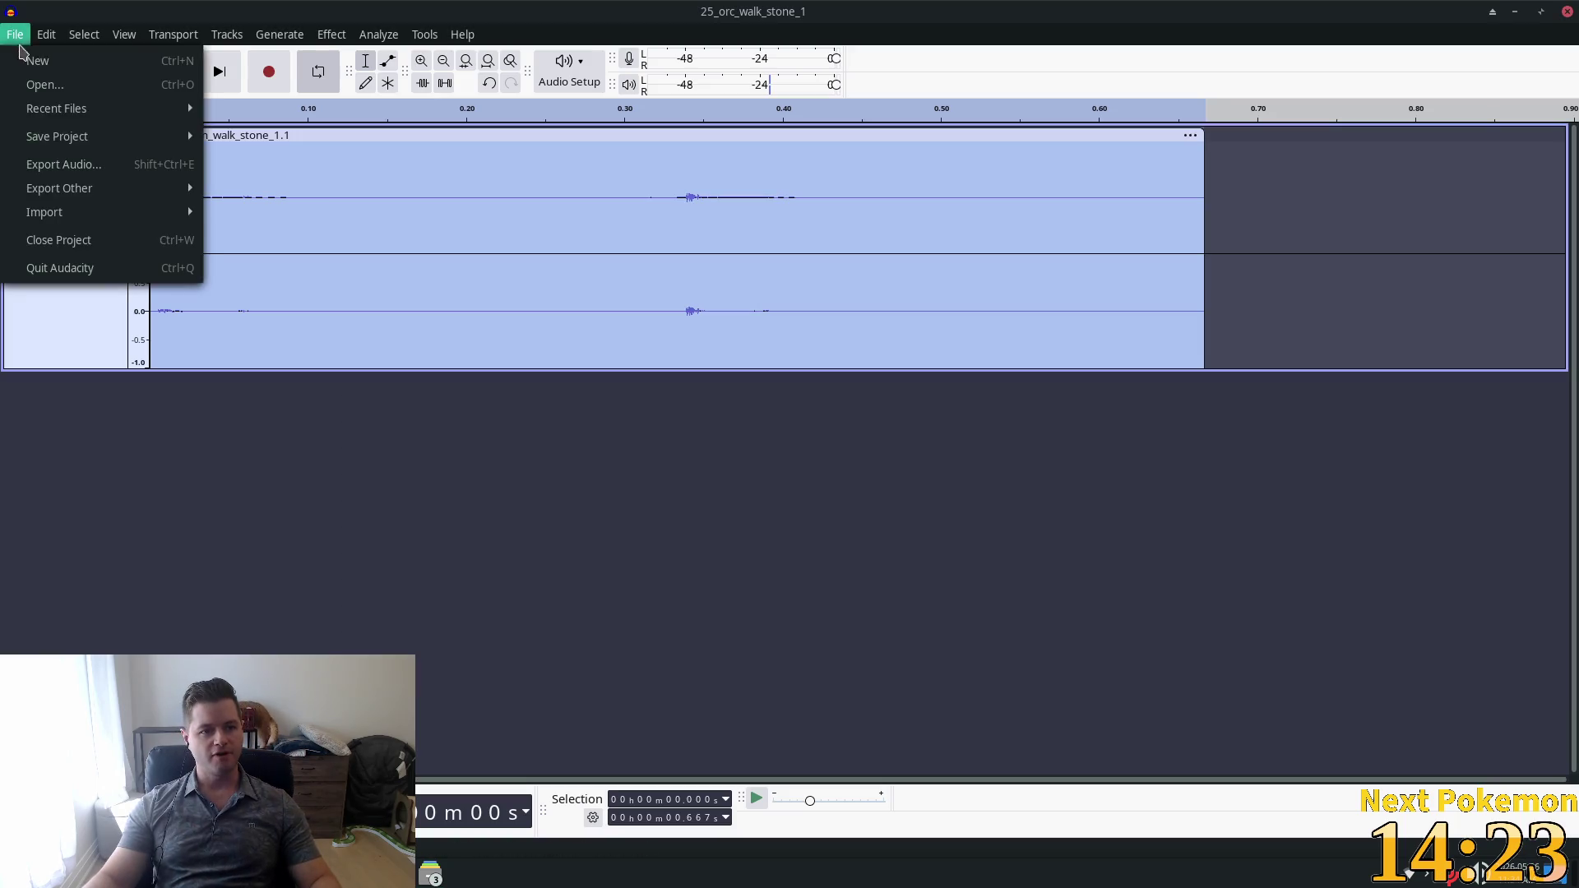
left_click(96, 167)
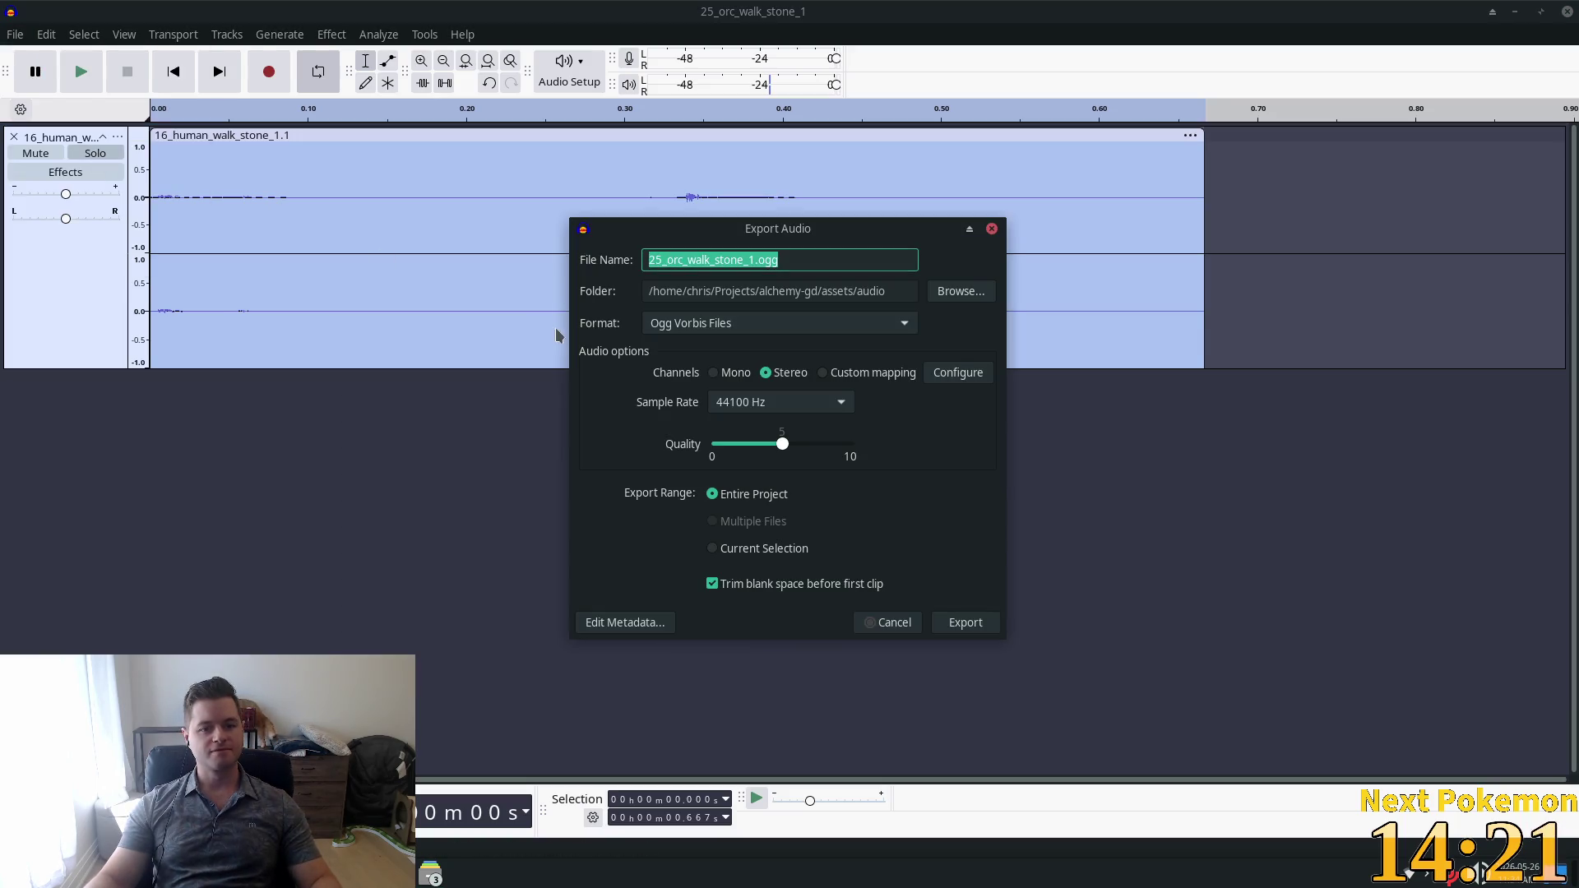
left_click(759, 260)
key("Left")
key("Left")
key("shift+Home")
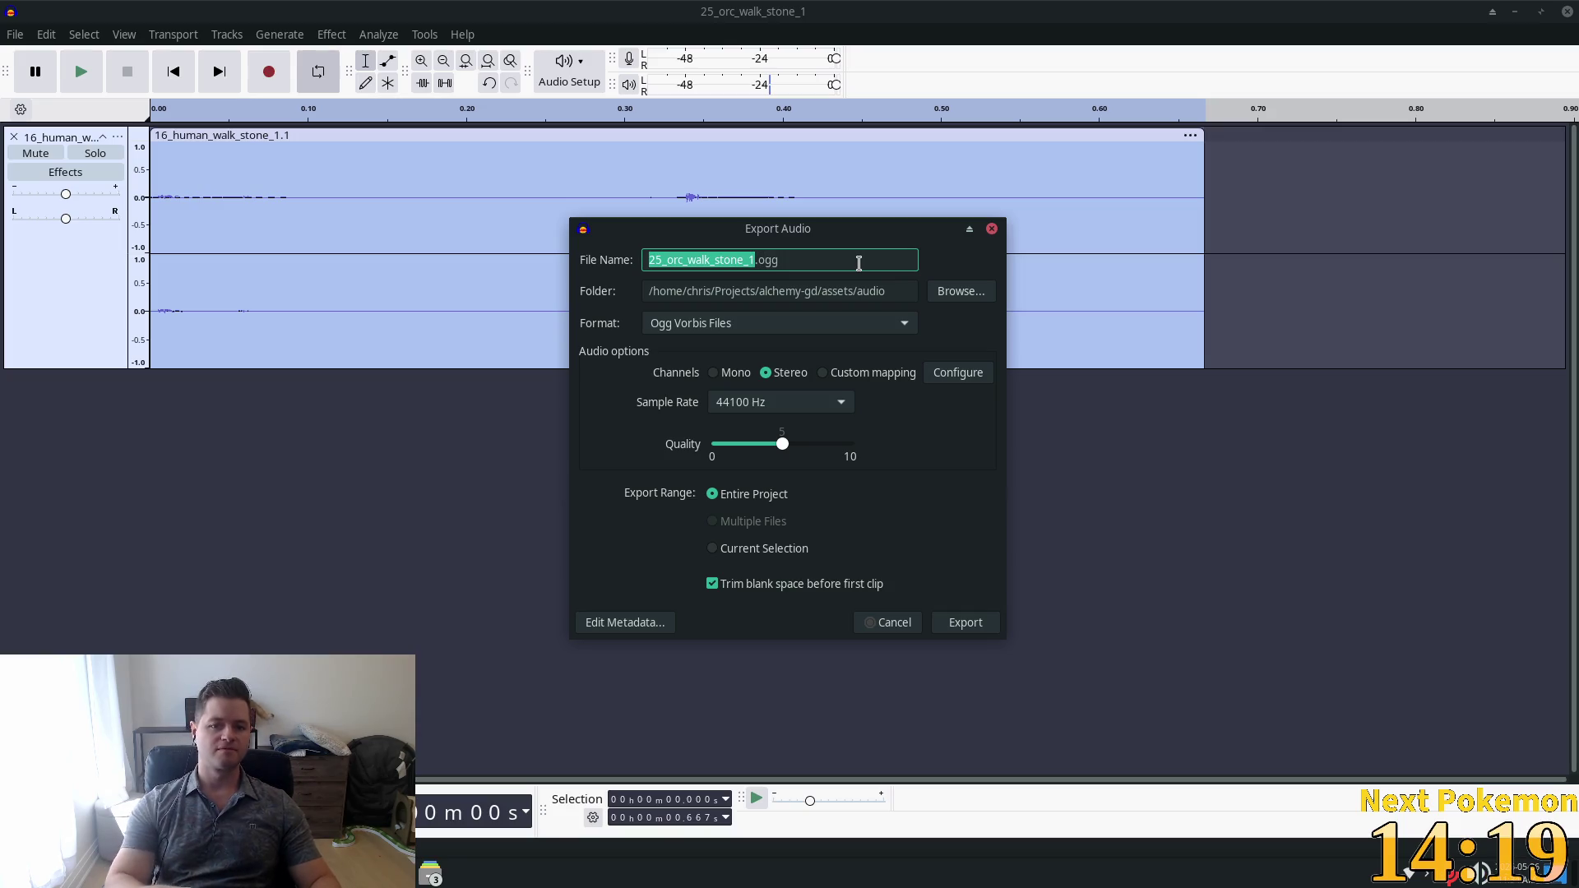
type("walk")
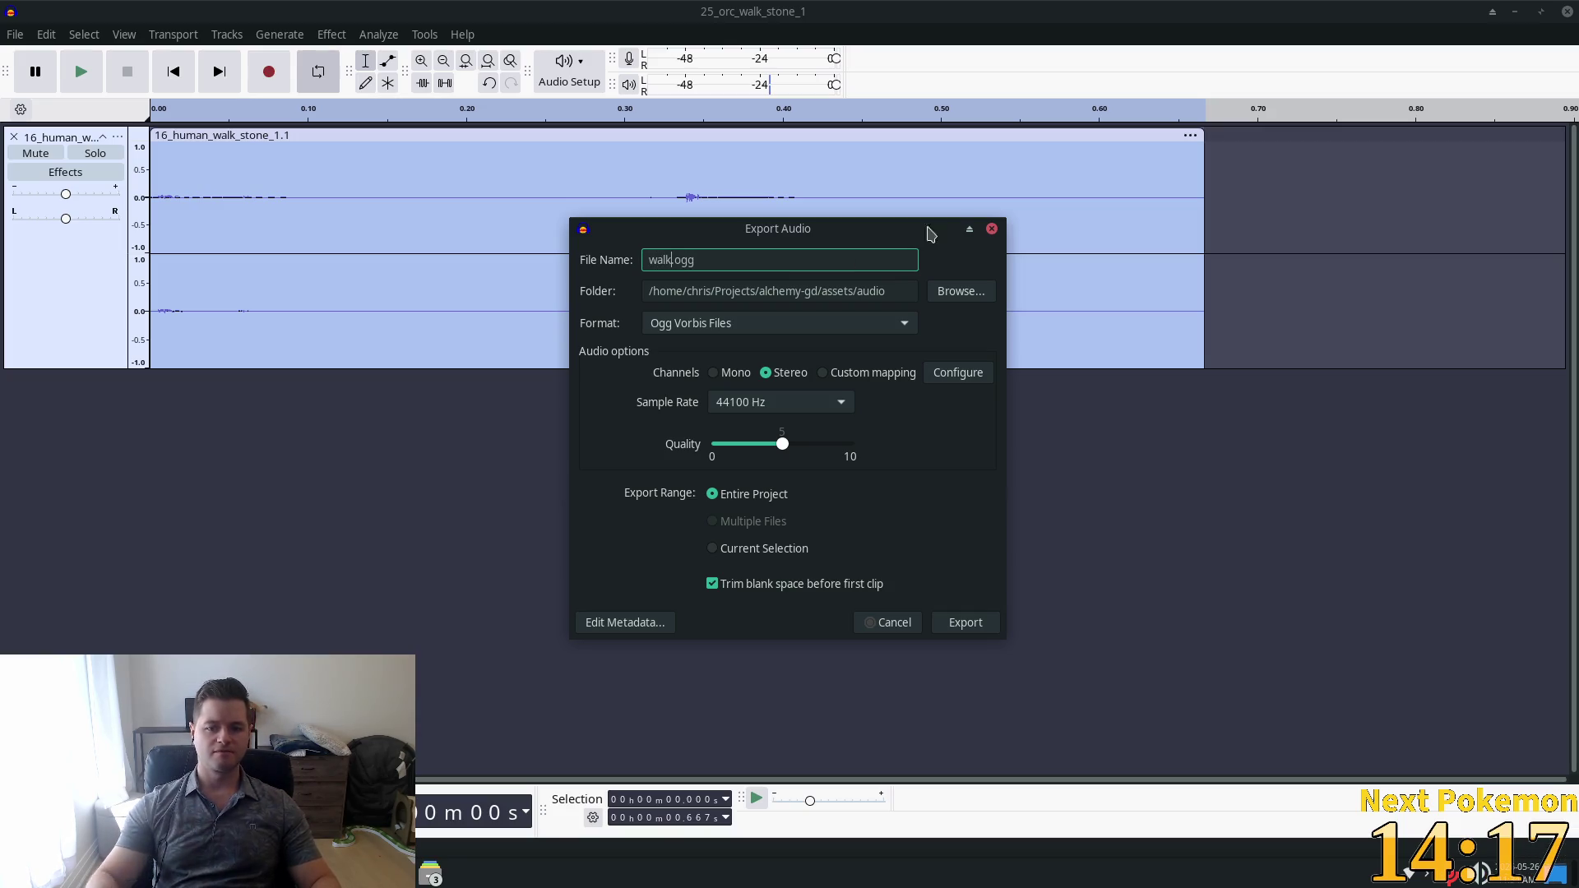
left_click(973, 619)
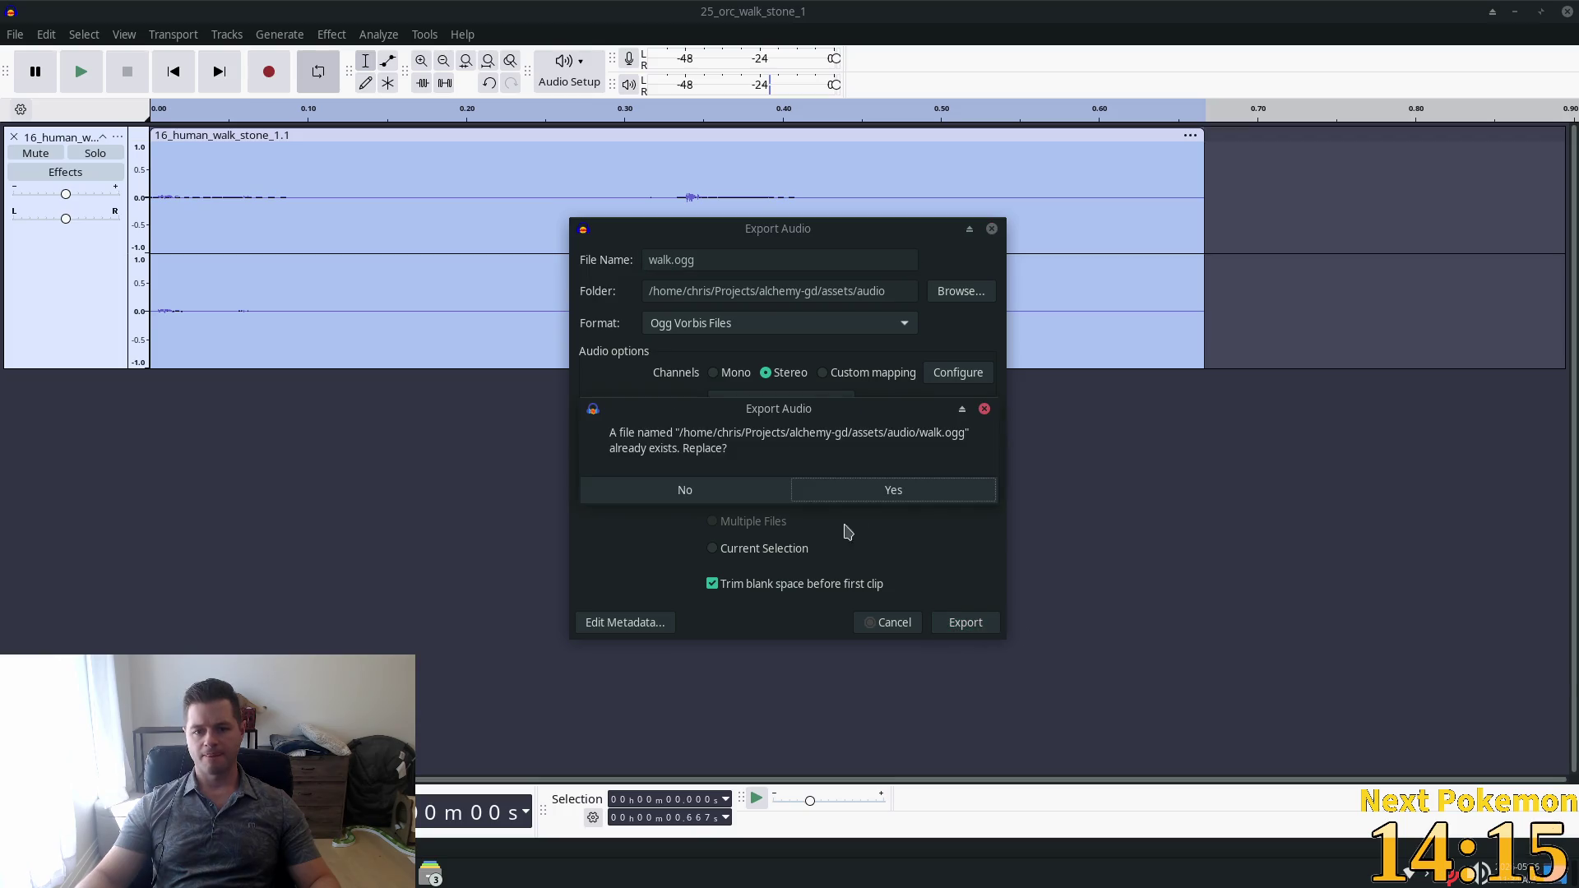
left_click(930, 491)
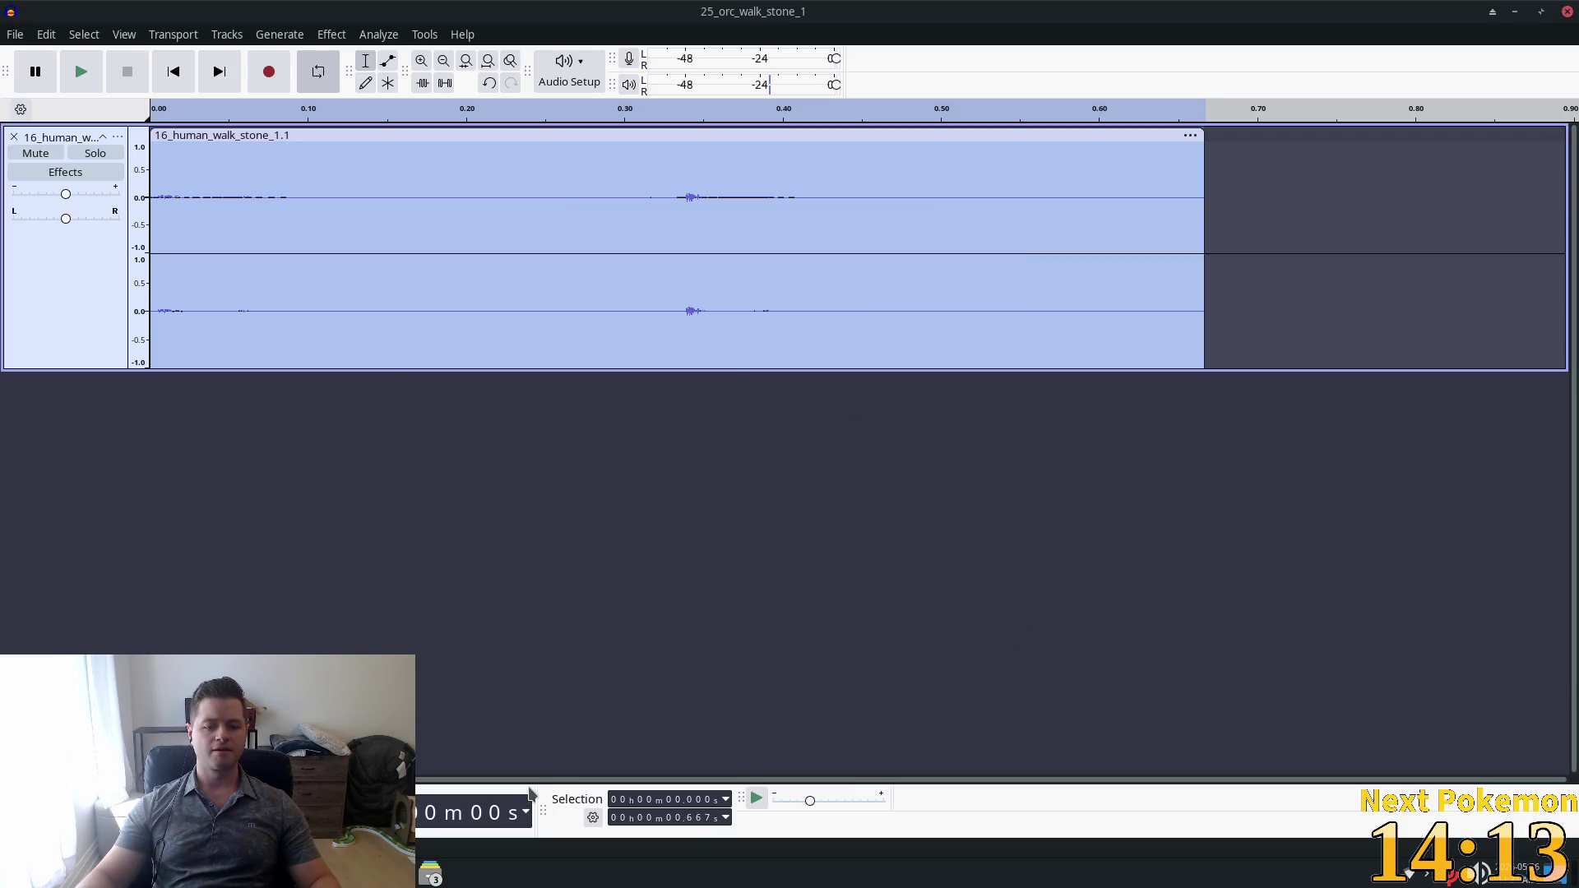
left_click(430, 873)
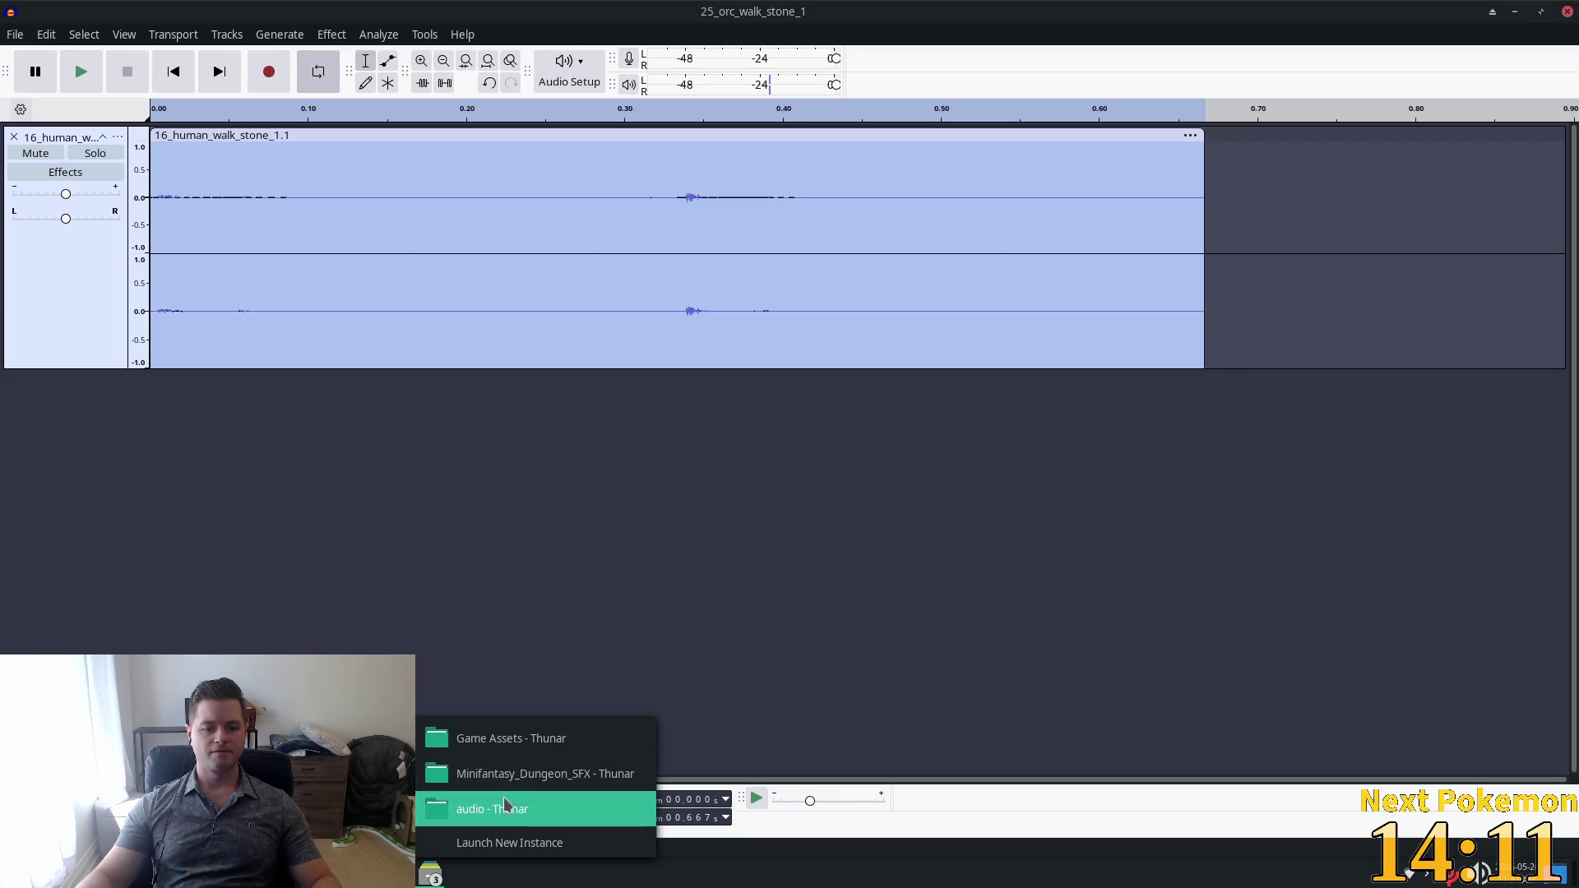
Play walk.ogg in VLC several times to check the new footstep sound.
left_click(506, 808)
double_click(567, 288)
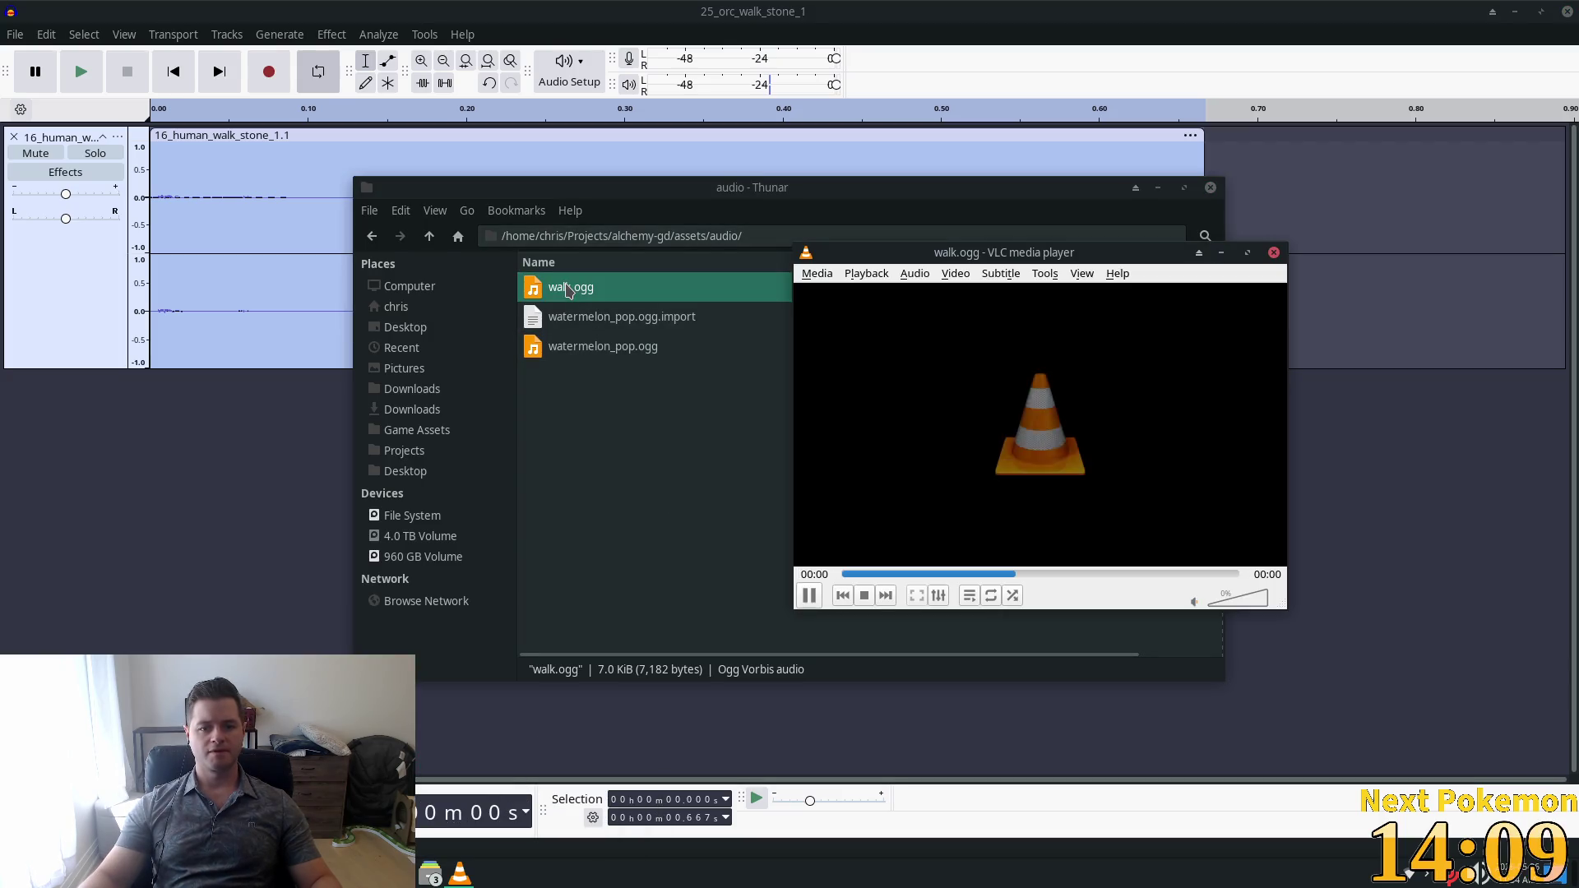
left_click(809, 596)
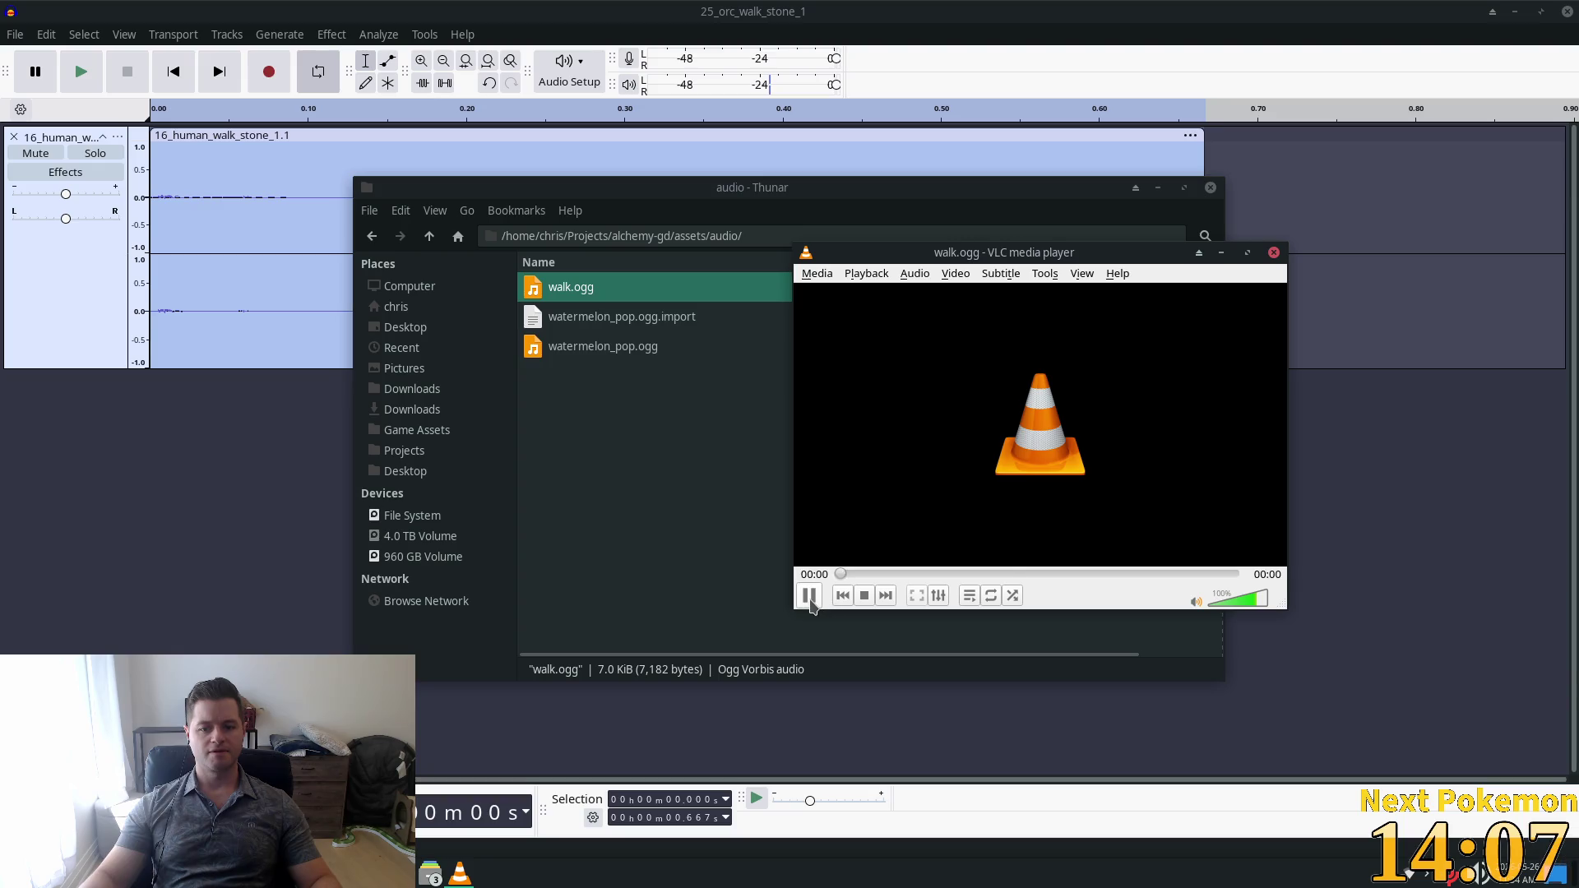
left_click(809, 596)
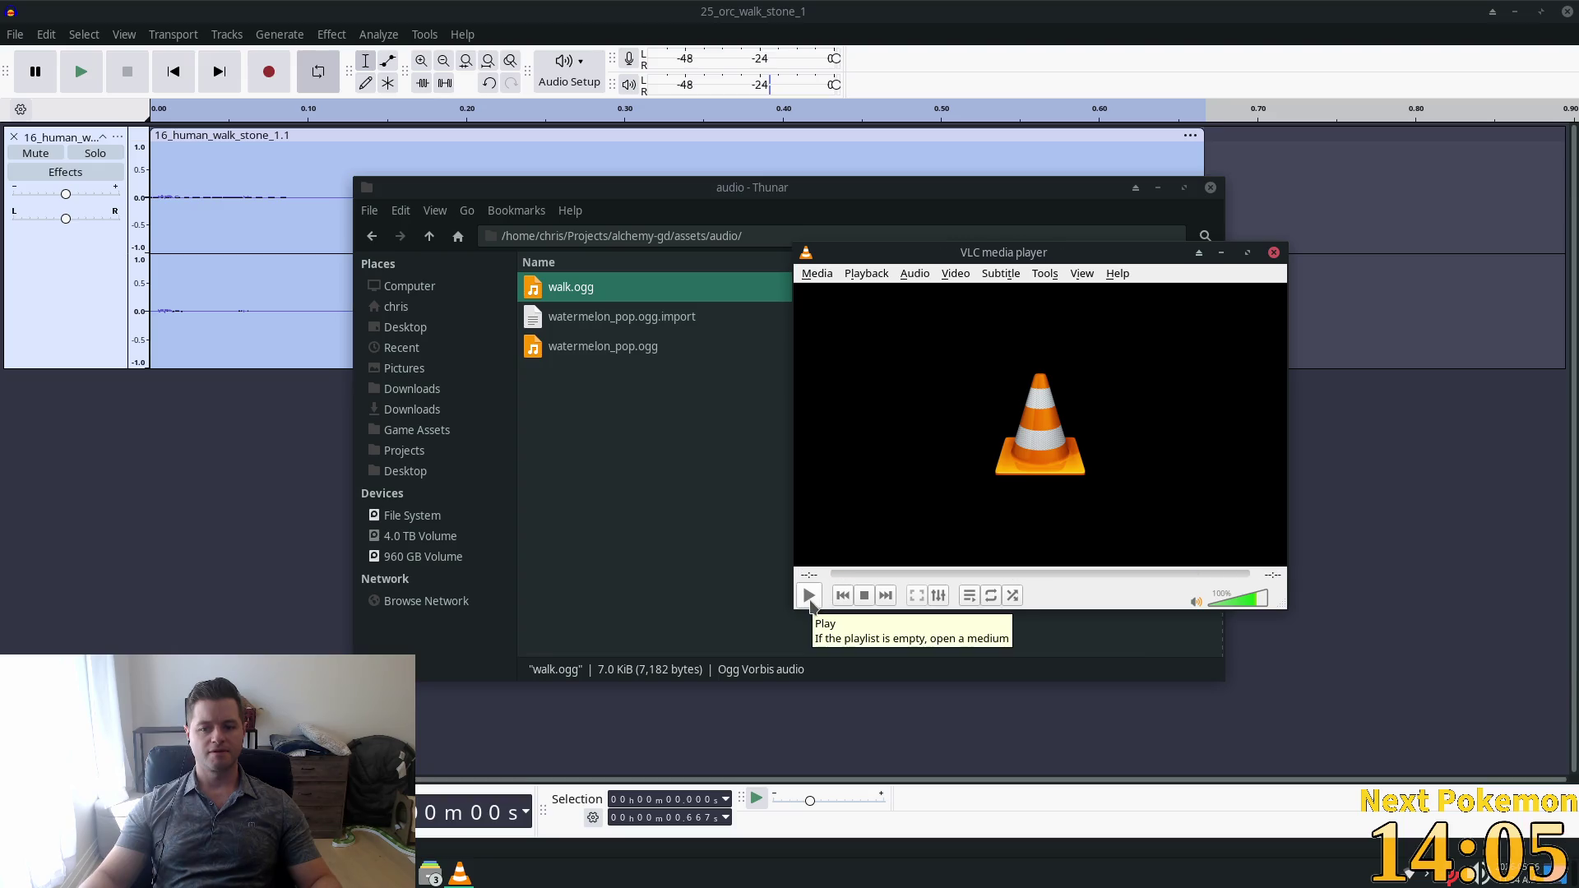
left_click(809, 596)
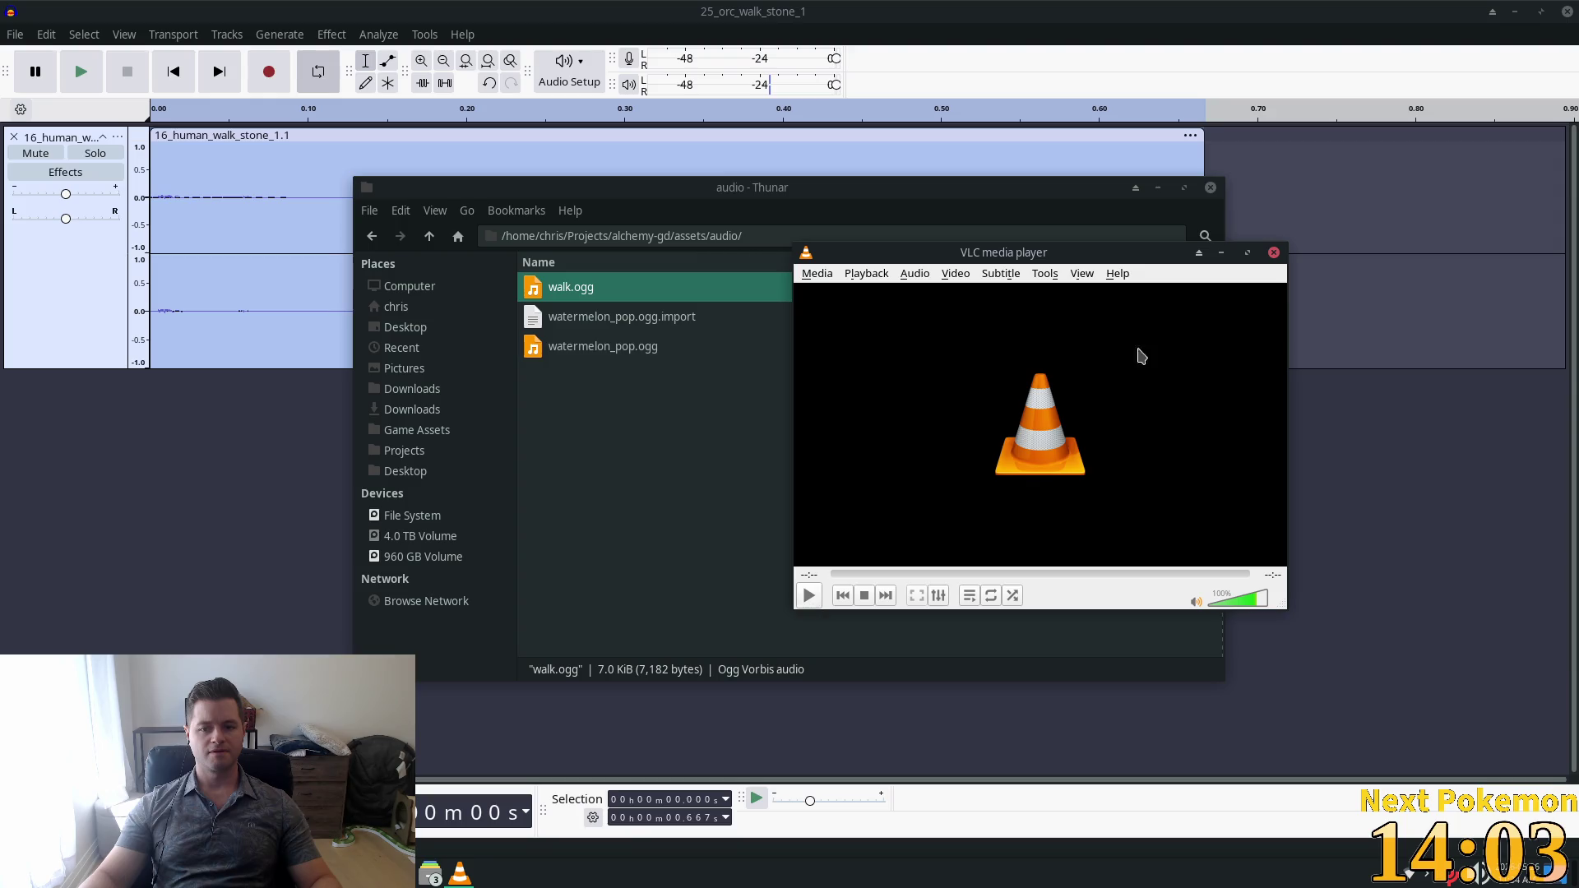
left_click(1283, 68)
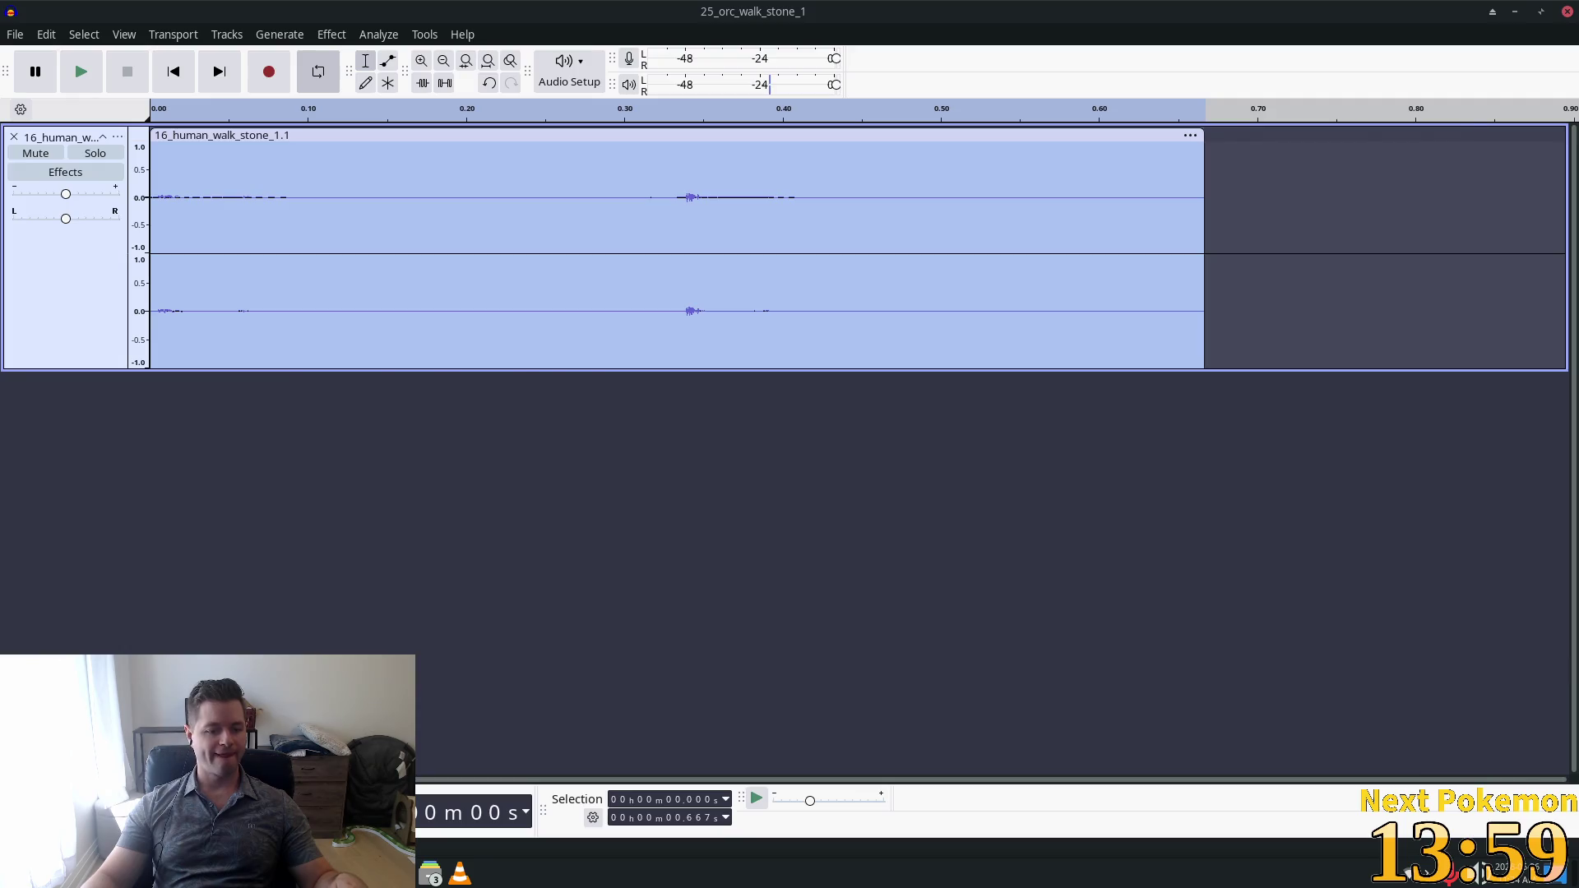
key("alt+Tab")
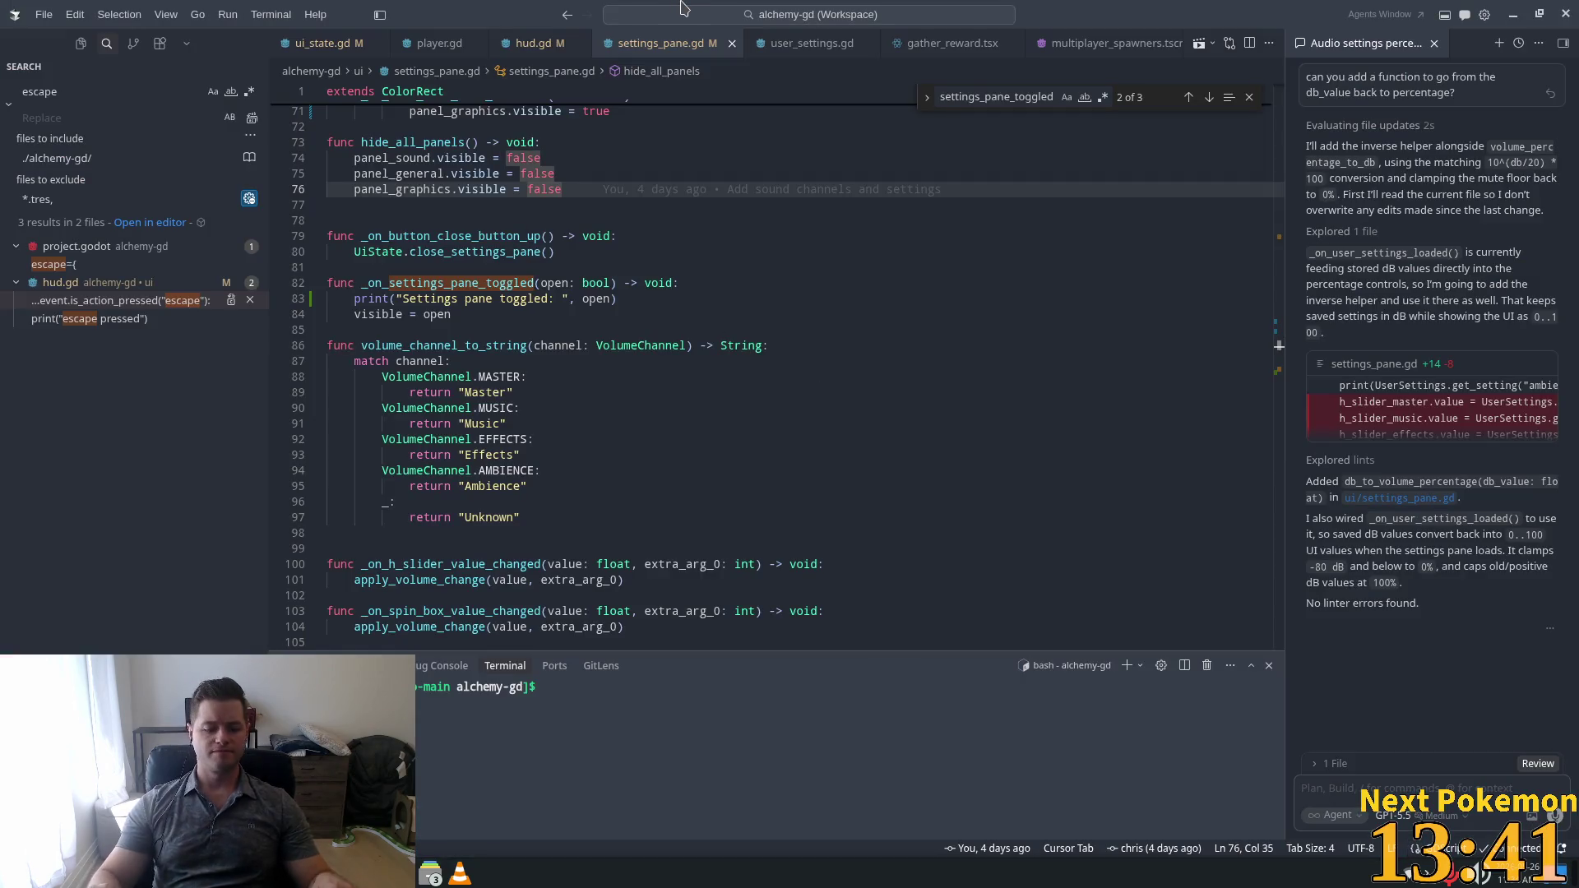
Switch to the player.gd tab and scroll up to the top of the script.
key("ctrl+Tab")
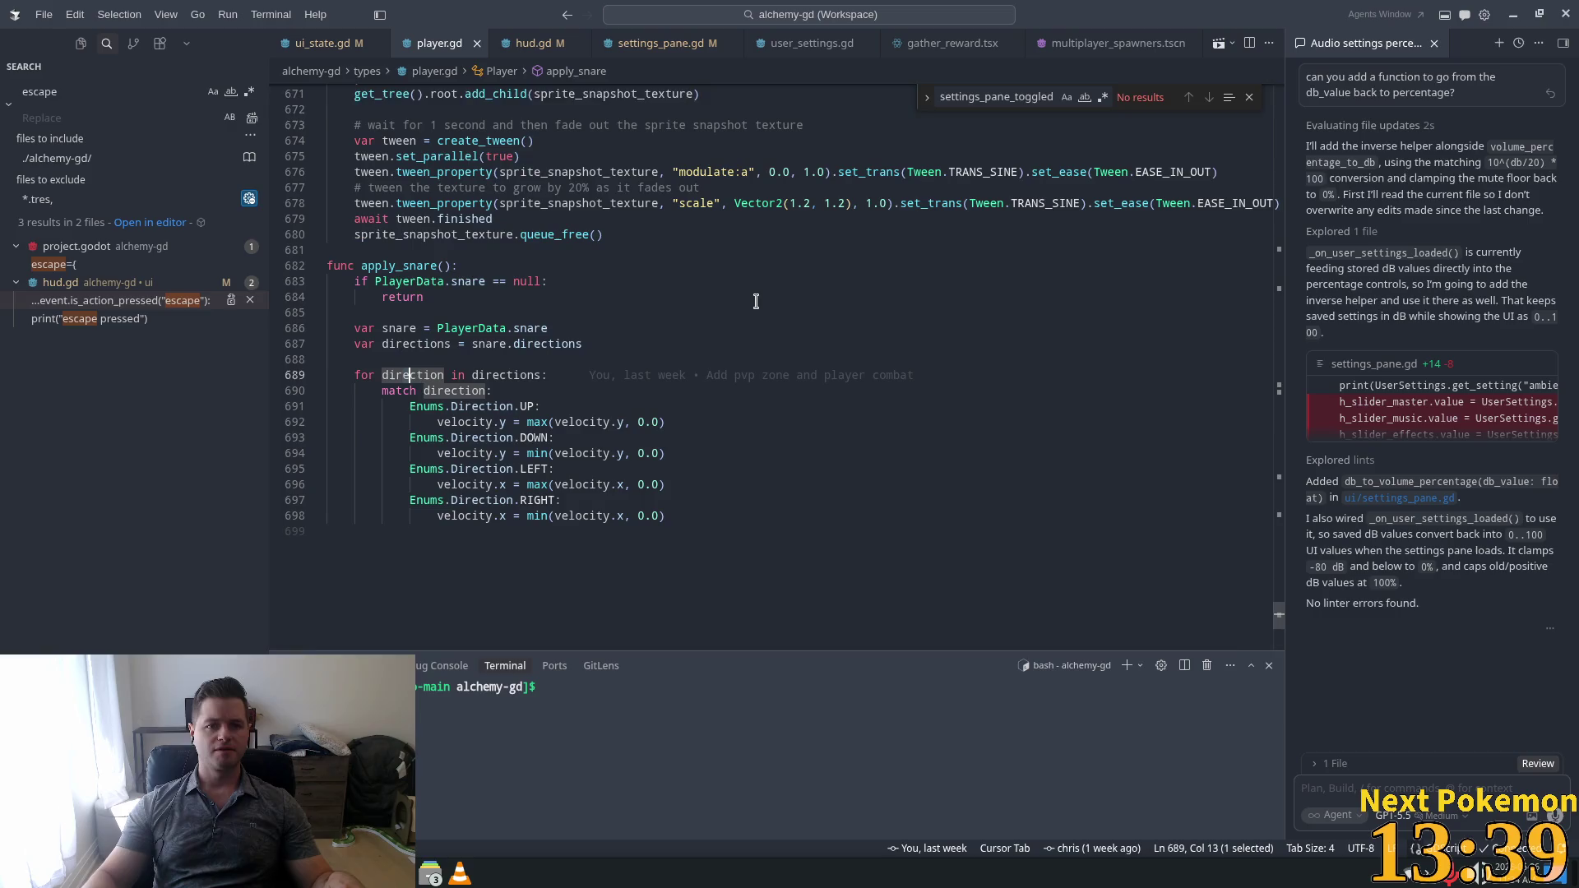
left_click_drag(1279, 633, 1275, 91)
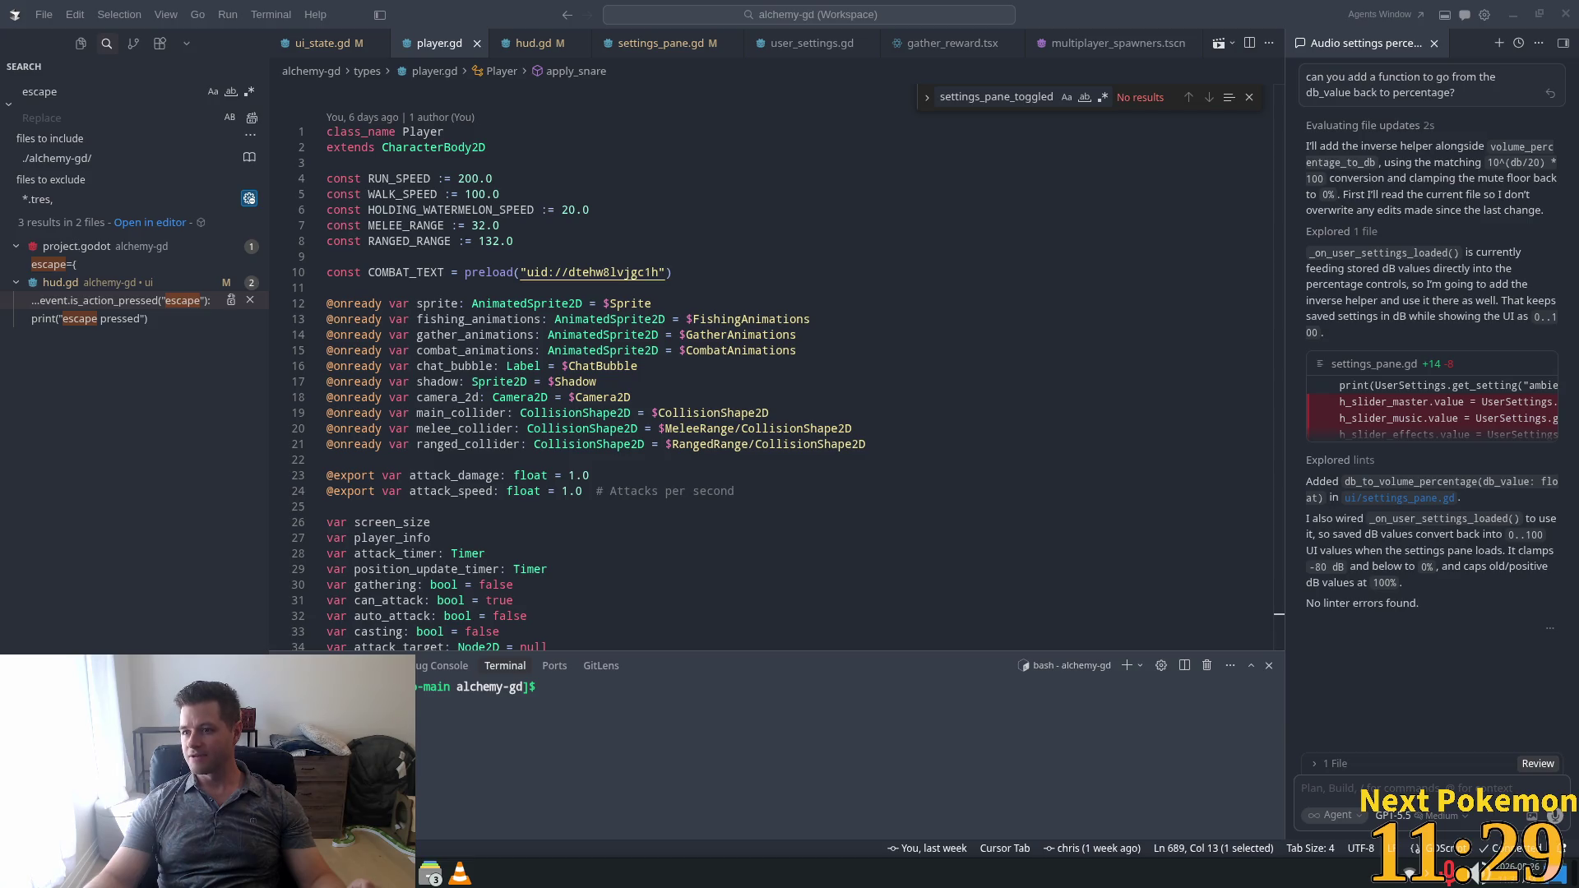
key("ctrl+F2")
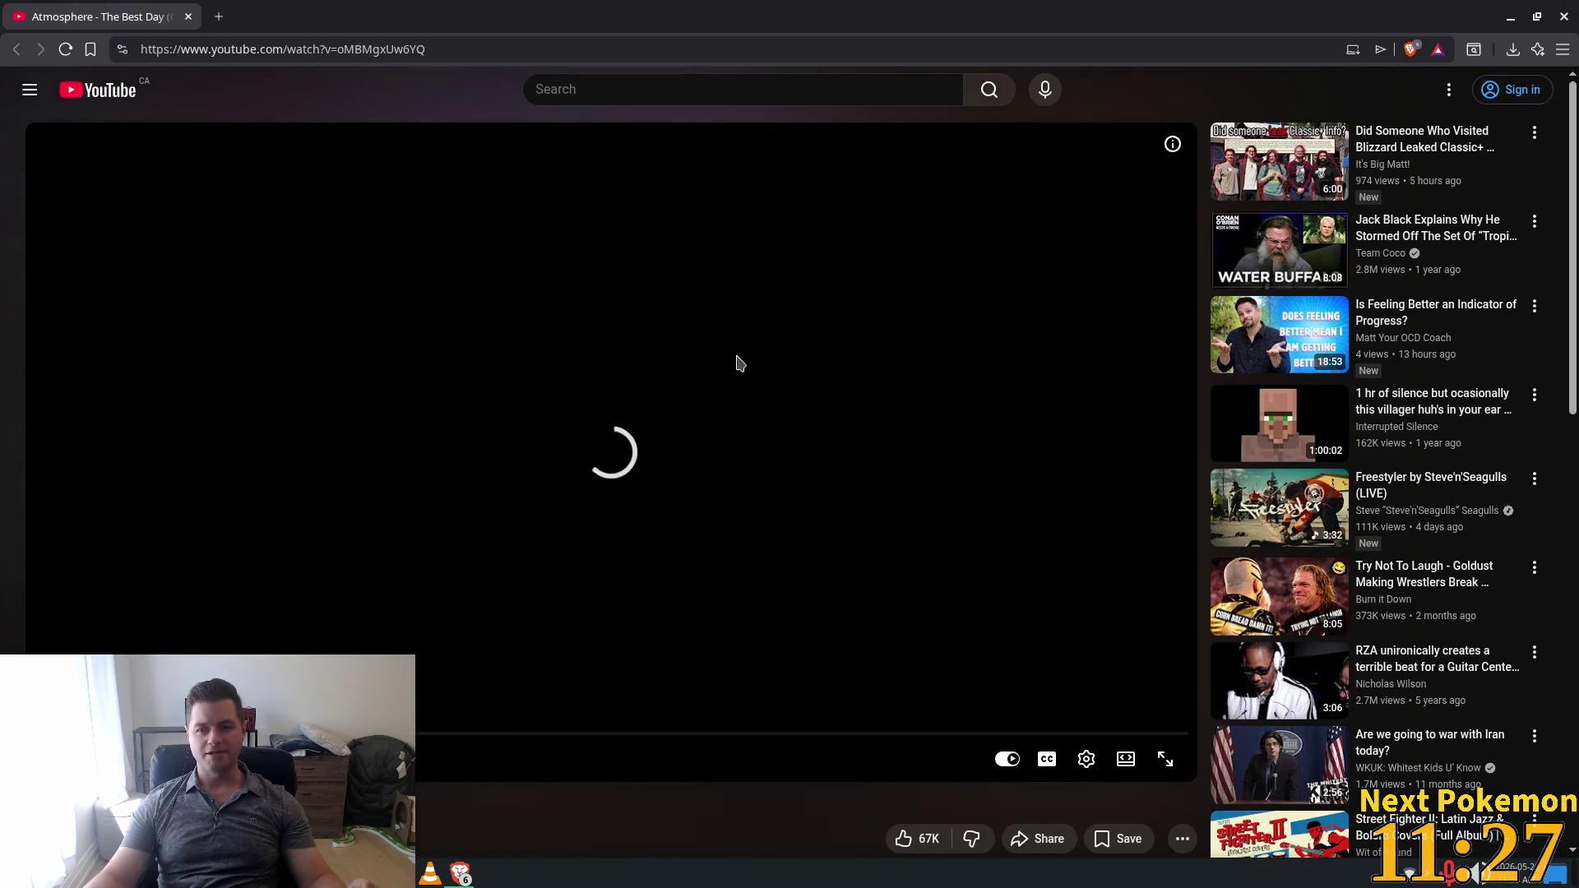
Let the YouTube video start playing in the browser, then return to the code editor.
scroll(421, 680, "down", 2)
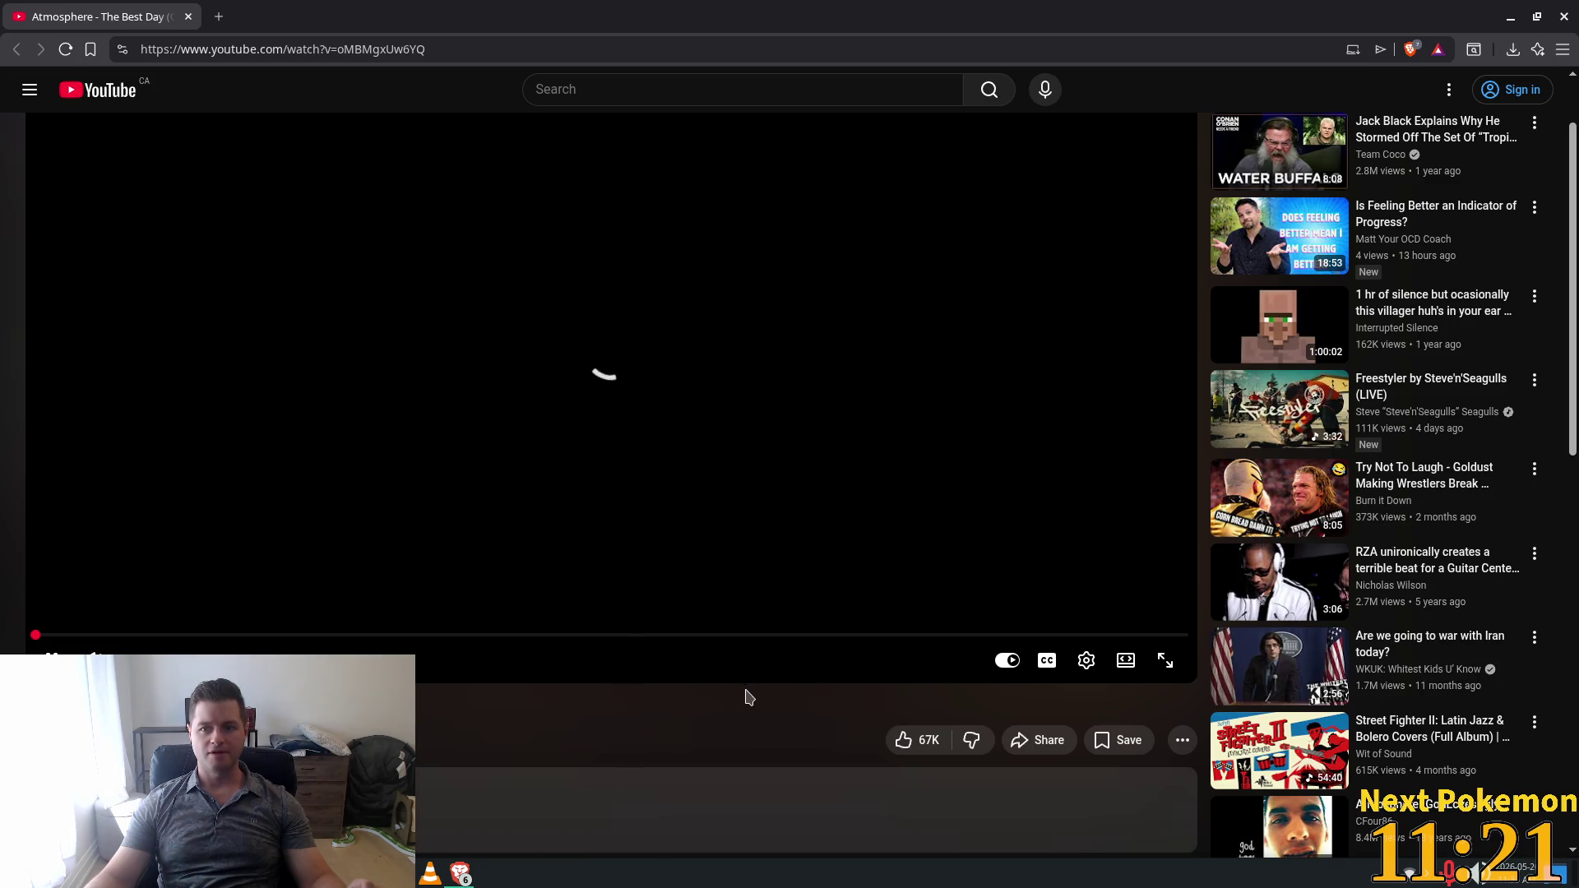
scroll(740, 699, "up", 2)
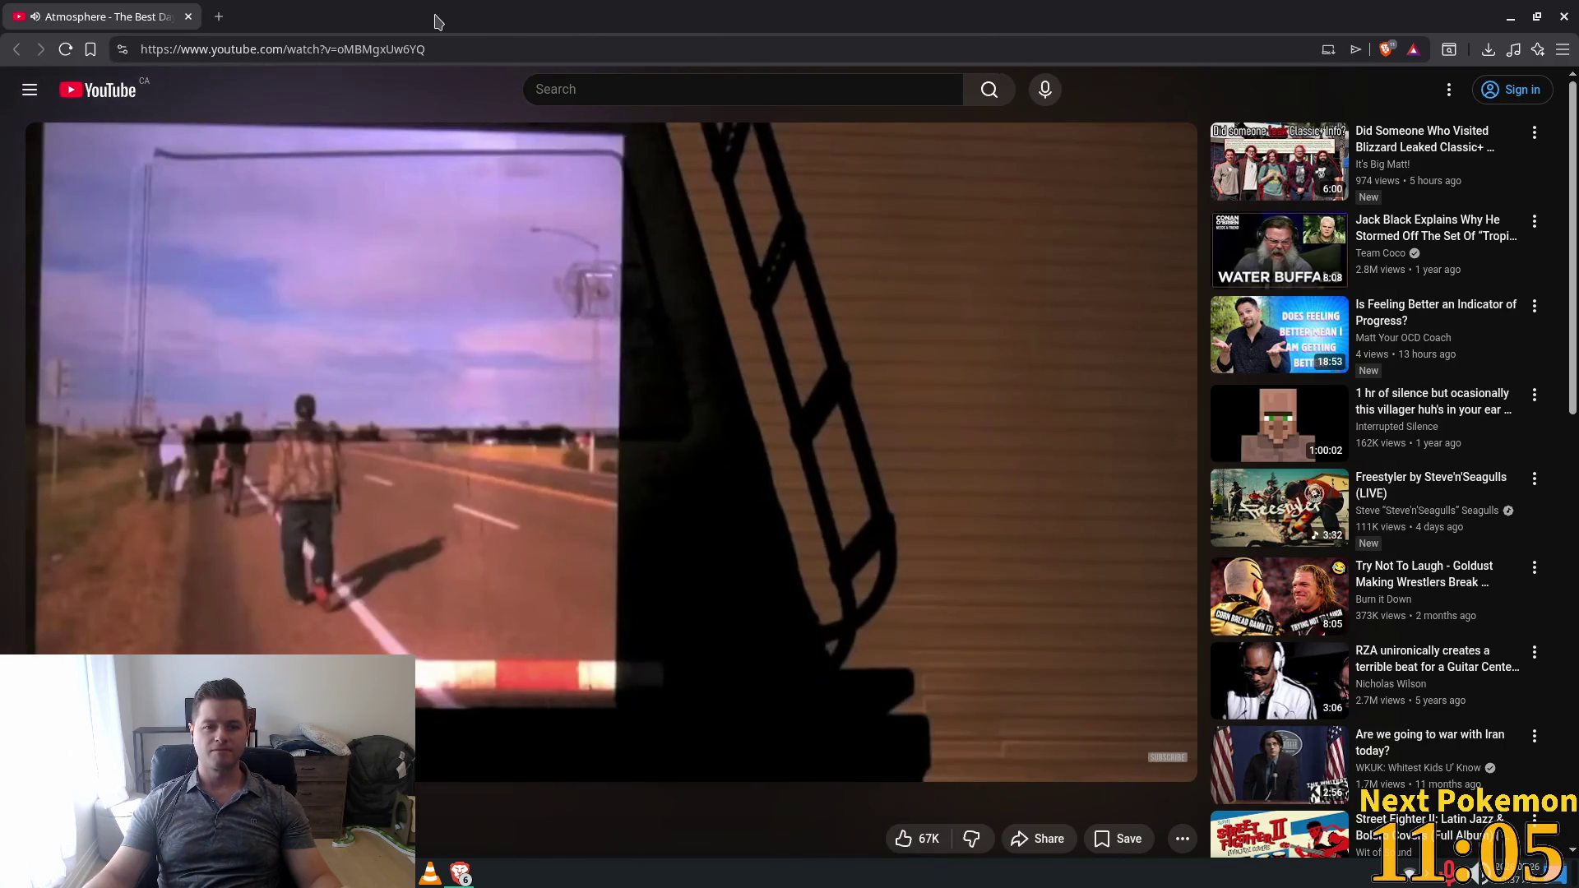
key("alt+Tab")
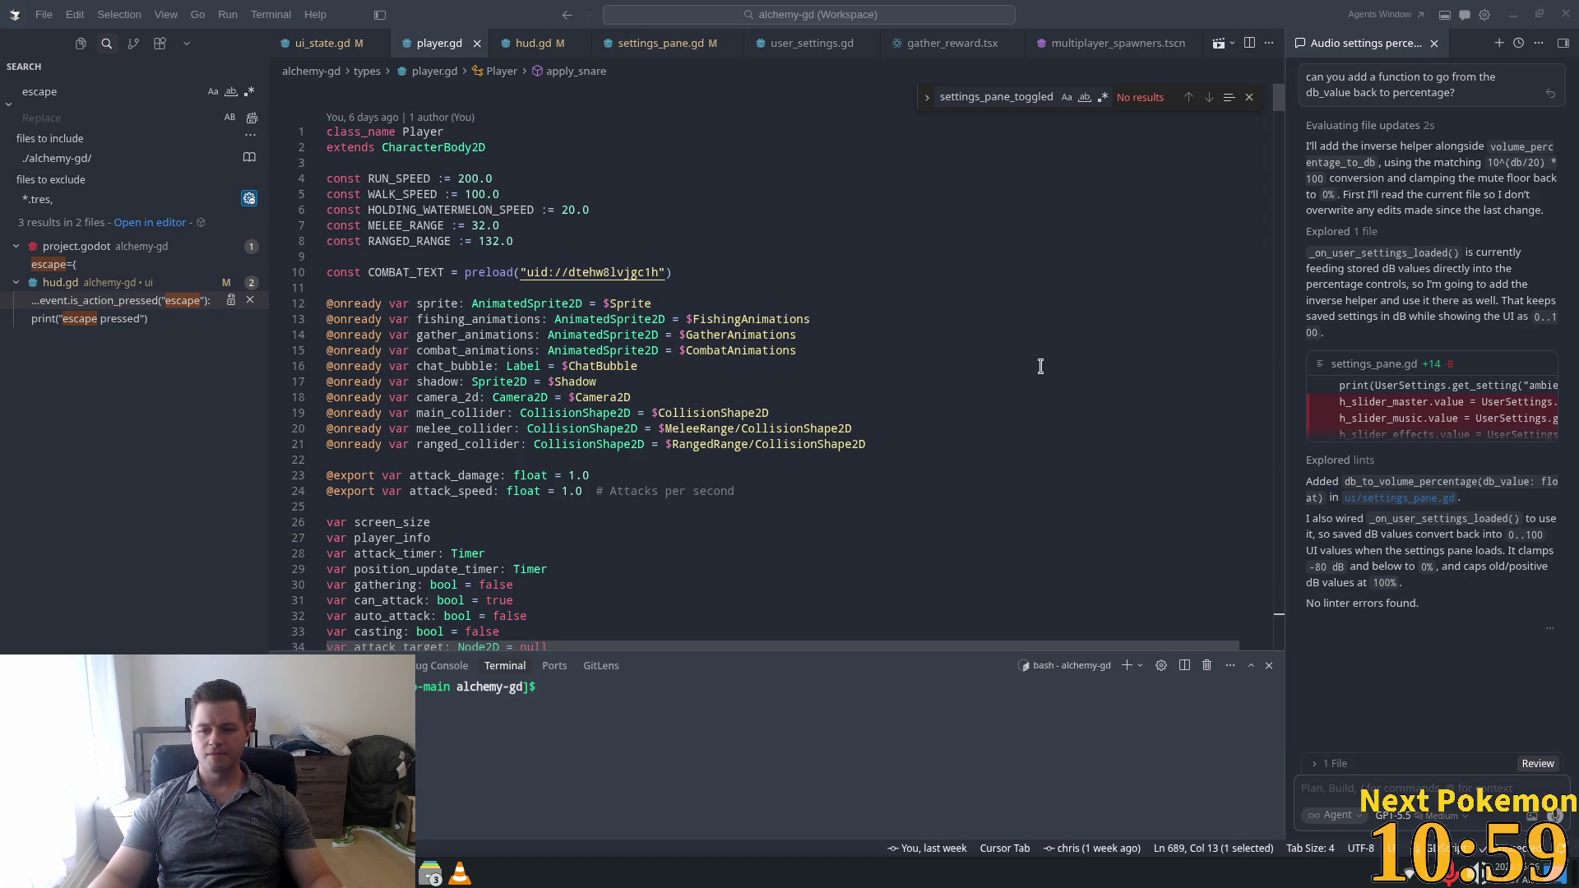
Browse player.gd's declarations around gather_animations before moving over to Godot.
left_click(575, 335)
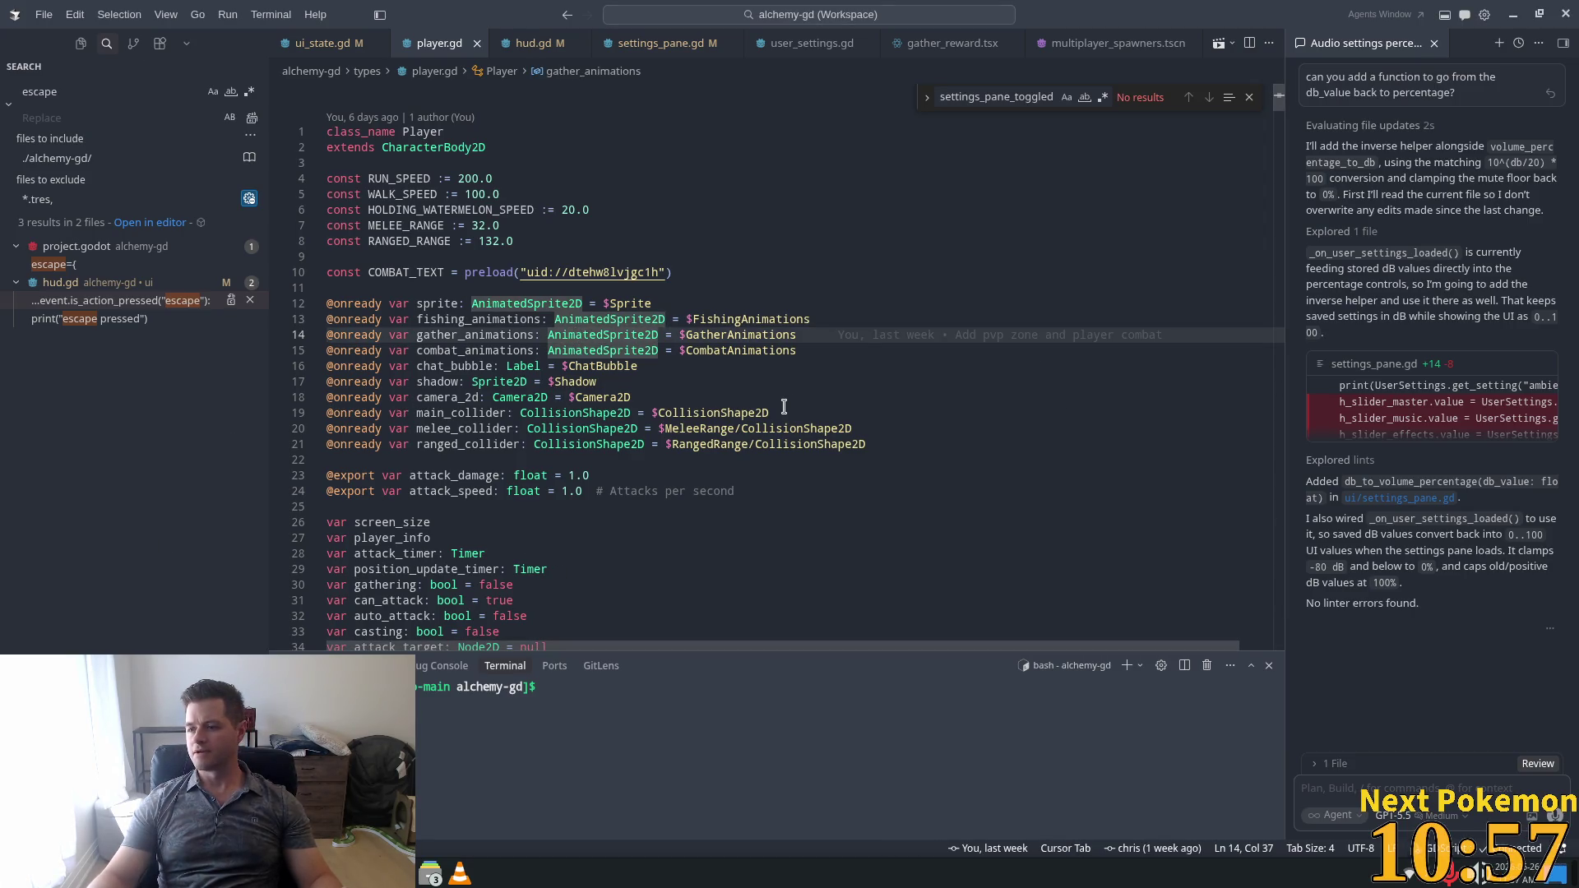
mouse_move(800, 433)
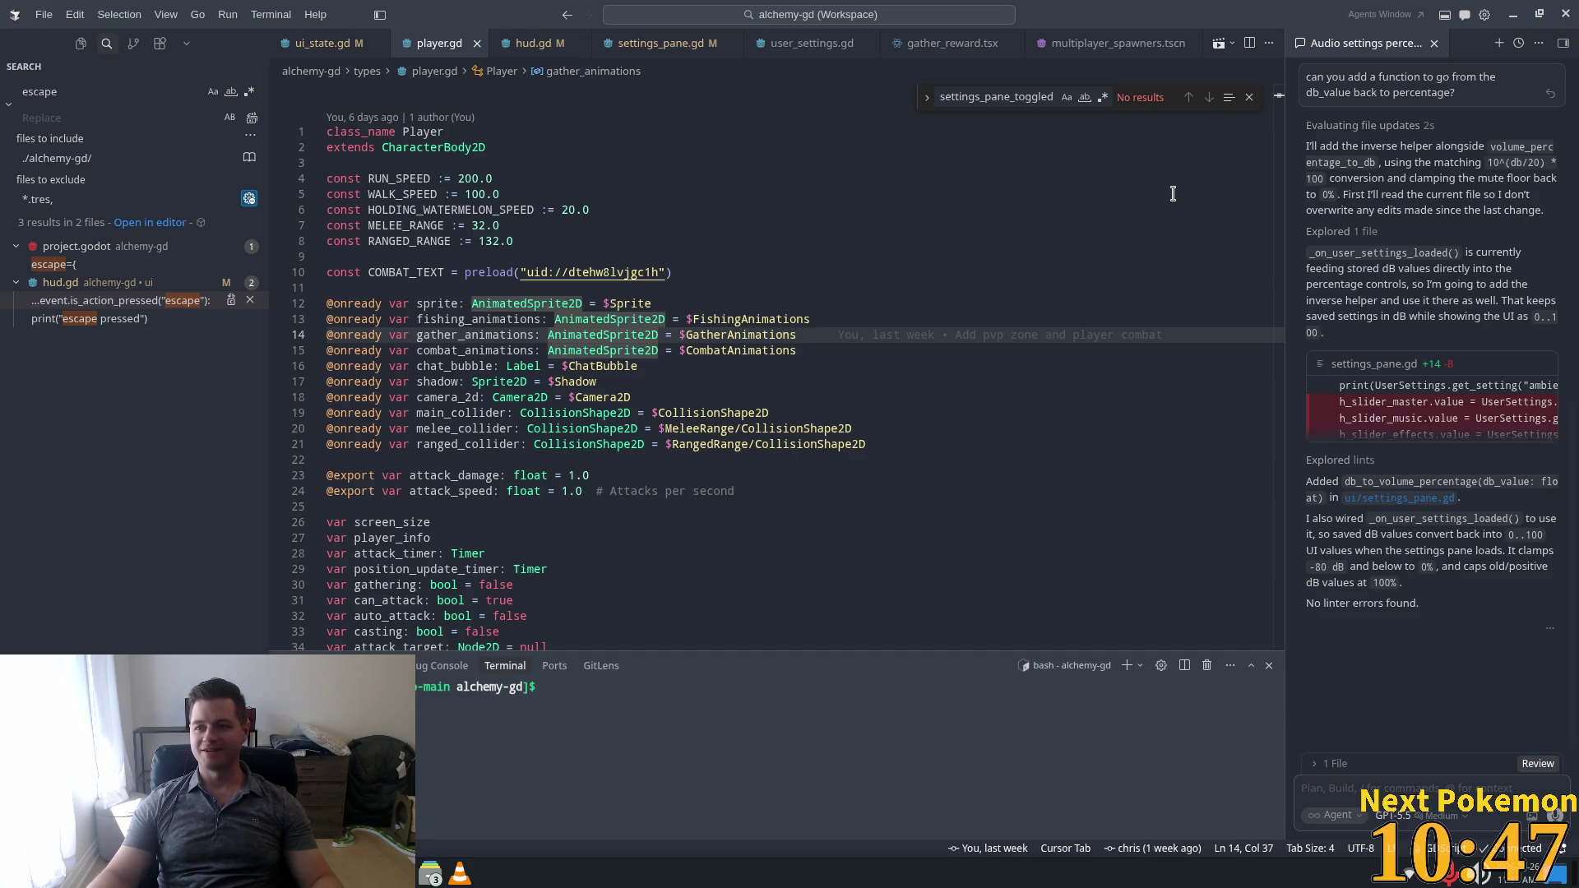
left_click(765, 274)
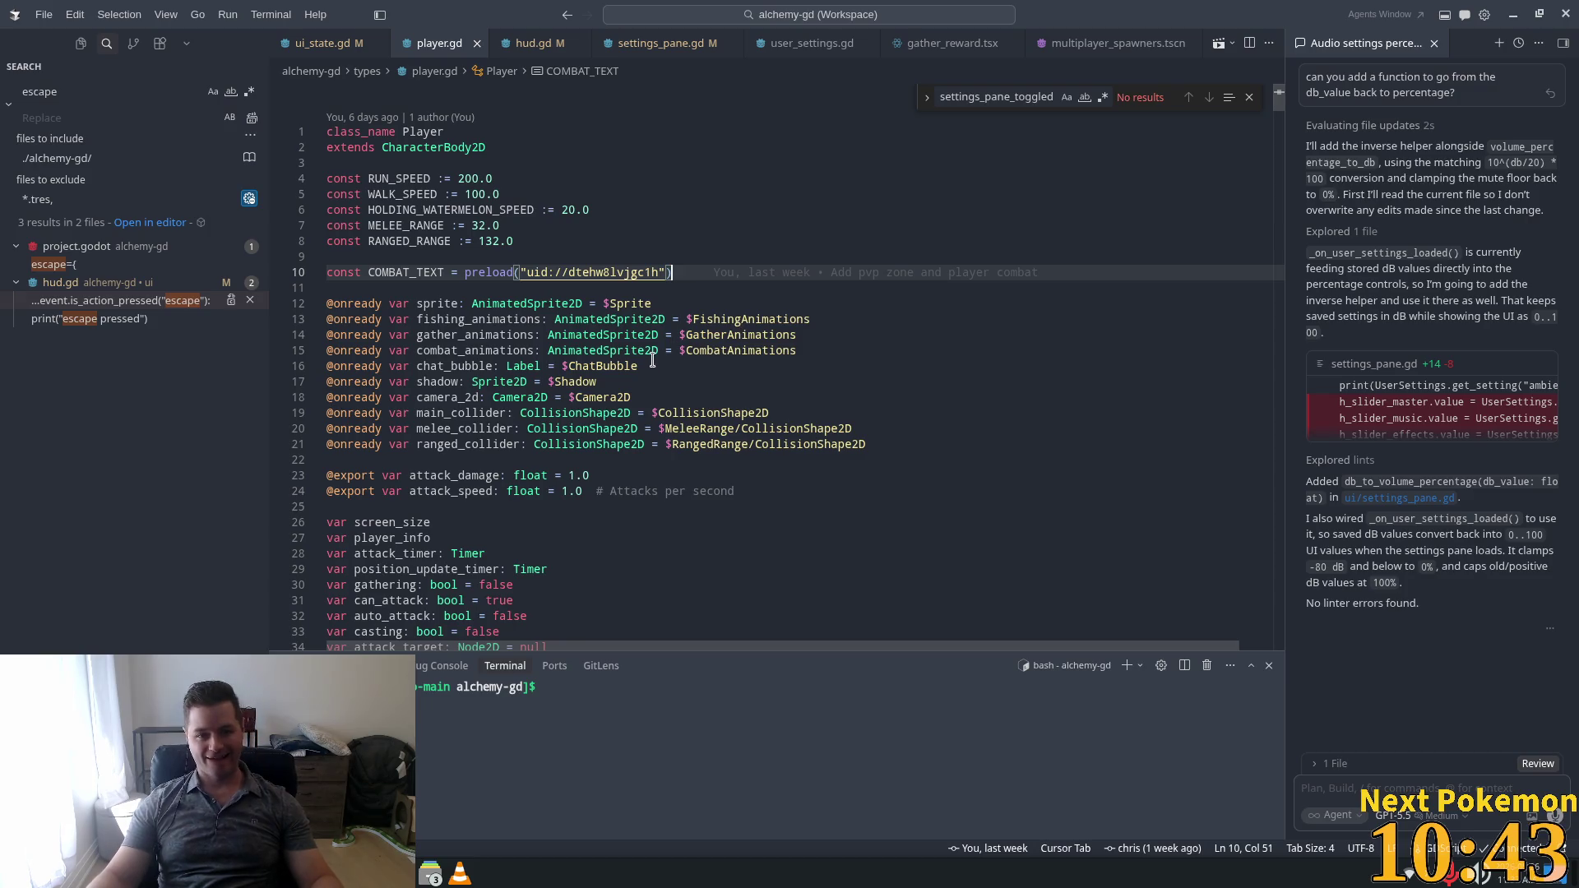
scroll(576, 342, "down", 3)
left_click(560, 342)
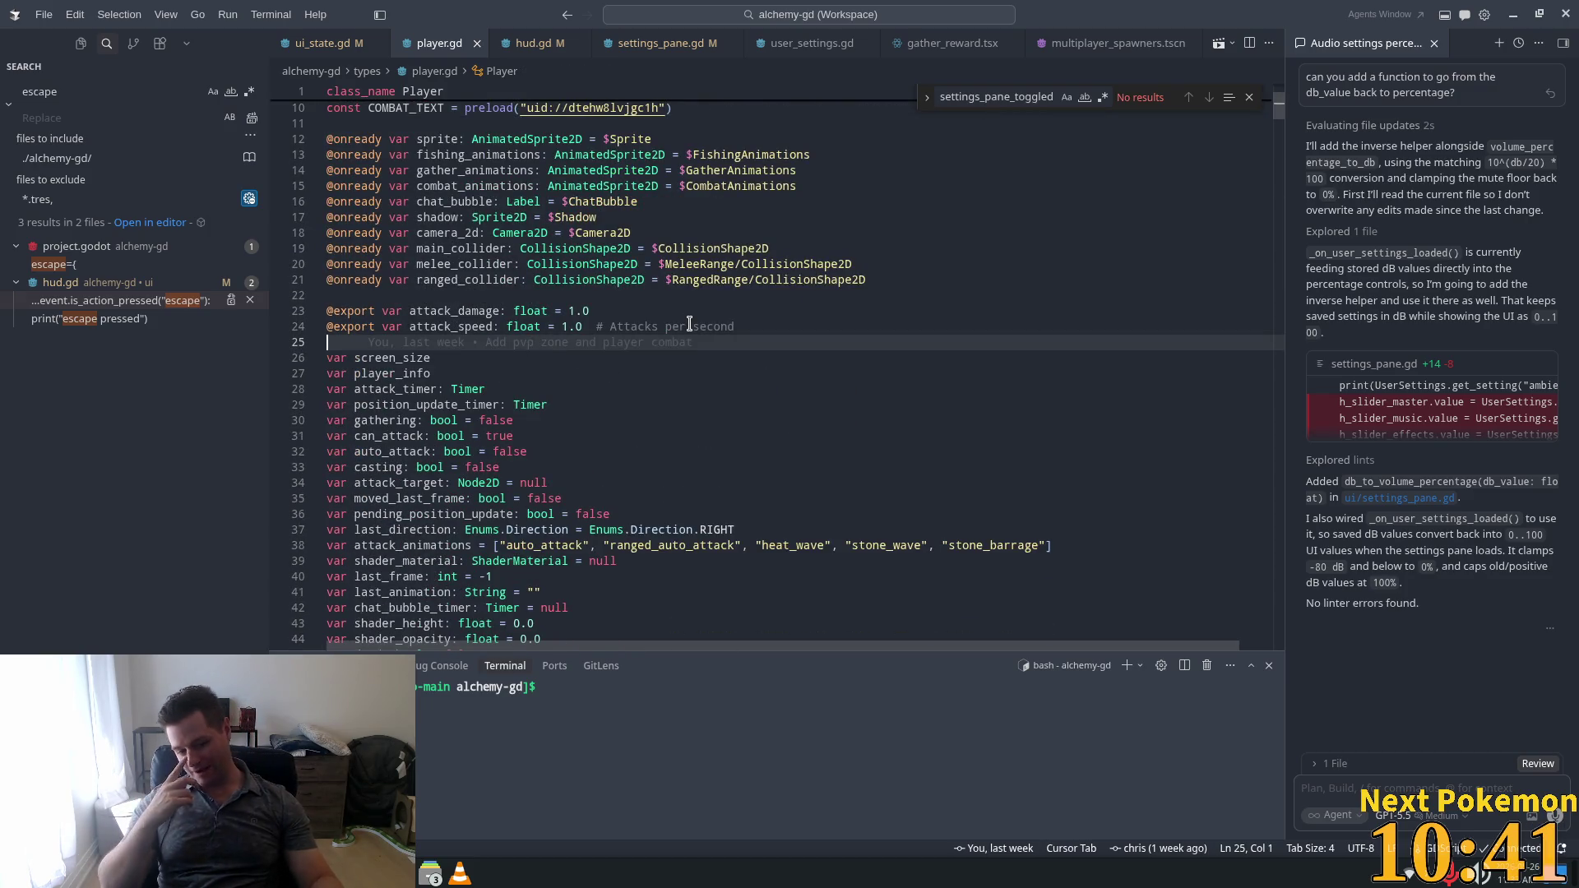
key("alt+Tab")
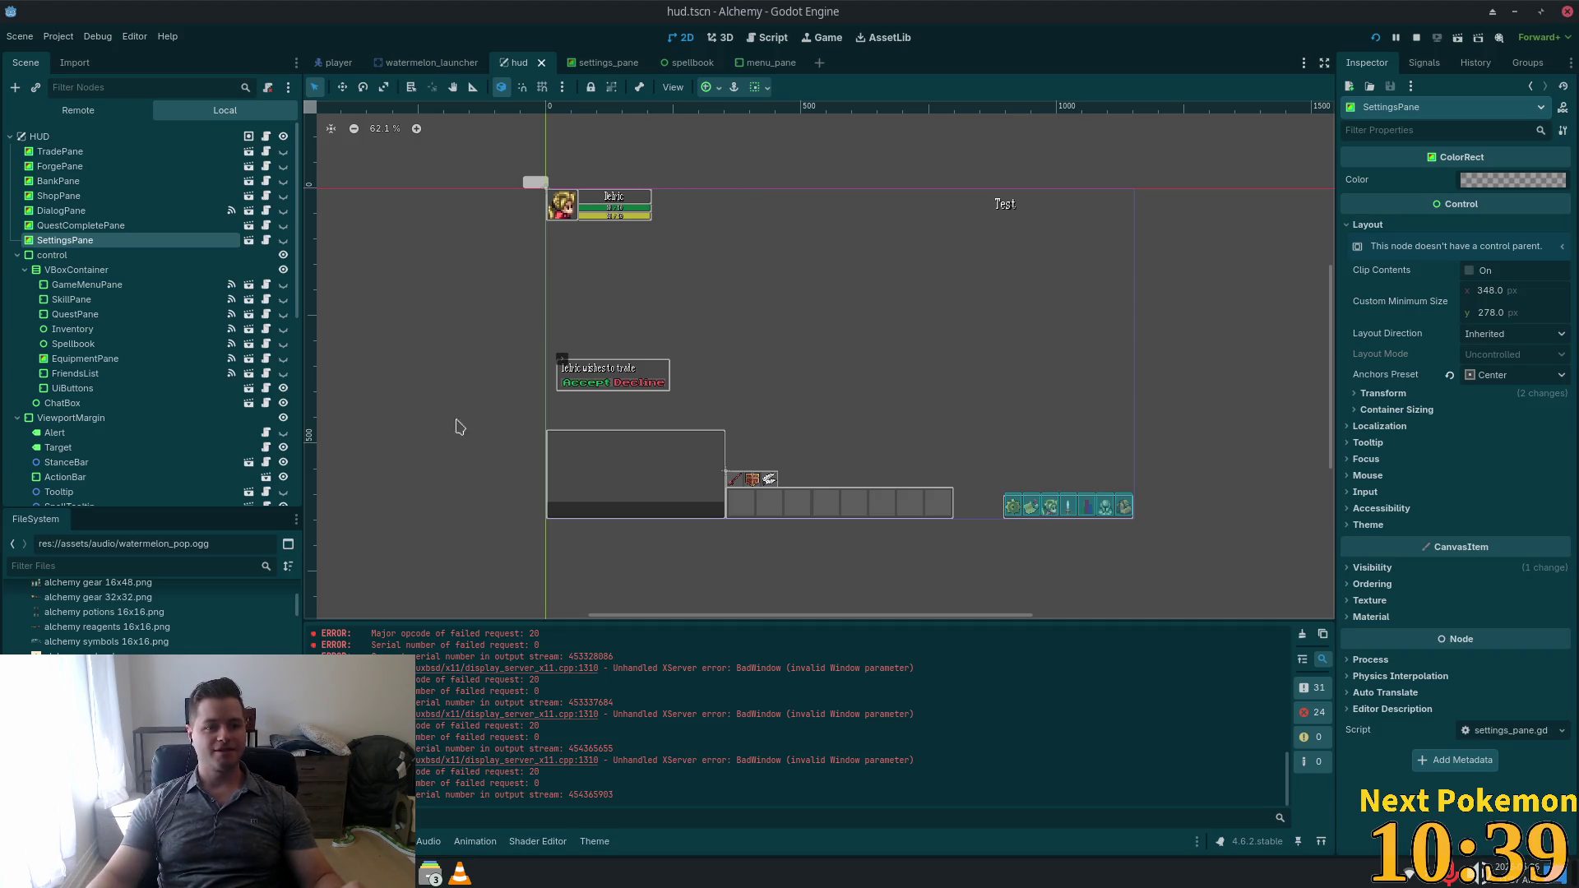
Open the Player scene and its base script types/player.gd in the script editor.
left_click(337, 62)
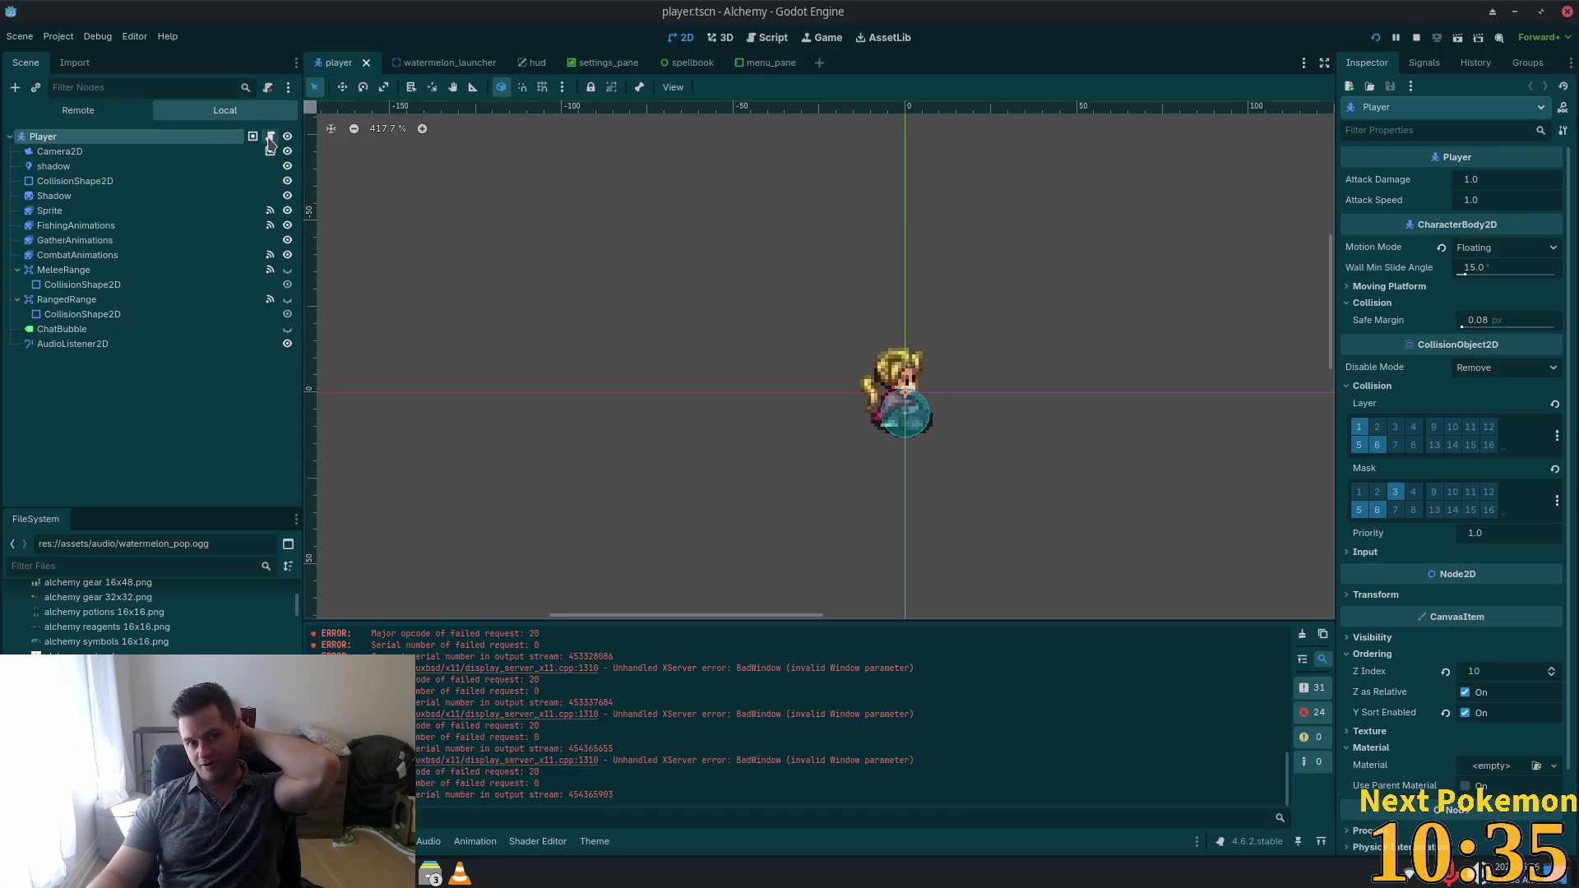
left_click(269, 135)
left_click(620, 113)
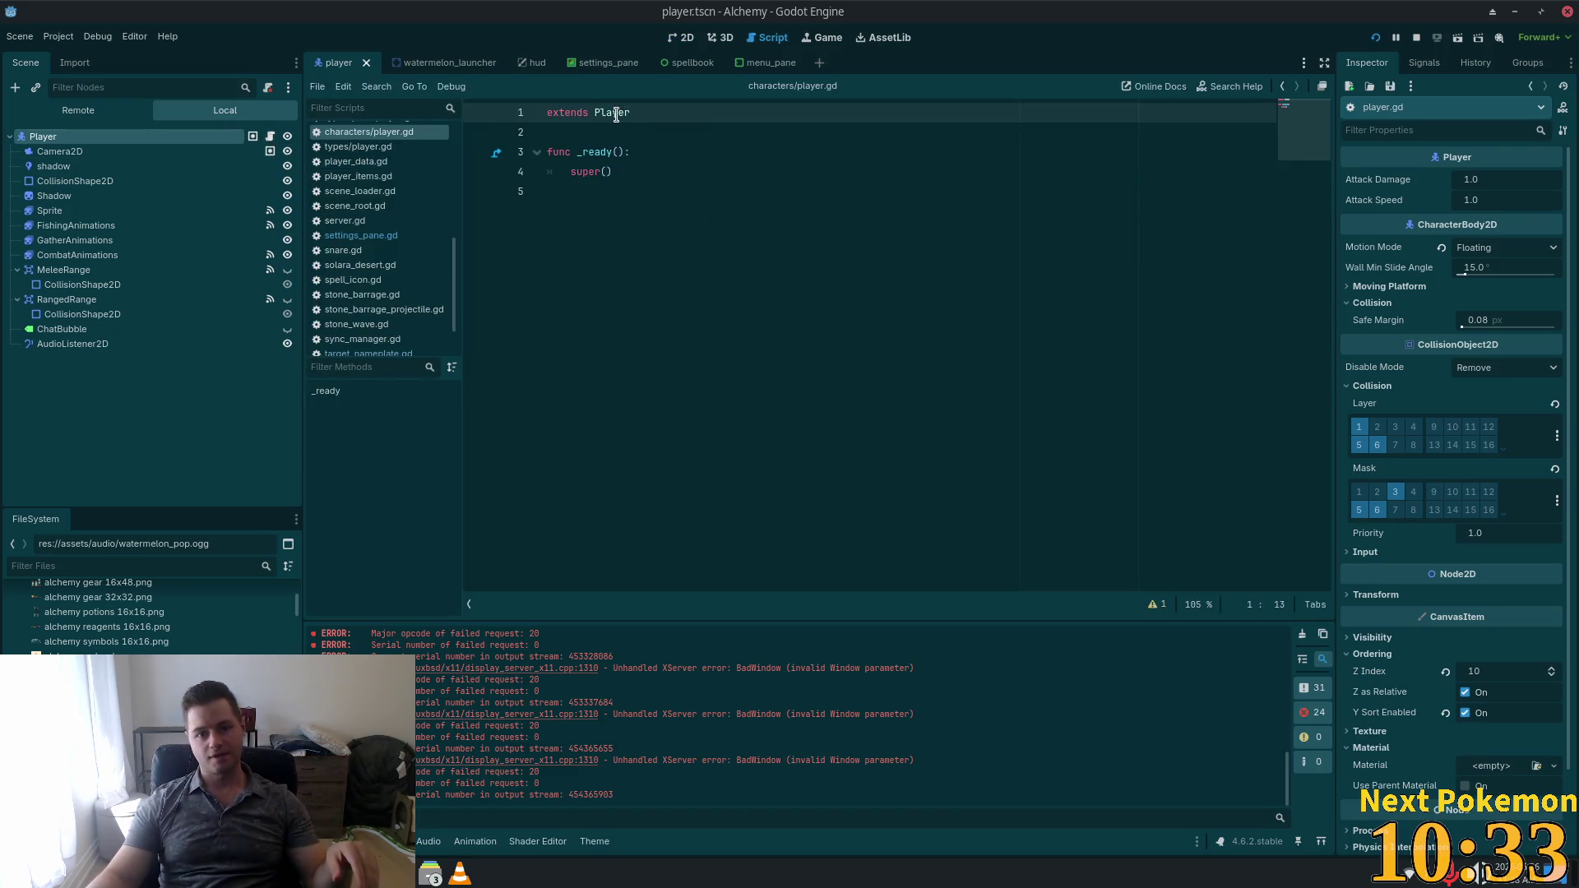
left_click(620, 113, "ctrl")
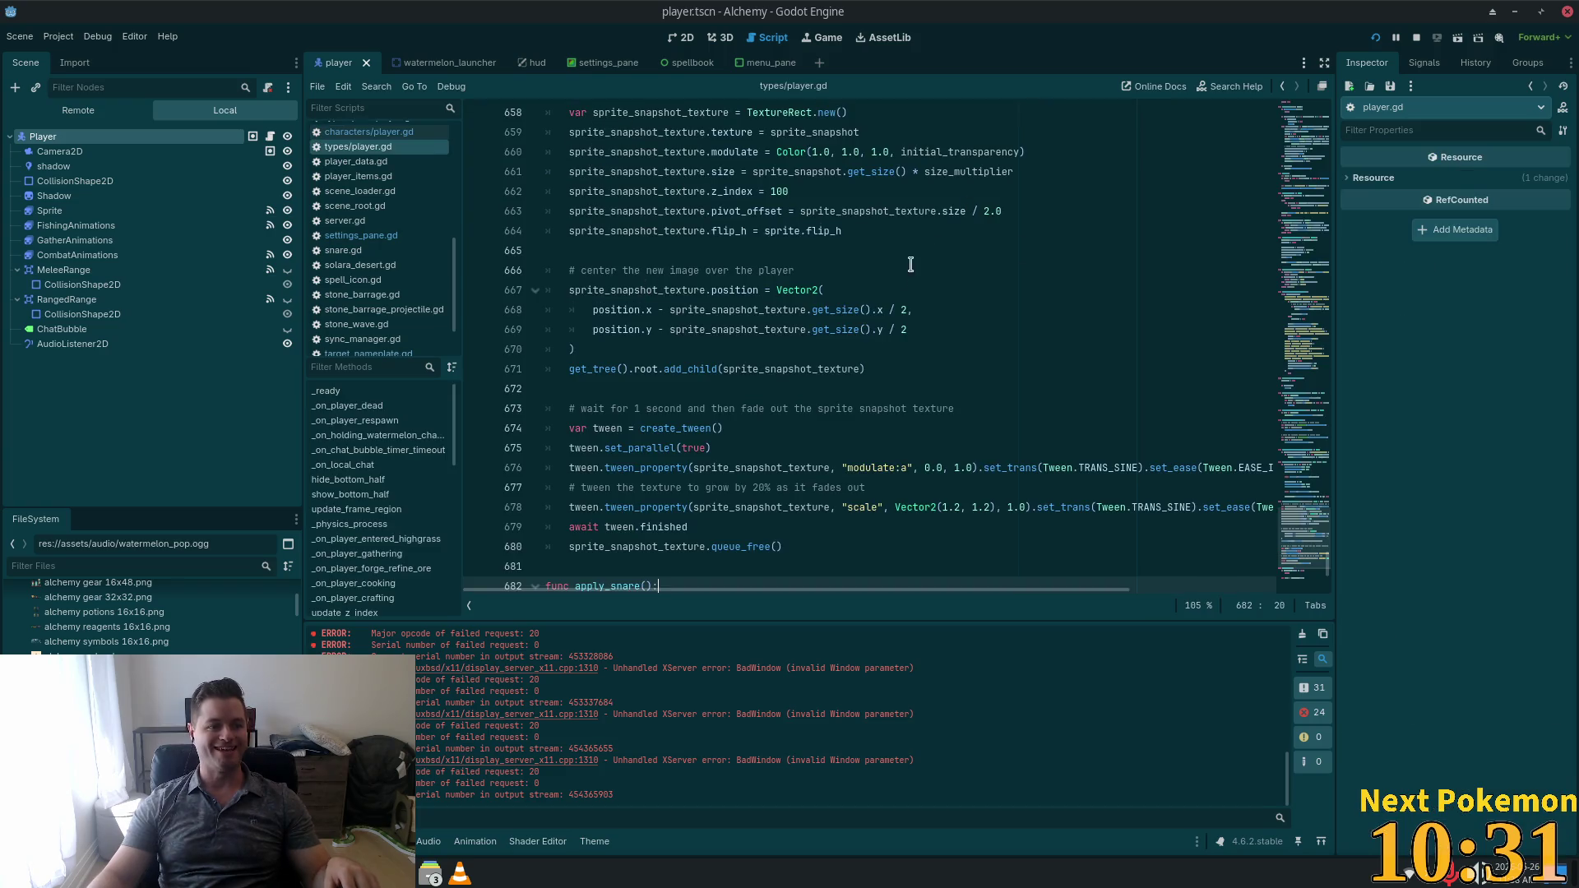
left_click(901, 330)
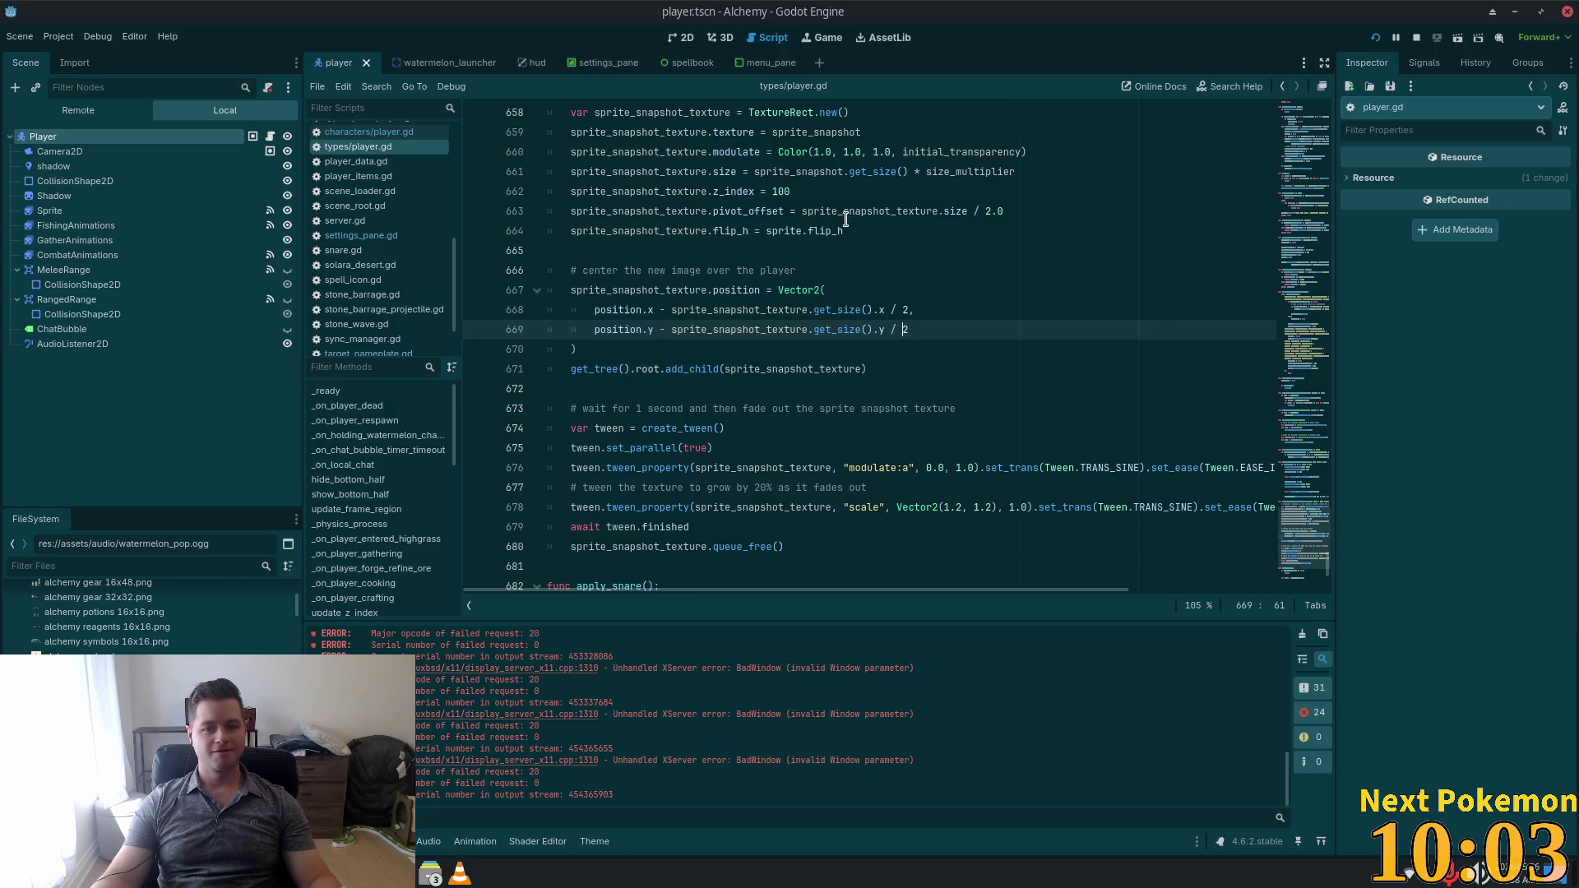
scroll(914, 336, "down", 6)
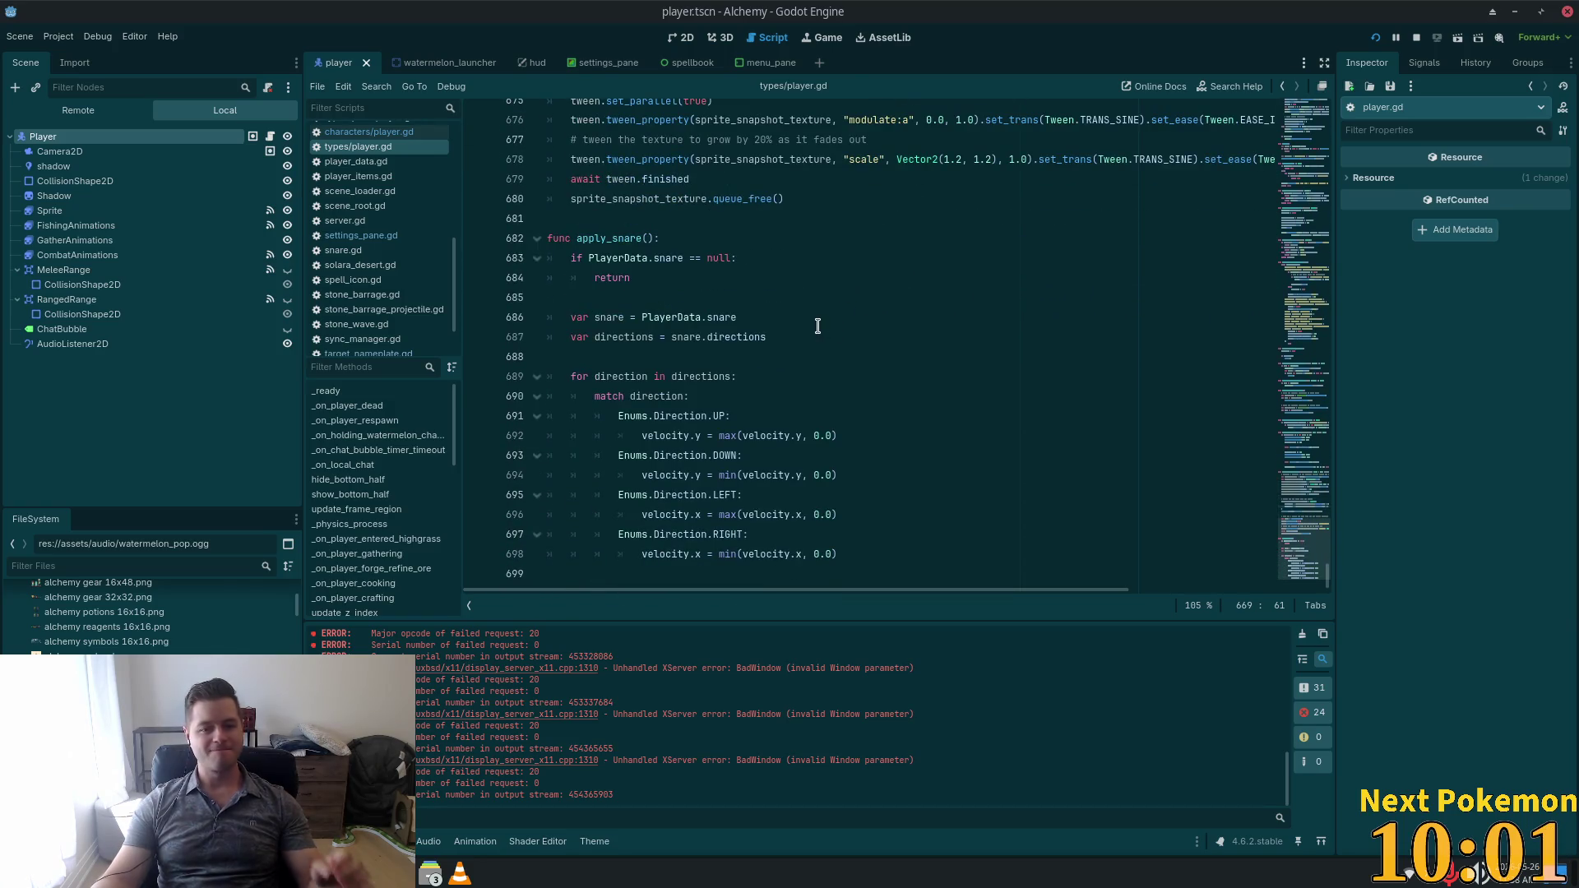
Narrow the Scene and FileSystem docks to widen the types/player.gd code view.
left_click_drag(302, 320, 196, 326)
left_click(789, 297)
key("Up")
scroll(785, 308, "up", 17)
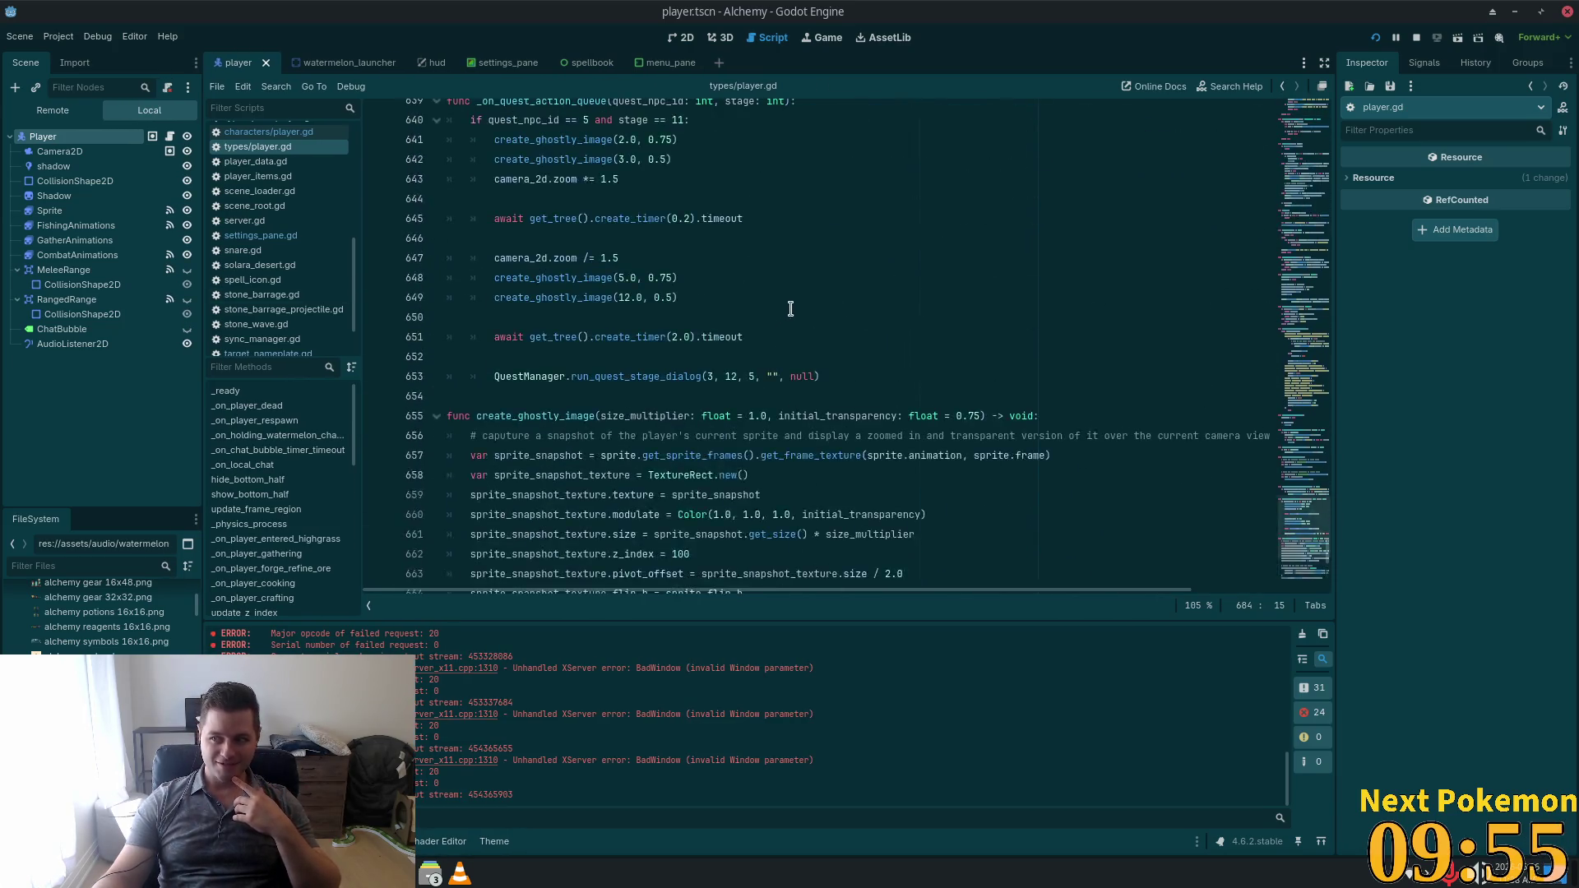
scroll(787, 315, "up", 8)
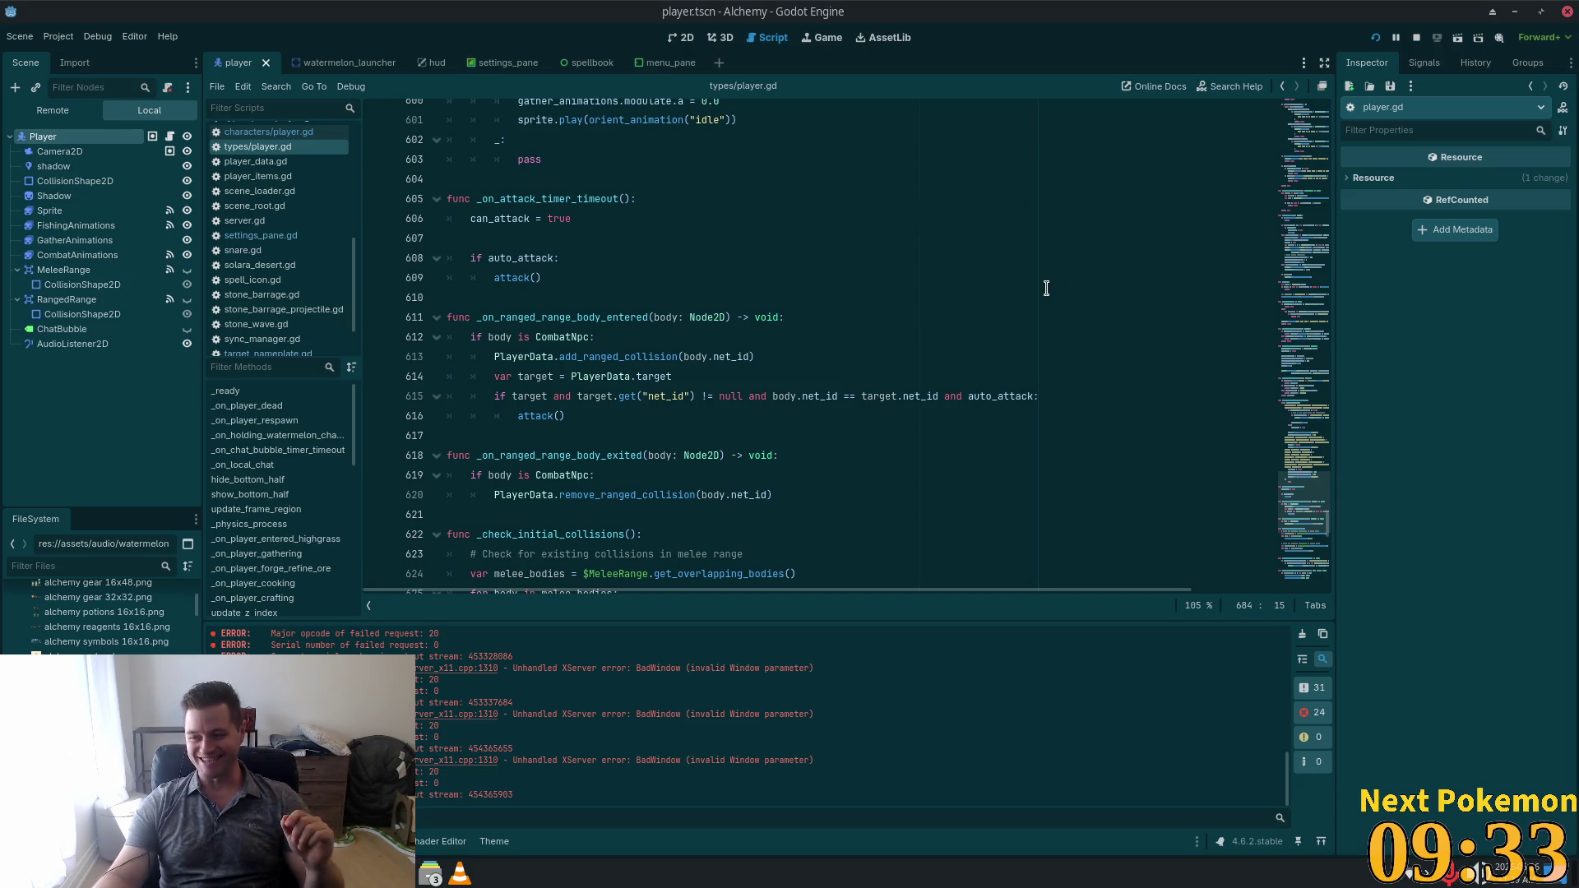
Scroll through types/player.gd and use the minimap to jump back to its state variables.
scroll(583, 327, "down", 1)
scroll(843, 372, "down", 5)
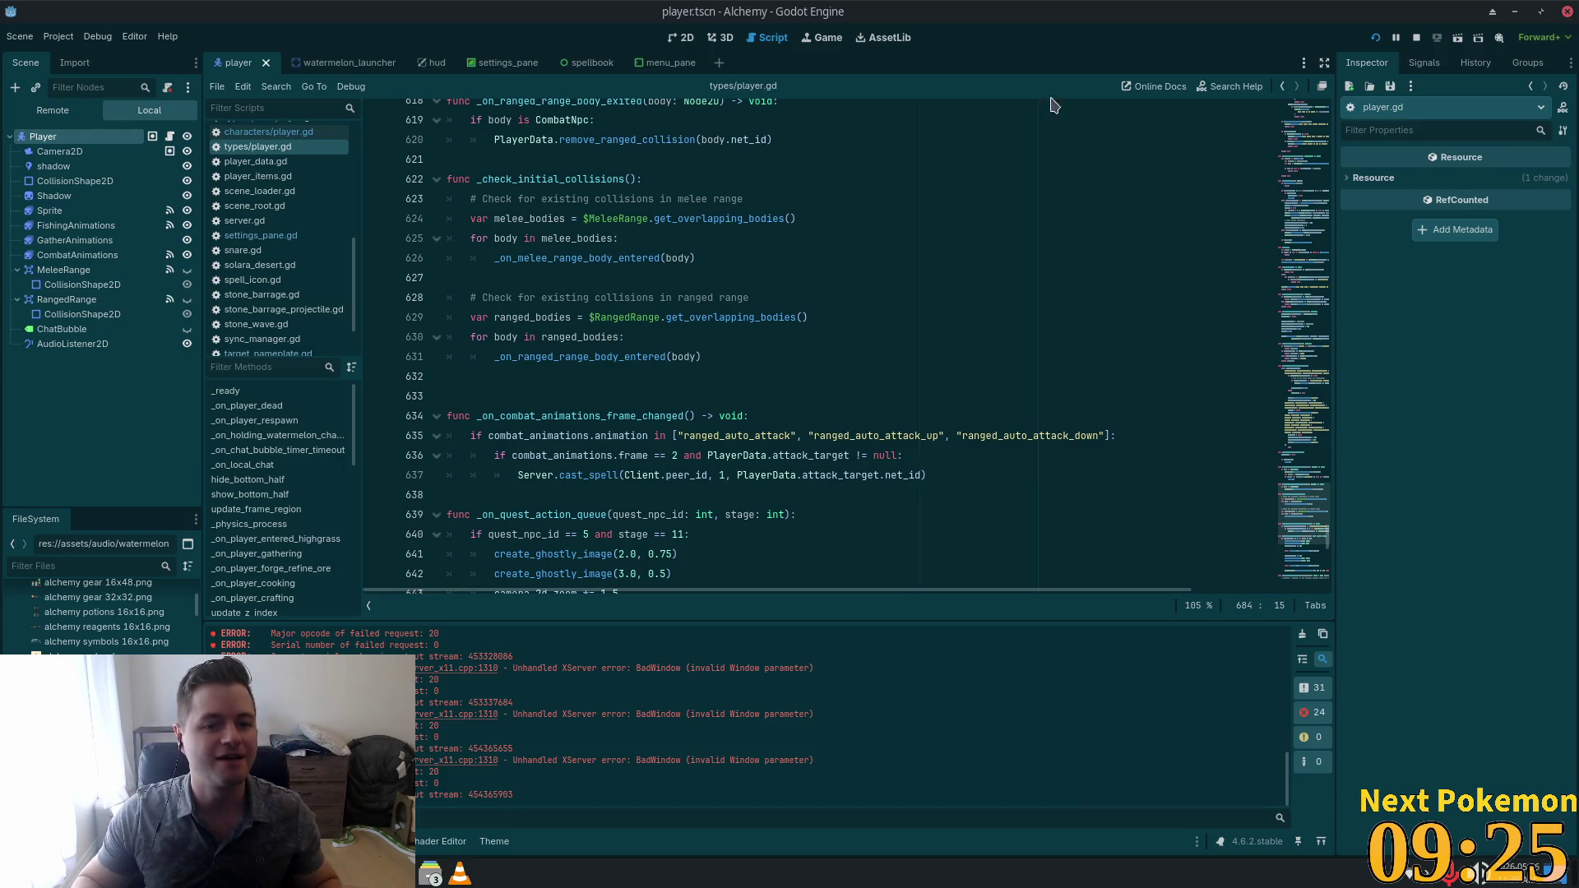
left_click(893, 467)
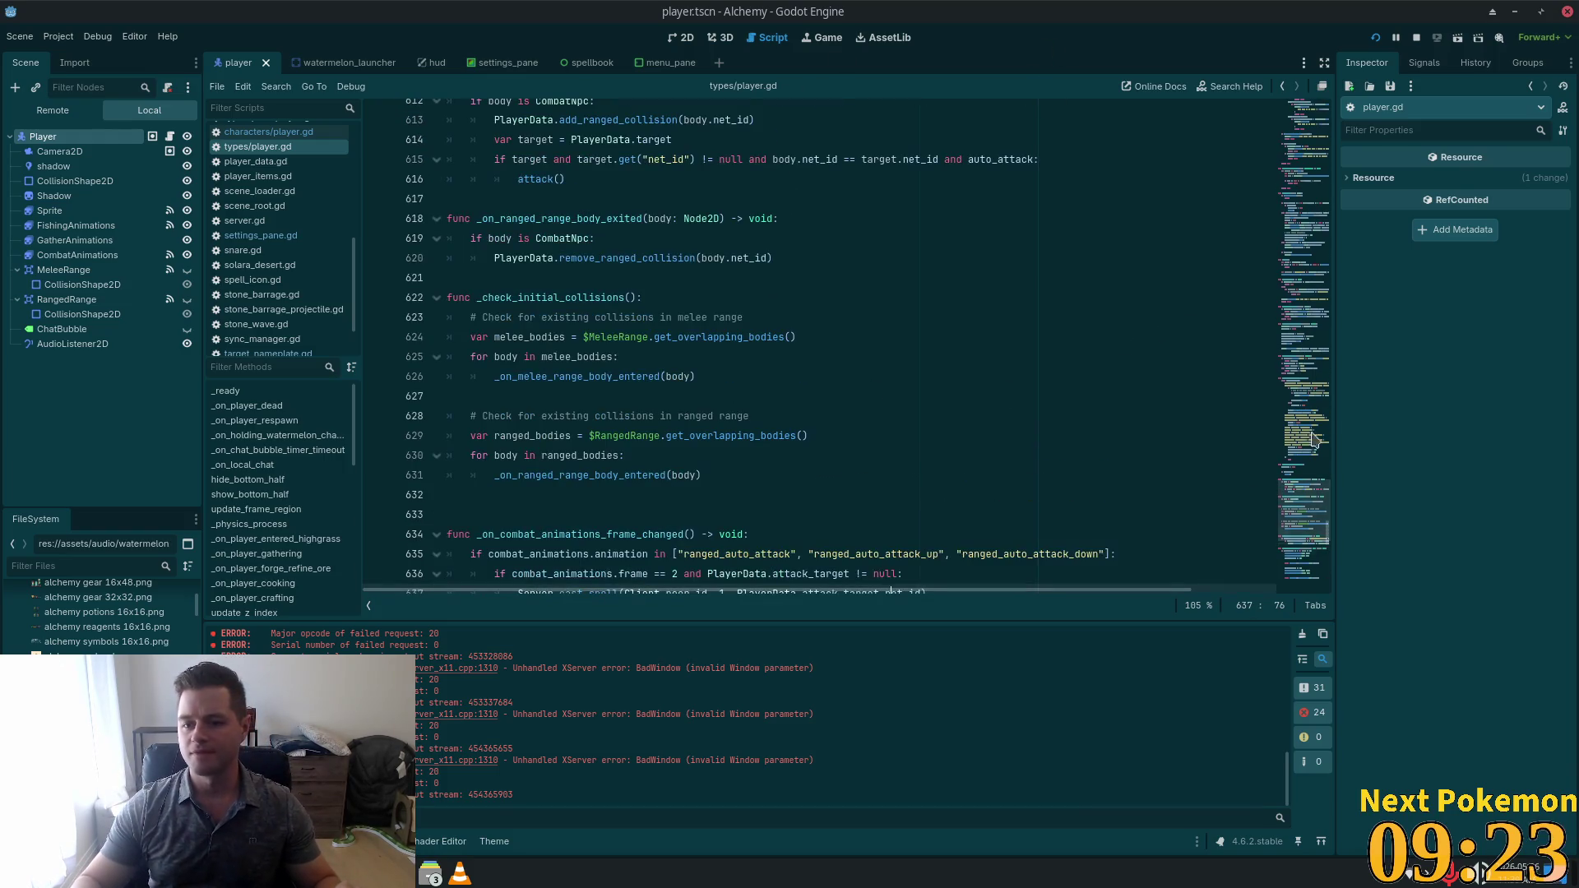
left_click(1311, 160)
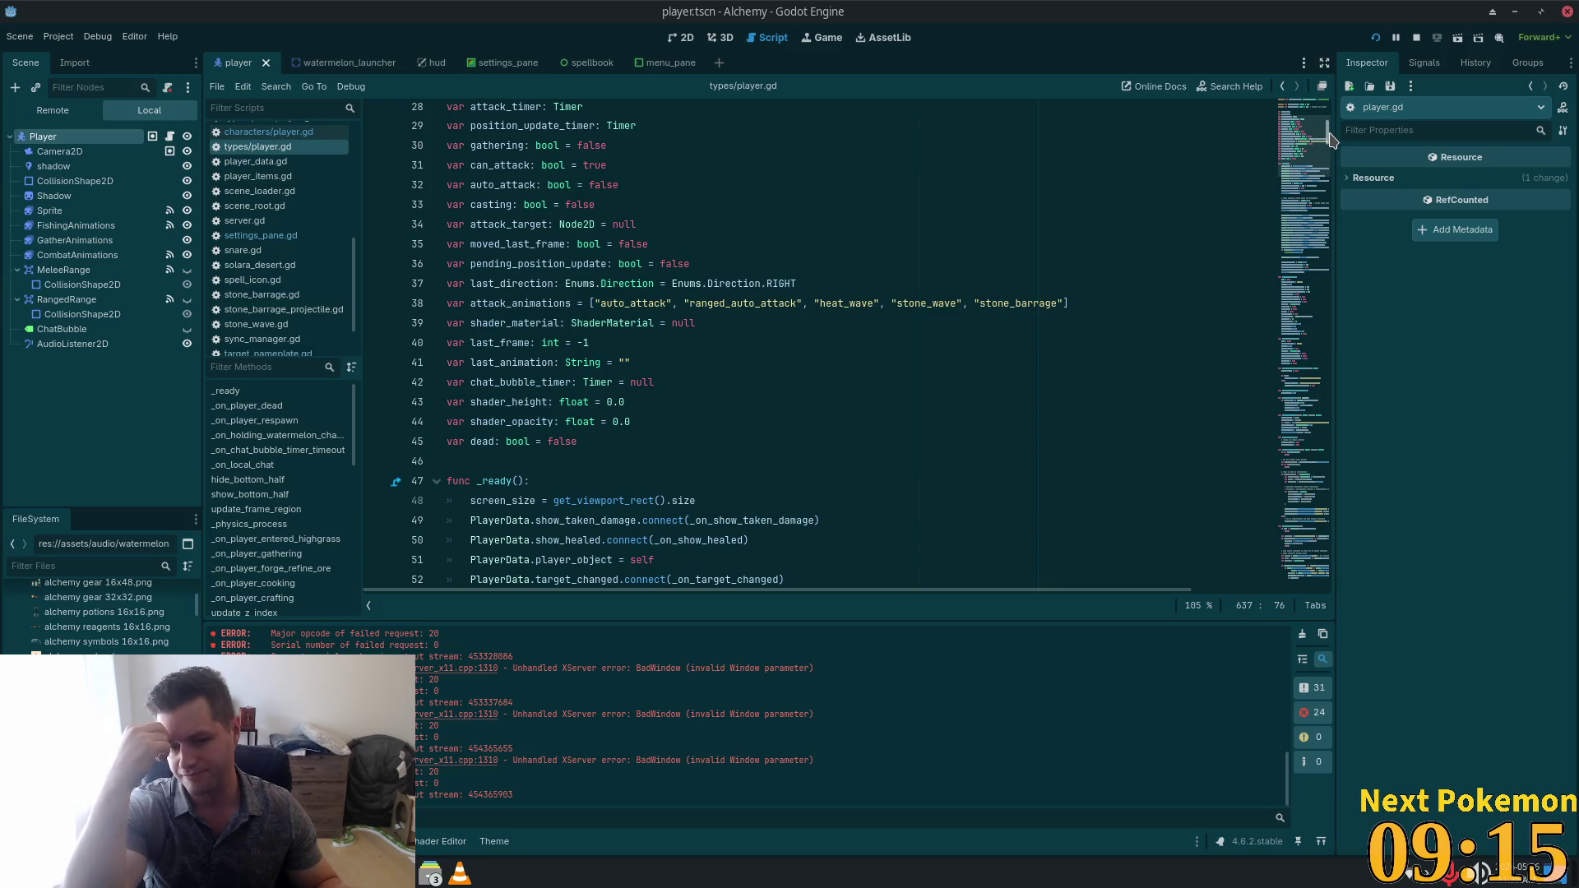
scroll(740, 469, "down", 7)
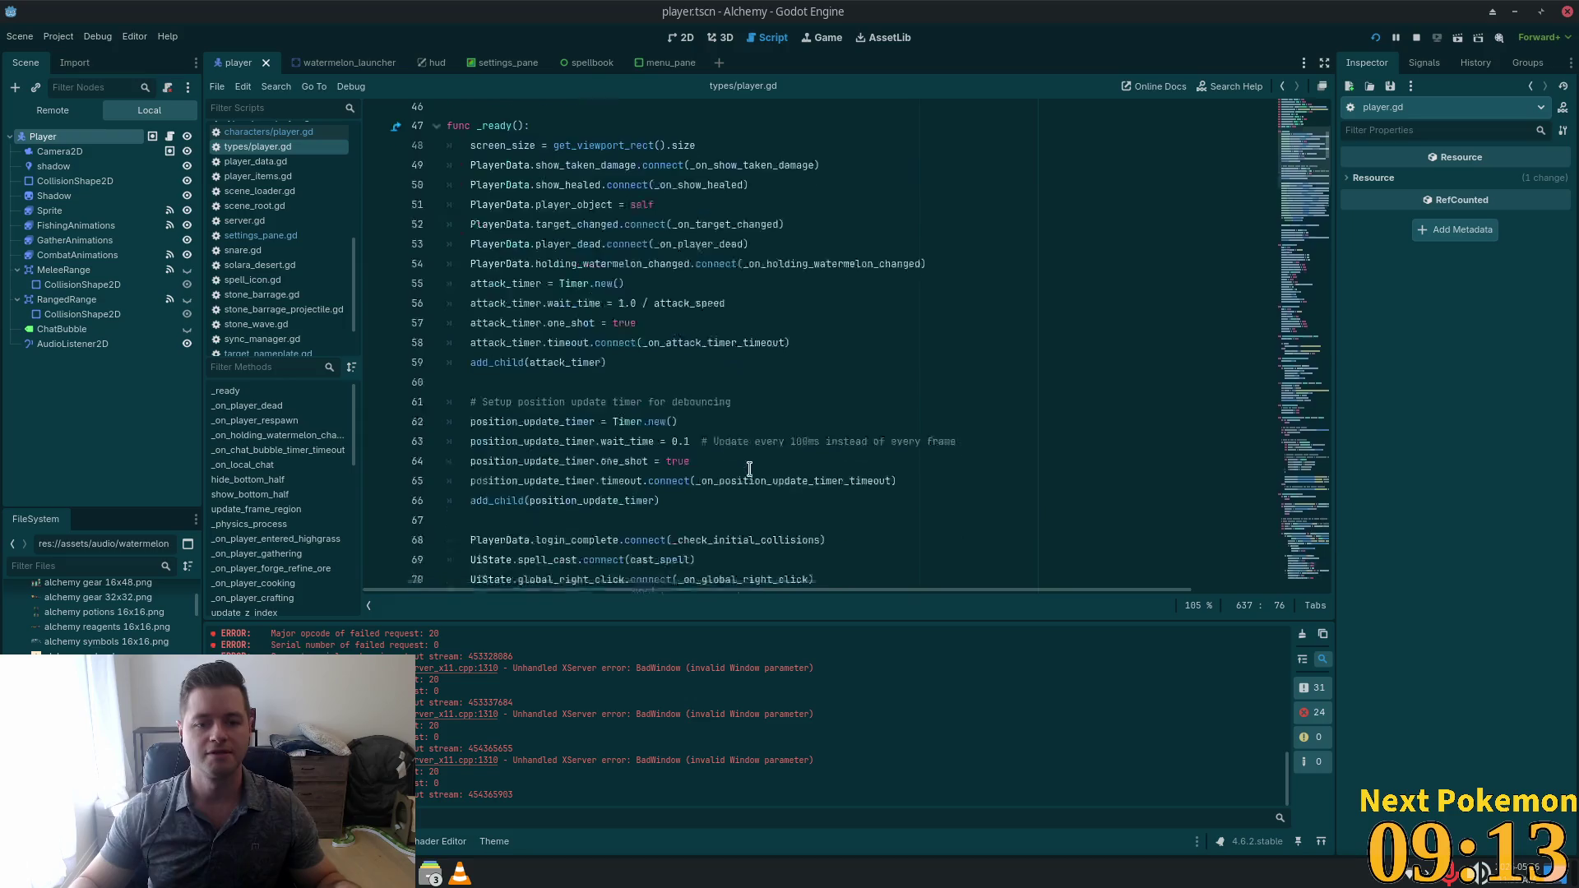
scroll(731, 444, "up", 7)
key("super")
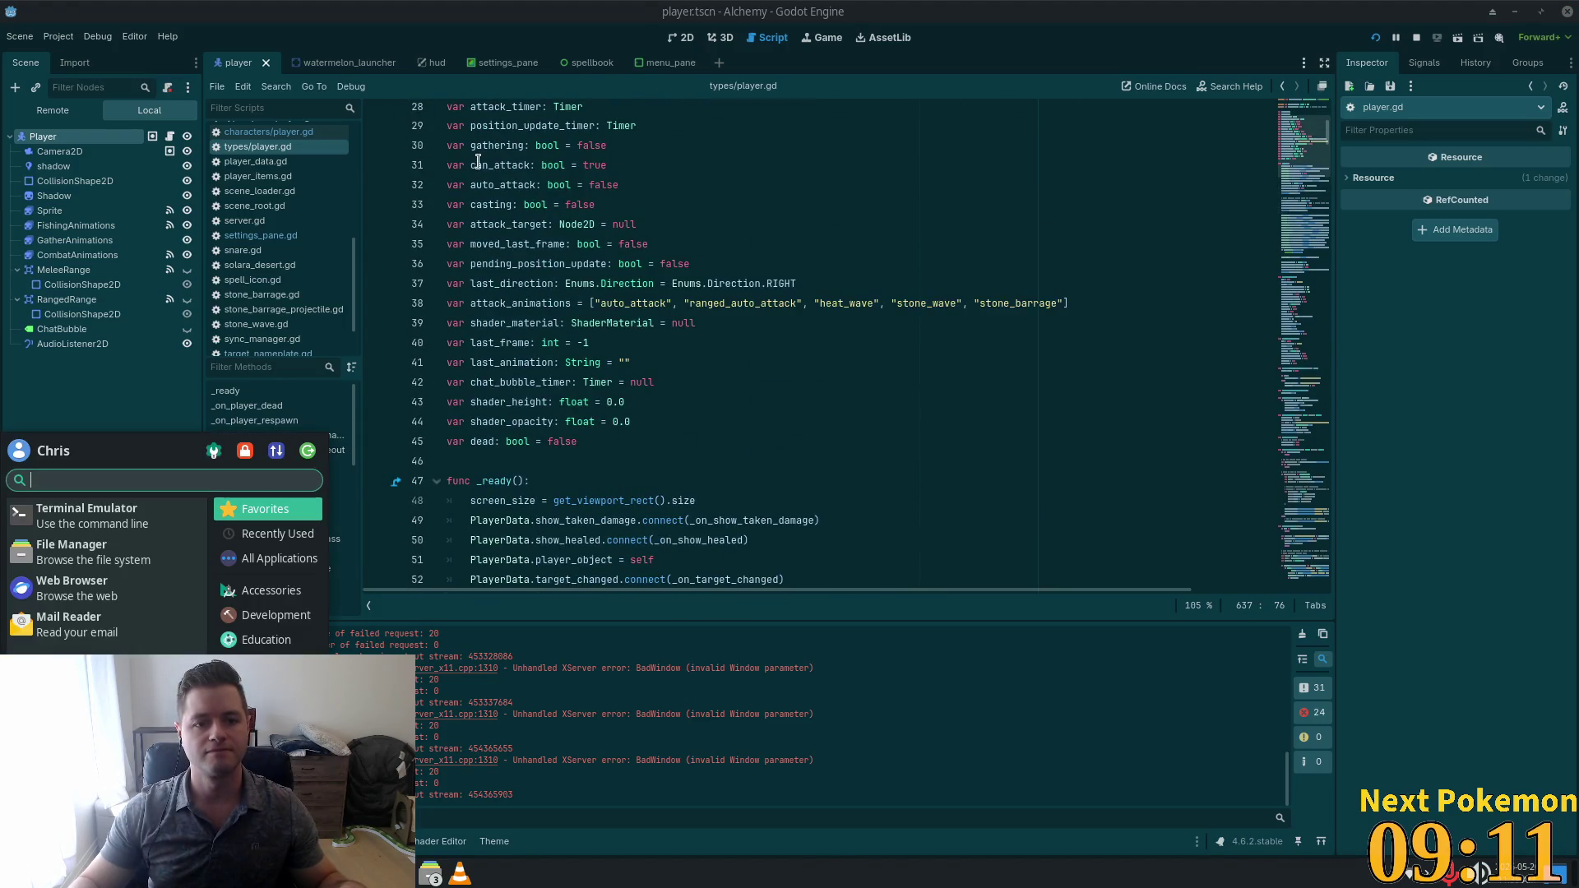
Switch to Cursor and search player.gd for 'walking'.
key("alt+Tab")
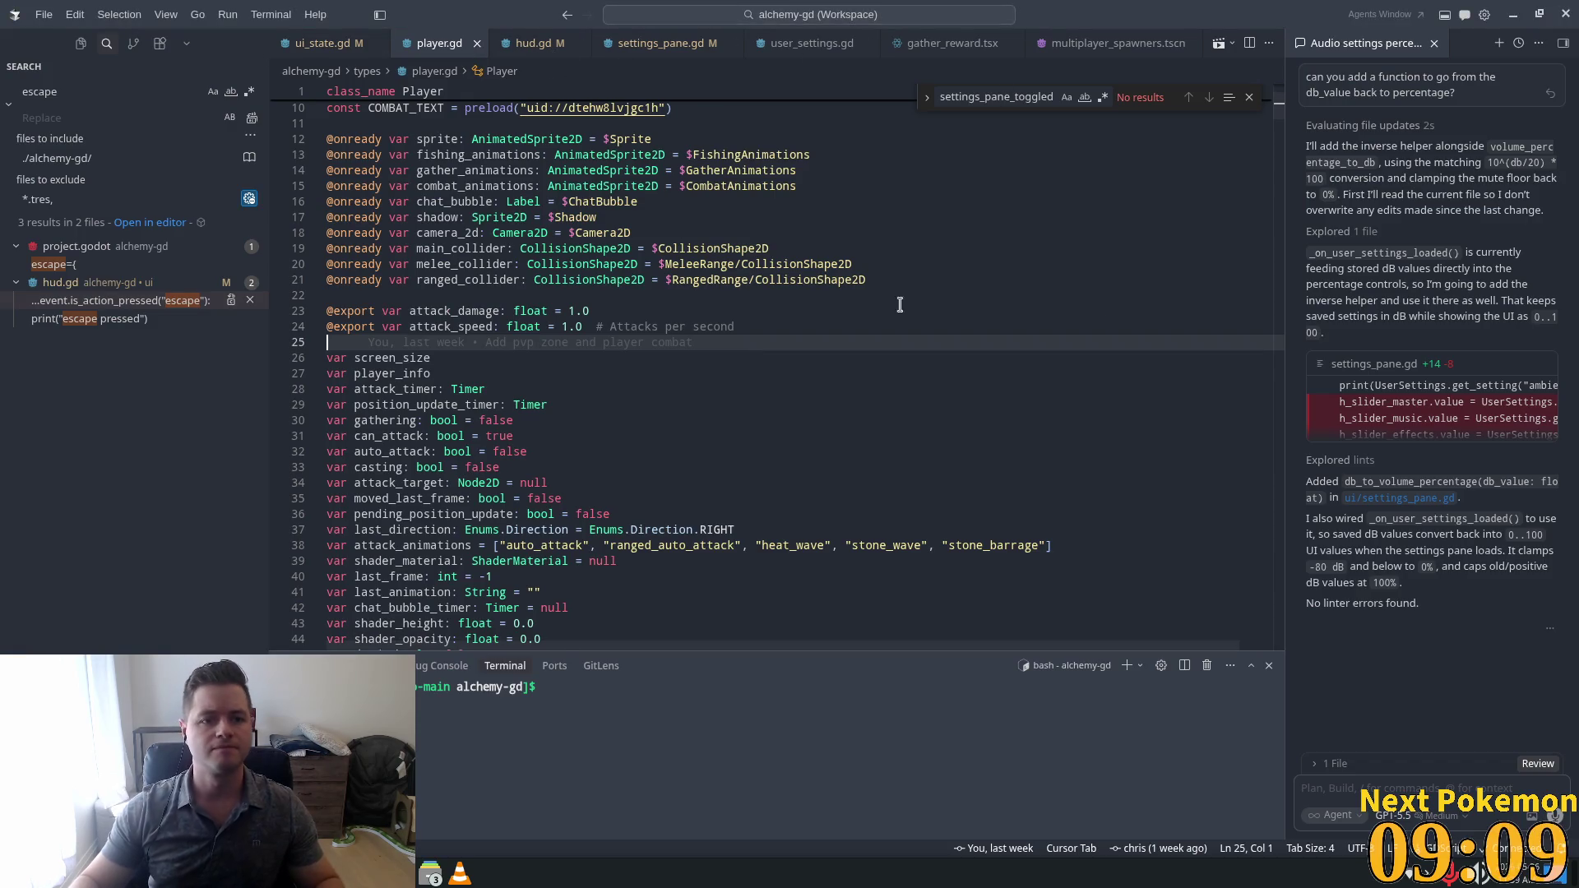
scroll(650, 354, "up", 1)
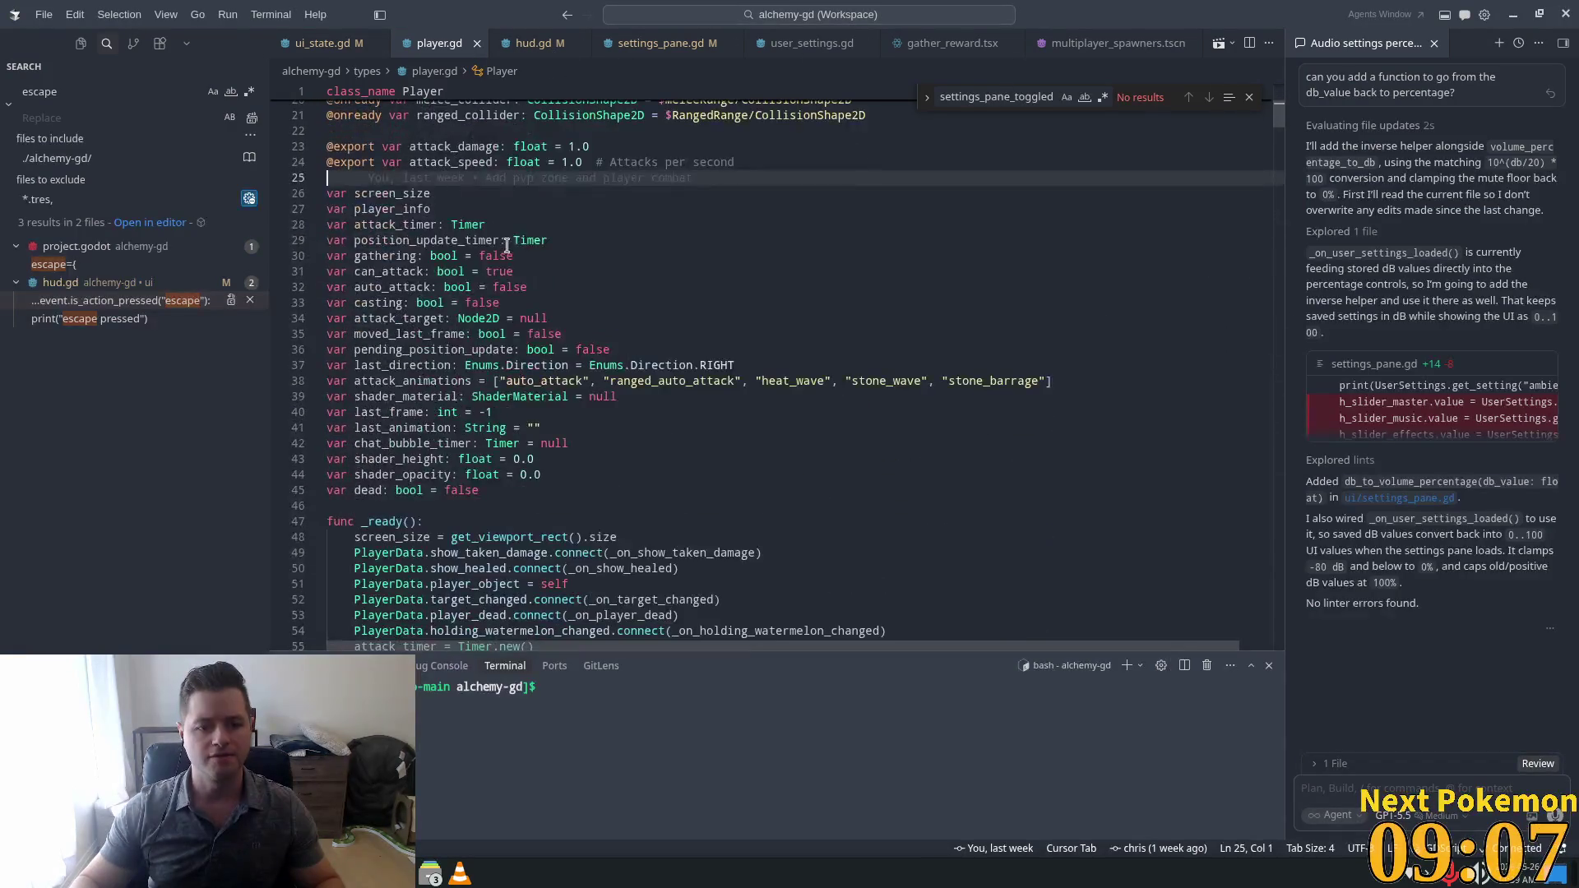
left_click(506, 242)
key("ctrl+f")
type("walker")
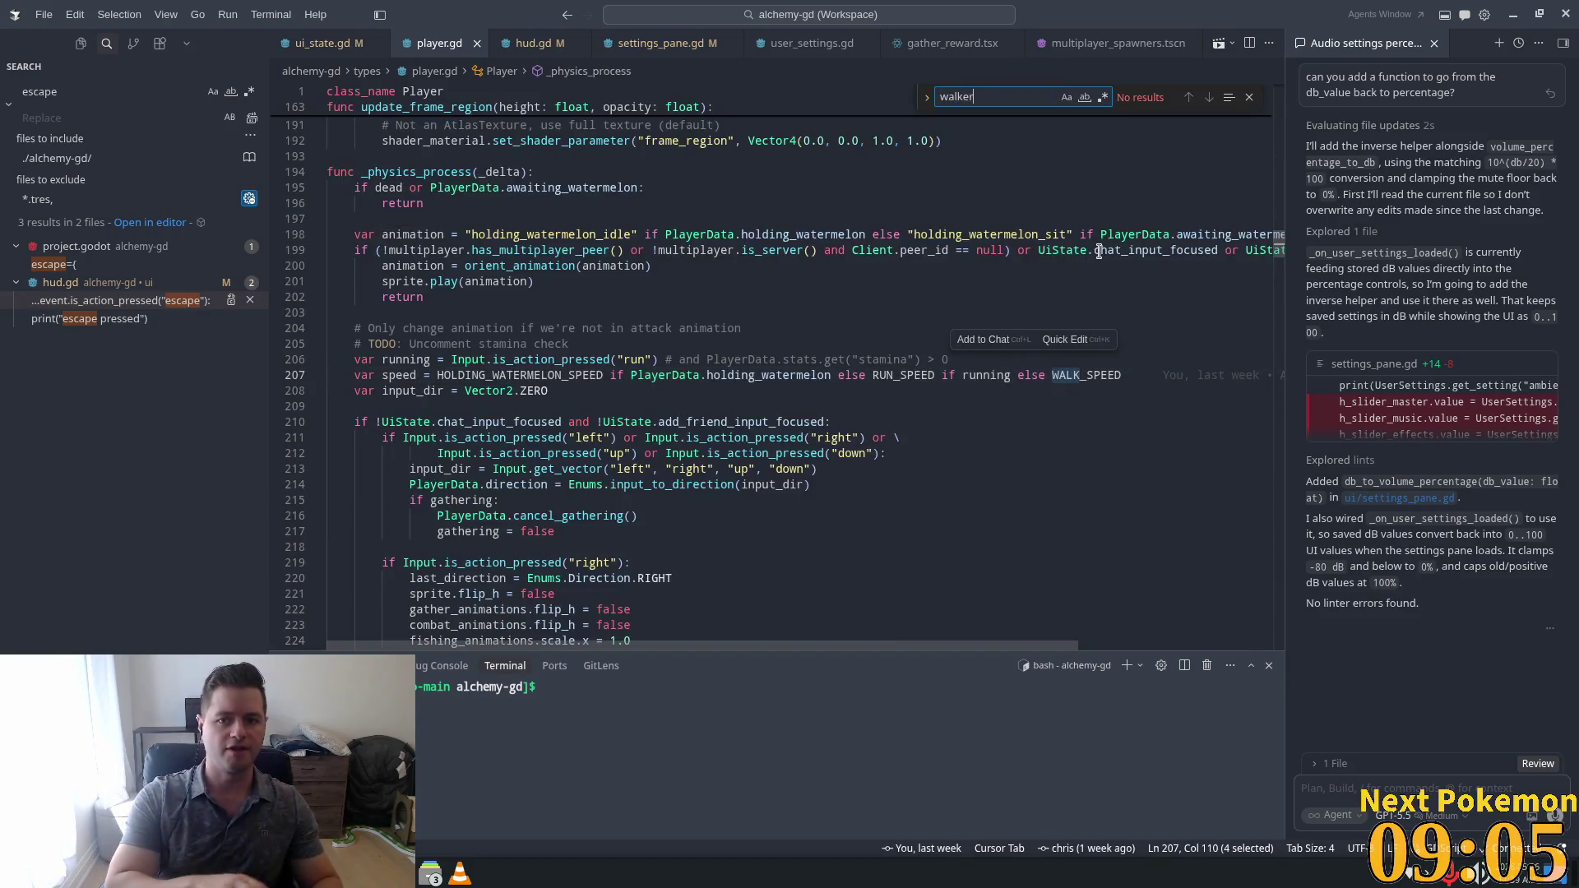
key("BackSpace")
key("BackSpace")
type("in")
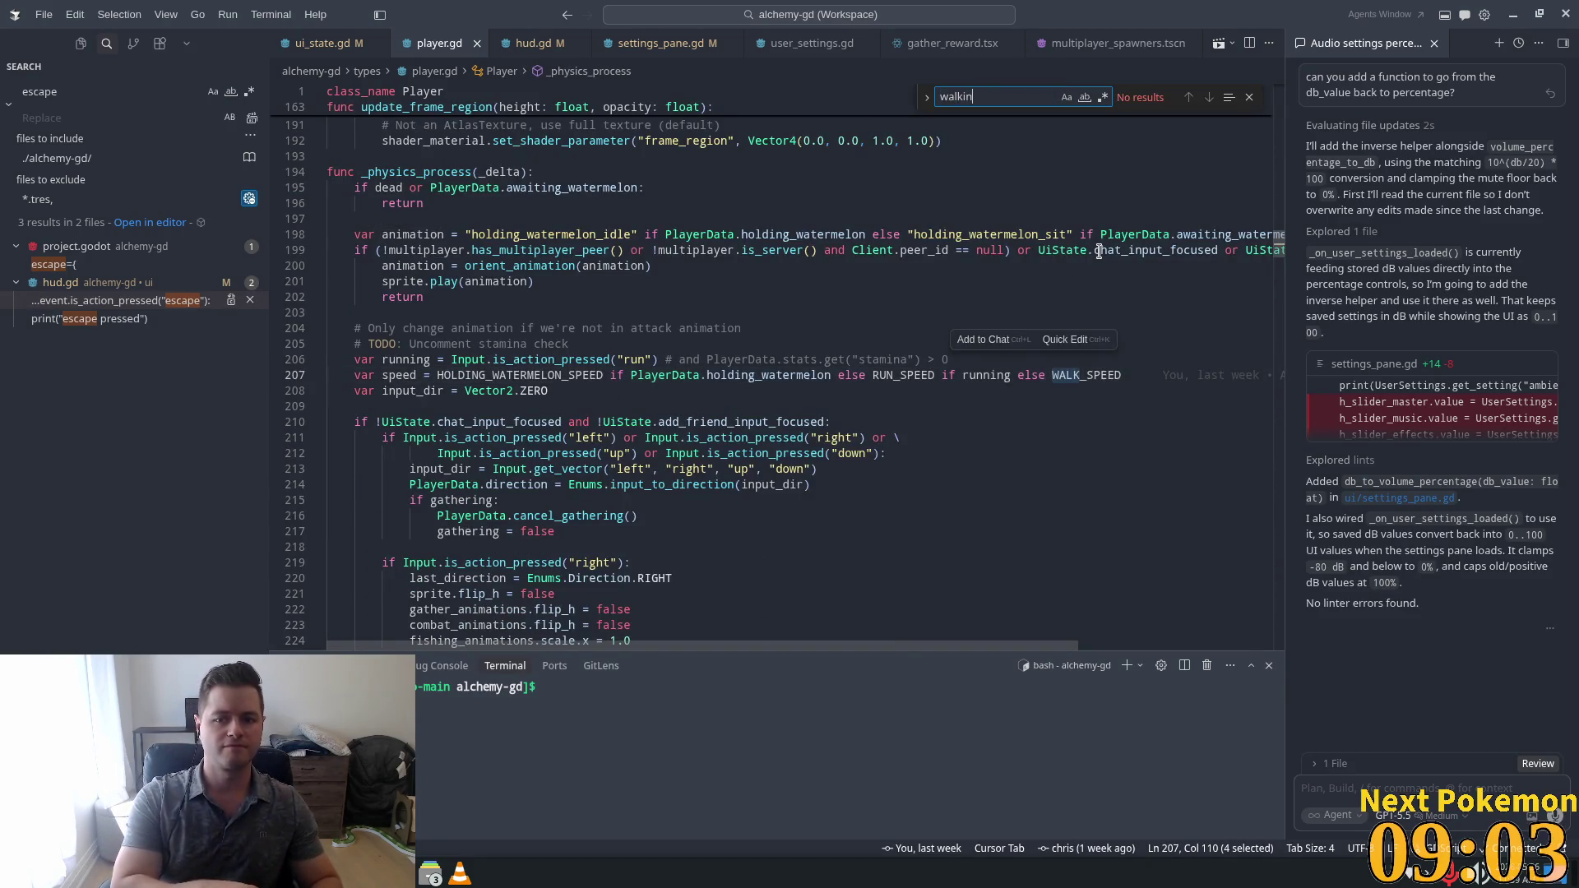
key("BackSpace")
type("g")
key("BackSpace")
key("BackSpace")
key("BackSpace")
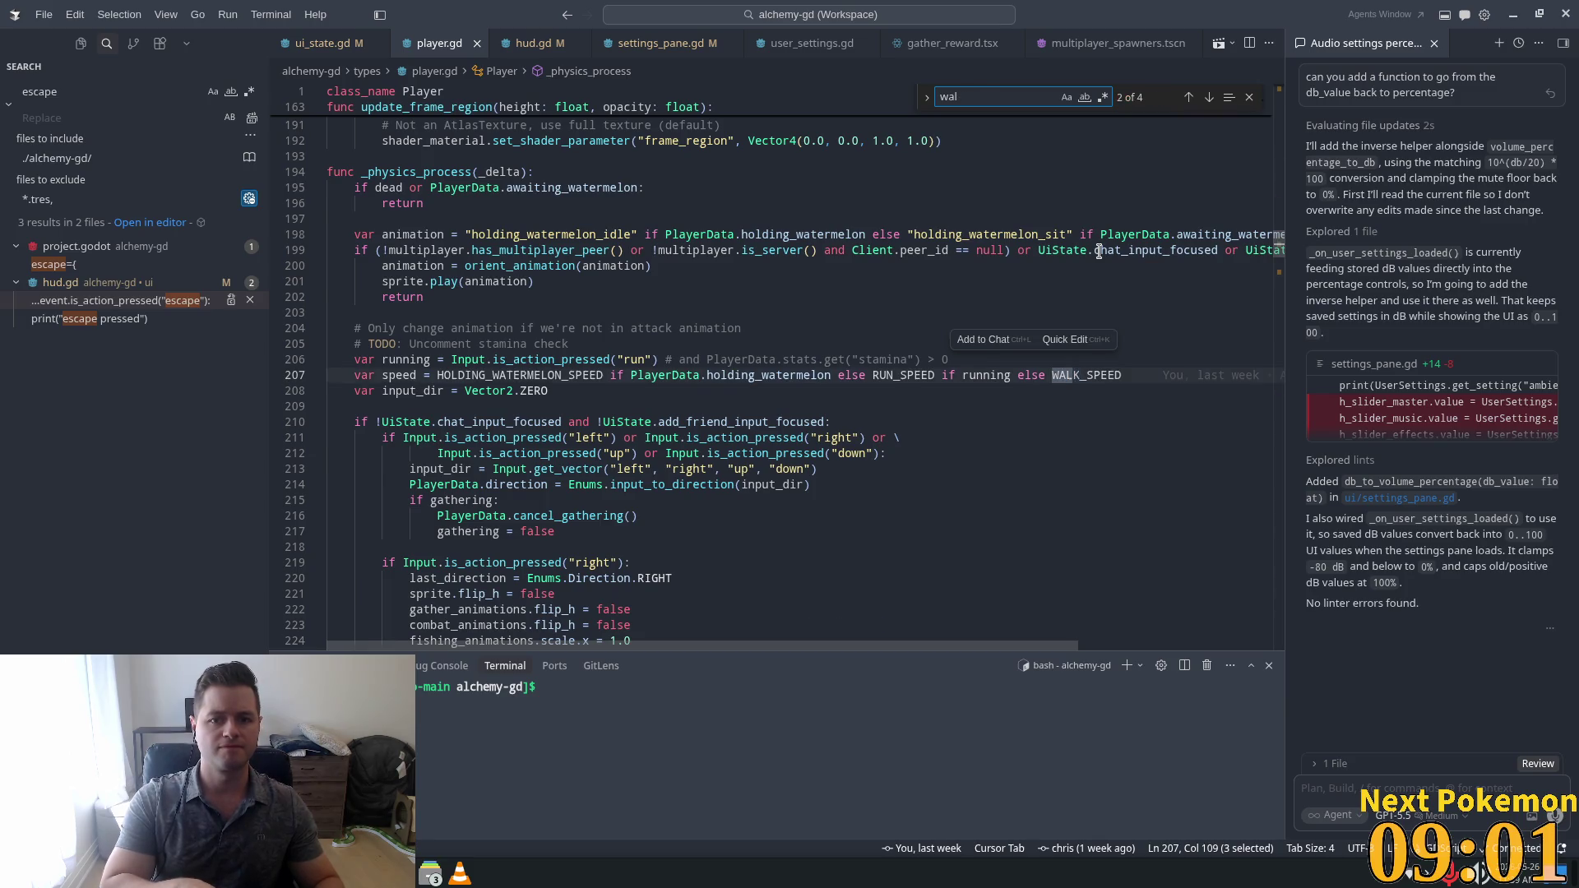
Scroll down player.gd past lines 60-69 and the player_authenticated code.
scroll(904, 206, "down", 10)
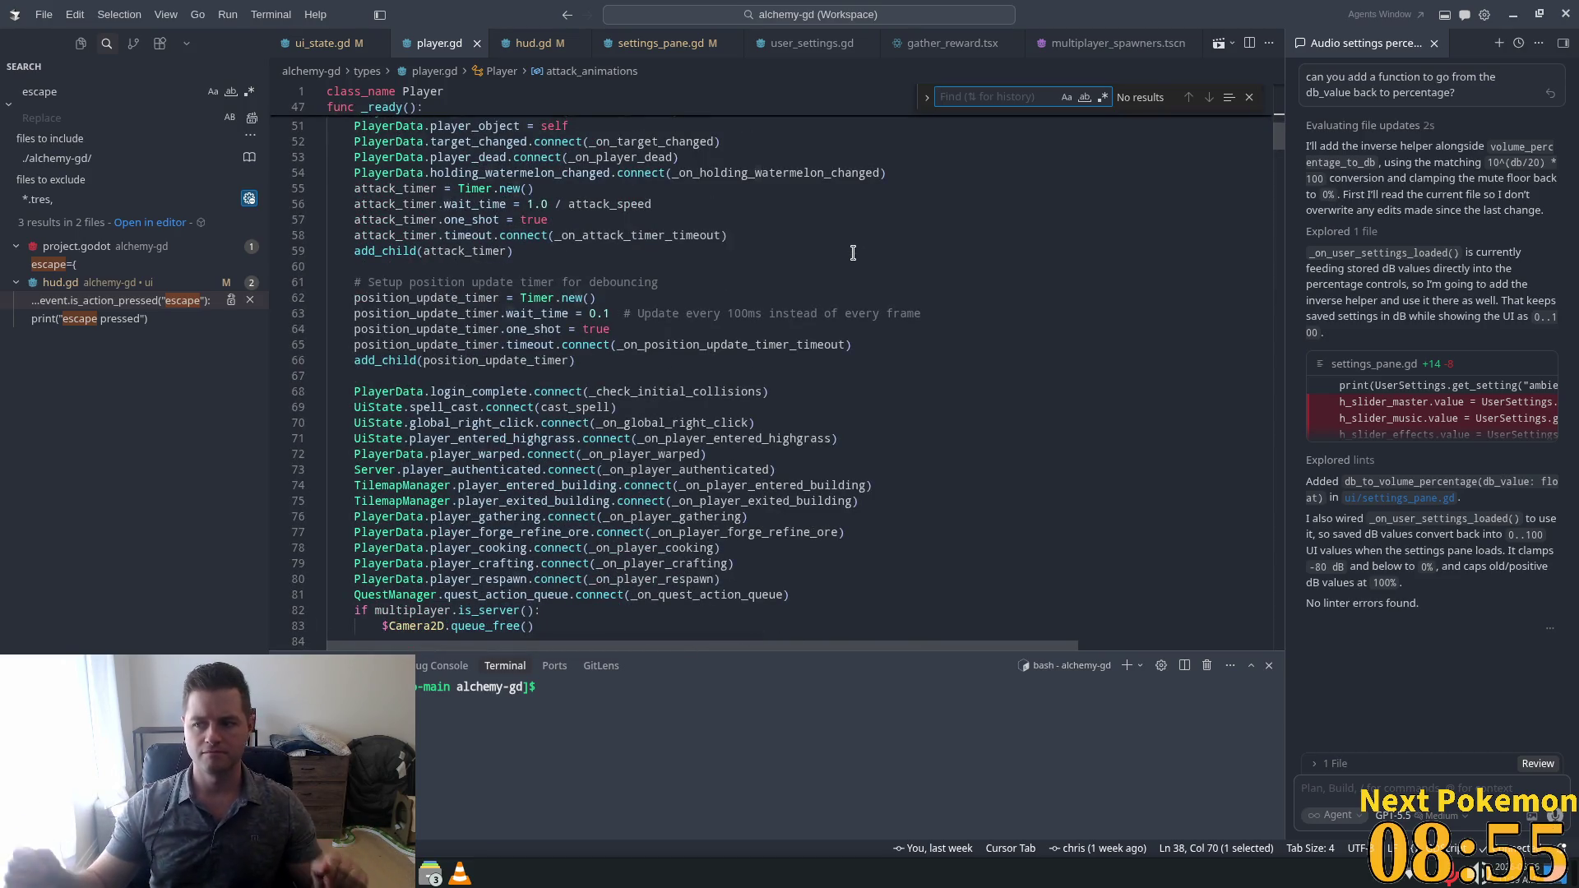
left_click(590, 266)
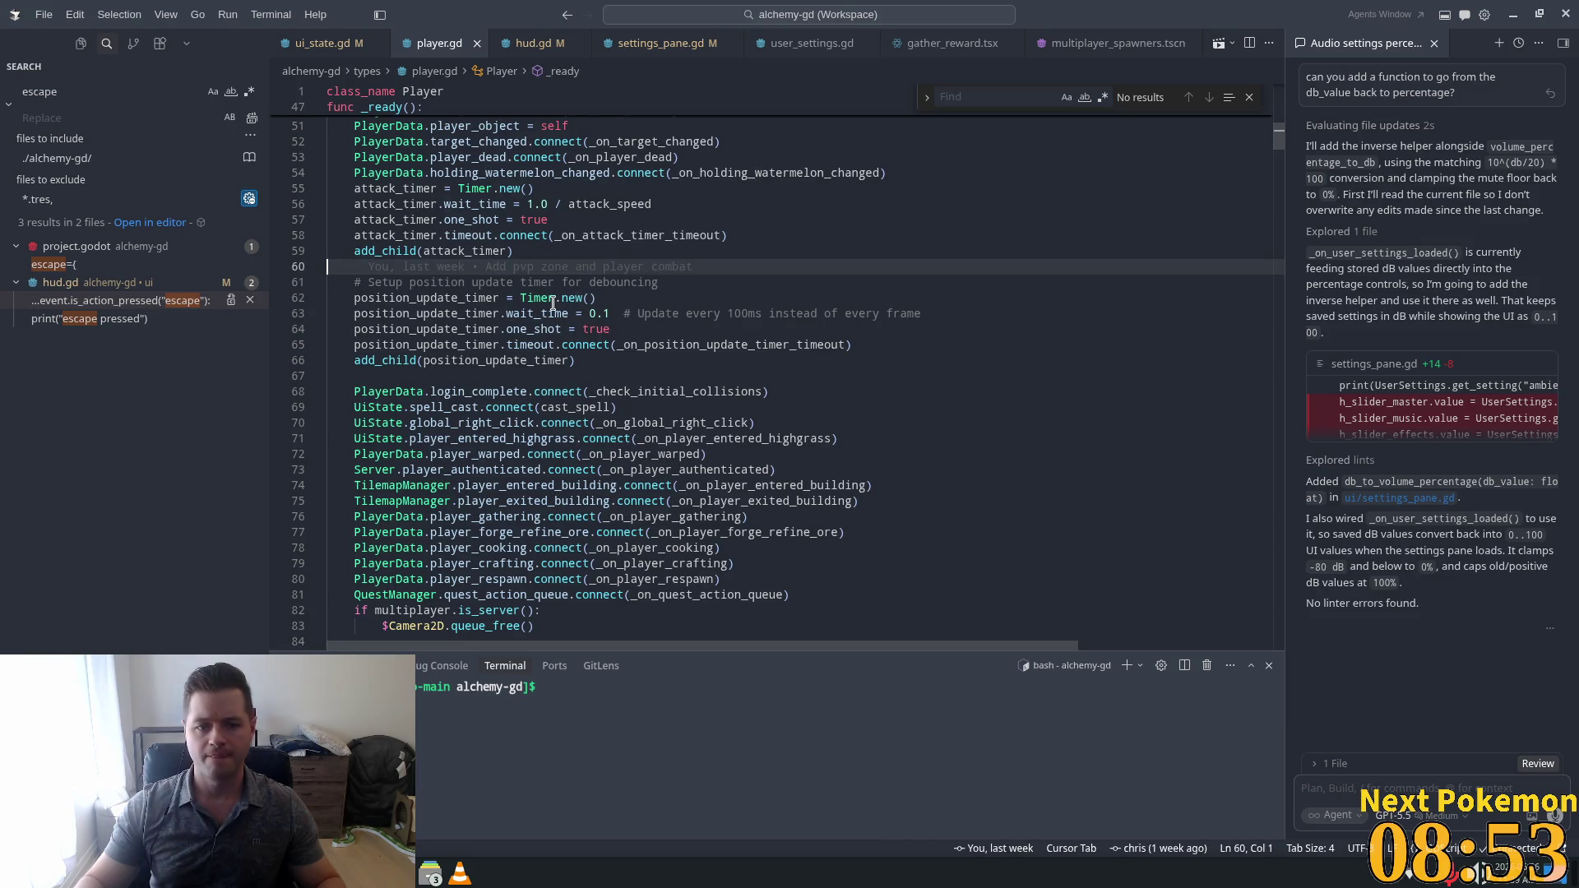
left_click(920, 407)
scroll(919, 407, "down", 3)
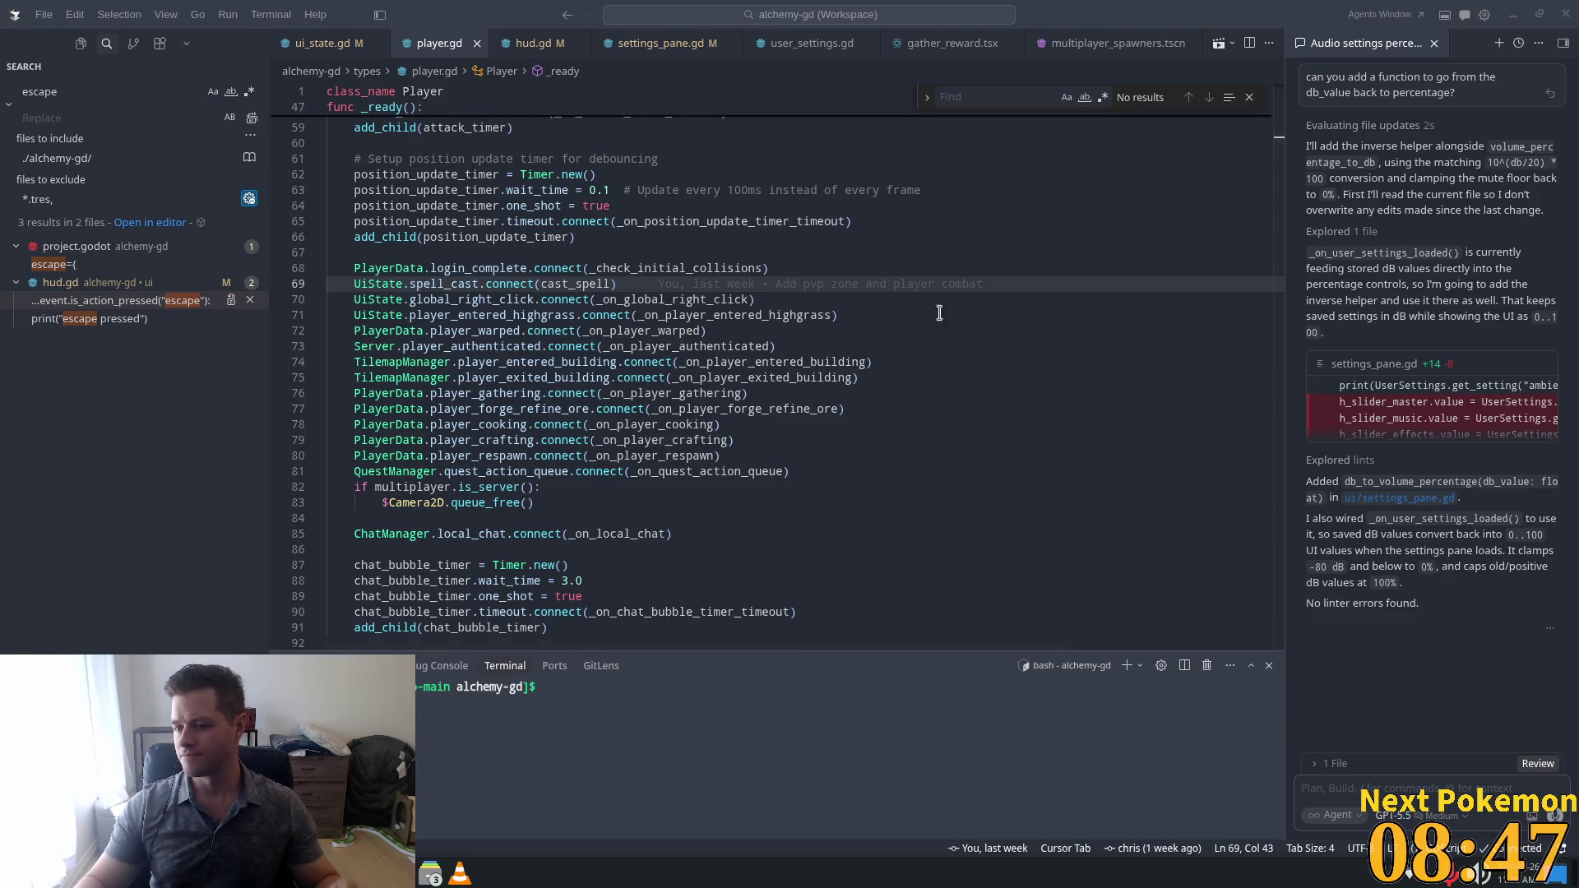
left_click(559, 346)
scroll(559, 346, "down", 7)
scroll(559, 346, "down", 3)
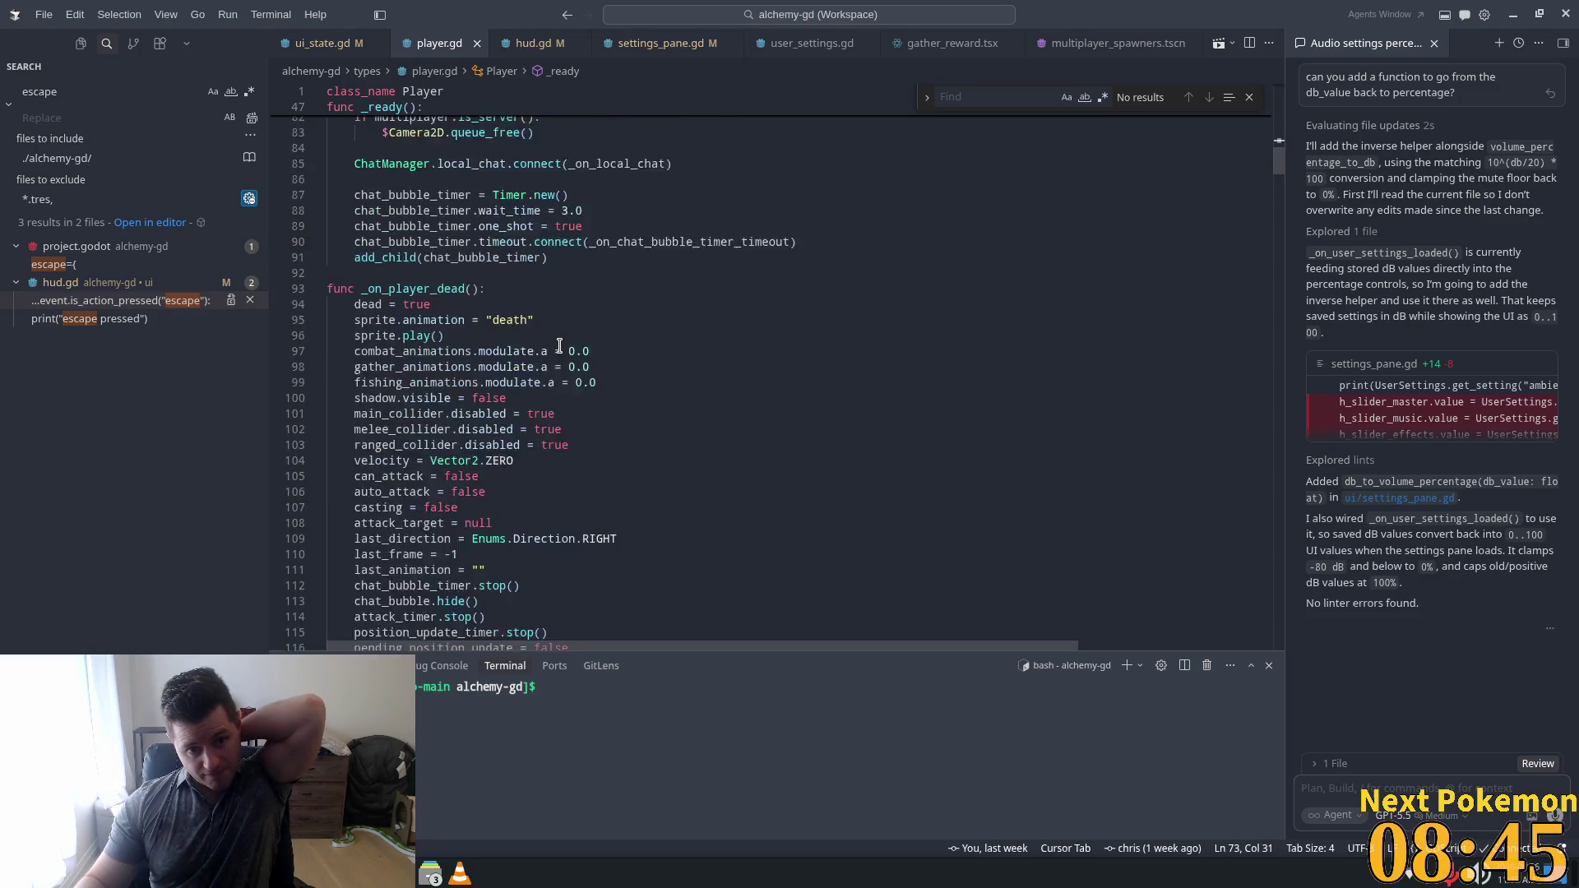
Search for '_phy' to reach _physics_process and its movement input code.
key("ctrl+f")
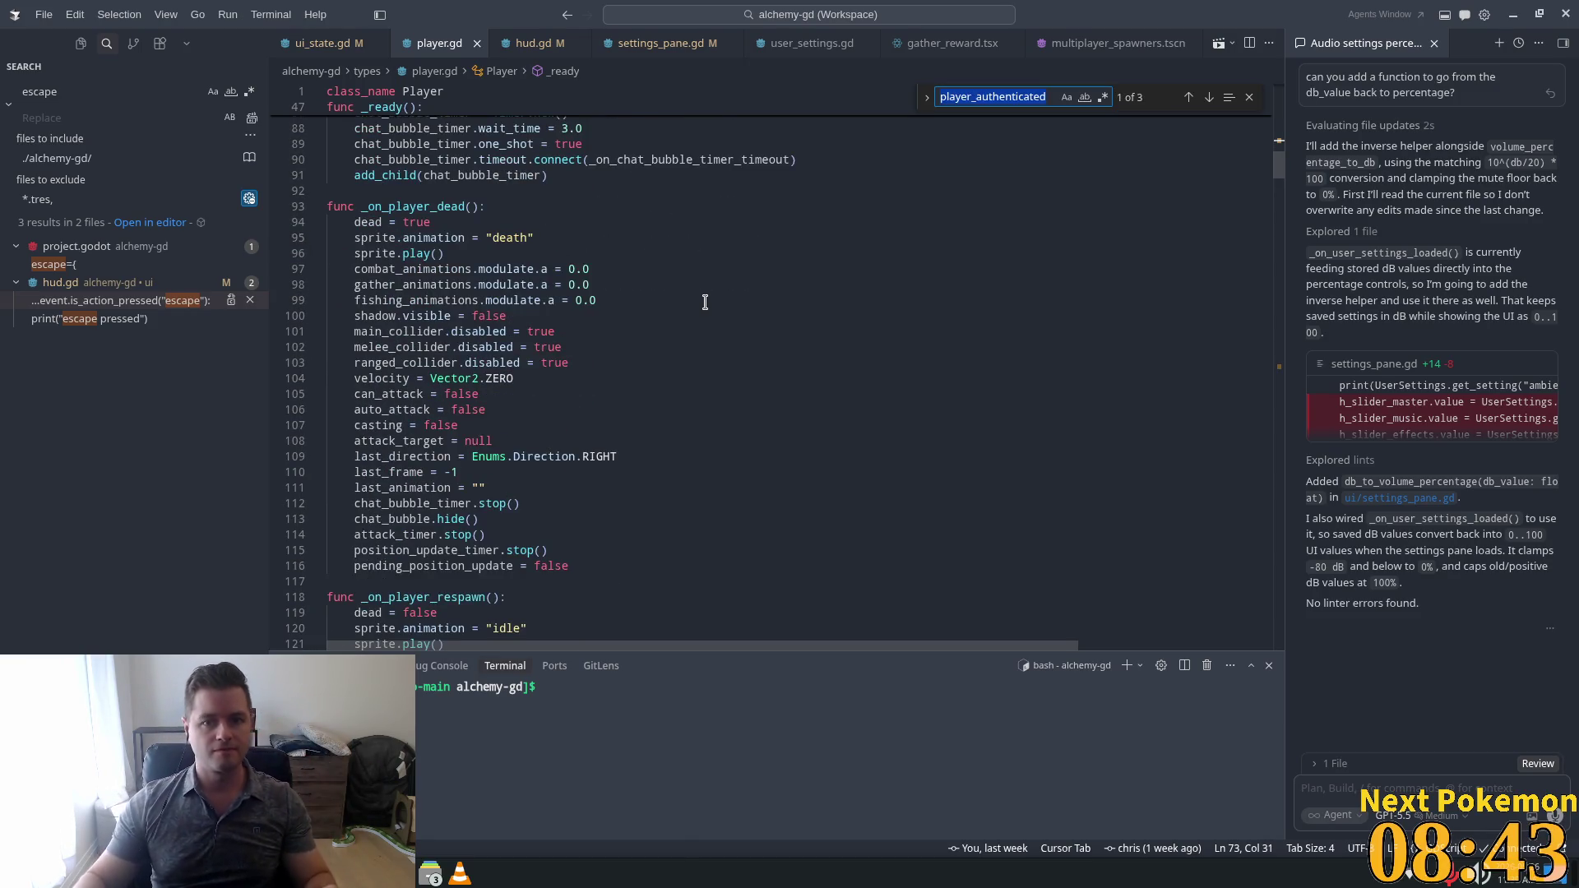
type("_")
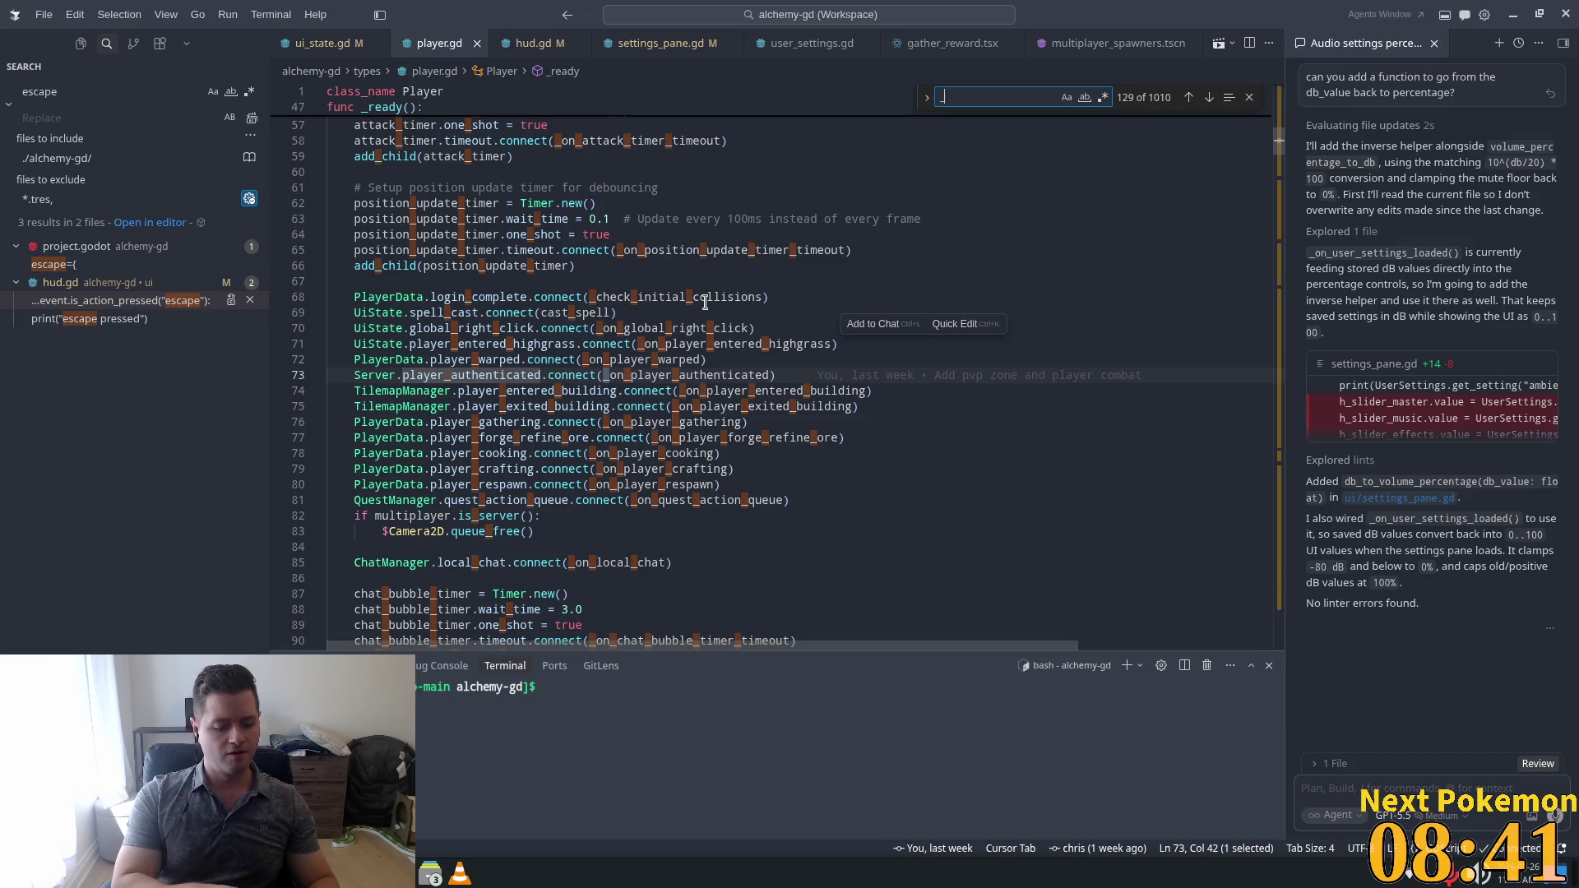
type("phy")
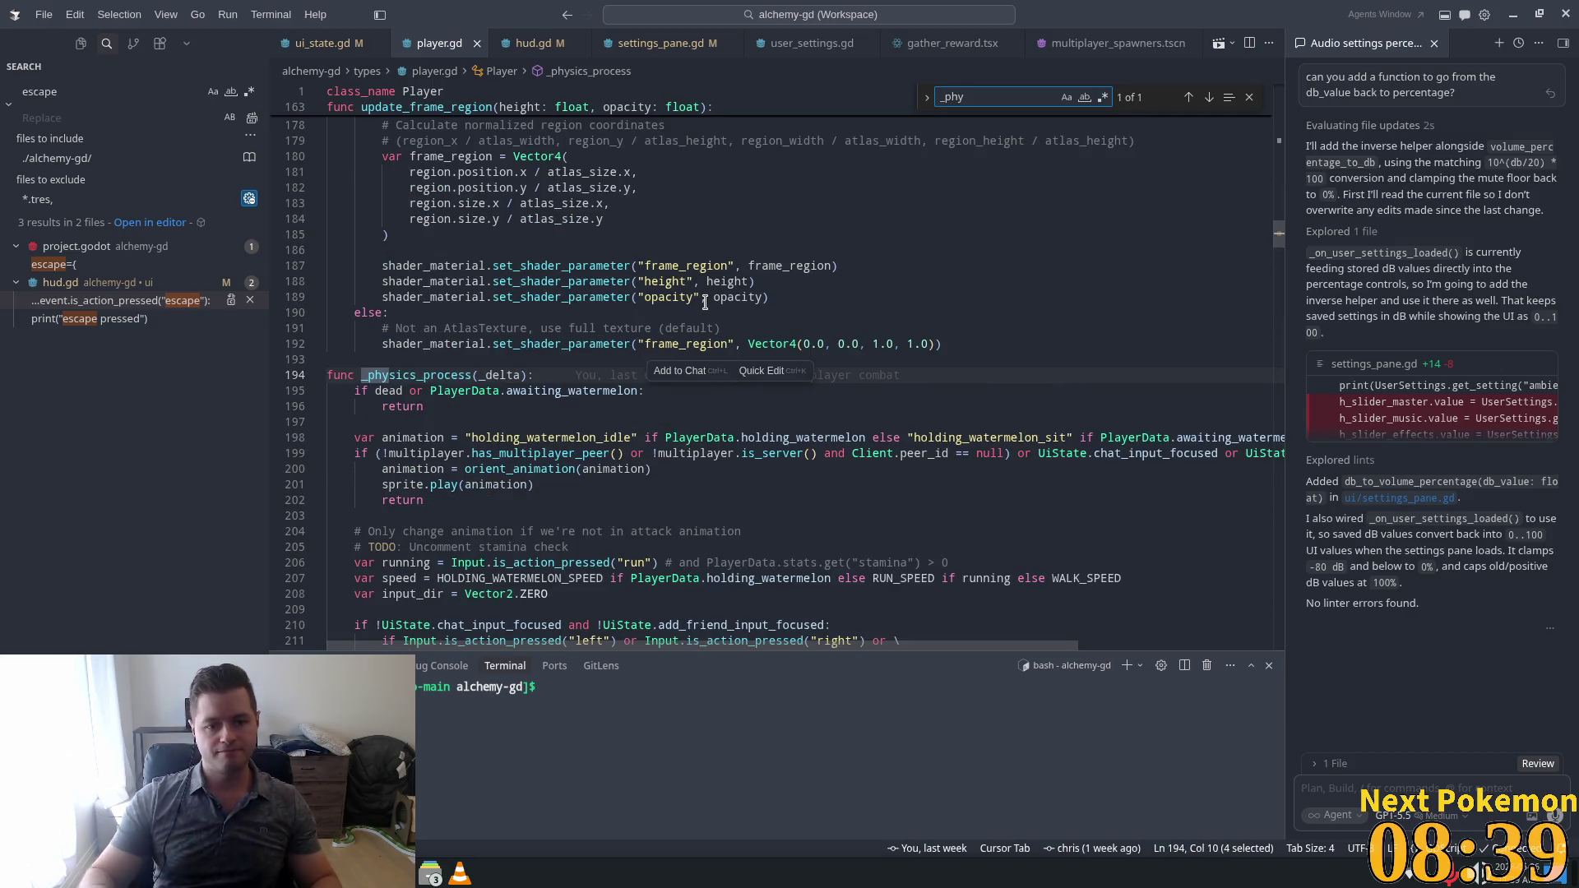
scroll(744, 301, "down", 3)
left_click(755, 403)
scroll(773, 407, "down", 6)
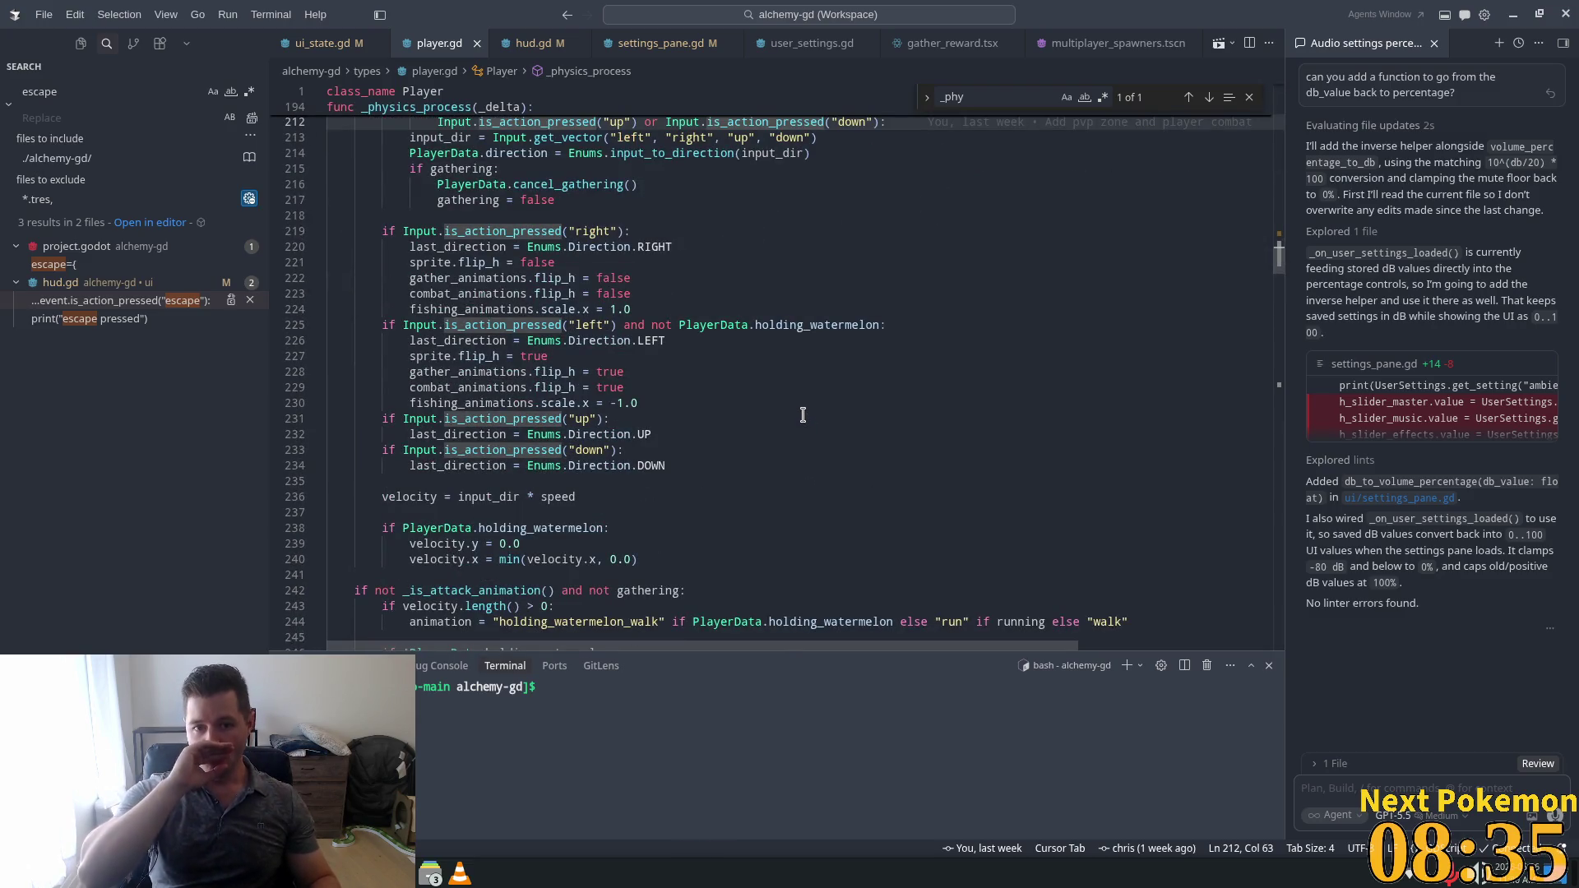
scroll(803, 414, "down", 5)
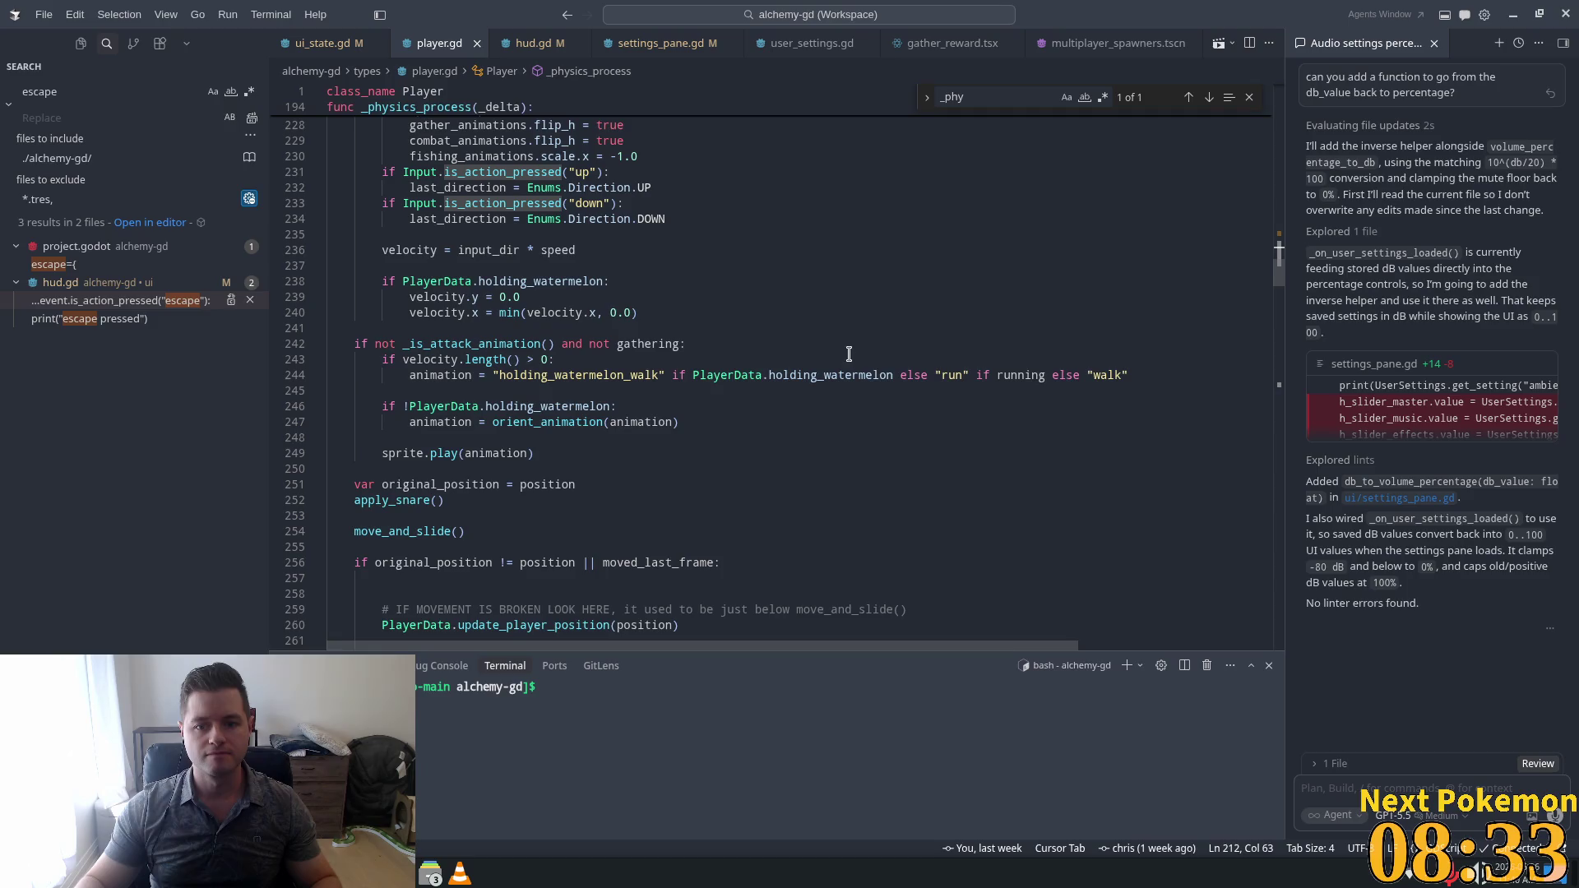
Inspect the walk/run animation block around the apply_snare and orient_animation calls.
left_click(899, 375)
scroll(494, 428, "down", 2)
left_click(494, 428)
left_click(524, 312)
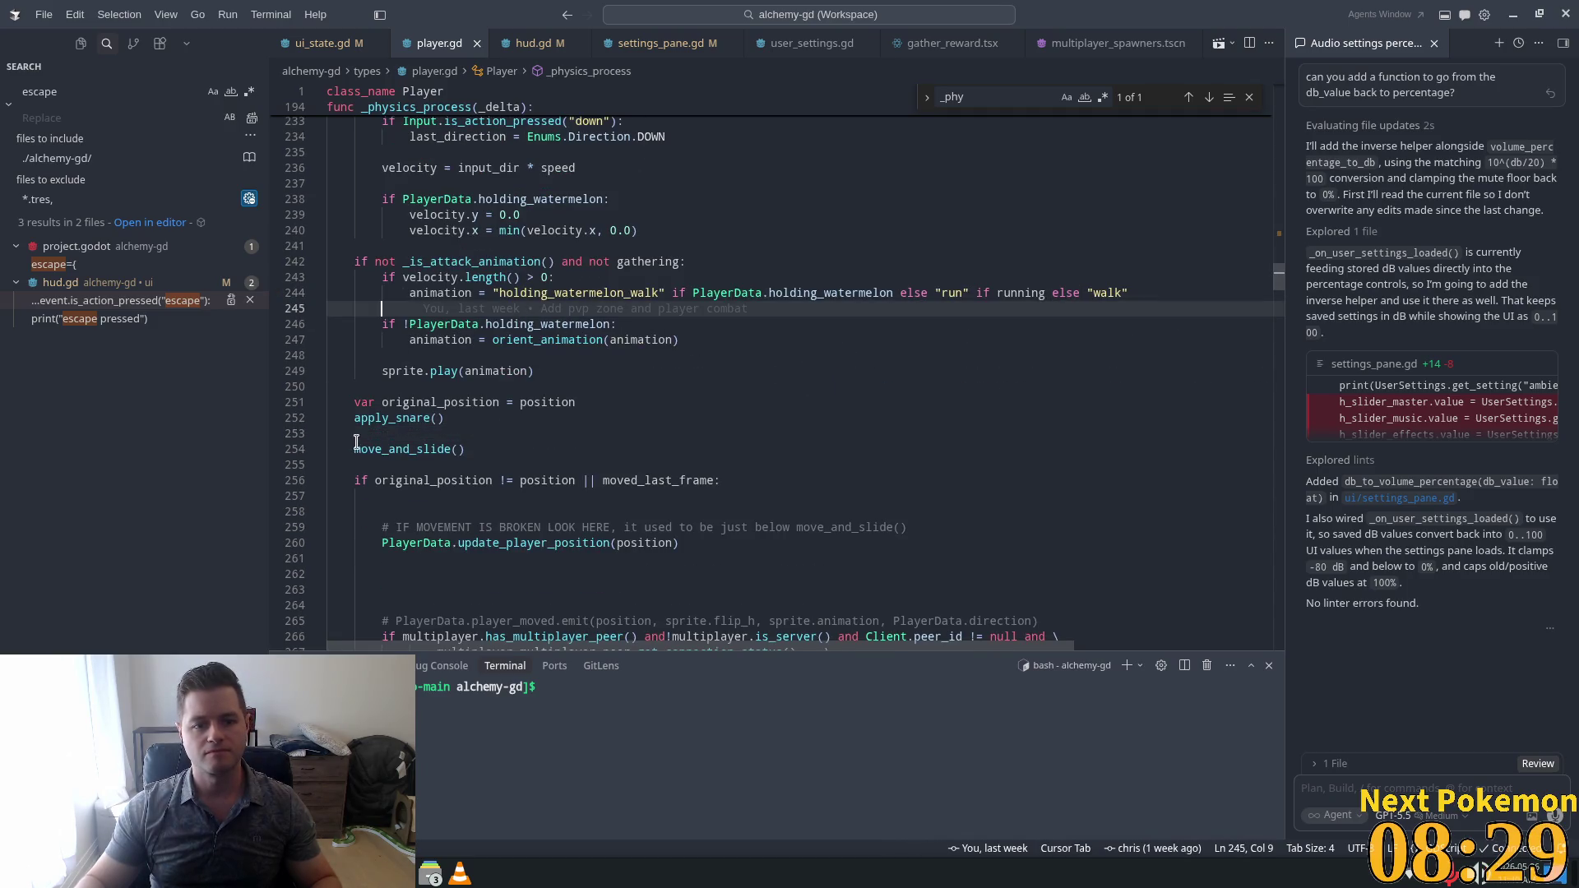
double_click(387, 419)
double_click(506, 340)
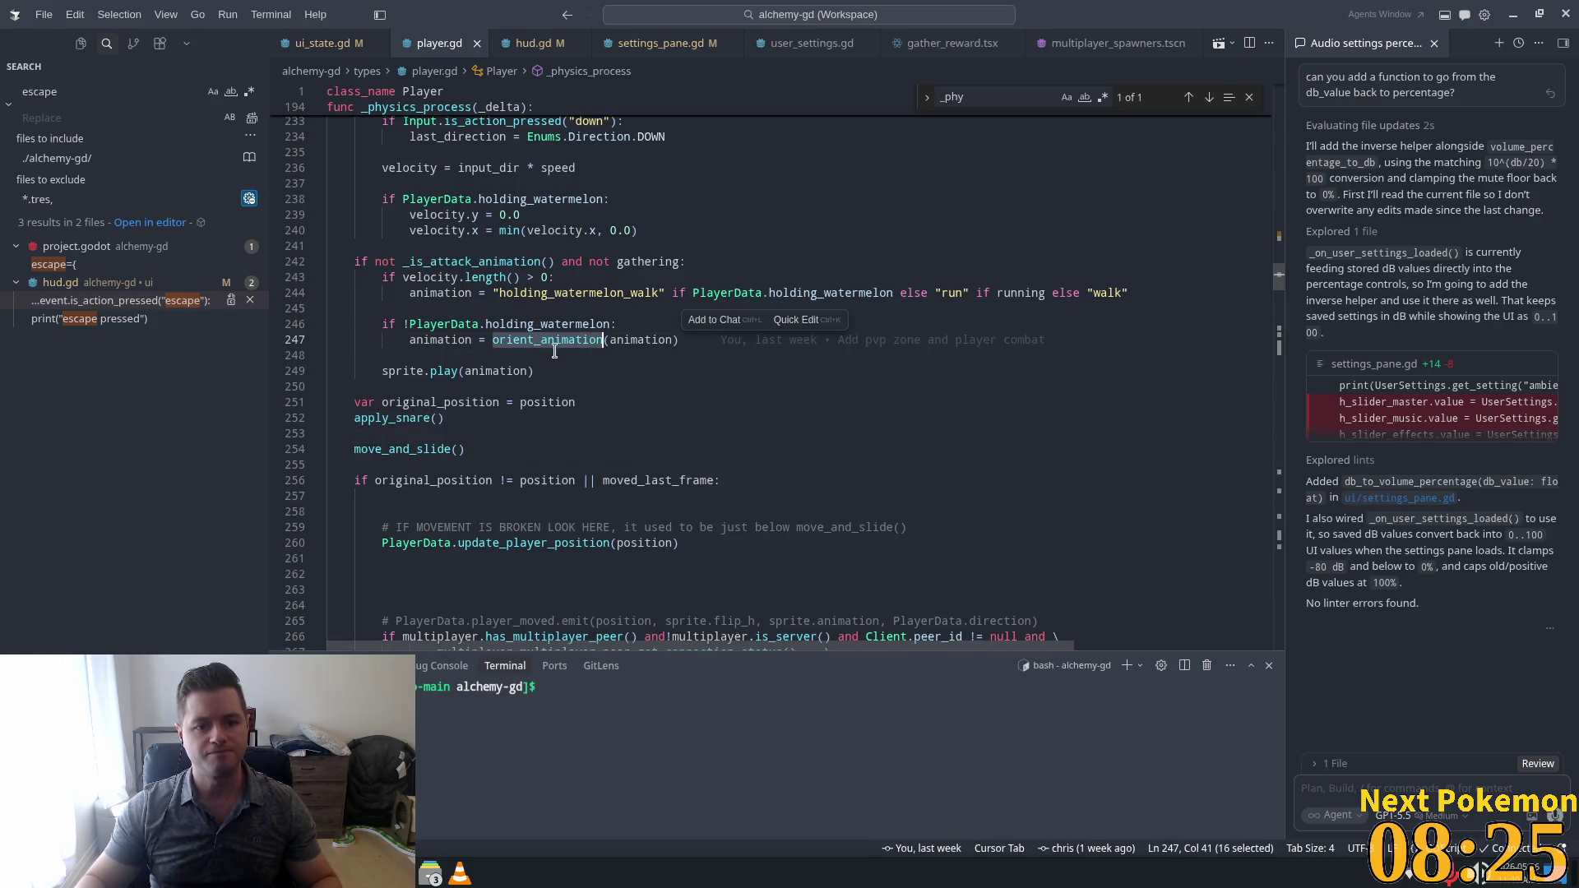
left_click(637, 324)
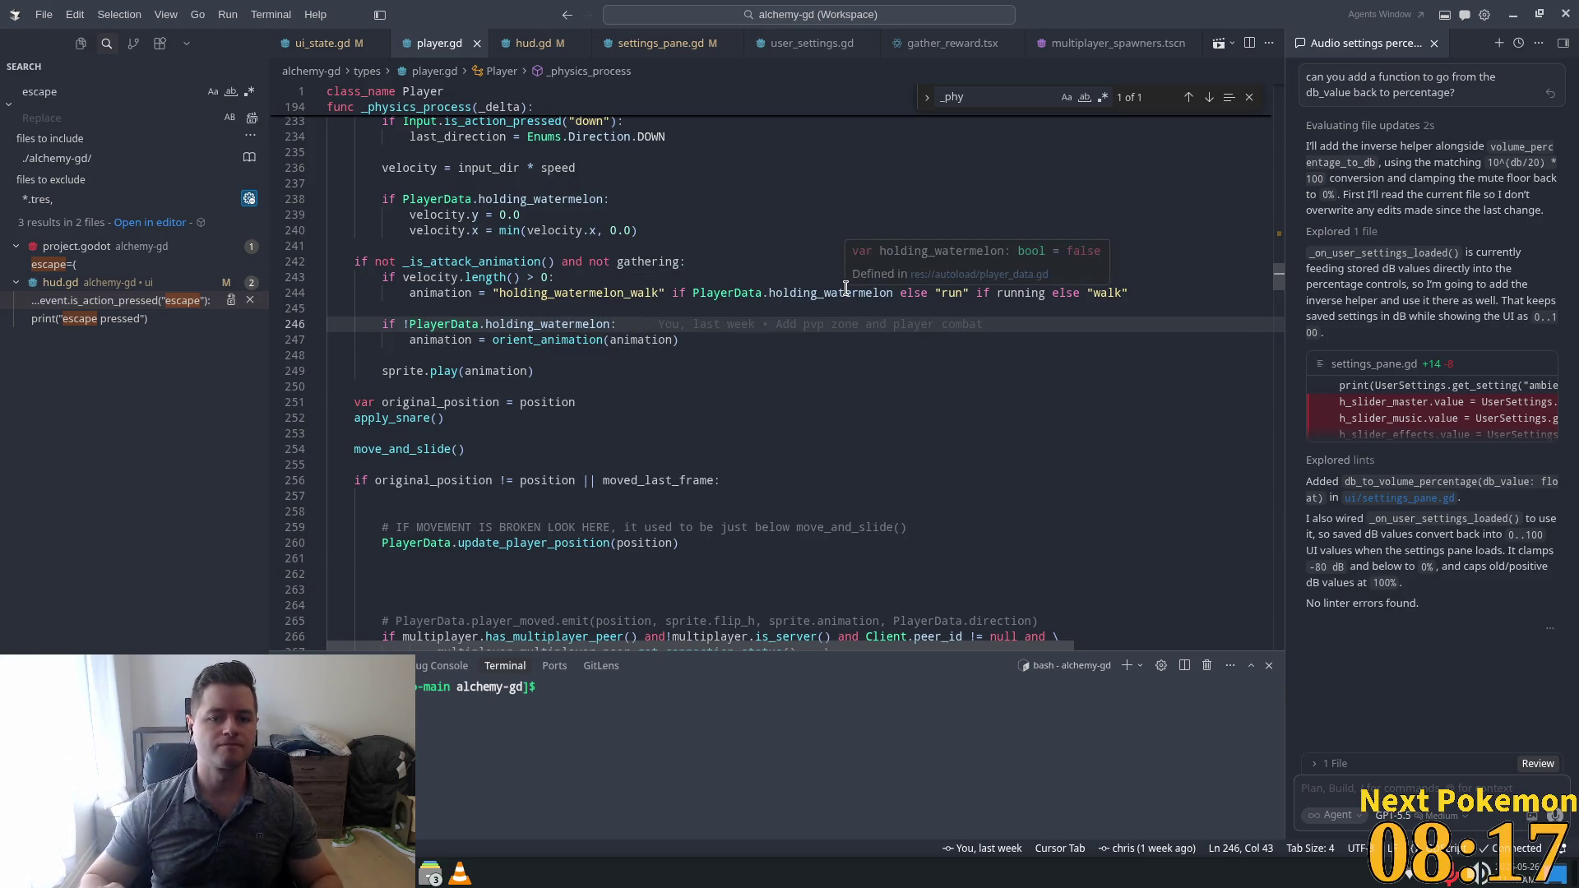
Delete the 'if Input.is_action_pressed("run")' line and its blank line, then save player.gd.
key("Return")
type("if")
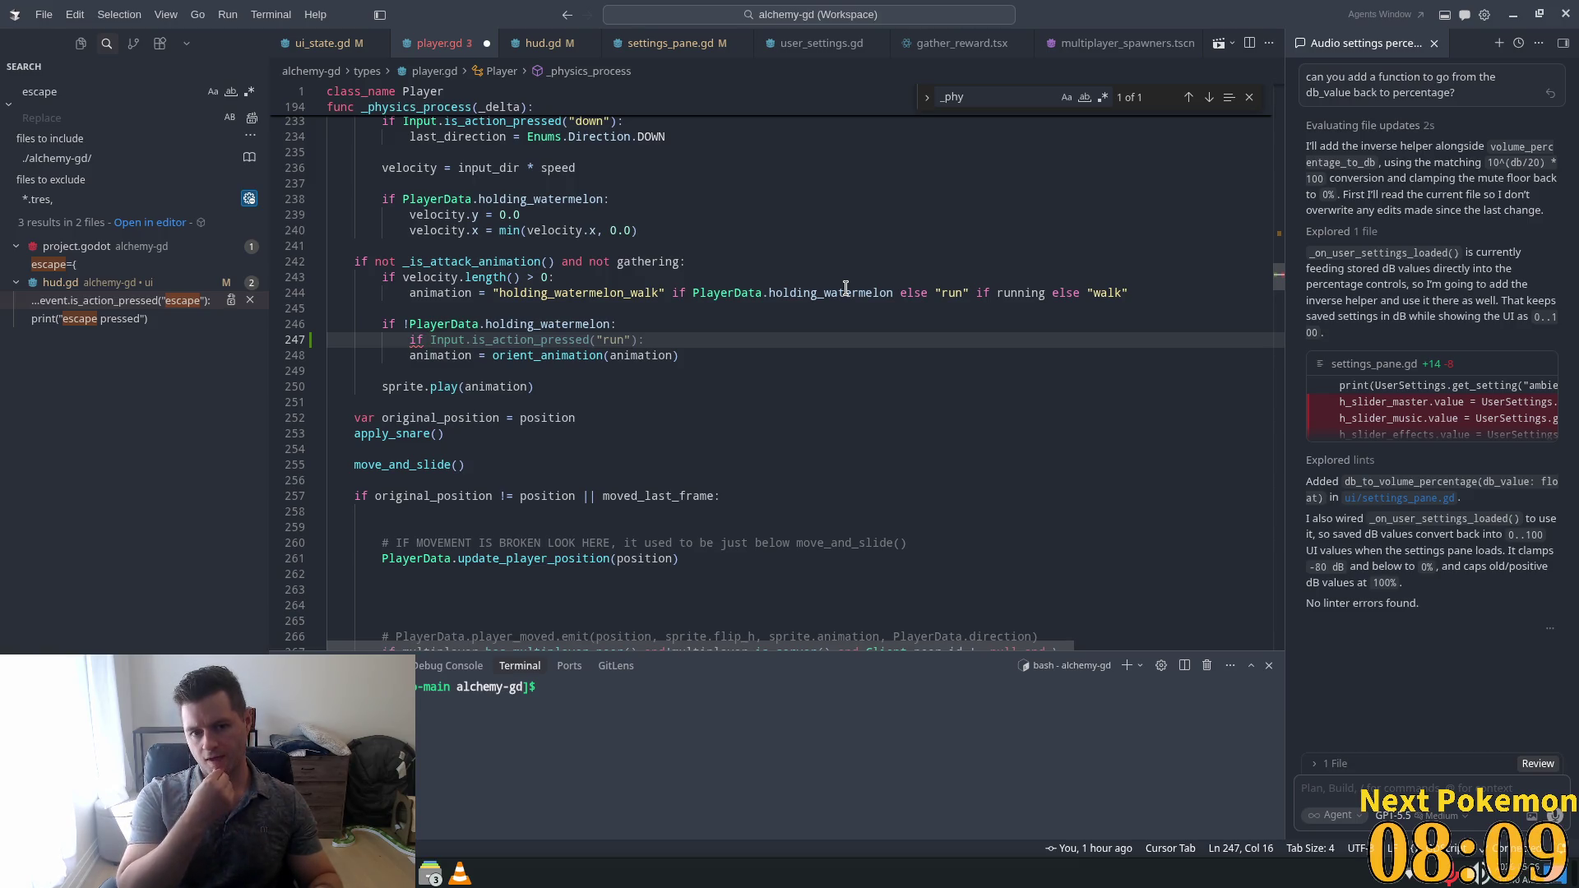
key("shift+Home")
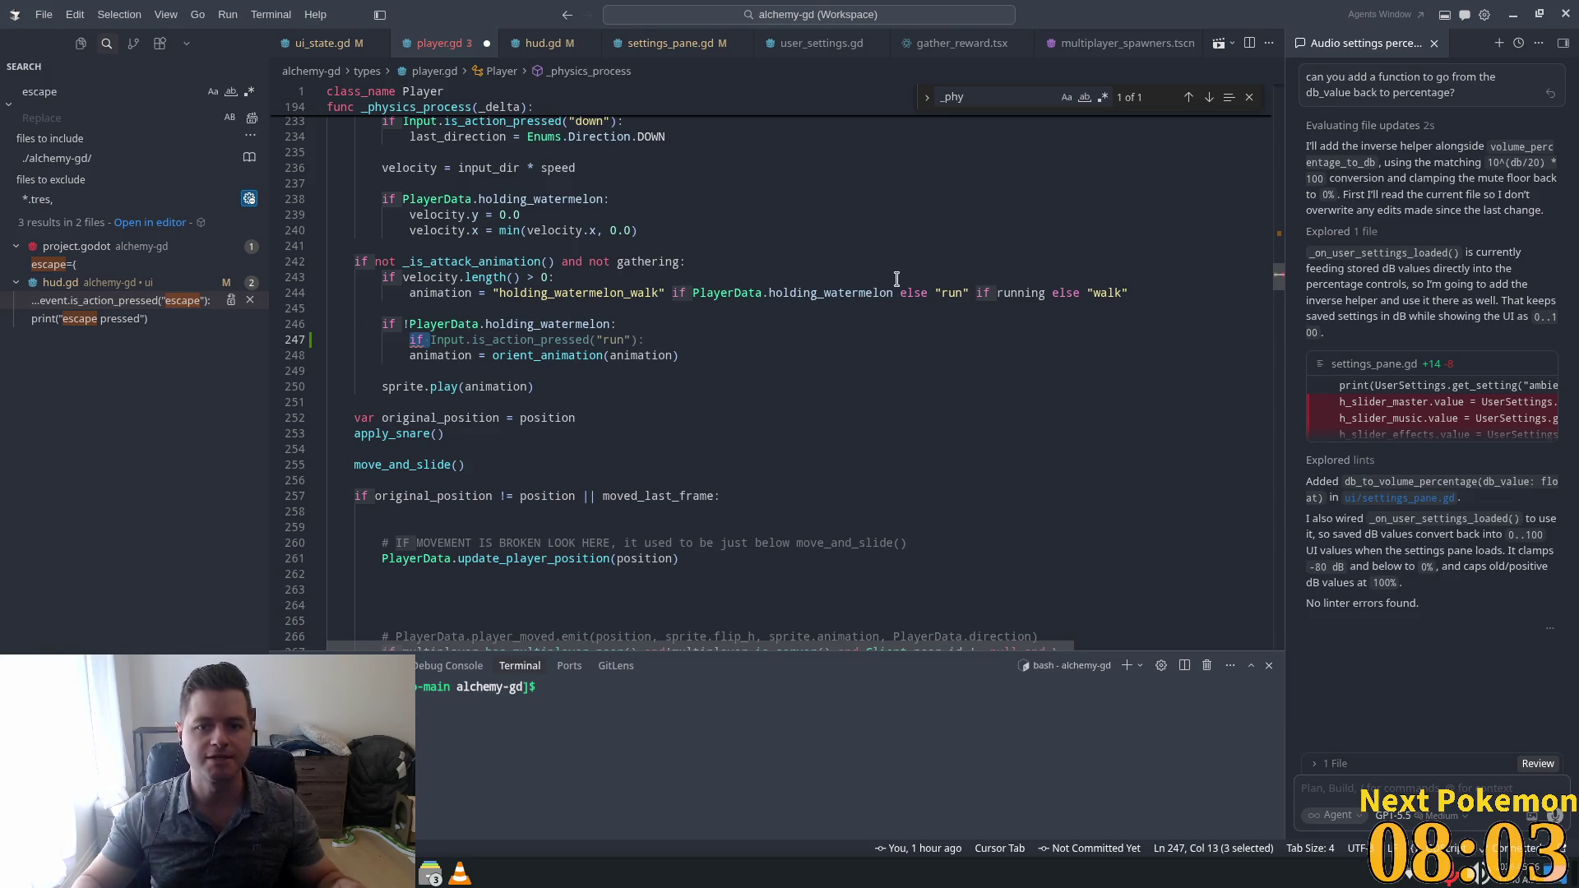
key("BackSpace")
key("BackSpace")
key("BackSpace")
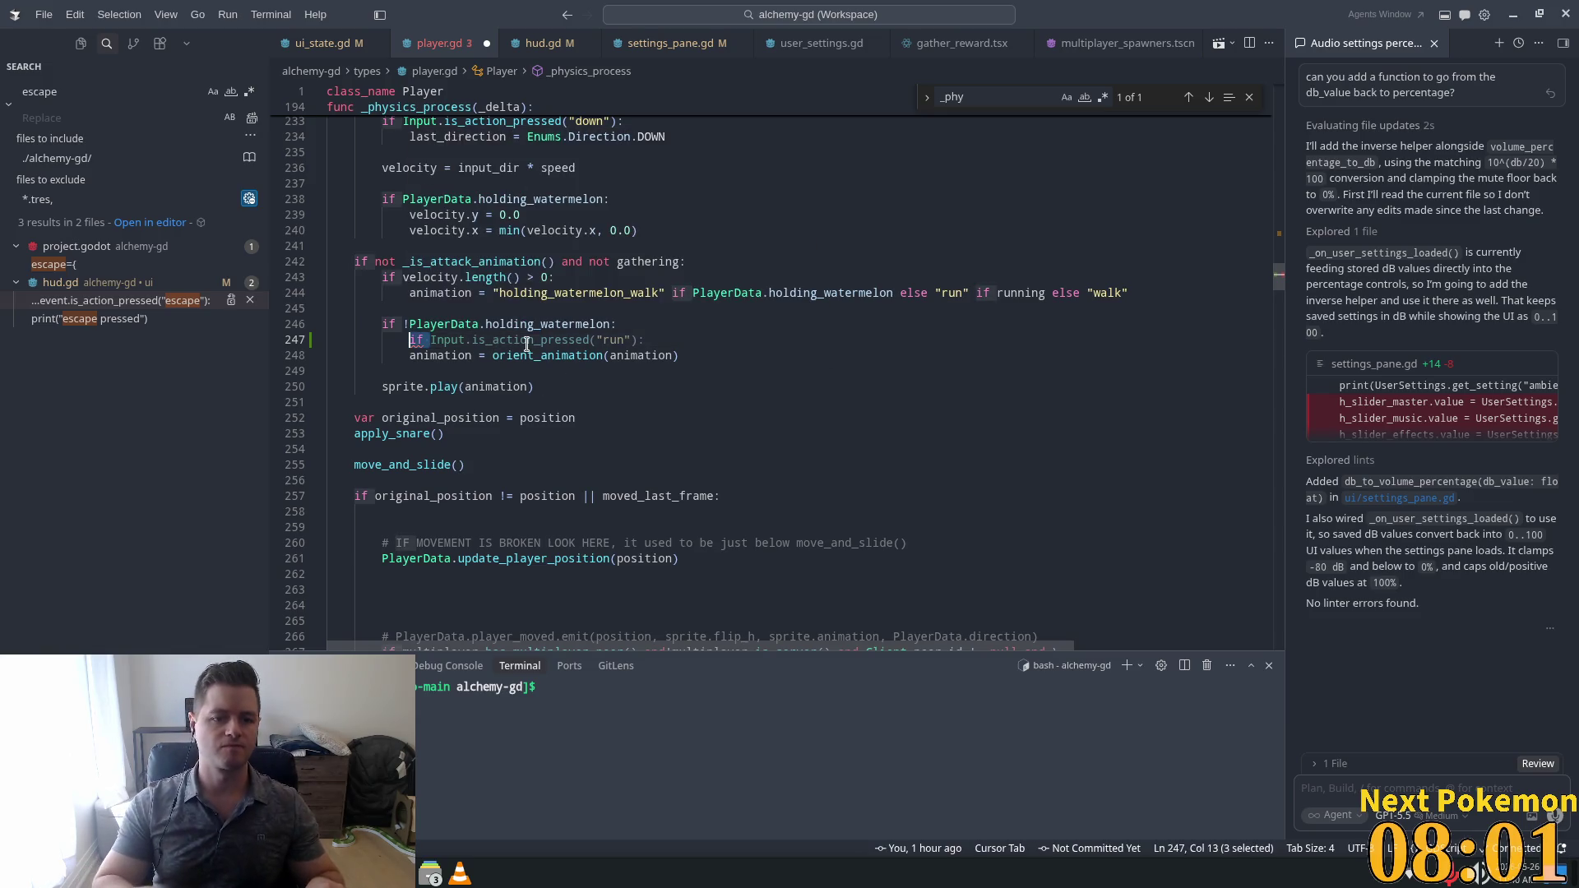
key("BackSpace")
key("ctrl+s")
left_click(714, 293)
key("alt+Tab")
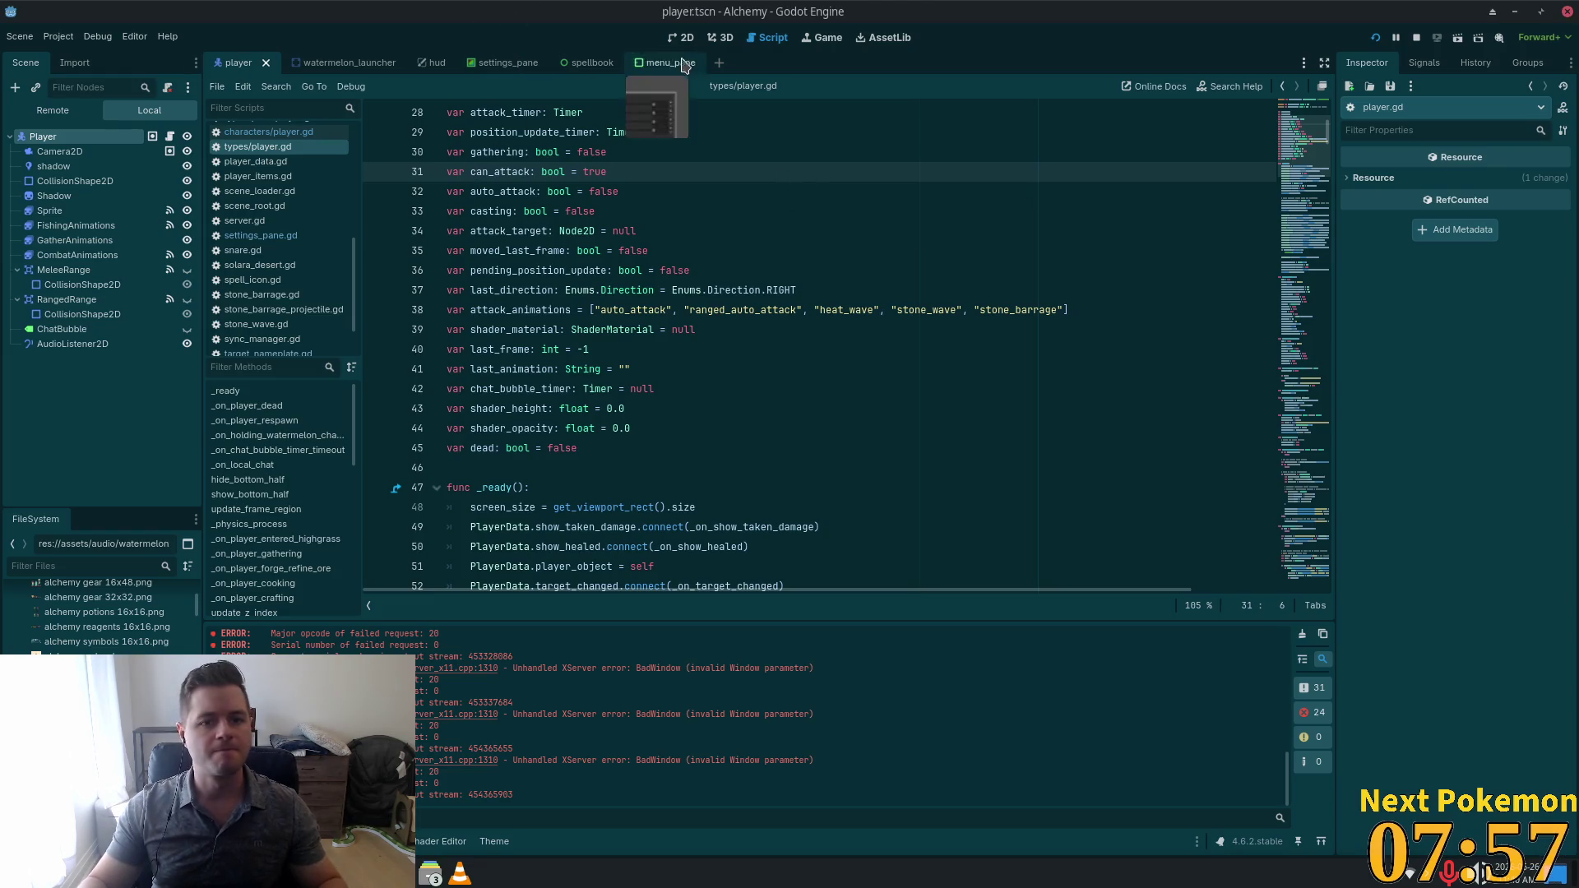
Add an AudioStreamPlayer2D child node under Player.
left_click(94, 344)
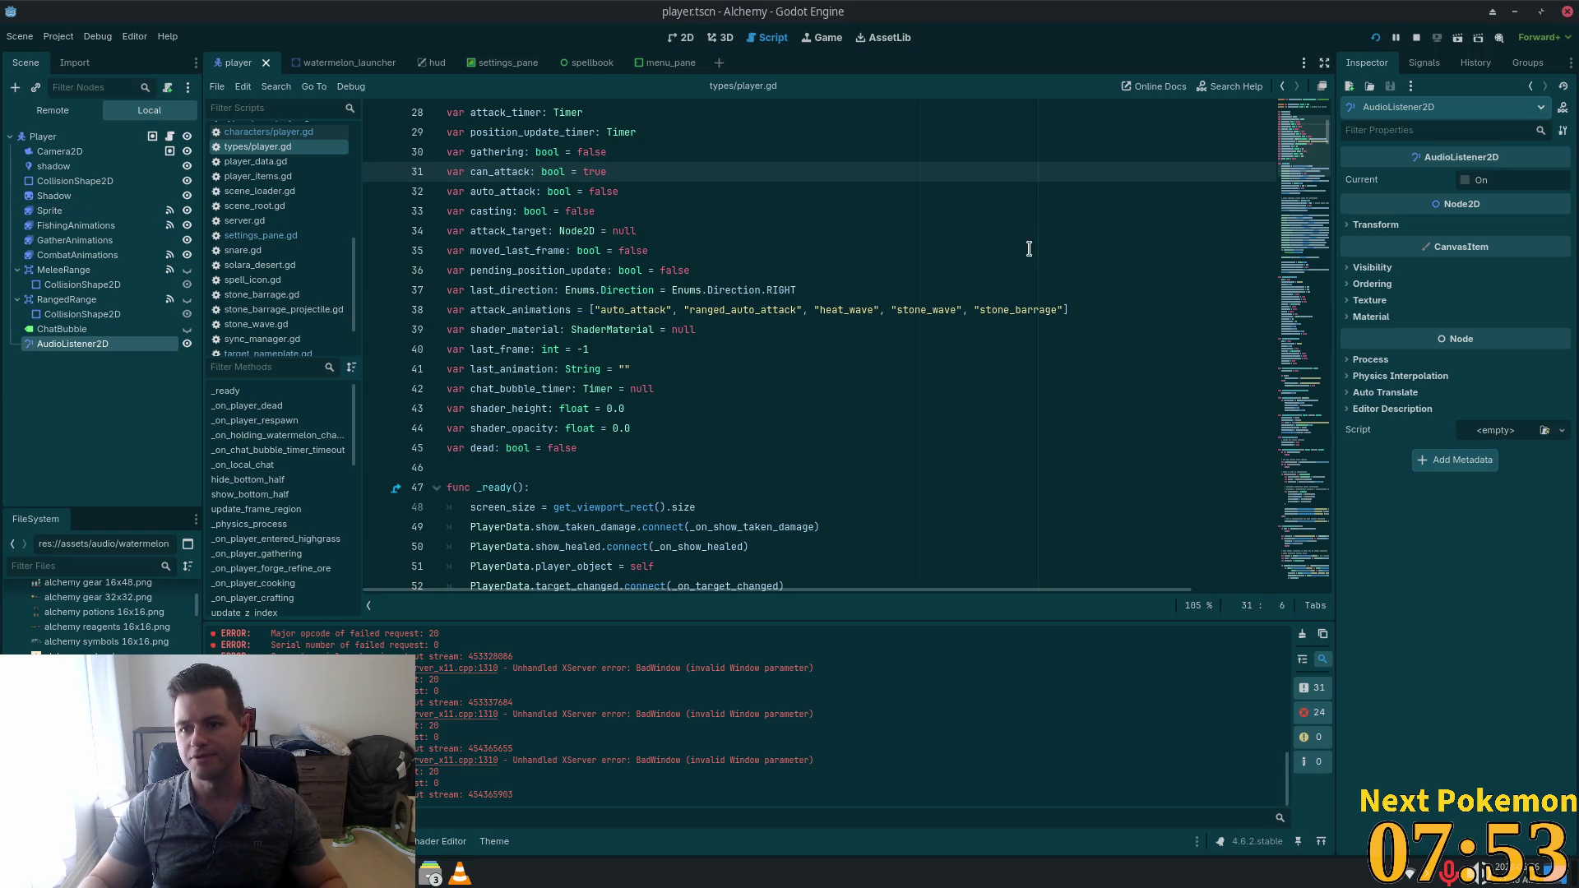
left_click(43, 137)
left_click(15, 87)
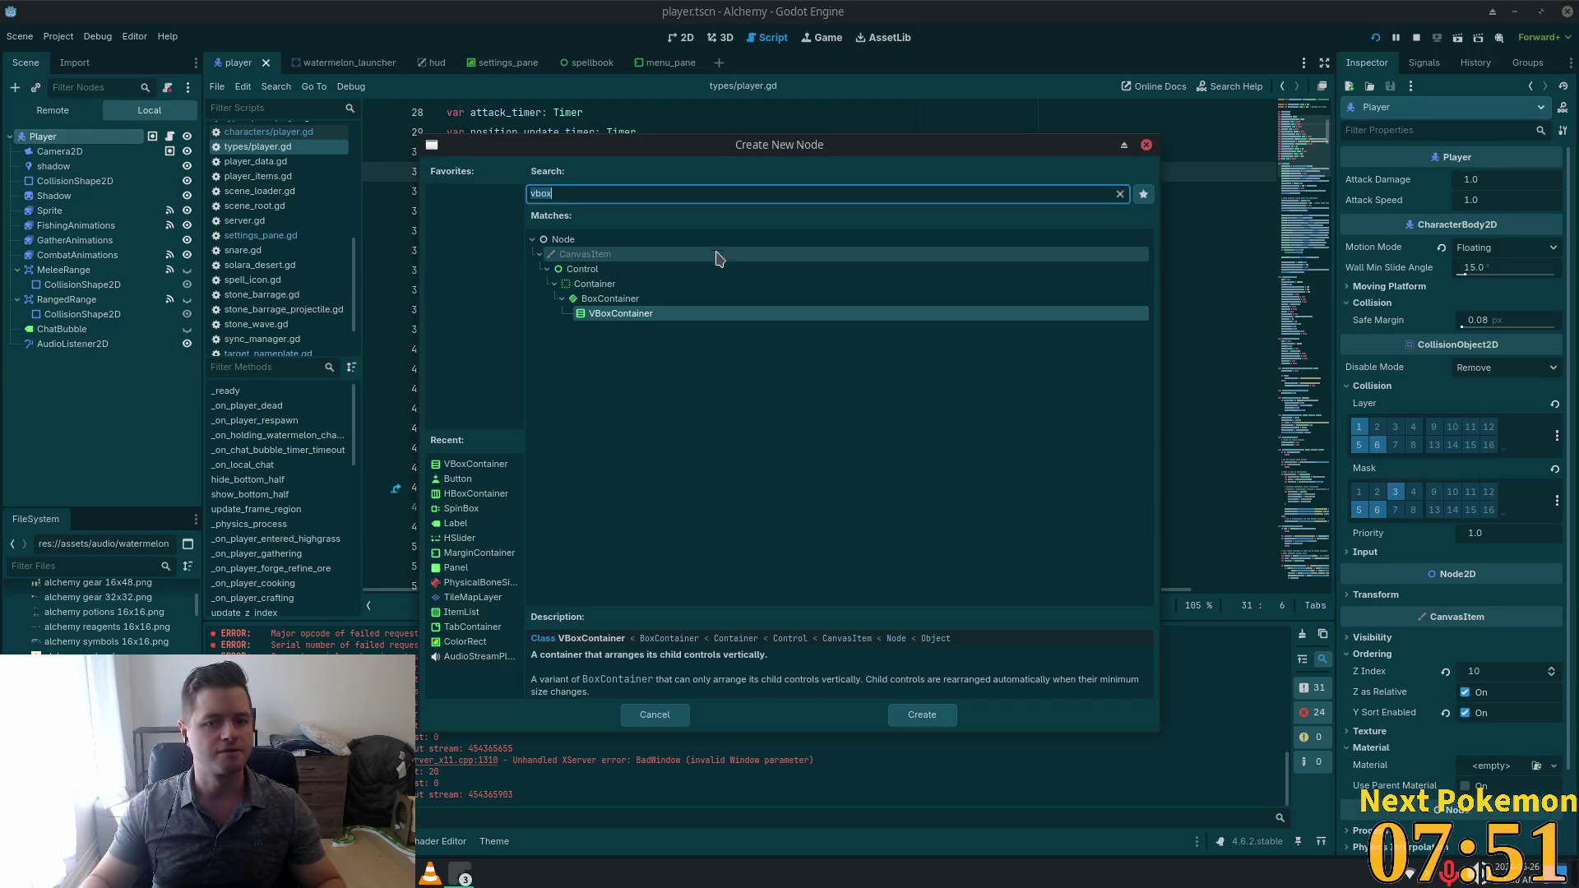
type("audio")
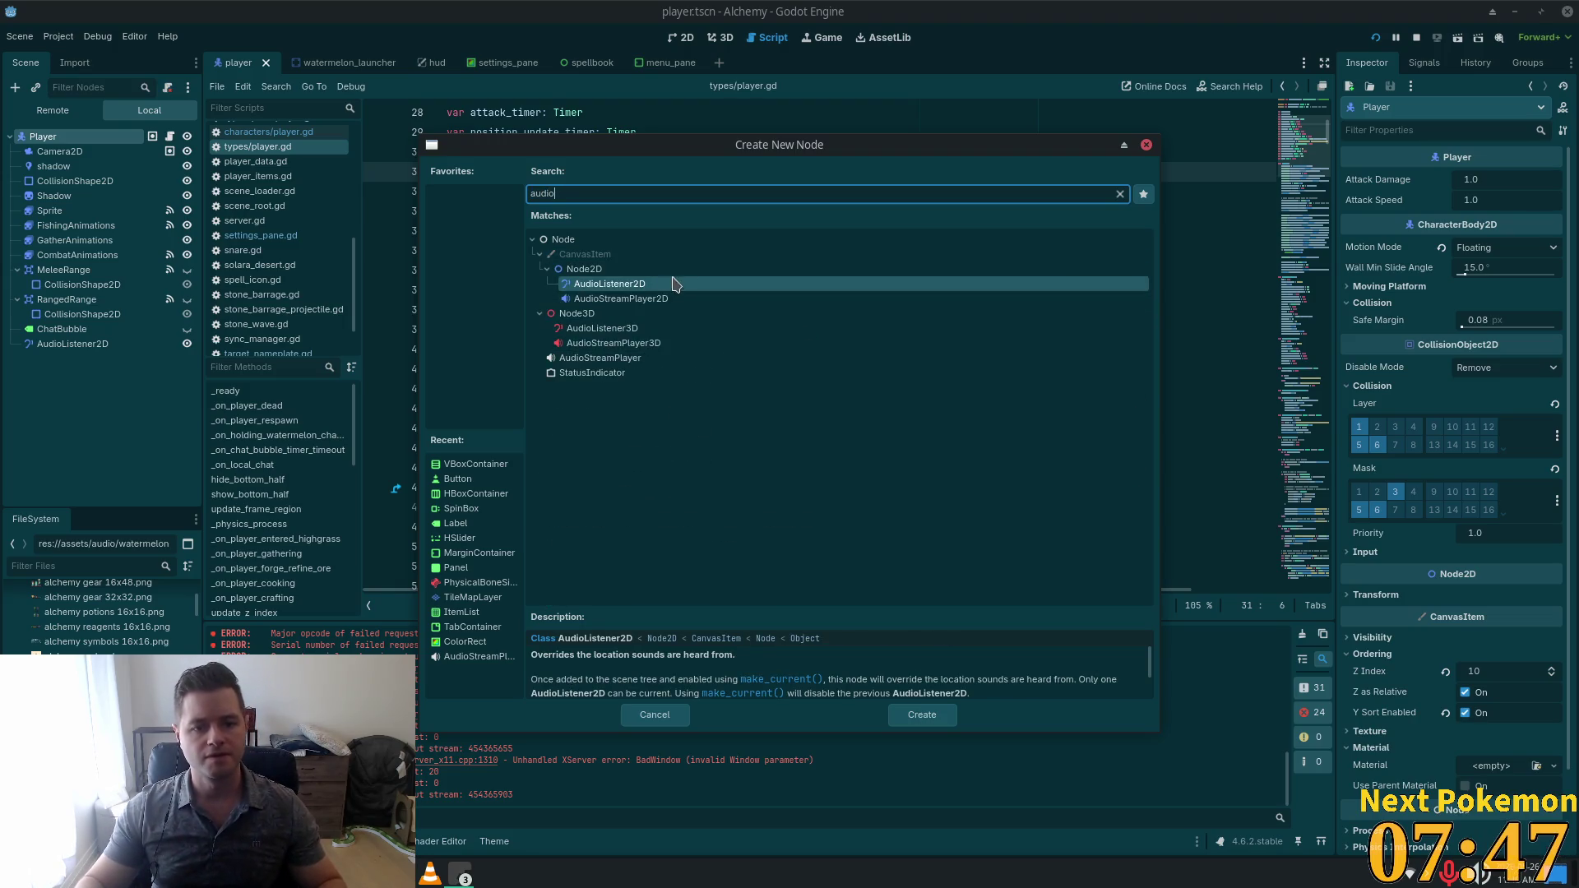
double_click(621, 300)
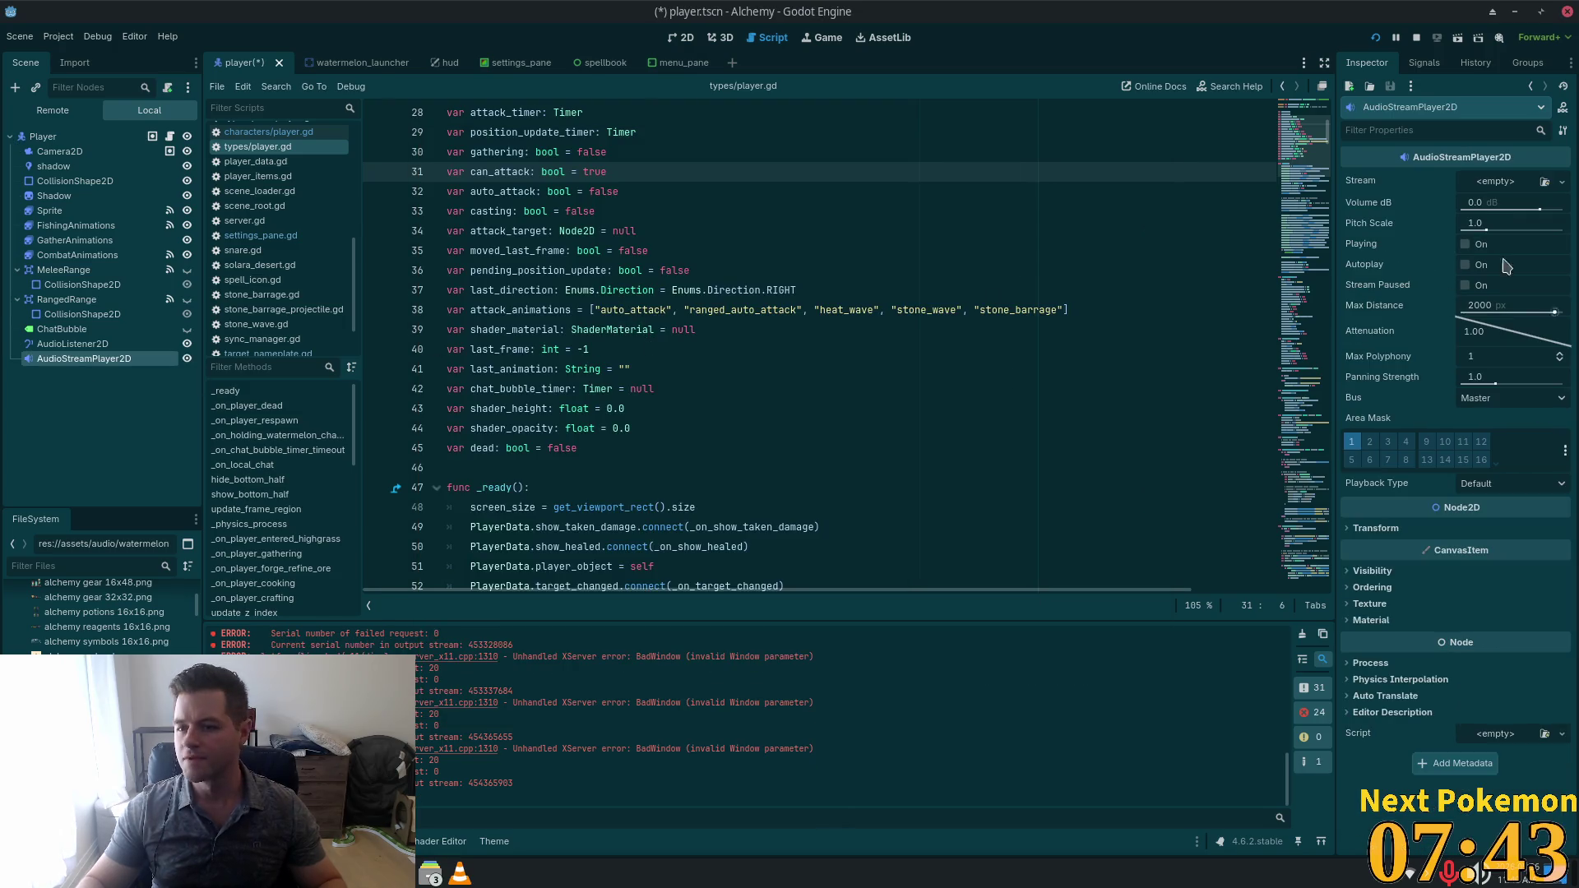
Filter FileSystem for 'walk' and assign walk.ogg as the AudioStreamPlayer2D's Stream.
left_click(102, 565)
type("walkk")
key("BackSpace")
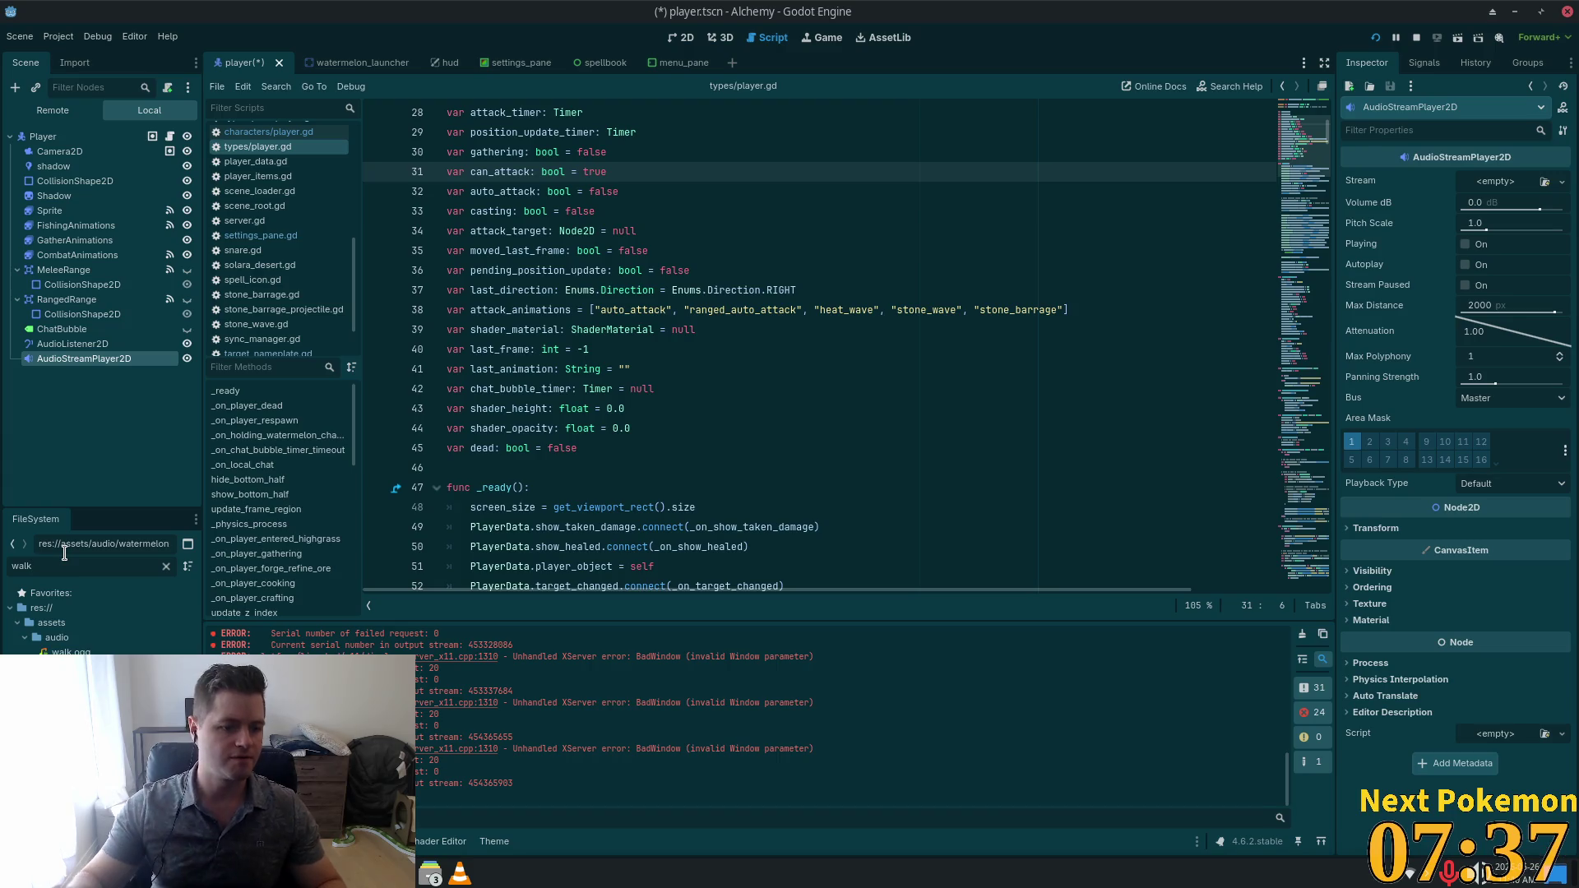
mouse_move(72, 651)
left_mouse_down()
mouse_move(670, 554)
mouse_move(1512, 156)
mouse_move(1490, 187)
left_mouse_up()
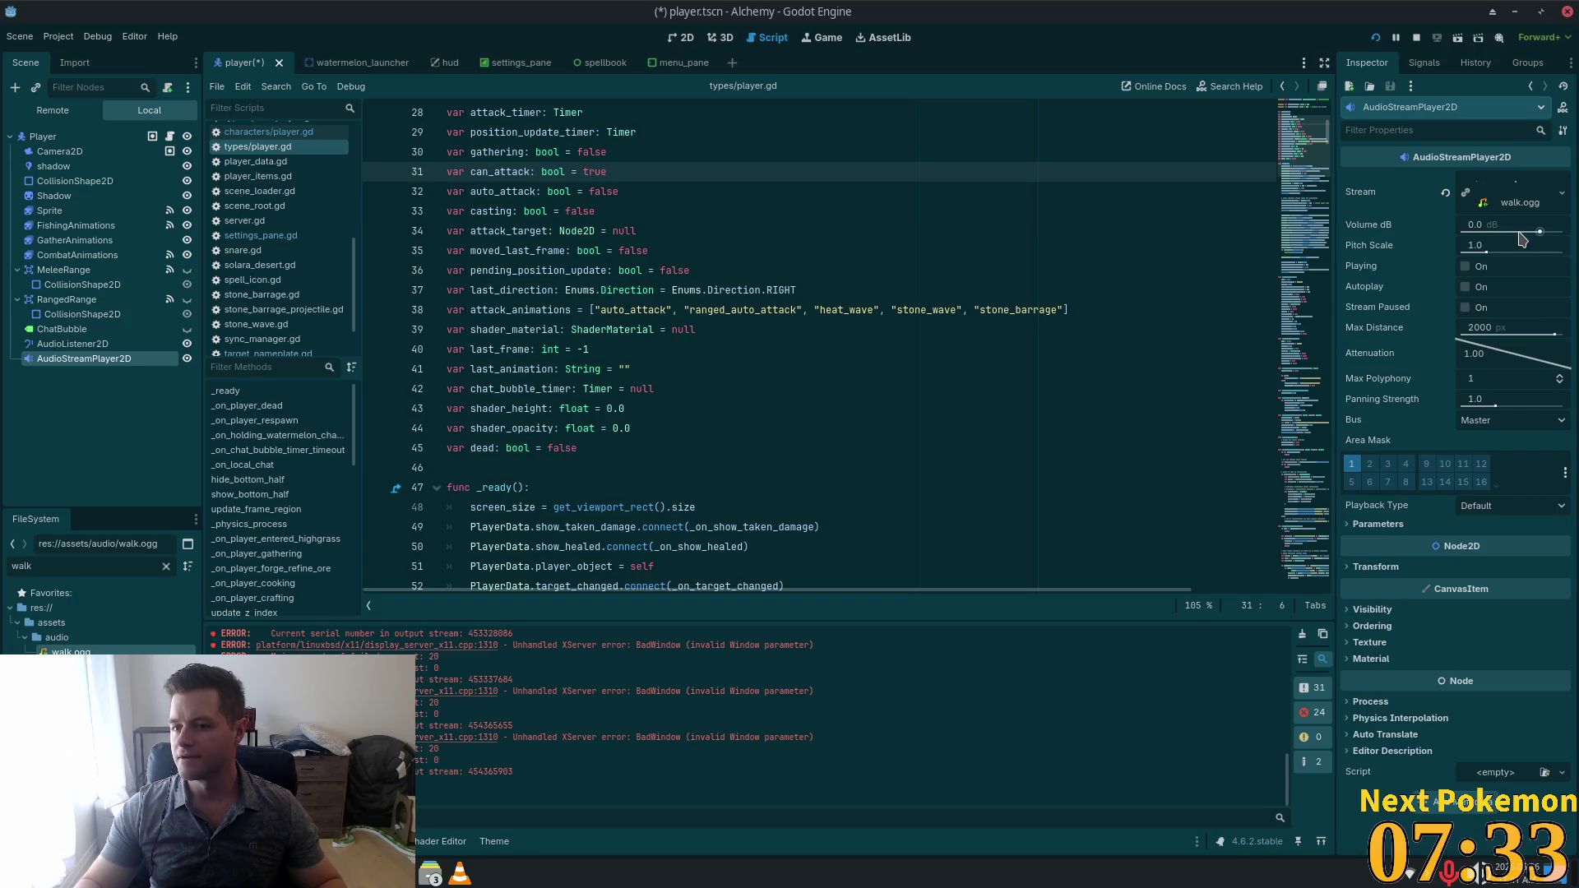
left_click(1490, 202)
left_click(1488, 203)
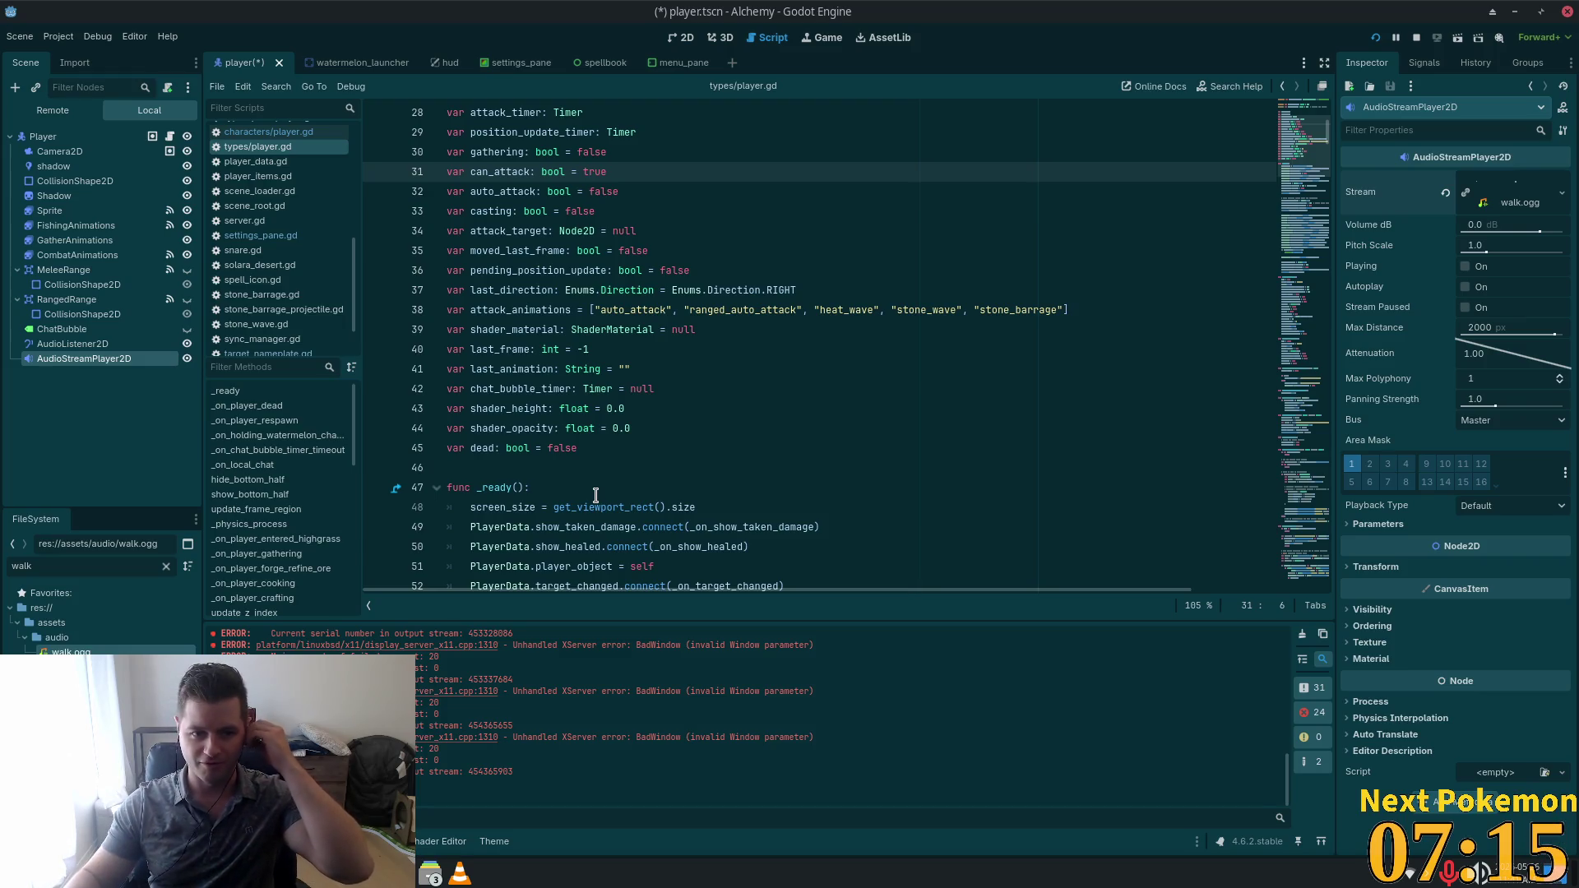
left_click(622, 368)
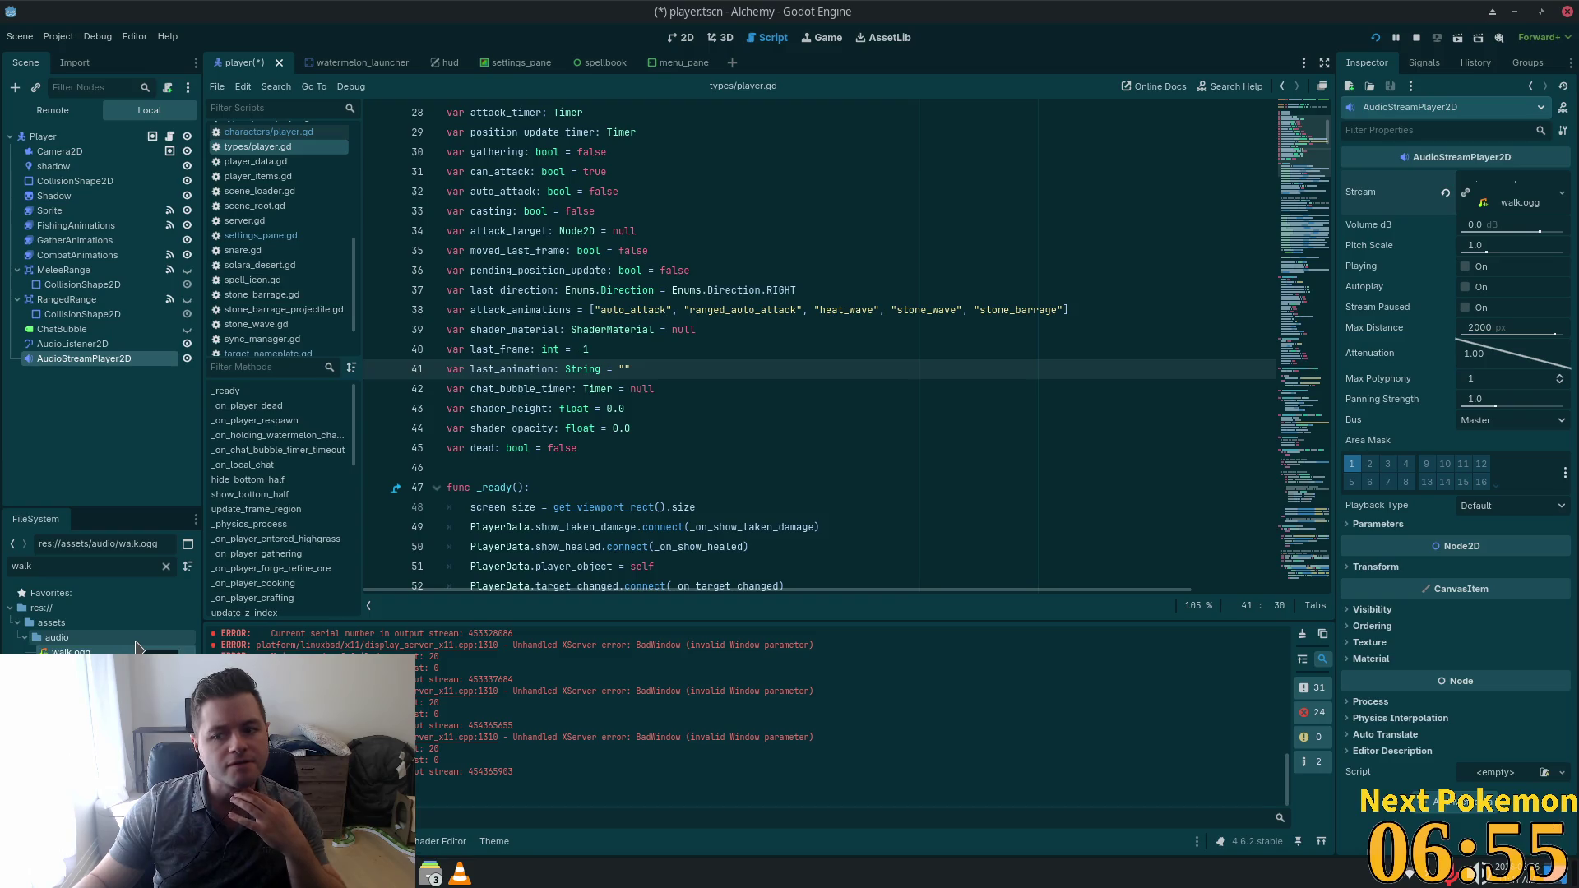
Enable Loop in walk.ogg's import settings and reimport it.
left_click(74, 63)
left_click(109, 160)
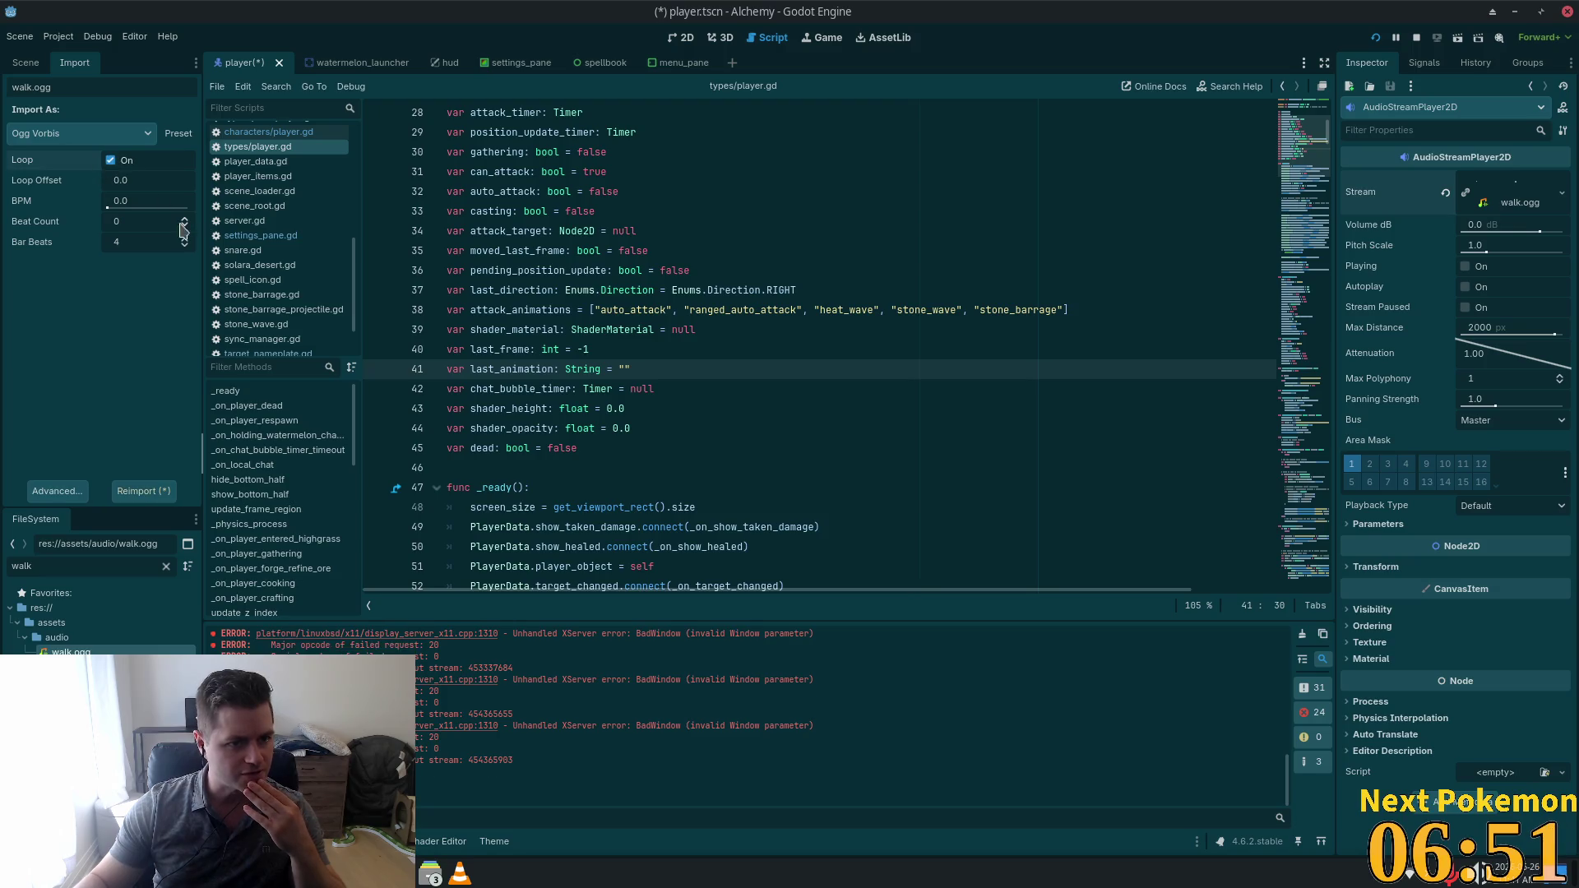
left_click(138, 493)
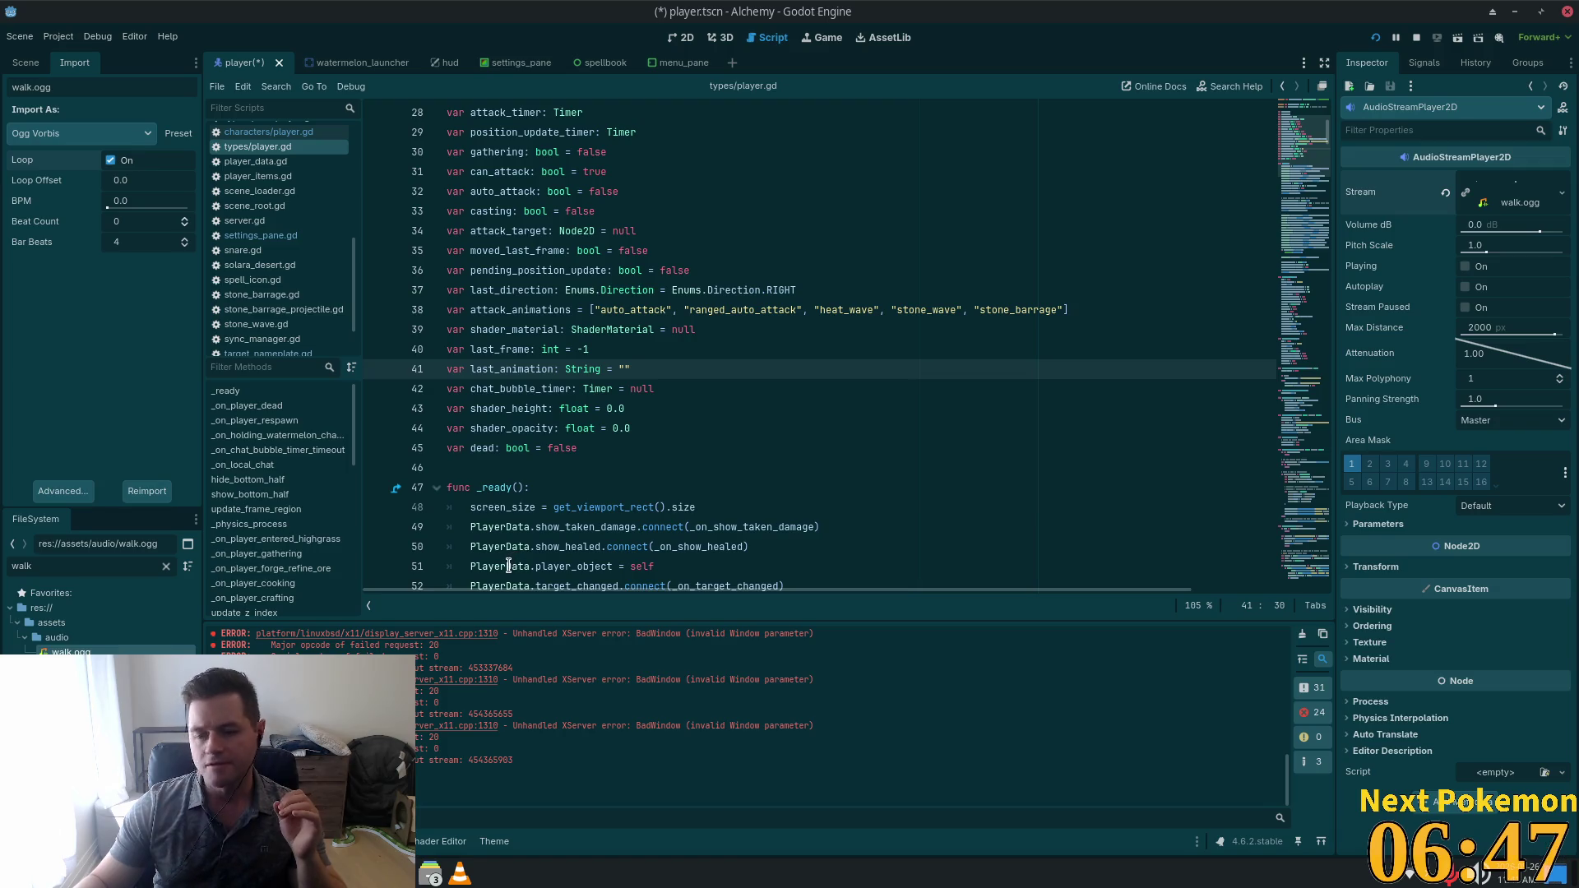
mouse_move(505, 568)
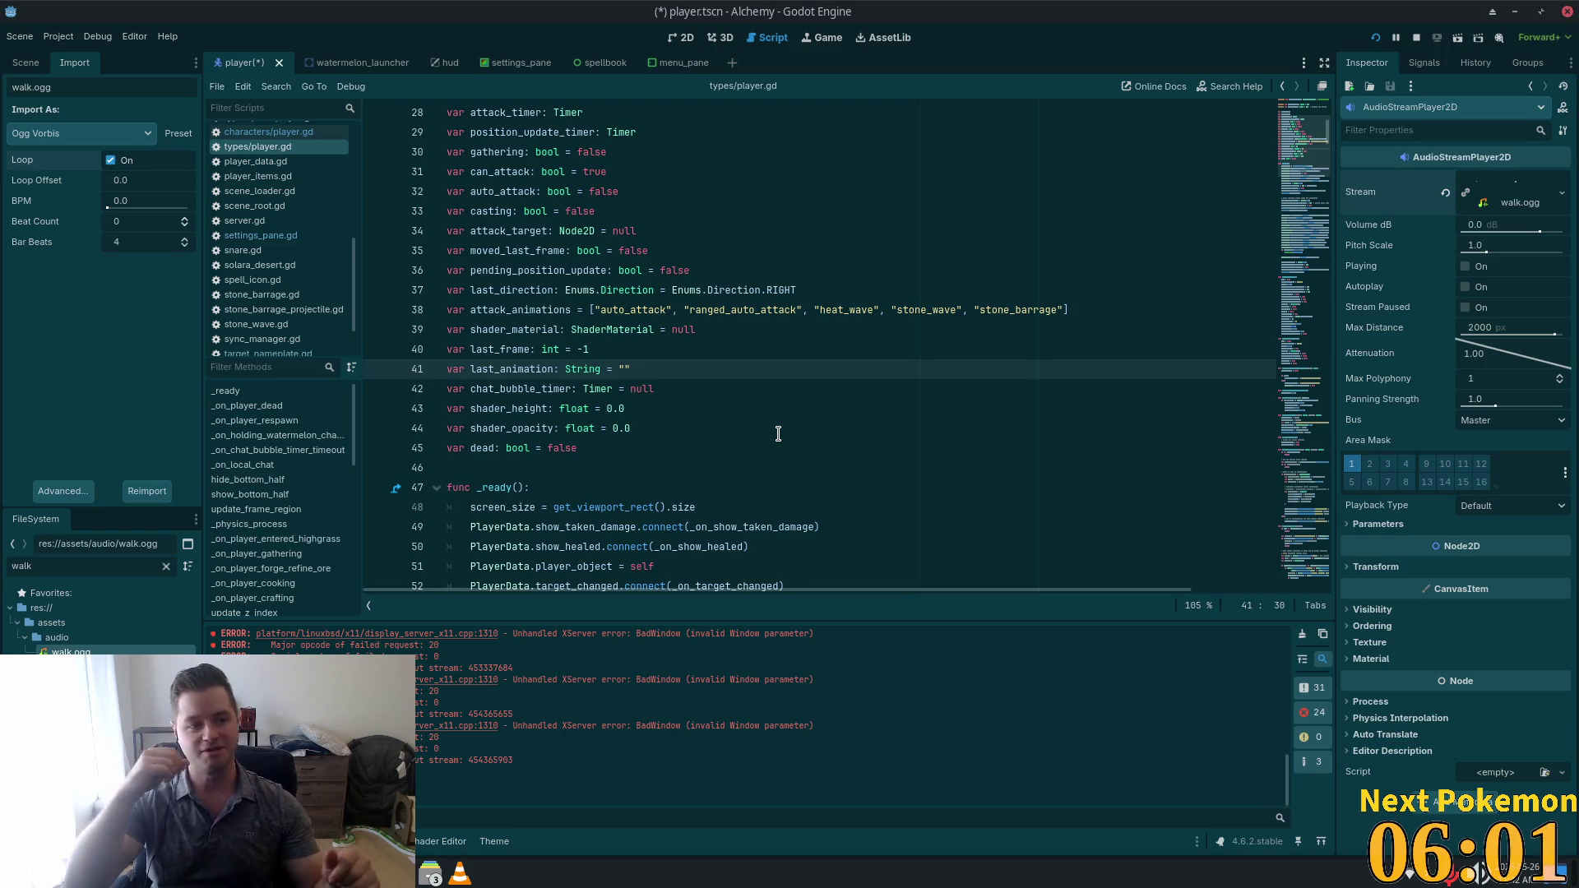
Review the Playback Type options, leave it at Default, and return to the Scene tree.
left_click(742, 351)
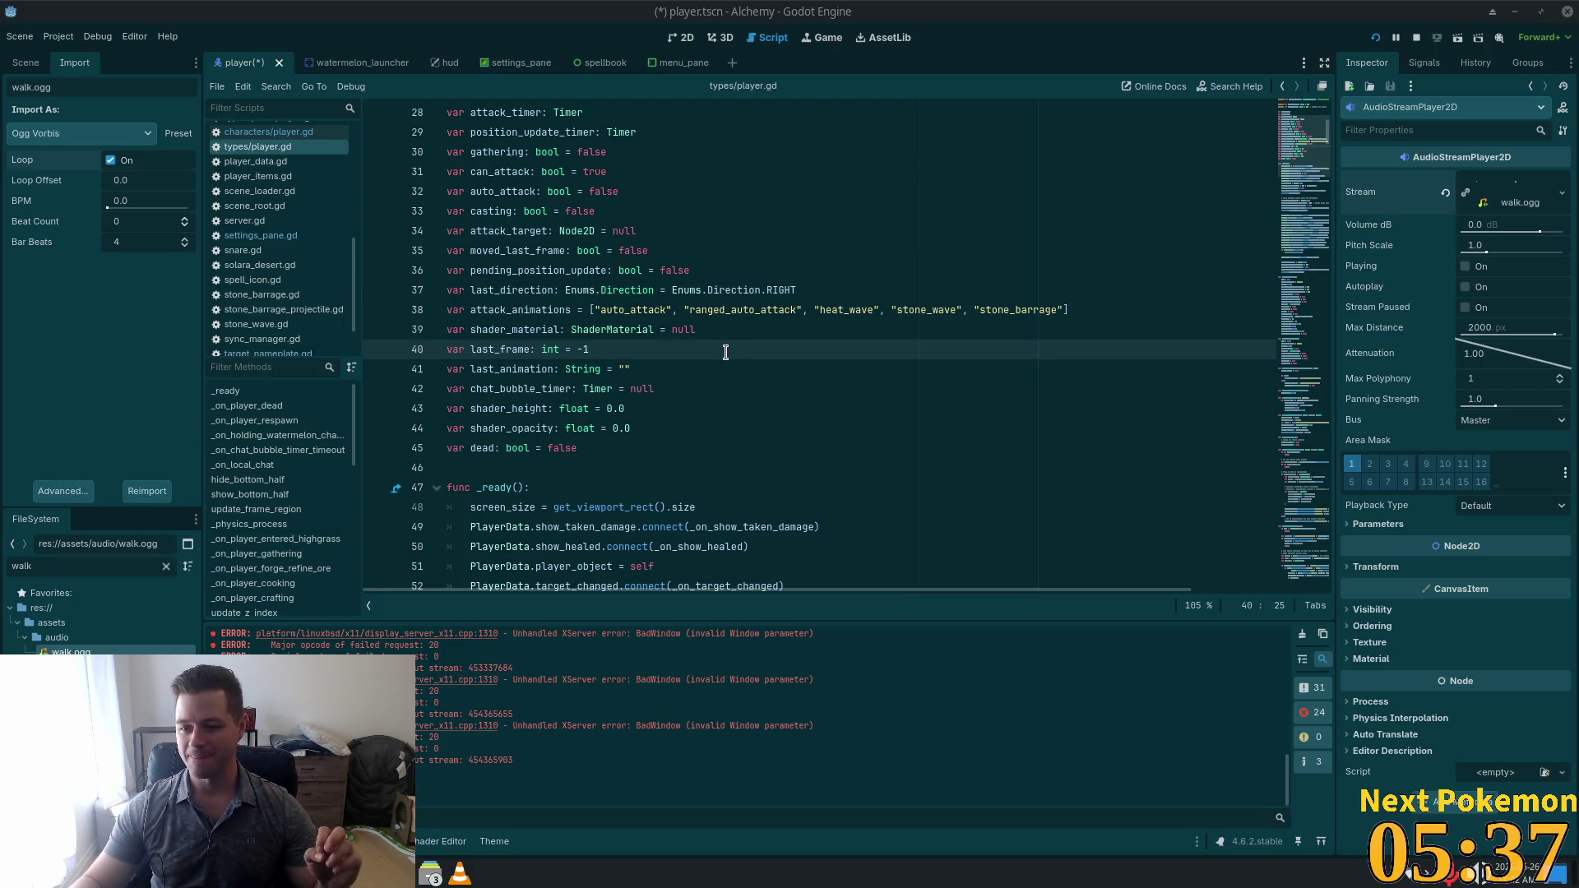
left_click(1484, 506)
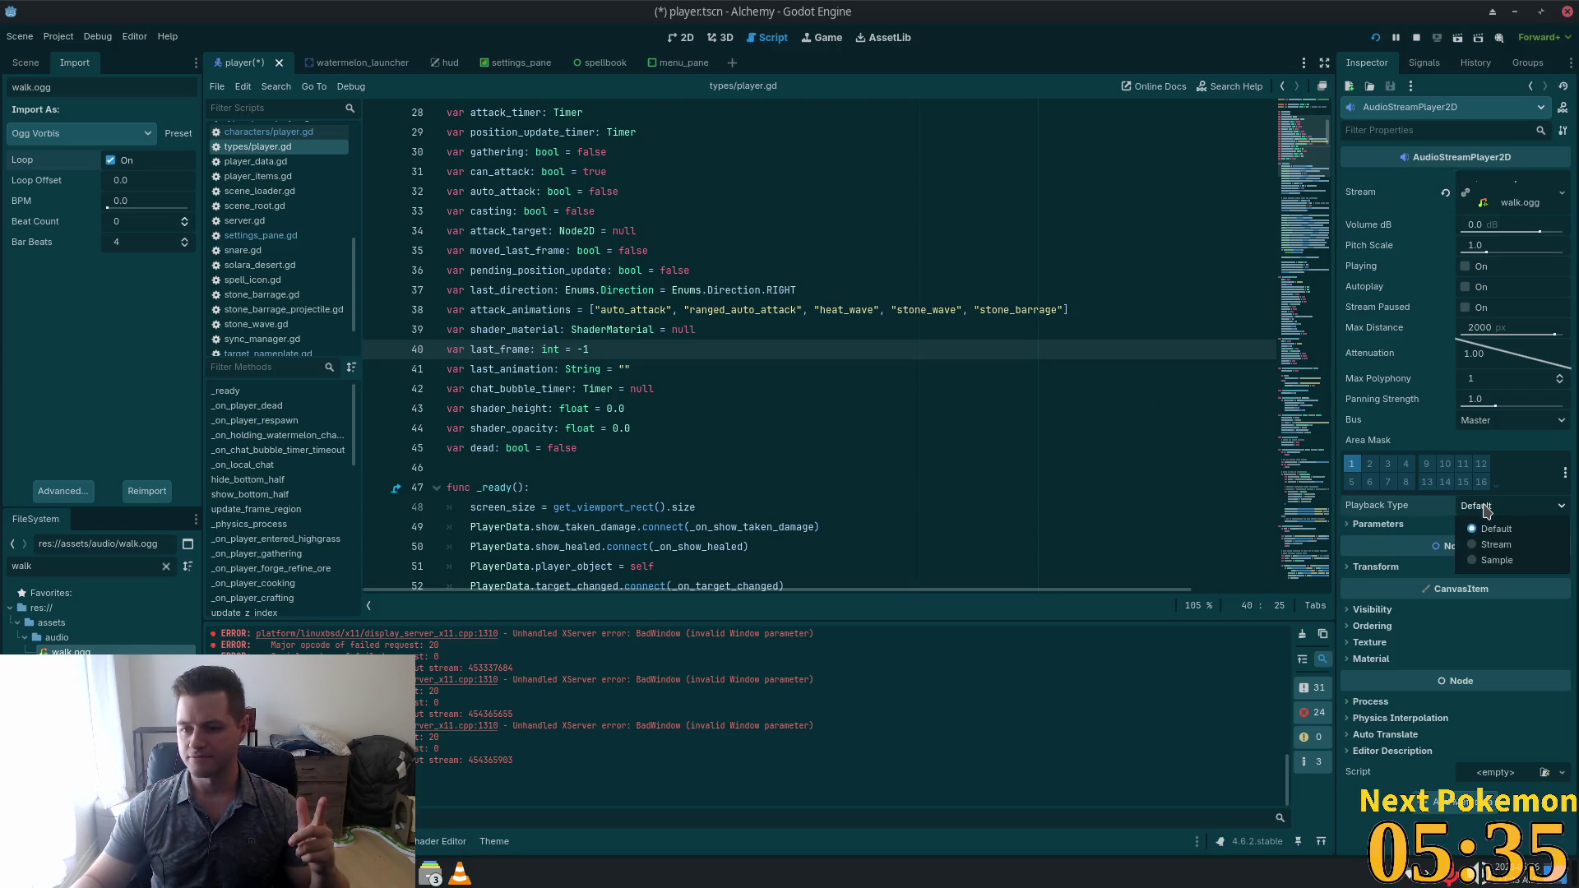
left_click(1485, 510)
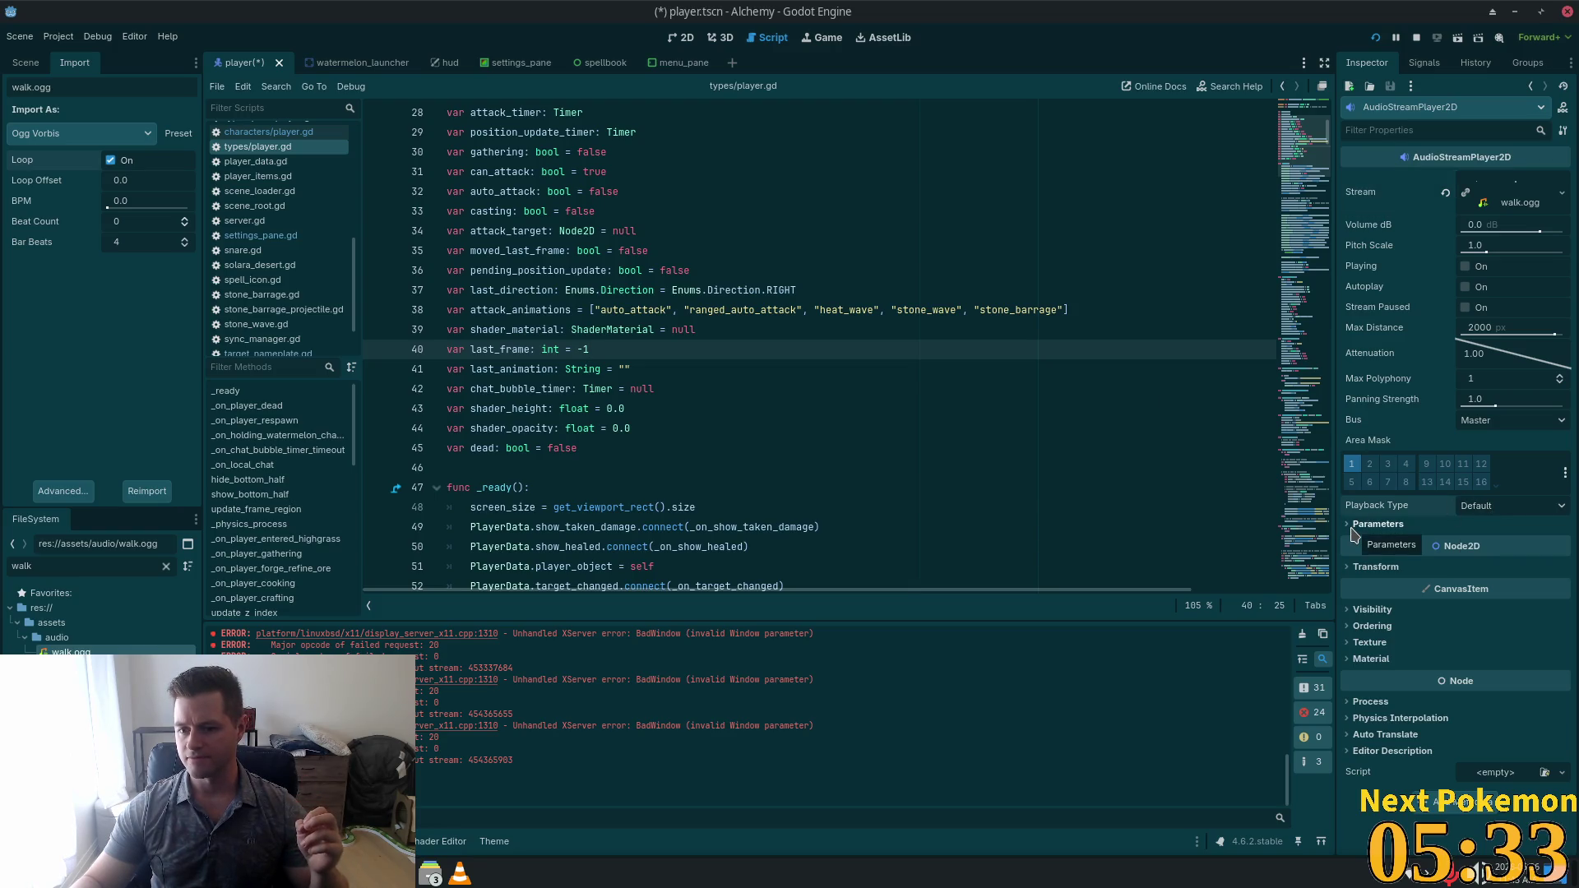
left_click(608, 274)
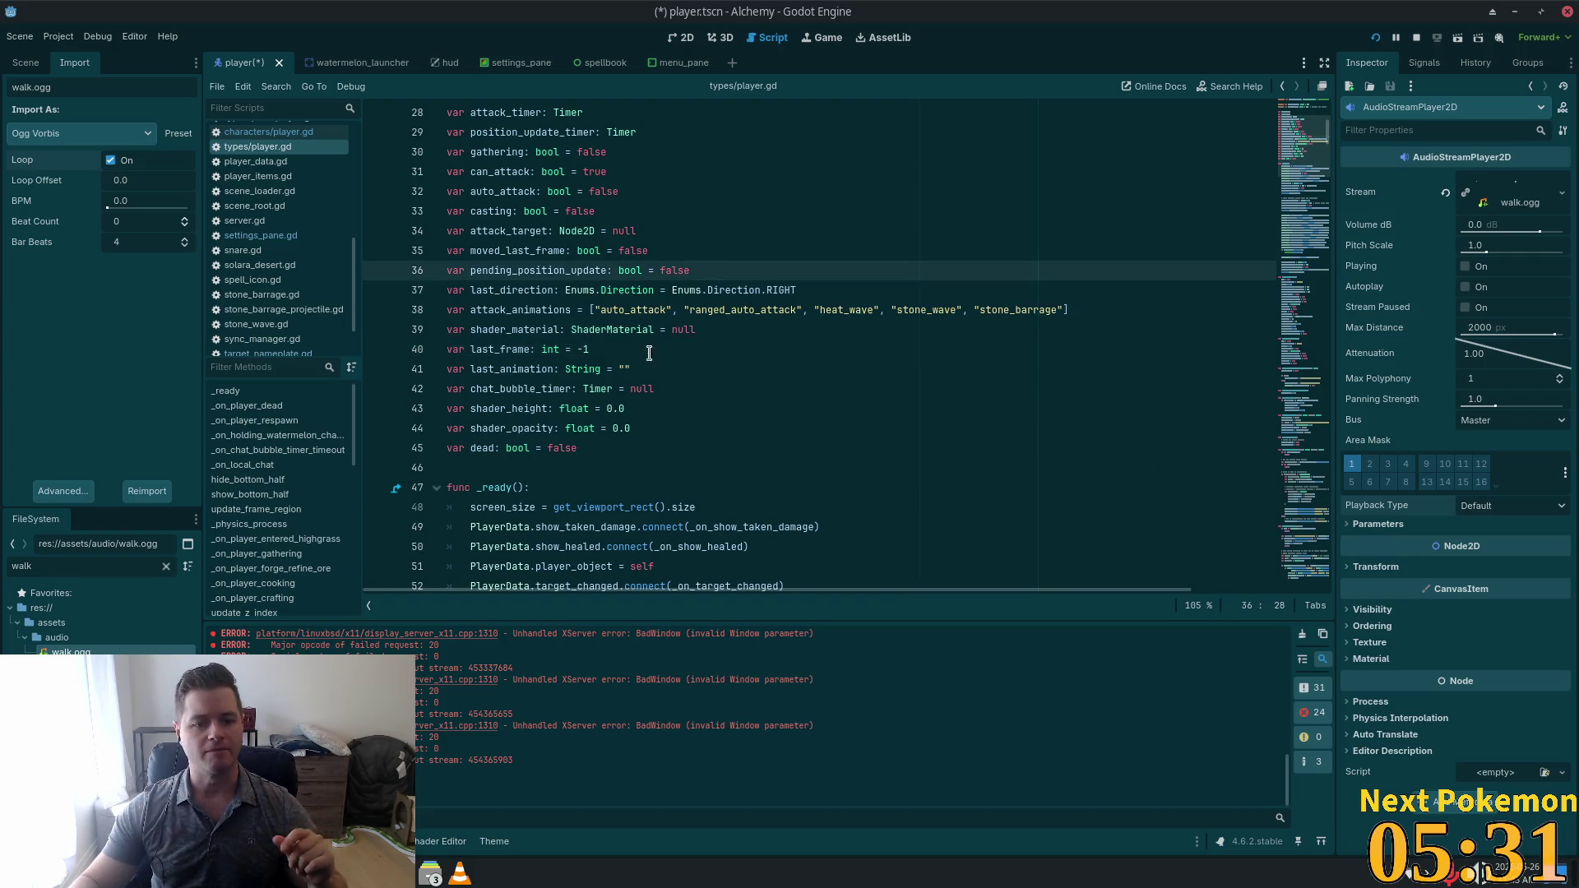
scroll(609, 274, "down", 8)
scroll(608, 352, "up", 6)
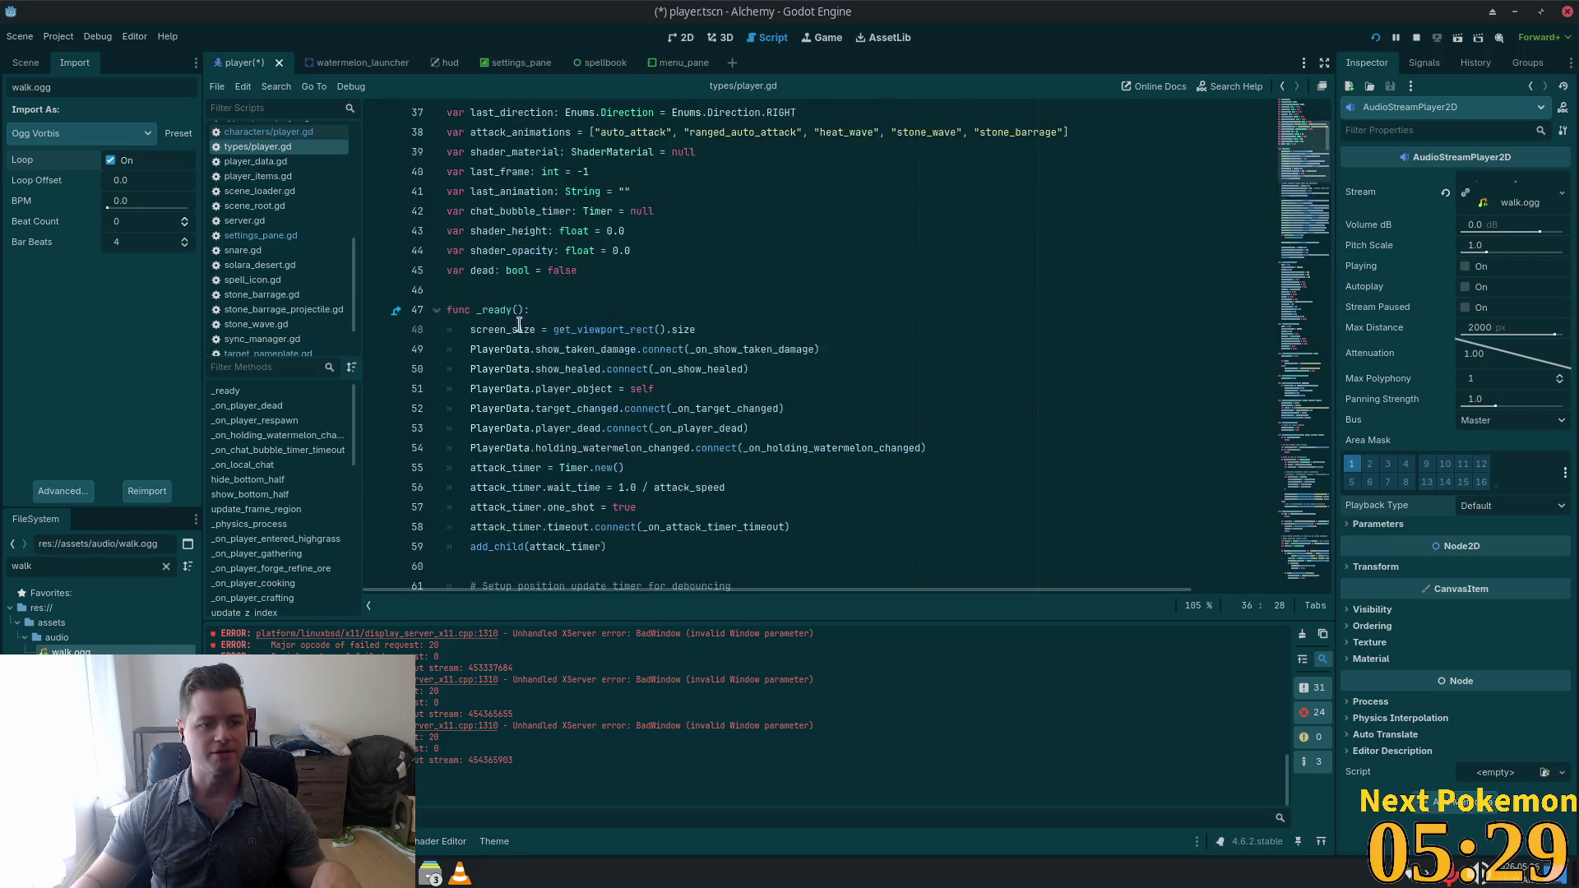
left_click(26, 62)
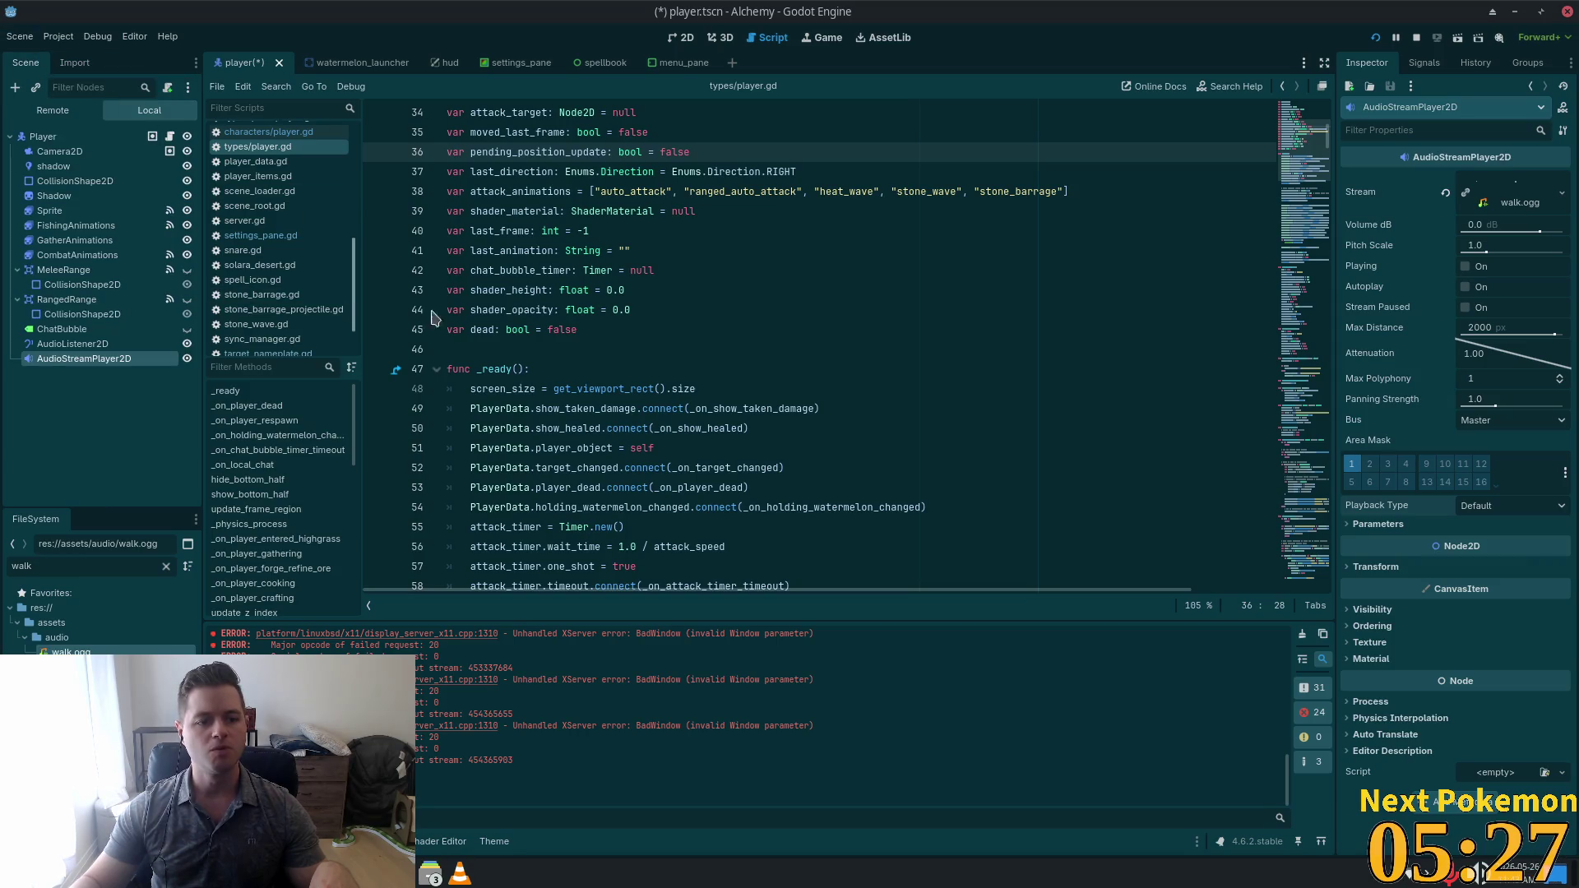
Add a plain Node as a child of Player.
left_click(91, 383)
right_click(91, 382)
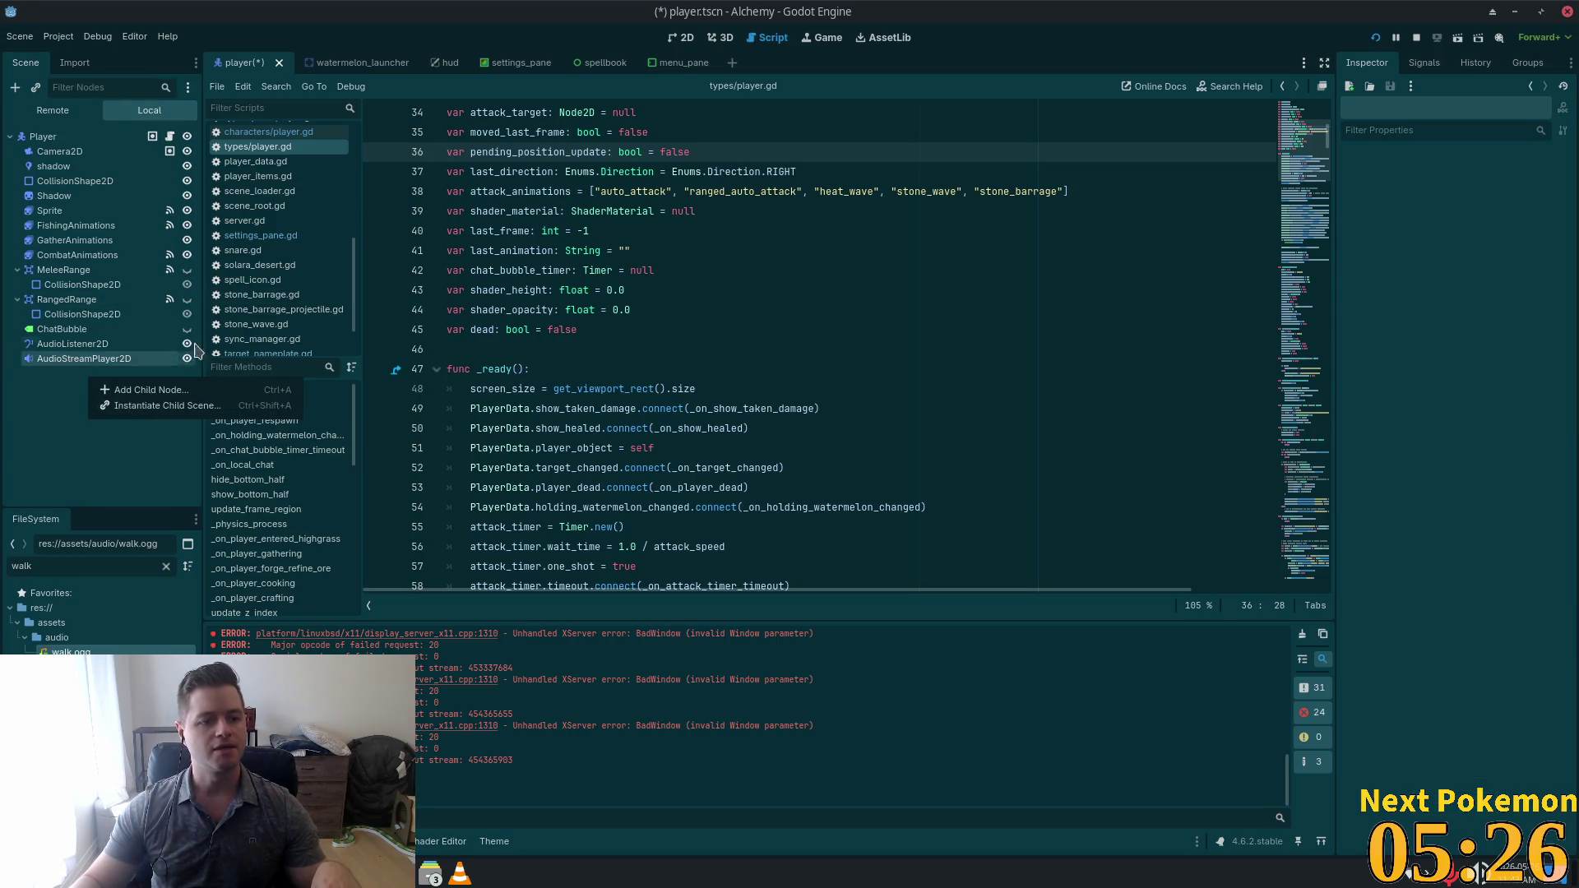
left_click(43, 136)
key("ctrl+a")
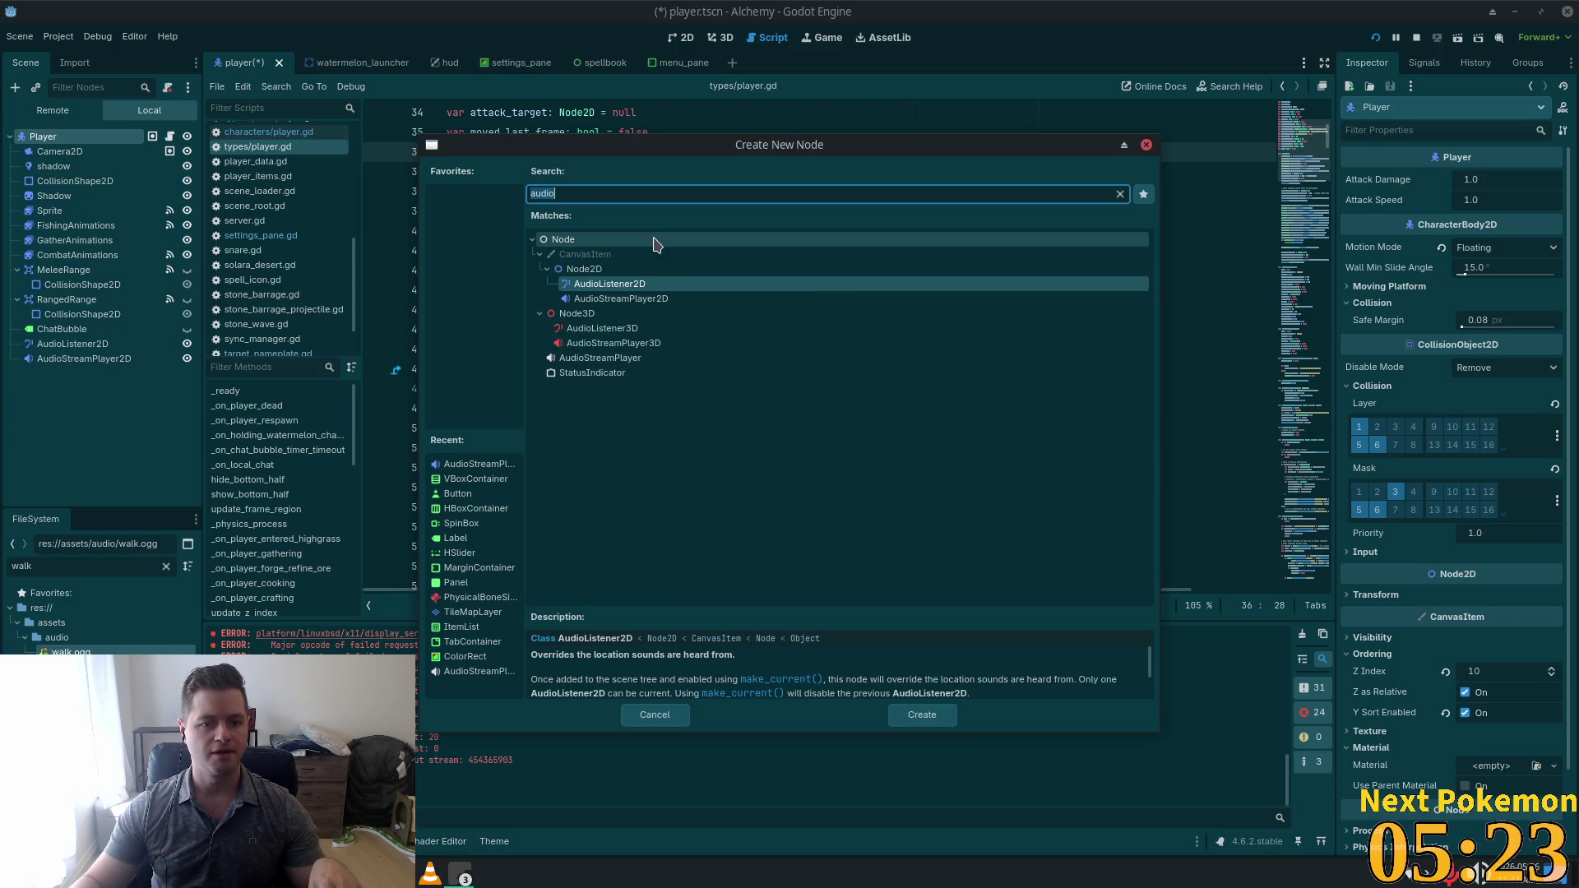
double_click(728, 239)
Move AudioListener2D and AudioStreamPlayer2D into the new Node and rename it Audio.
left_click(91, 343)
left_click(106, 362, "shift")
mouse_move(86, 354)
left_mouse_down()
mouse_move(74, 378)
mouse_move(49, 374)
left_mouse_up()
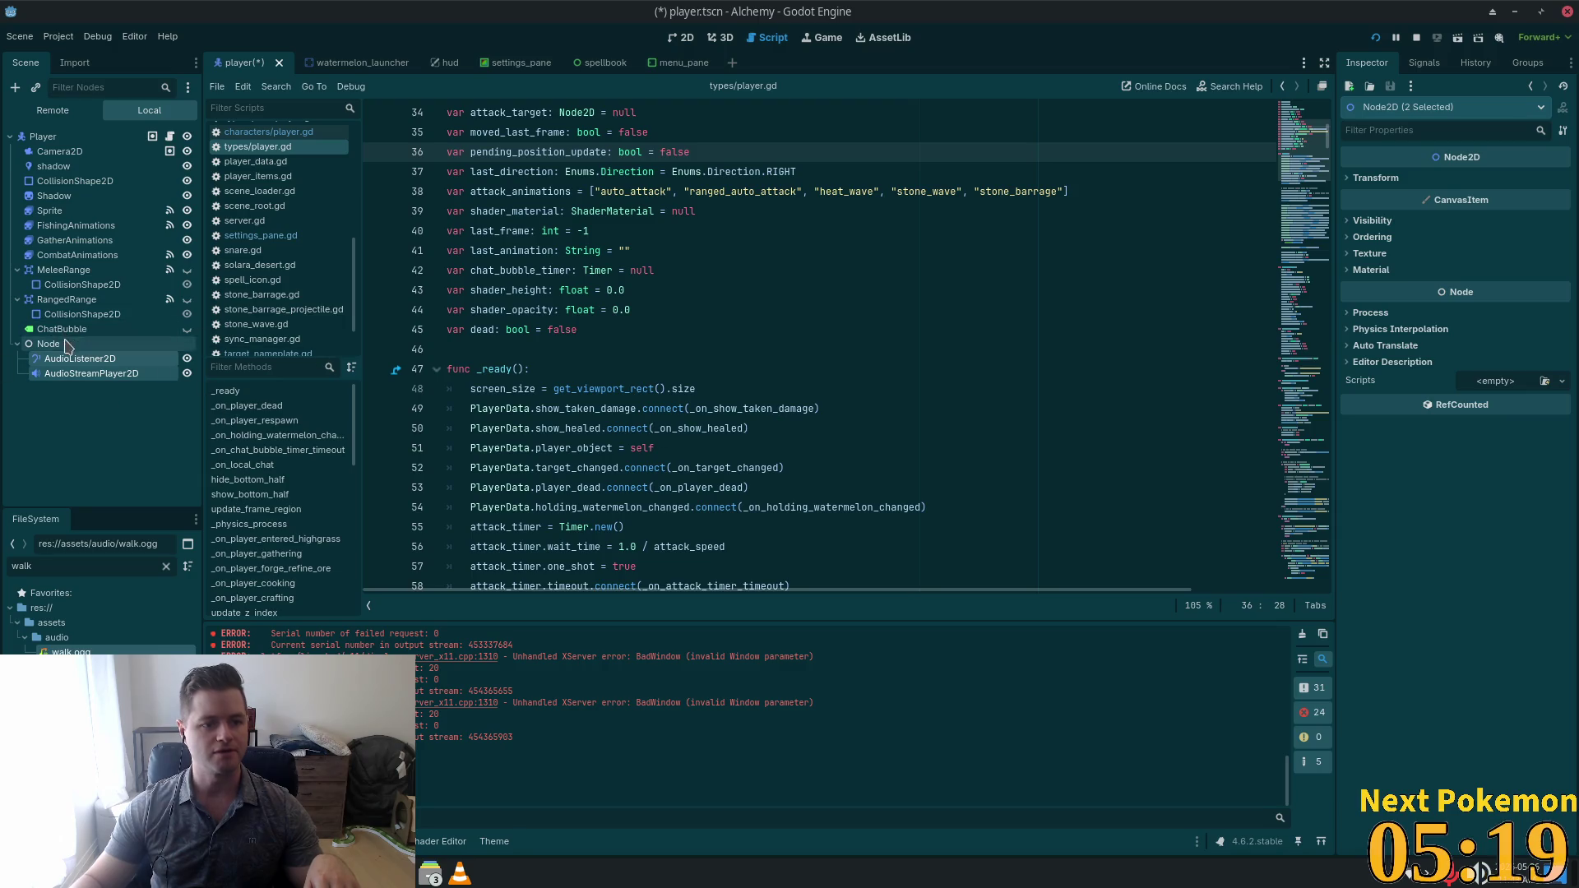
double_click(36, 344)
type("A")
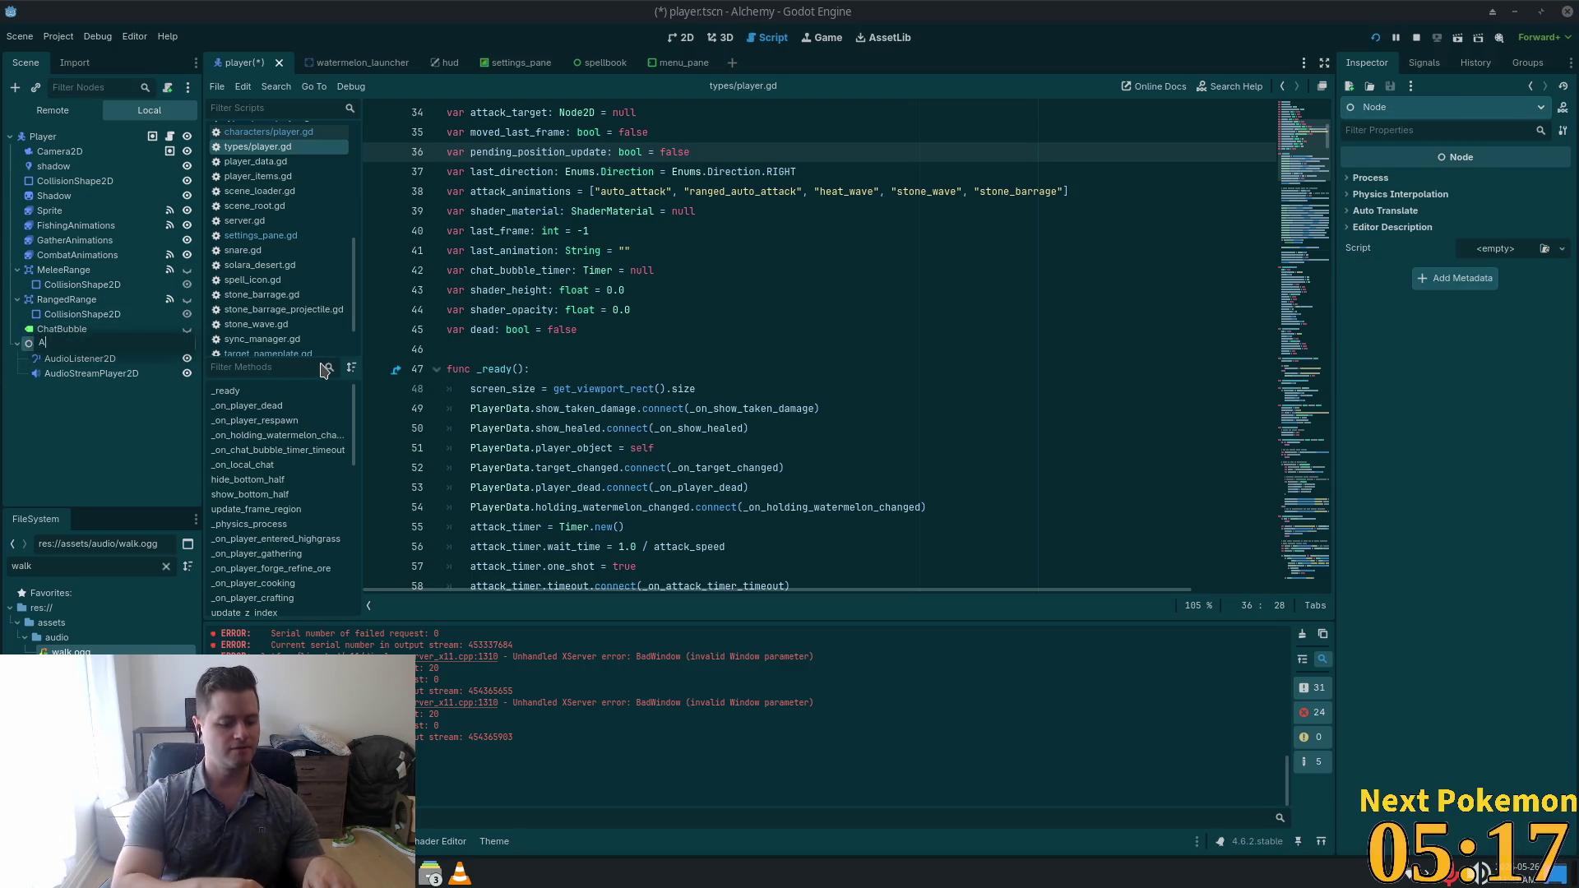
type("udio")
key("Return")
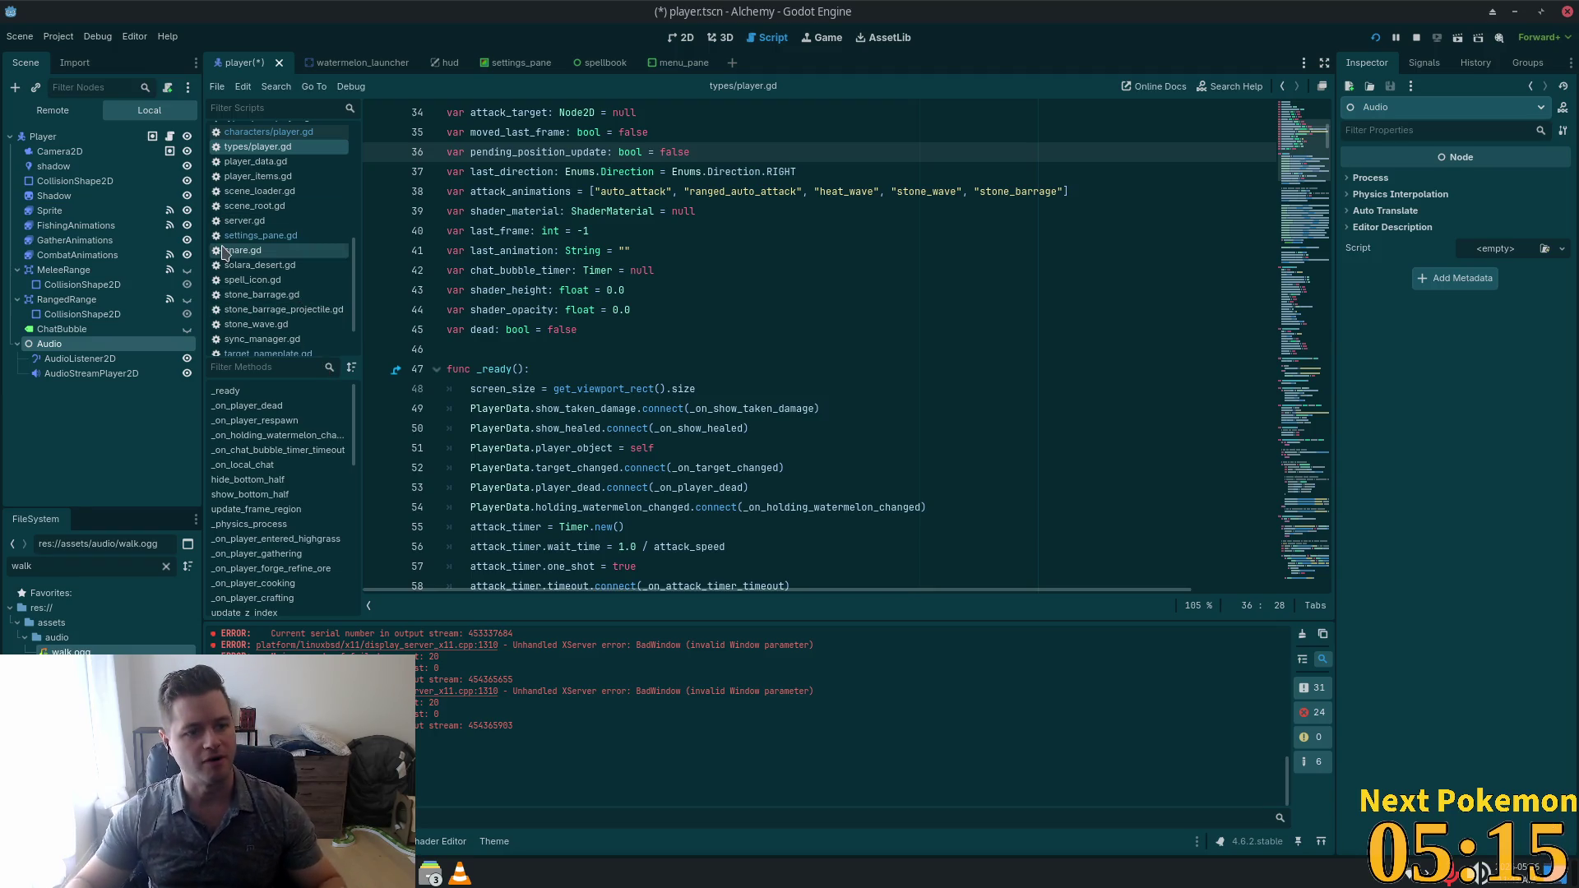
left_click(17, 344)
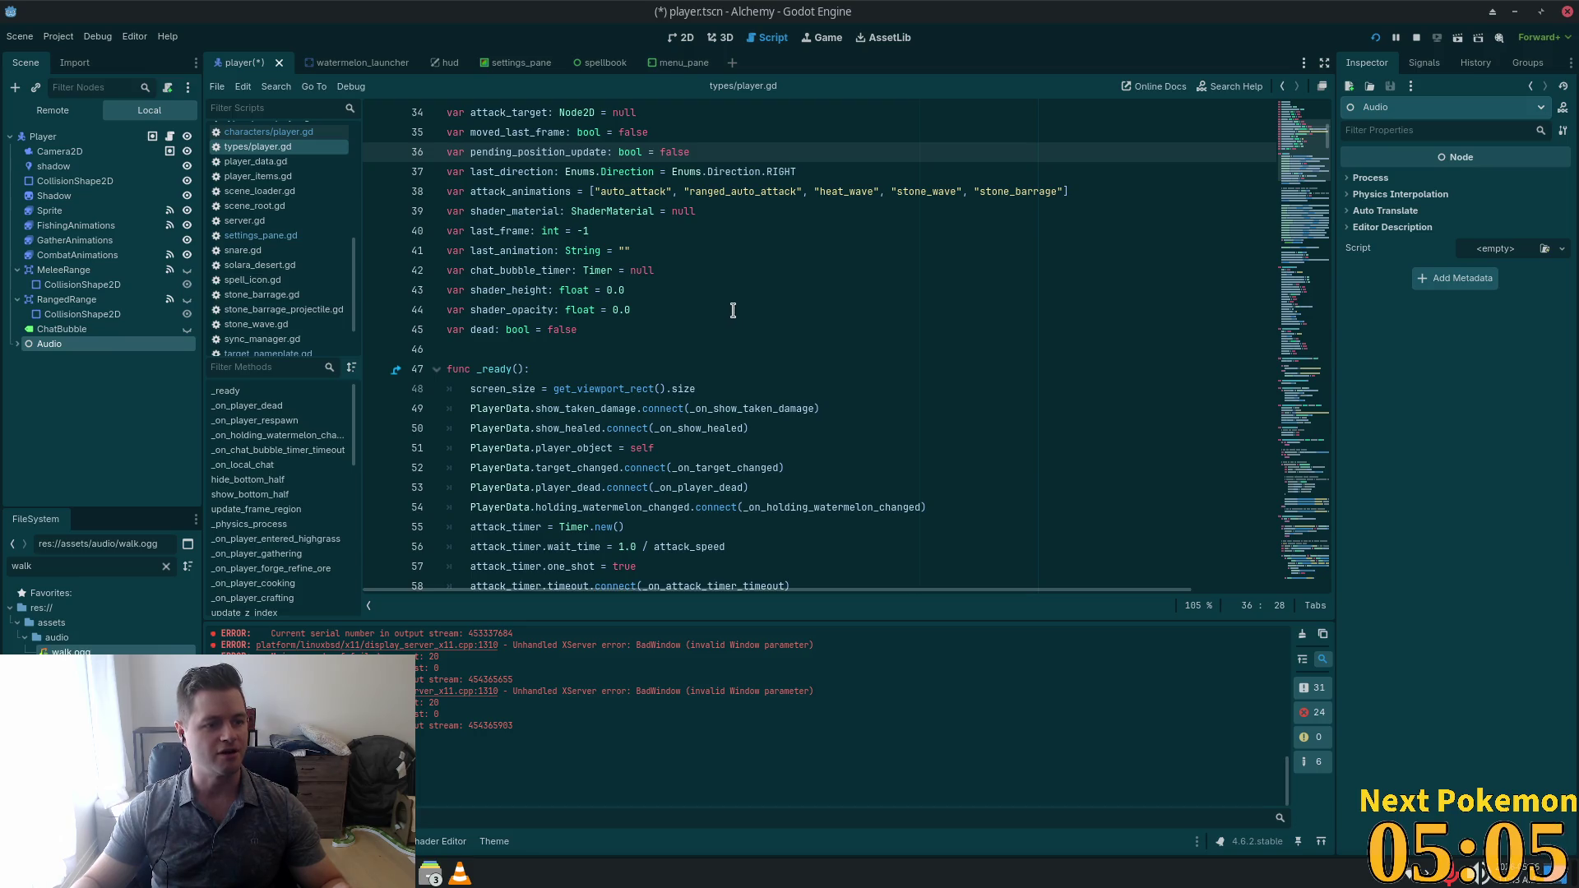
left_click(729, 271)
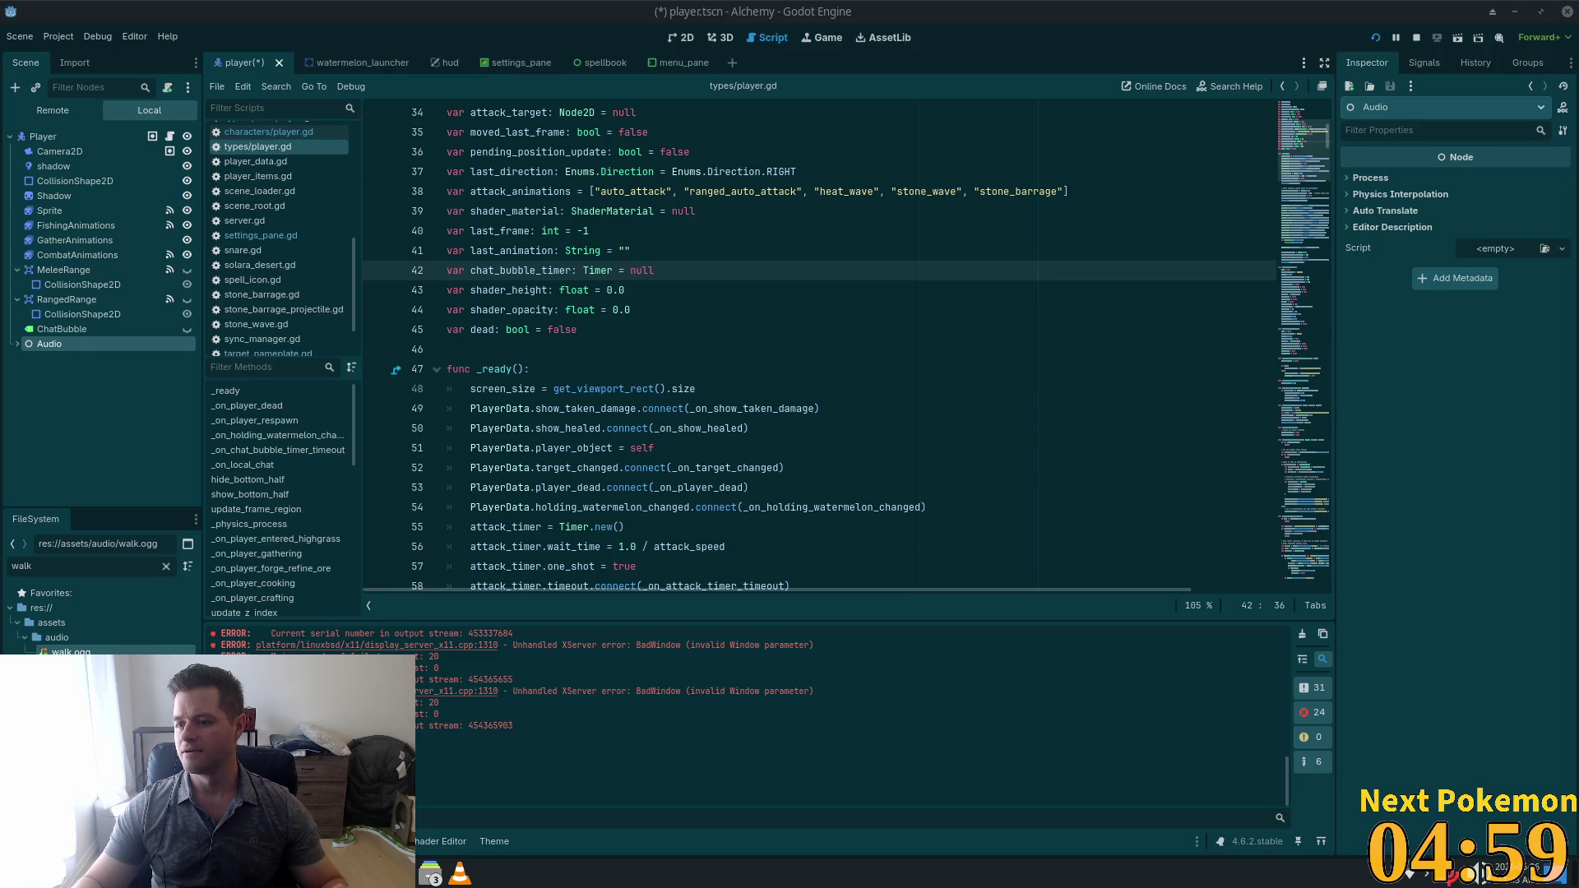
left_click(621, 359)
left_click(659, 315)
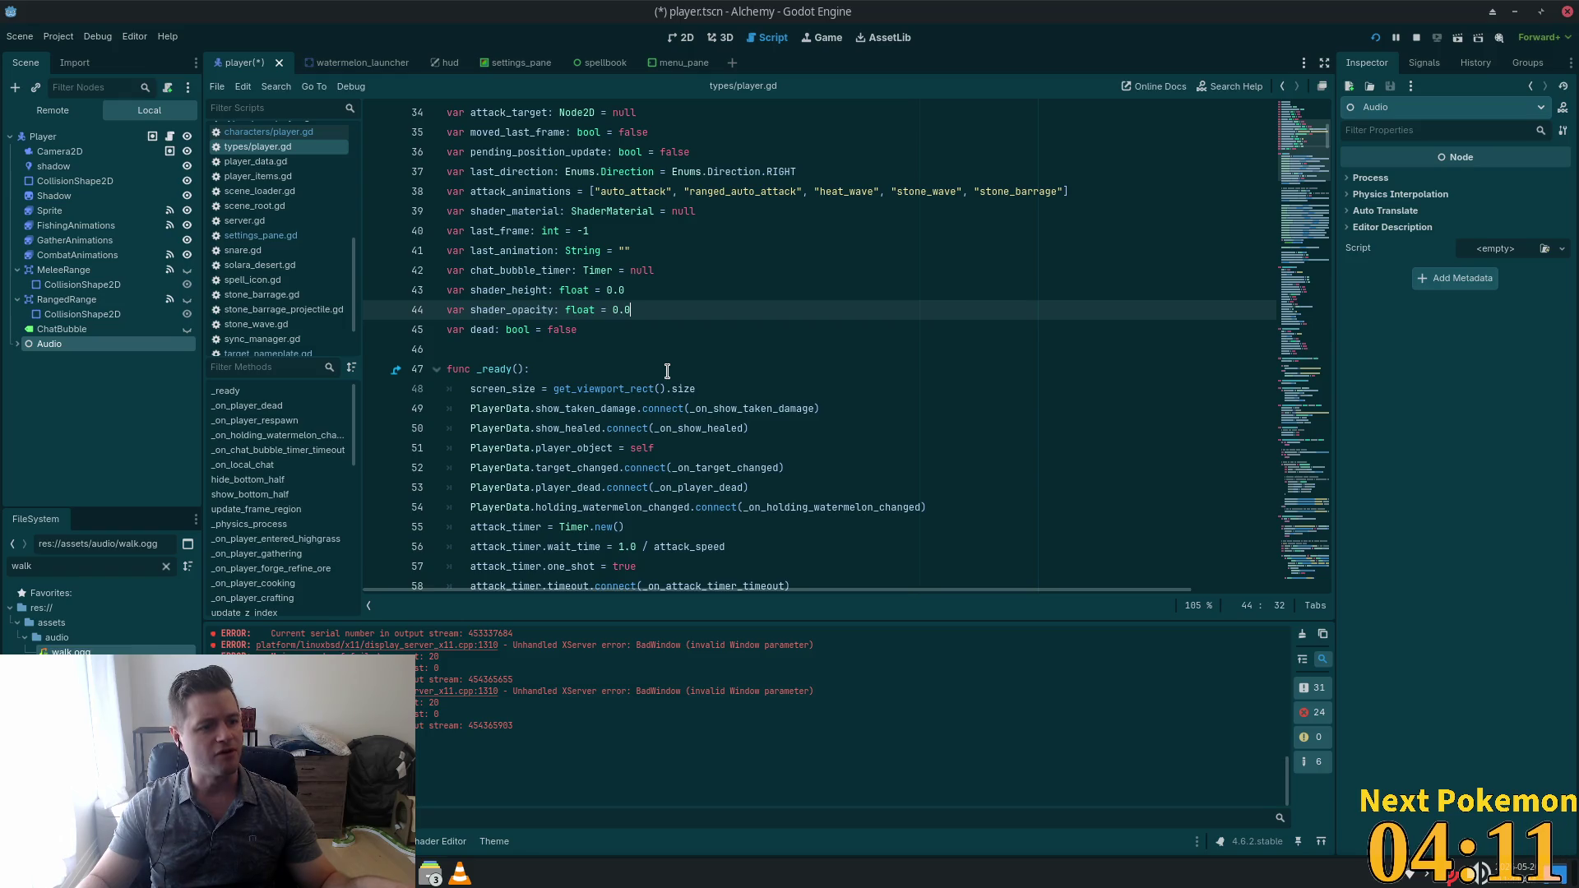
mouse_move(601, 386)
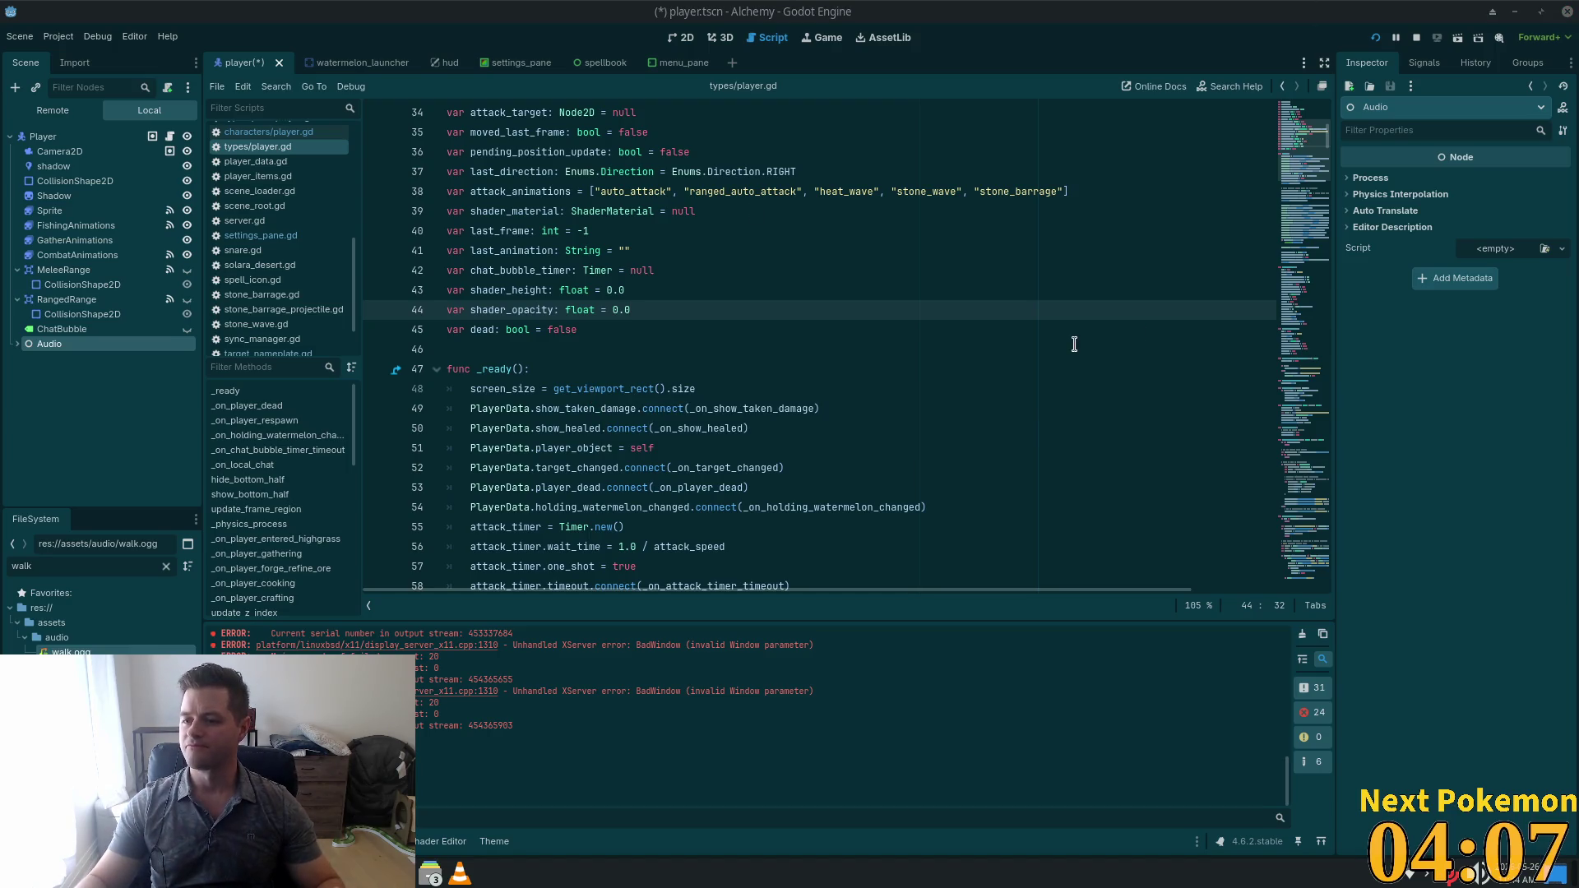
left_click(560, 329)
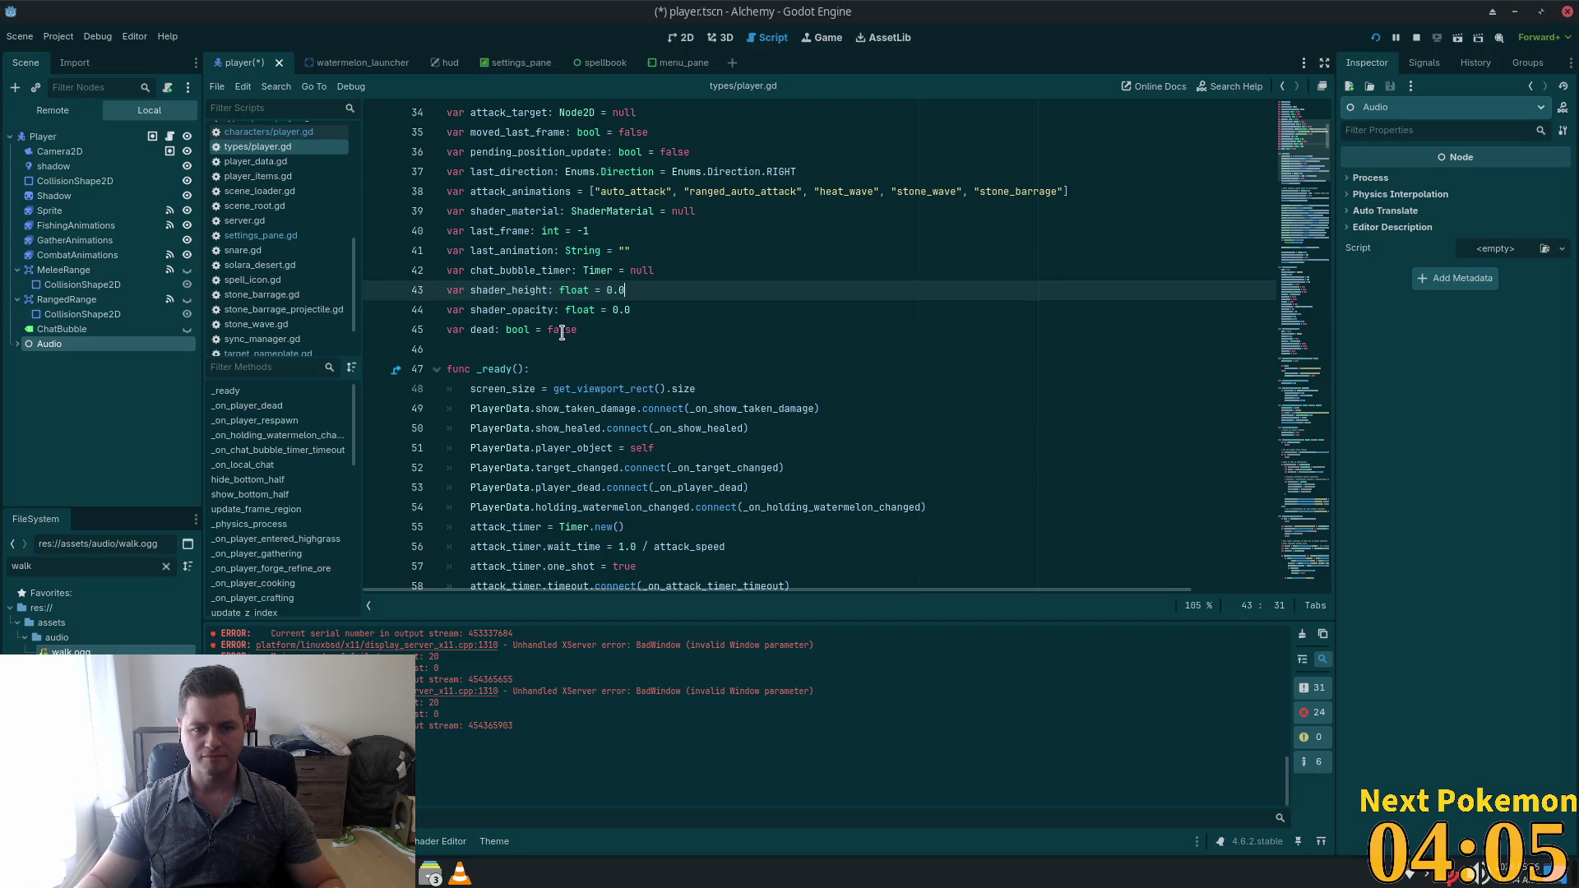
left_click(714, 344)
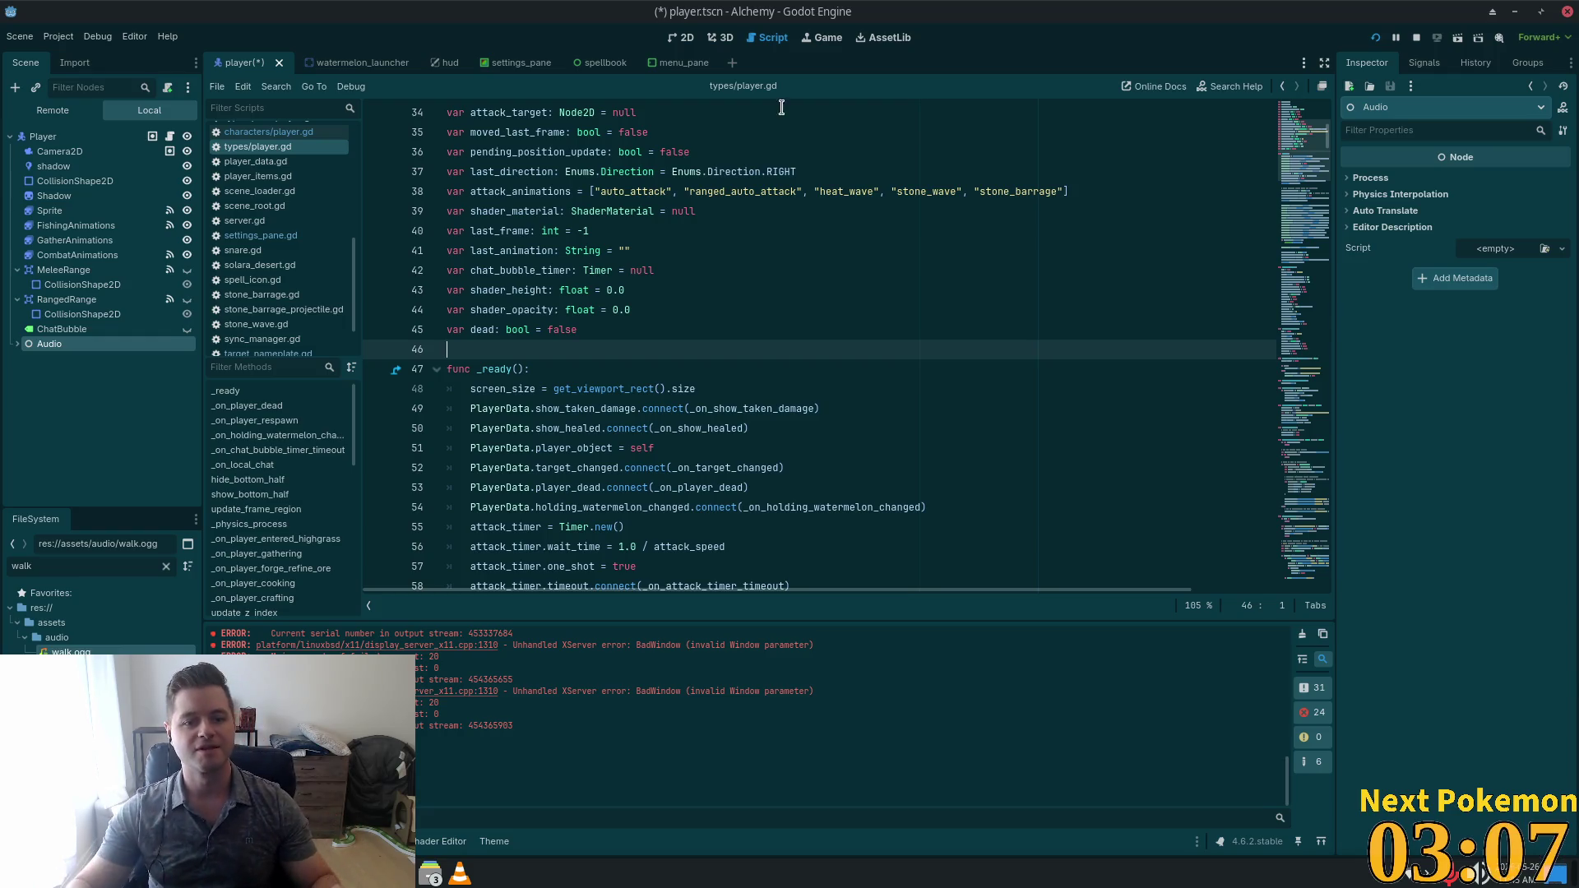
Browse player.gd and insert an empty line after line 21.
left_click(833, 228)
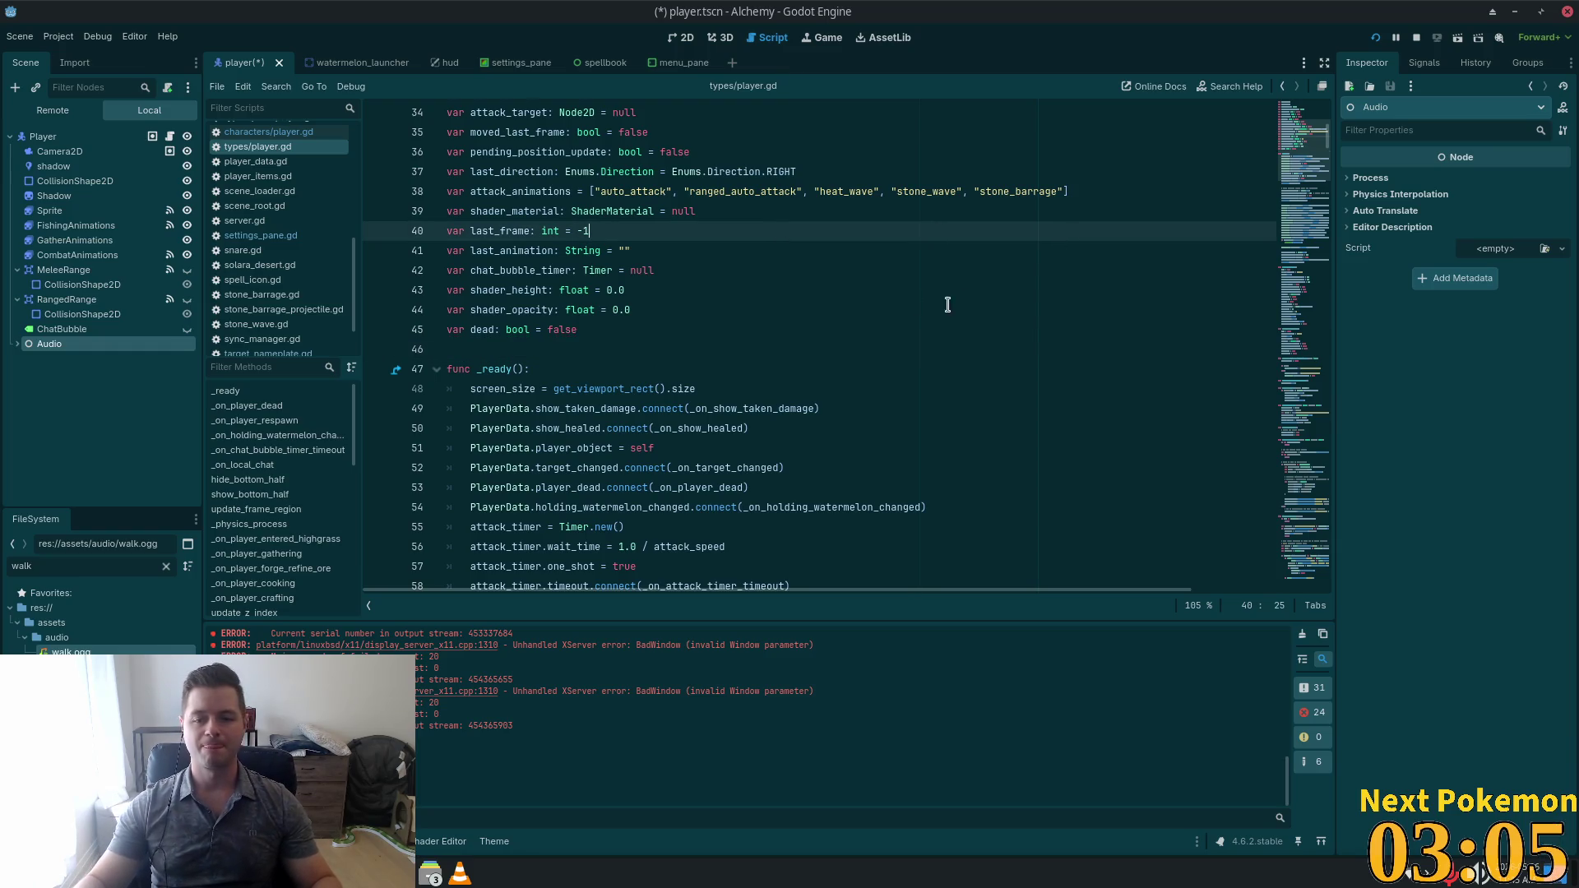
scroll(946, 305, "down", 2)
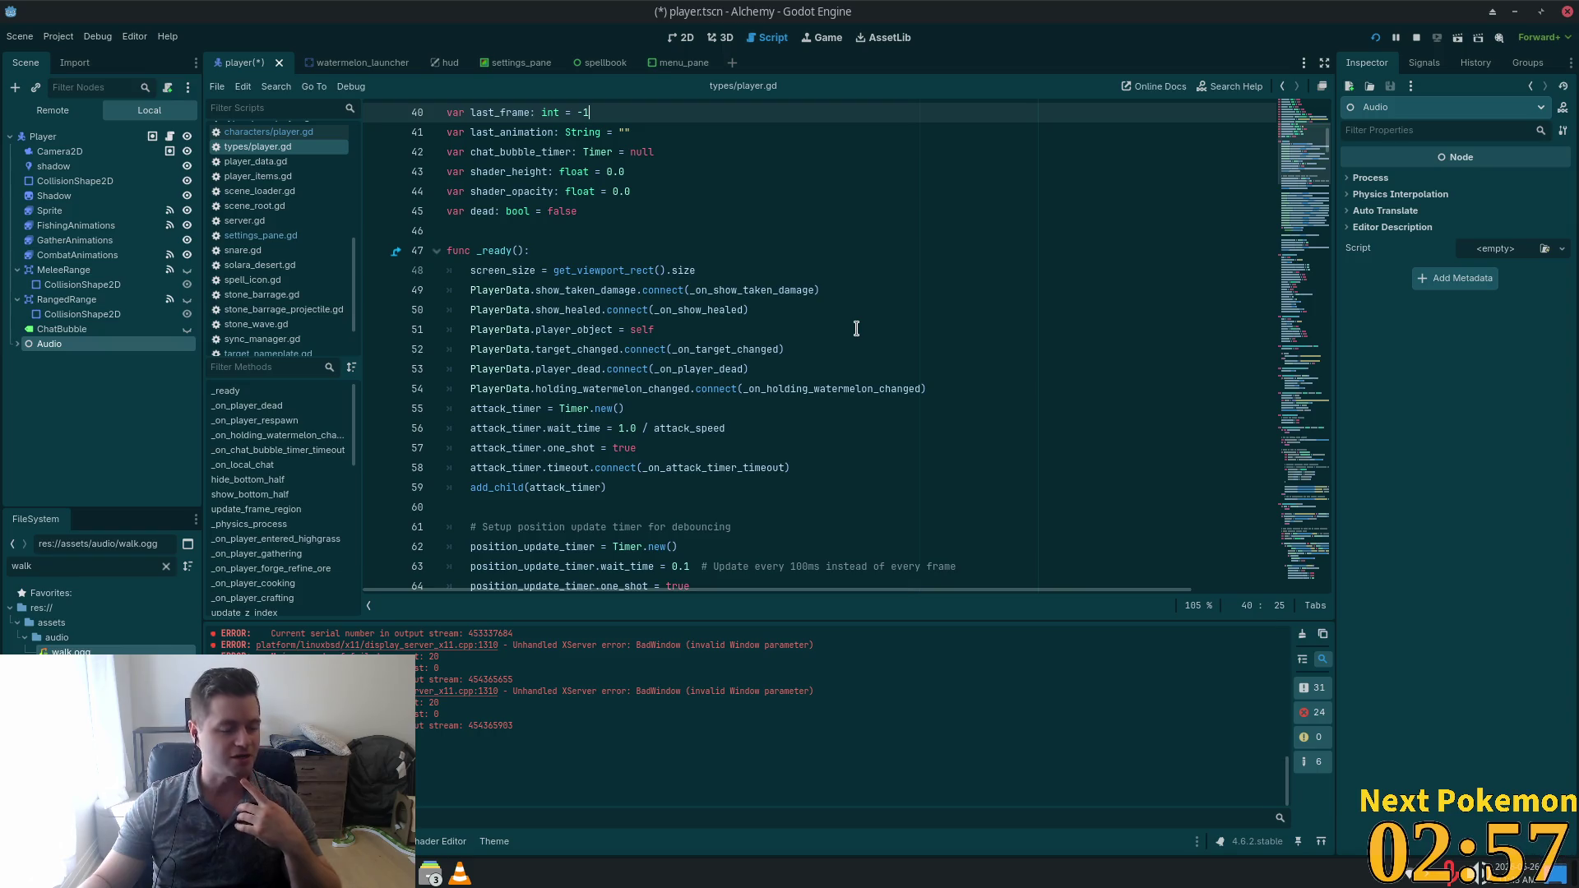
scroll(754, 370, "down", 1)
scroll(755, 370, "down", 3)
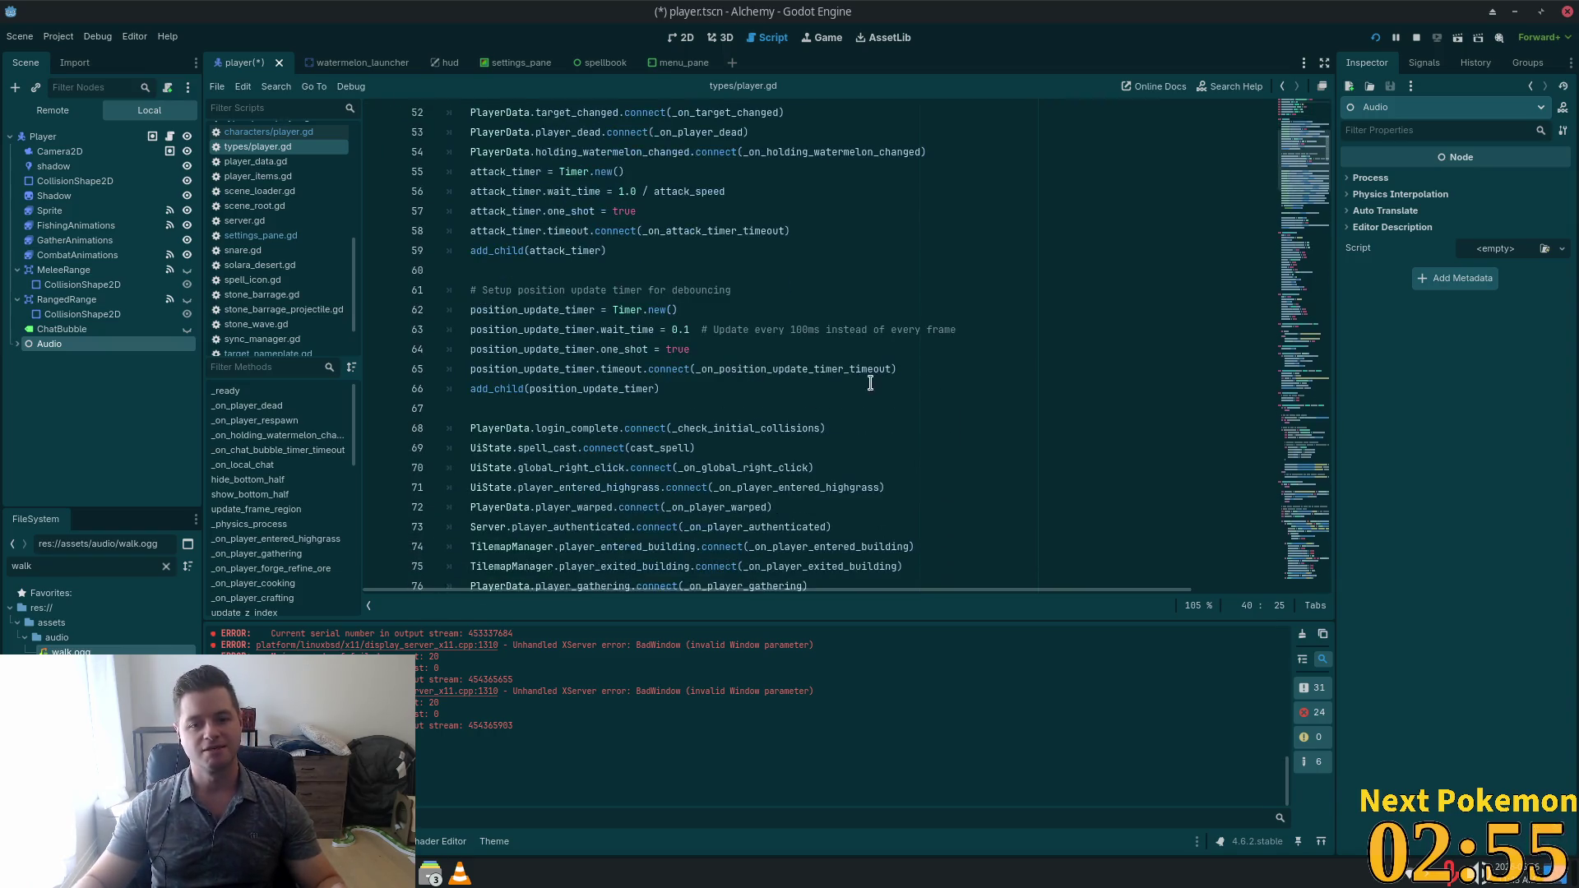
scroll(991, 317, "down", 7)
scroll(991, 316, "up", 6)
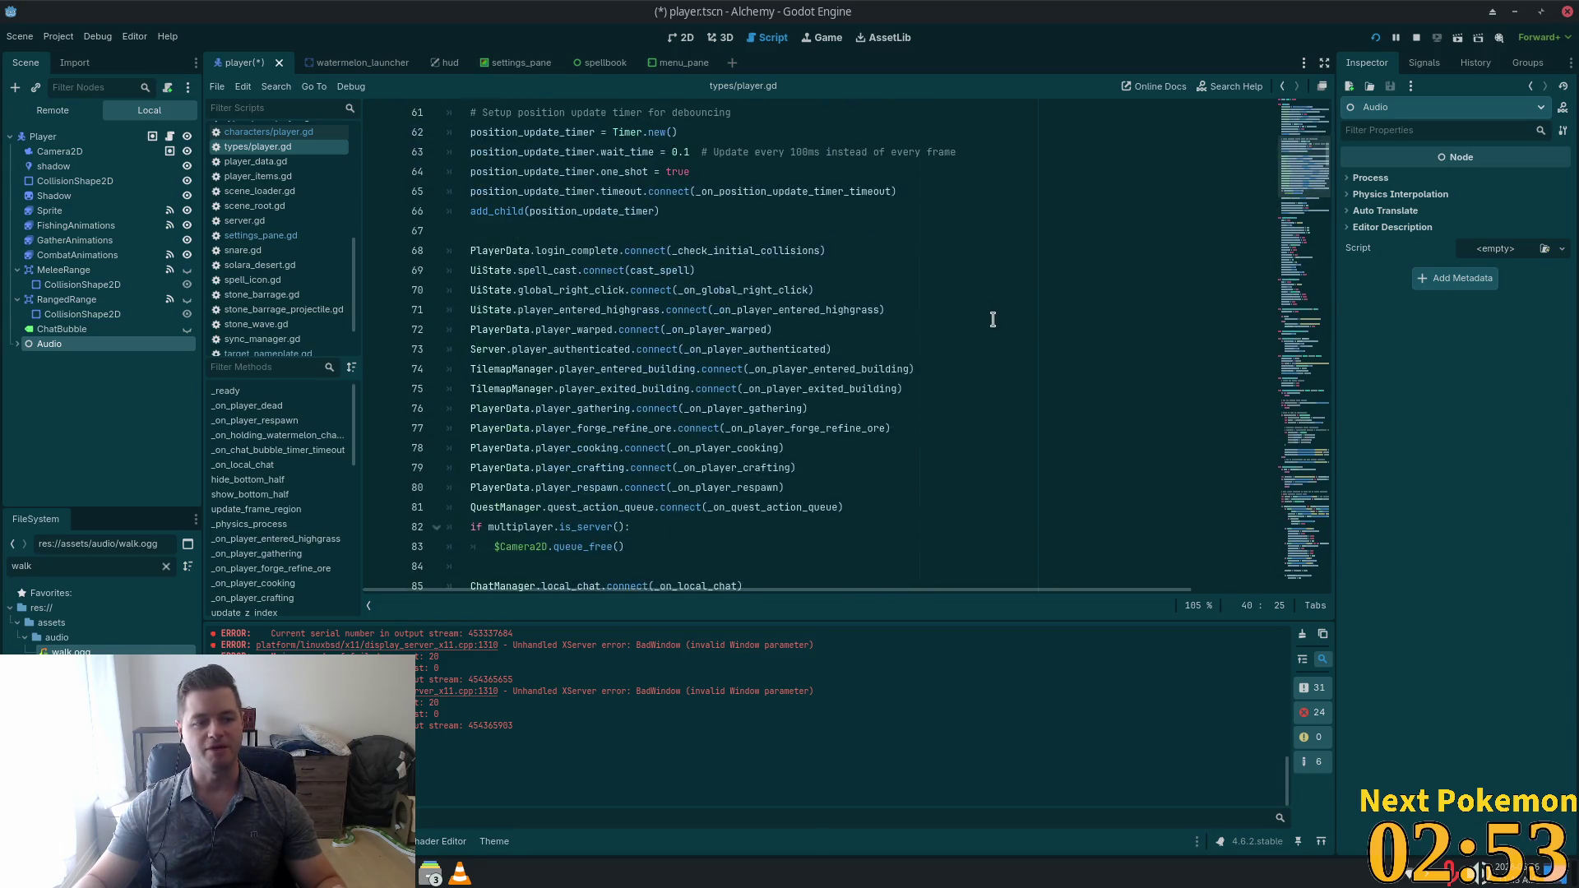
scroll(991, 319, "up", 10)
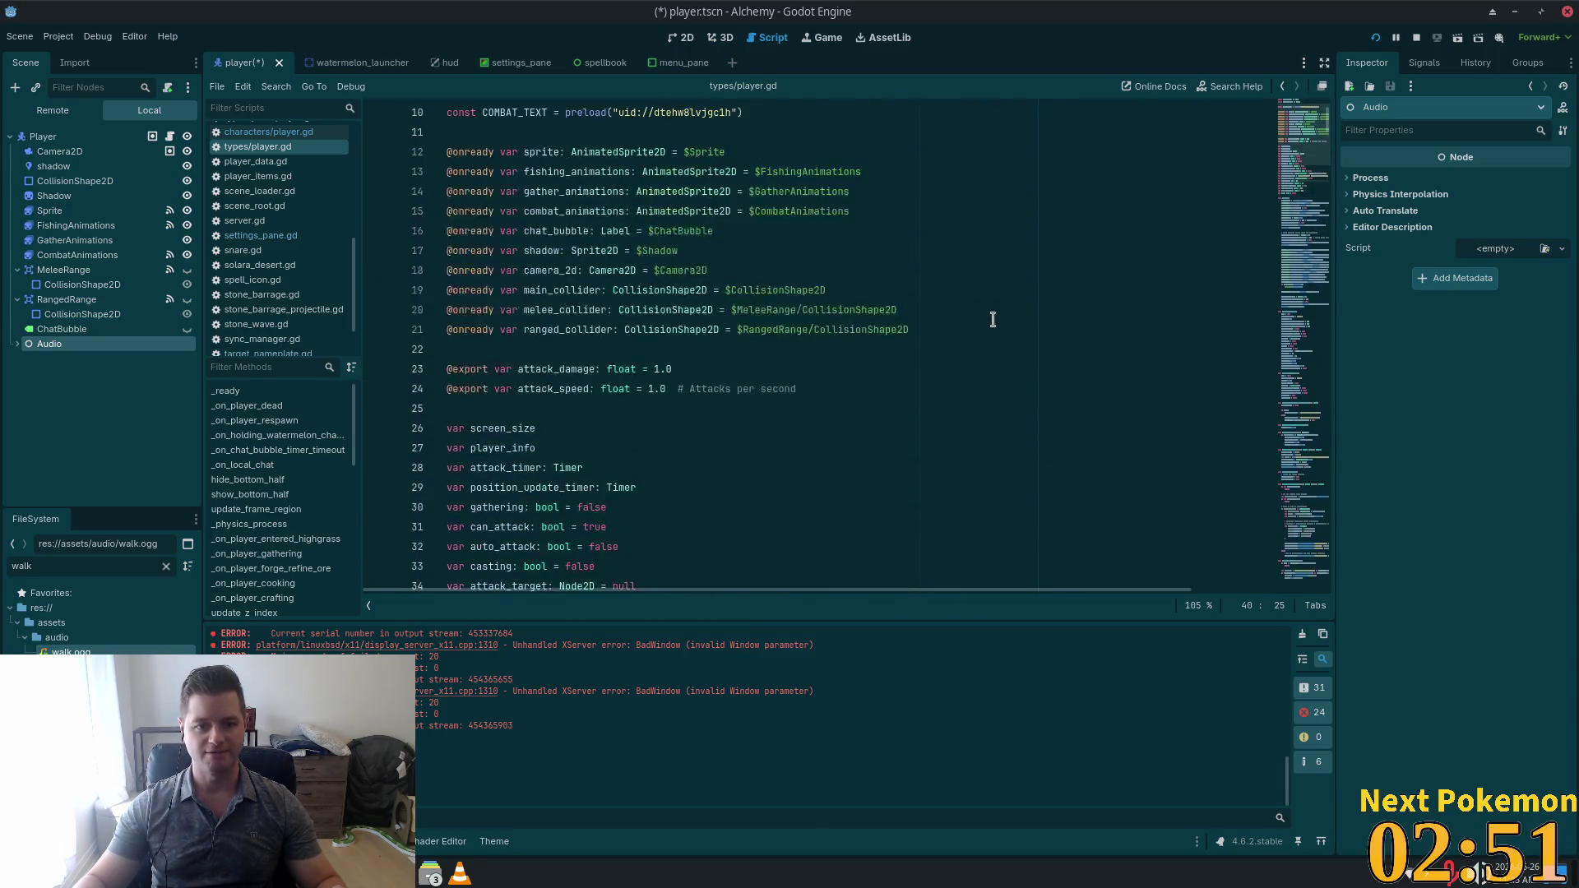
scroll(993, 319, "down", 5)
left_click(620, 309)
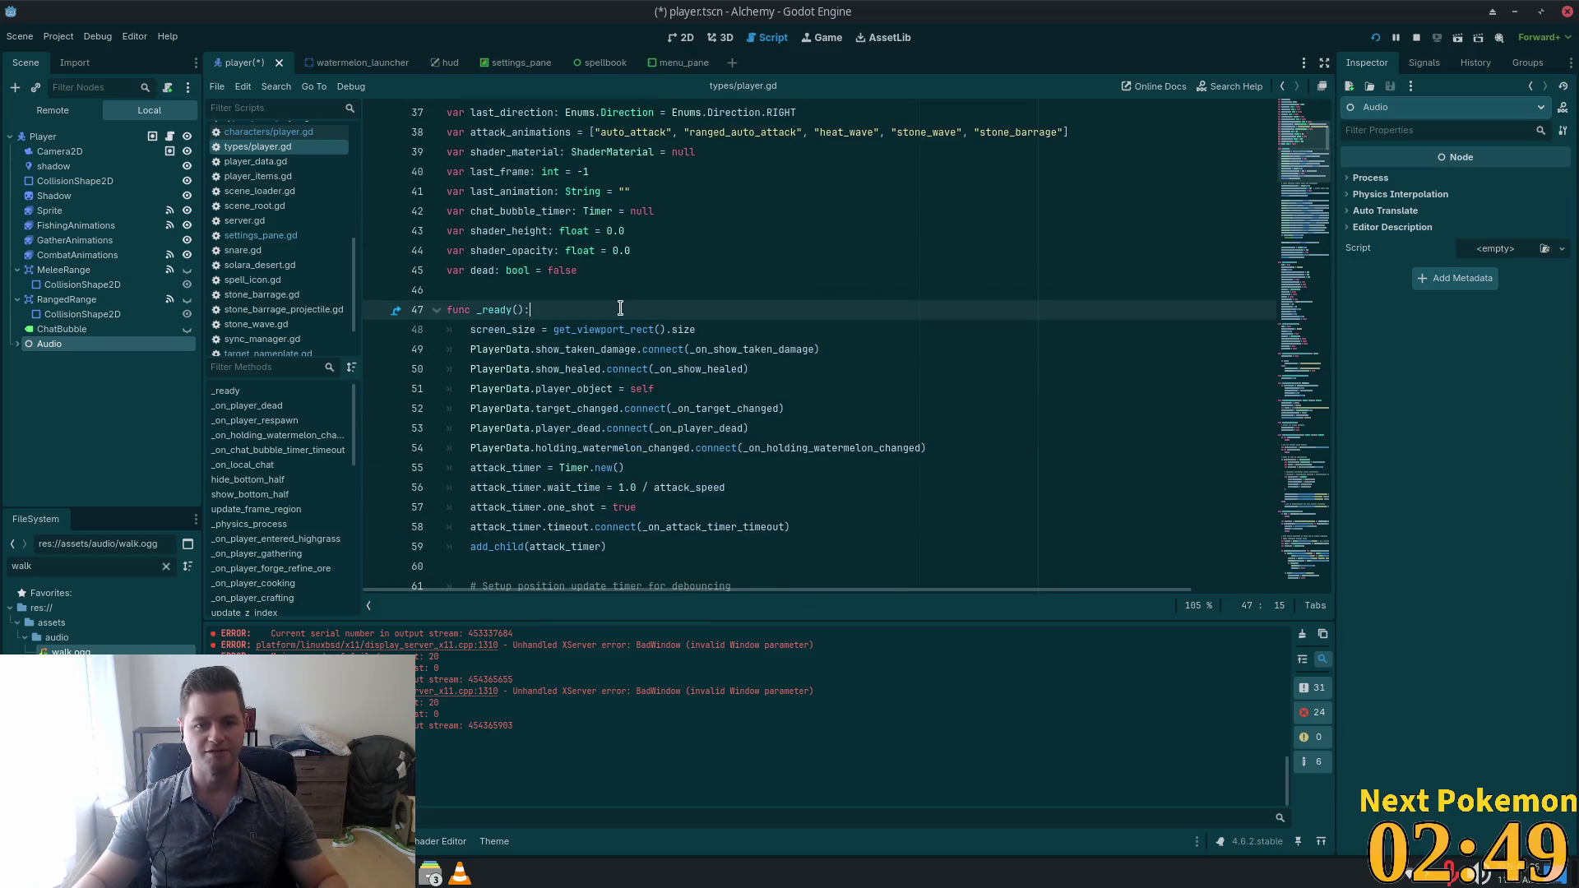
left_click(600, 294)
scroll(697, 290, "up", 11)
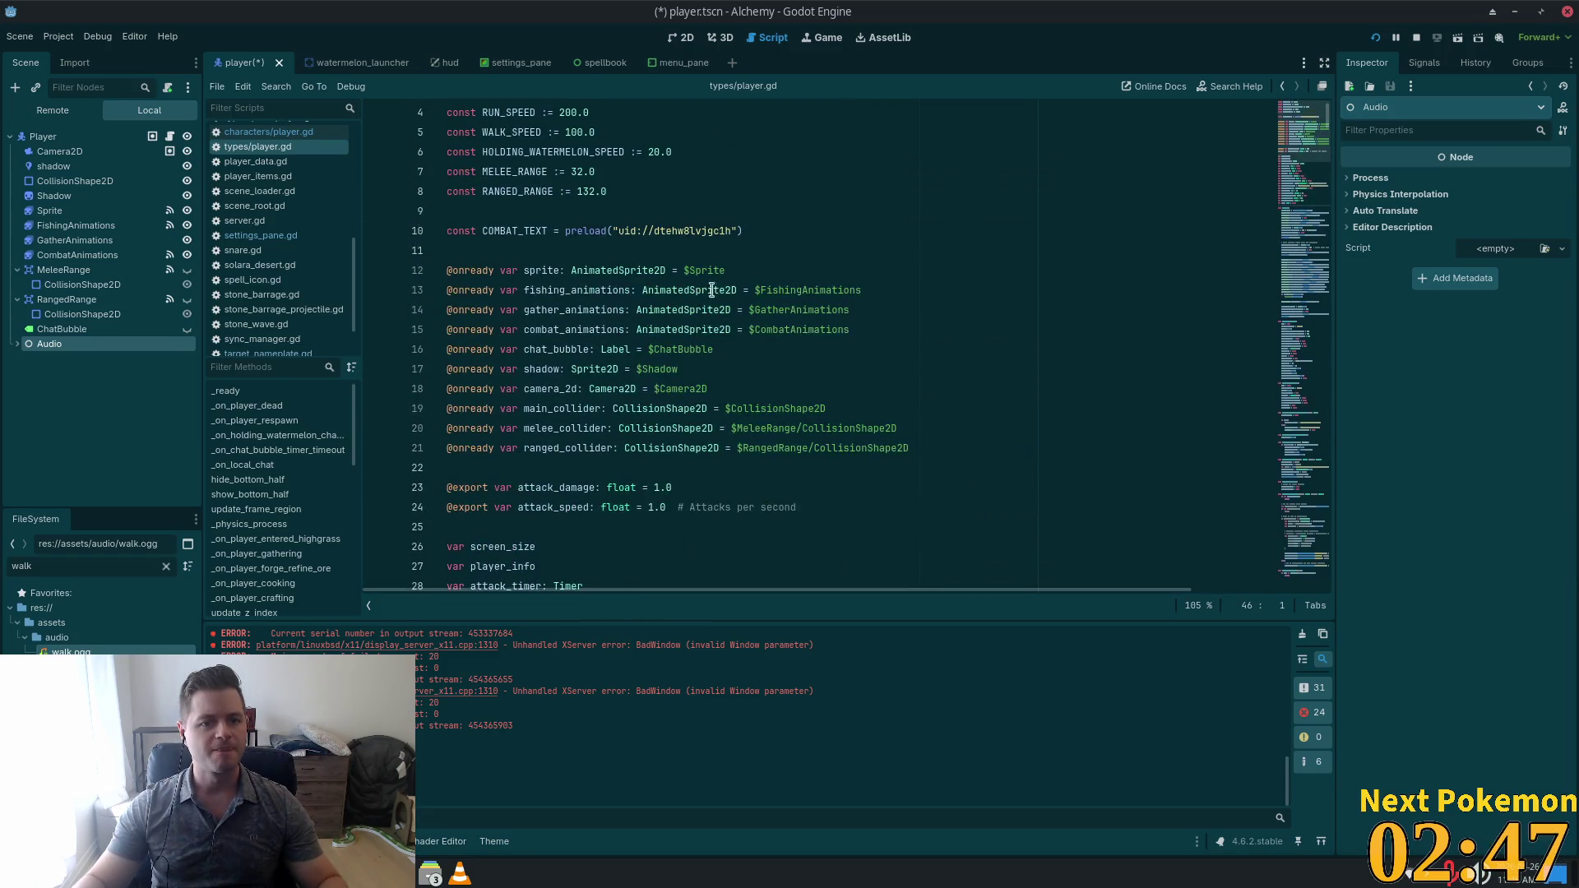
left_click(911, 448)
key("Return")
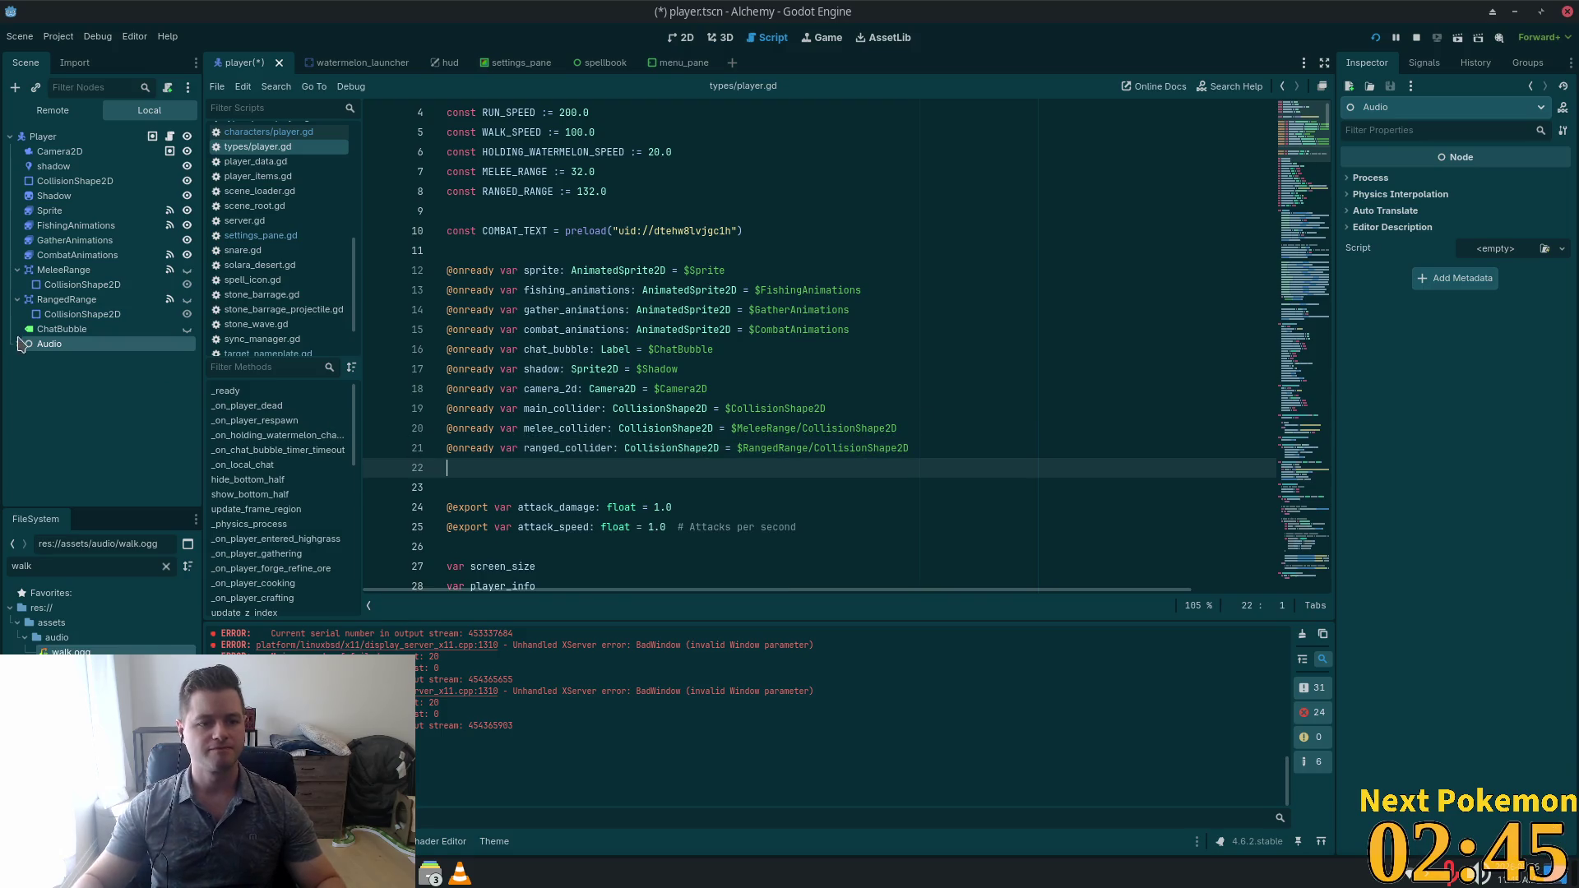
left_click(16, 343)
left_click(74, 374)
mouse_move(74, 377)
left_mouse_down()
mouse_move(412, 429)
mouse_move(461, 468)
left_mouse_up()
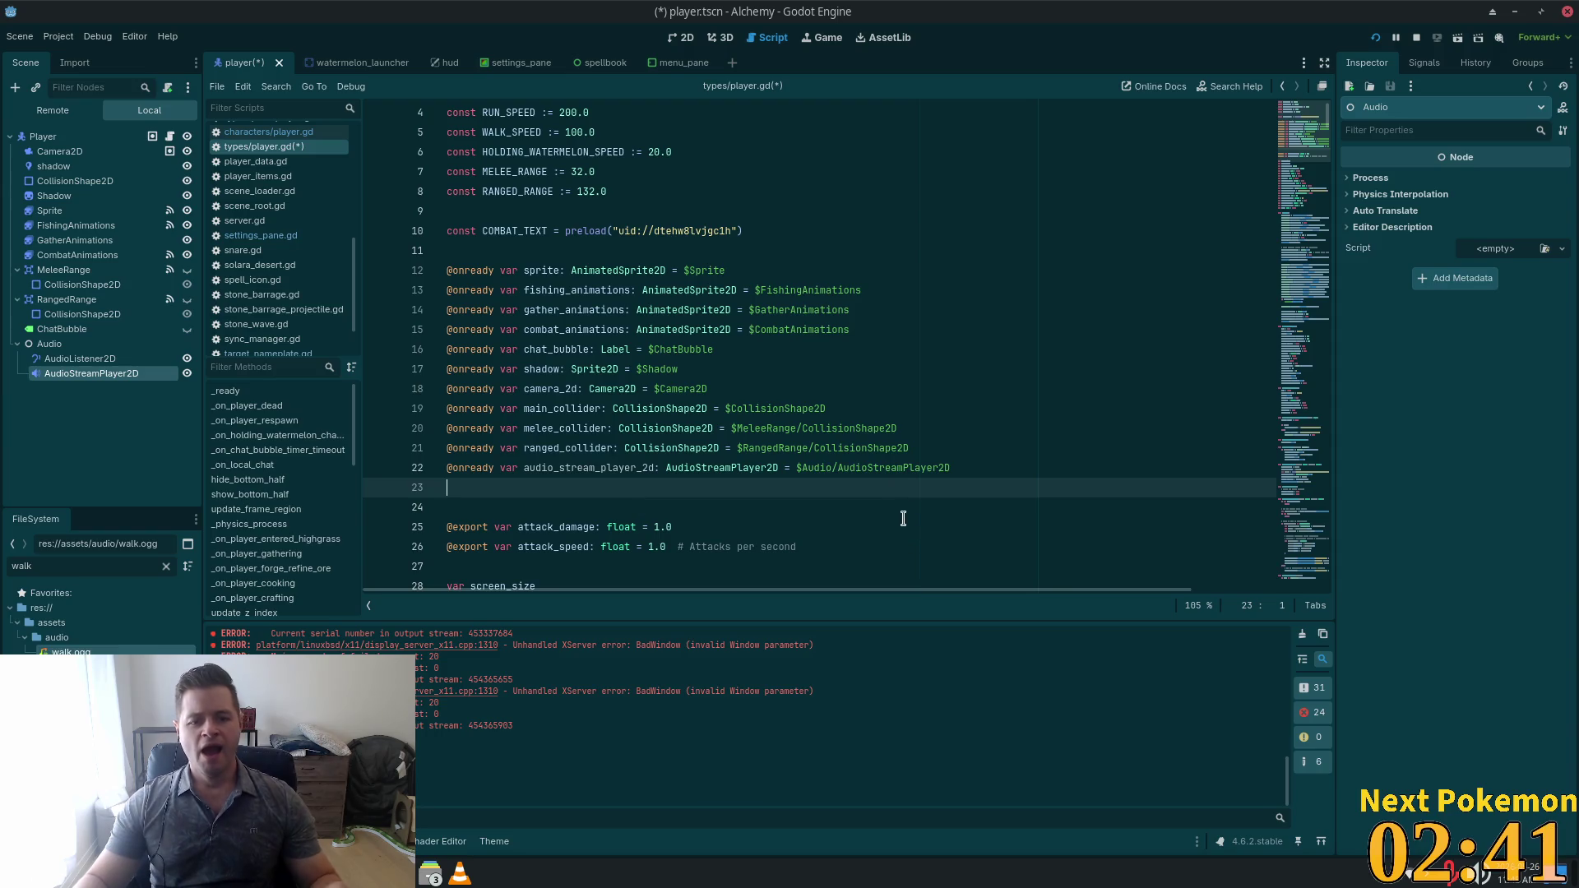
scroll(861, 515, "down", 1)
scroll(860, 516, "down", 1)
key("BackSpace")
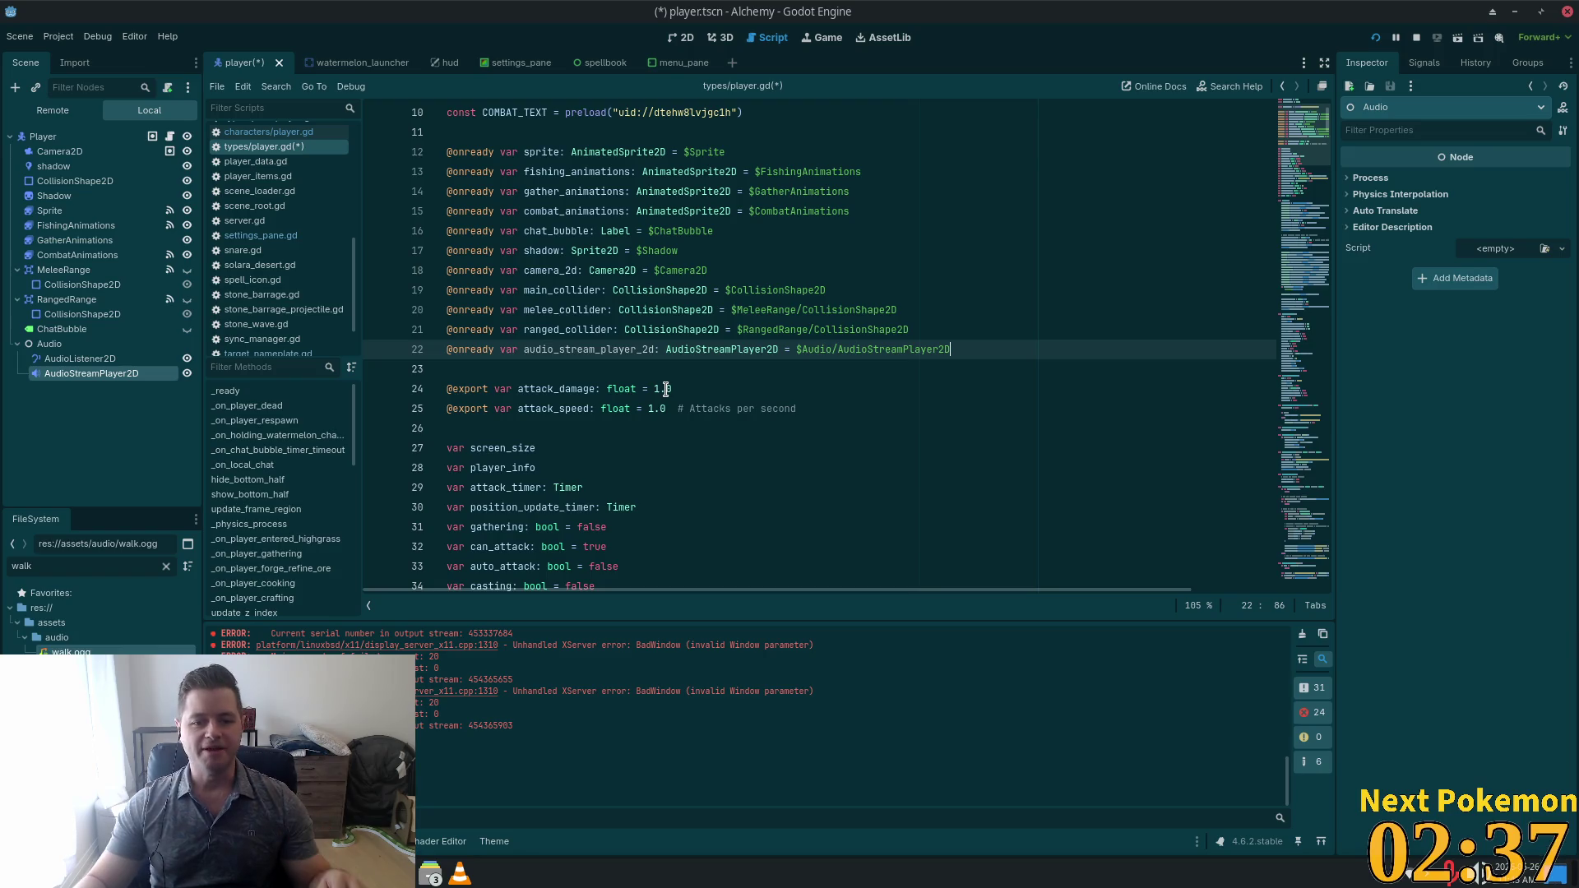
key("ctrl+s")
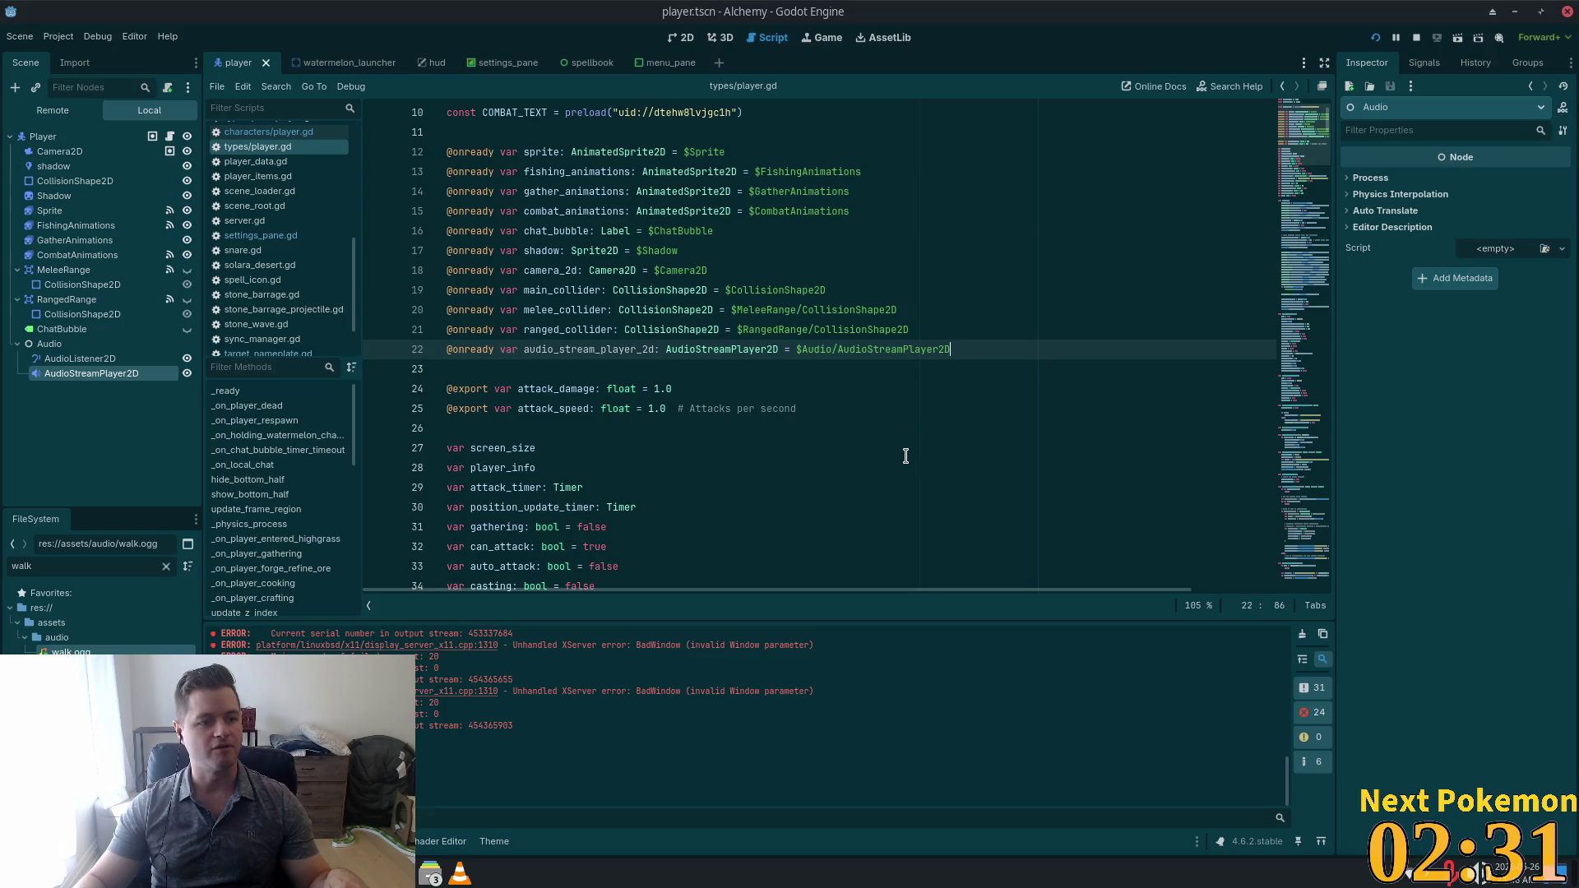
key("alt+Tab")
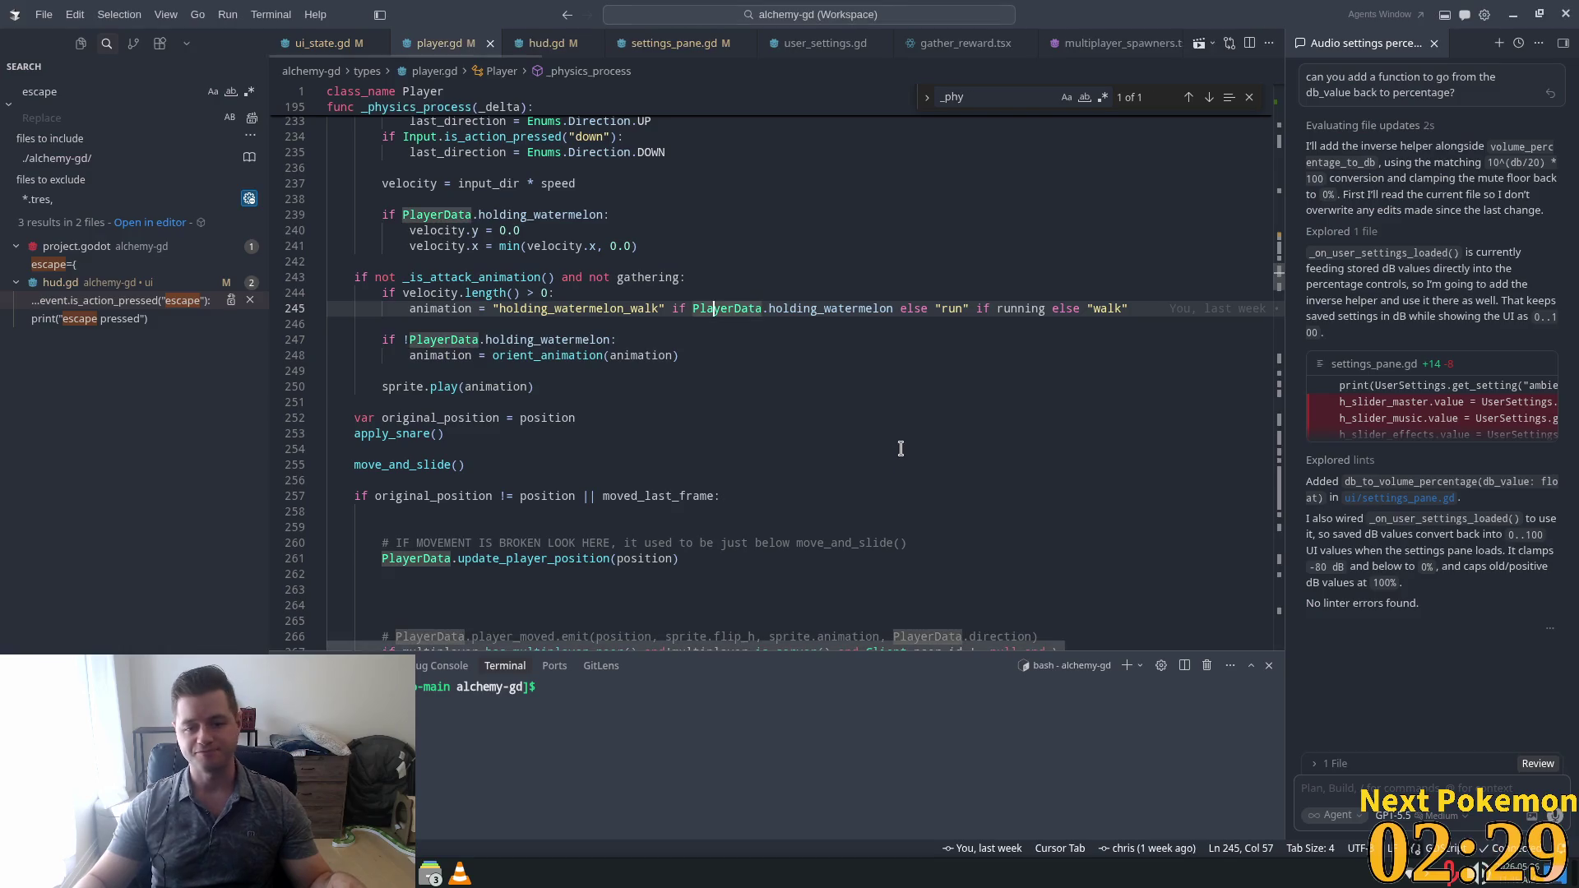
Start a new line under the holding_watermelon check in _physics_process near line 246.
left_click(861, 433)
mouse_move(828, 440)
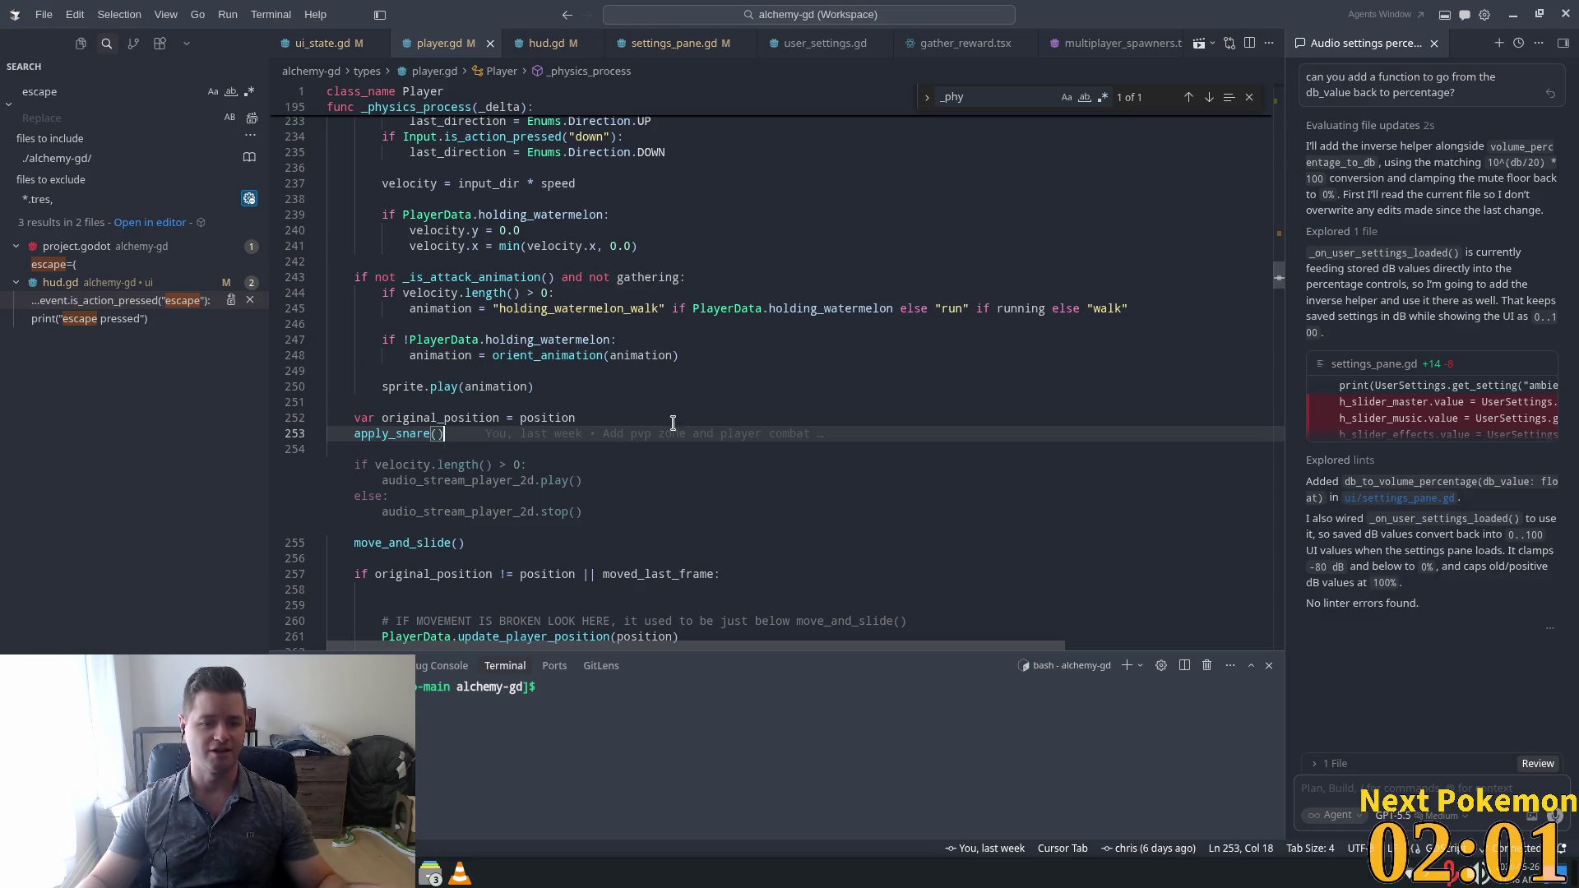
left_click(398, 329)
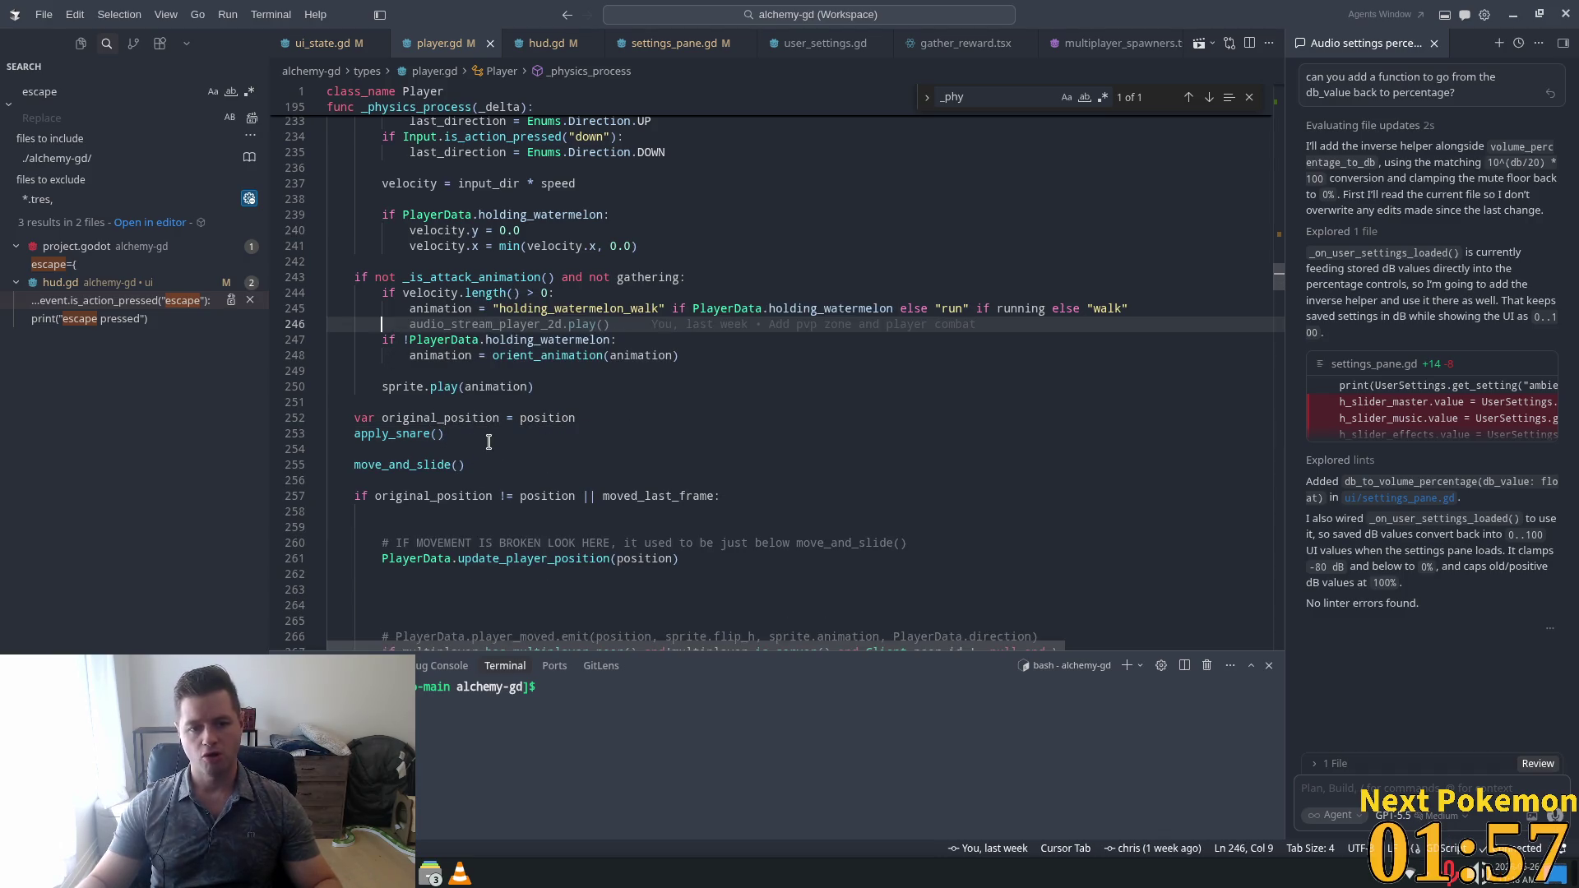
left_click(617, 340)
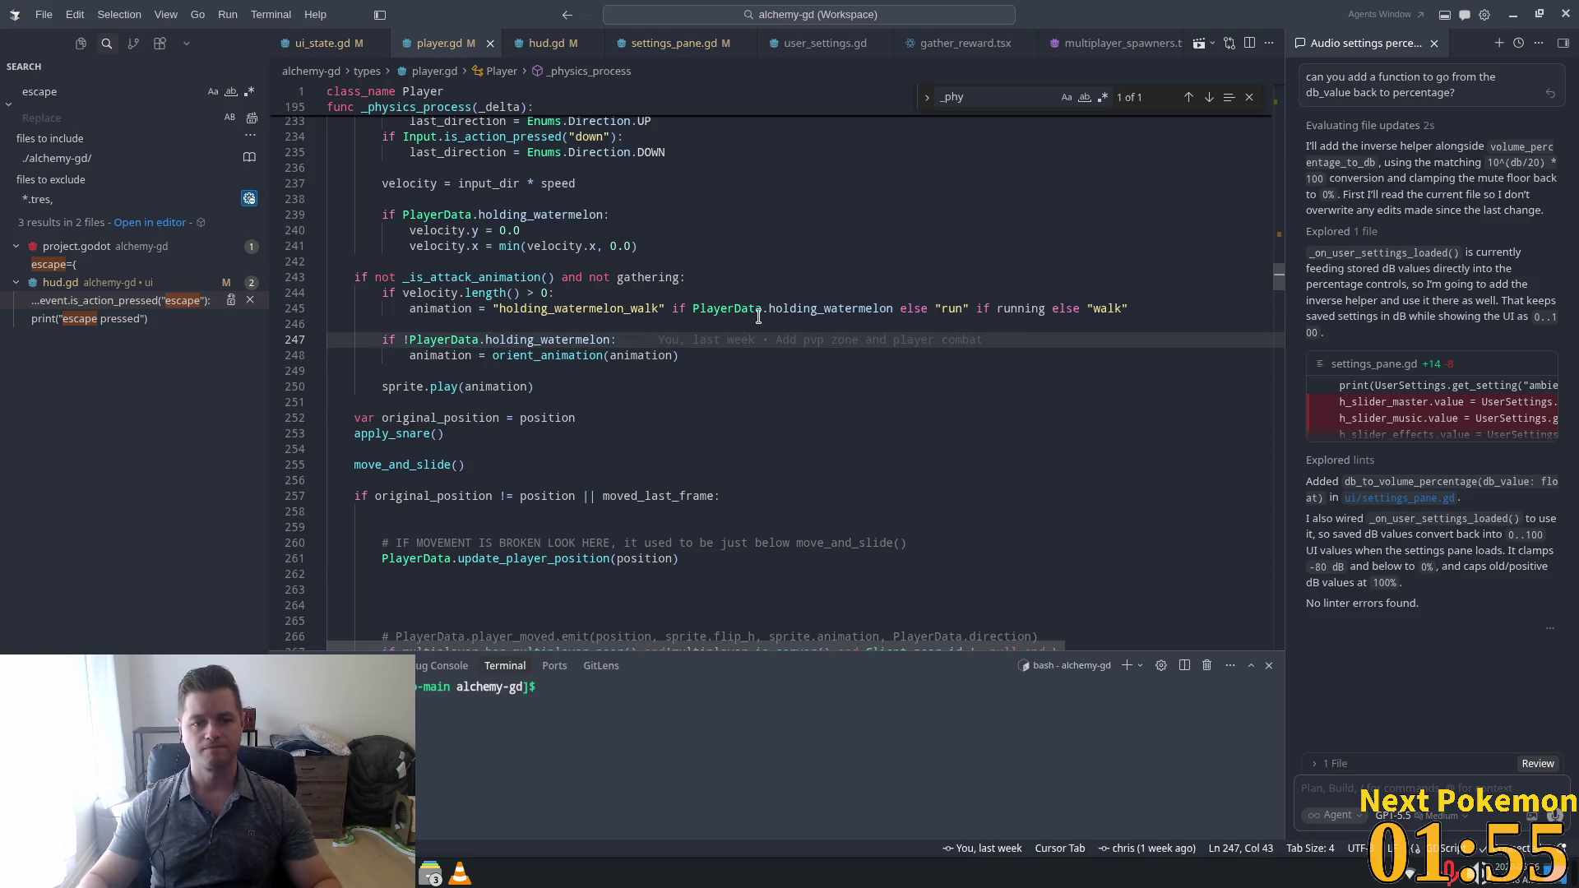
key("Return")
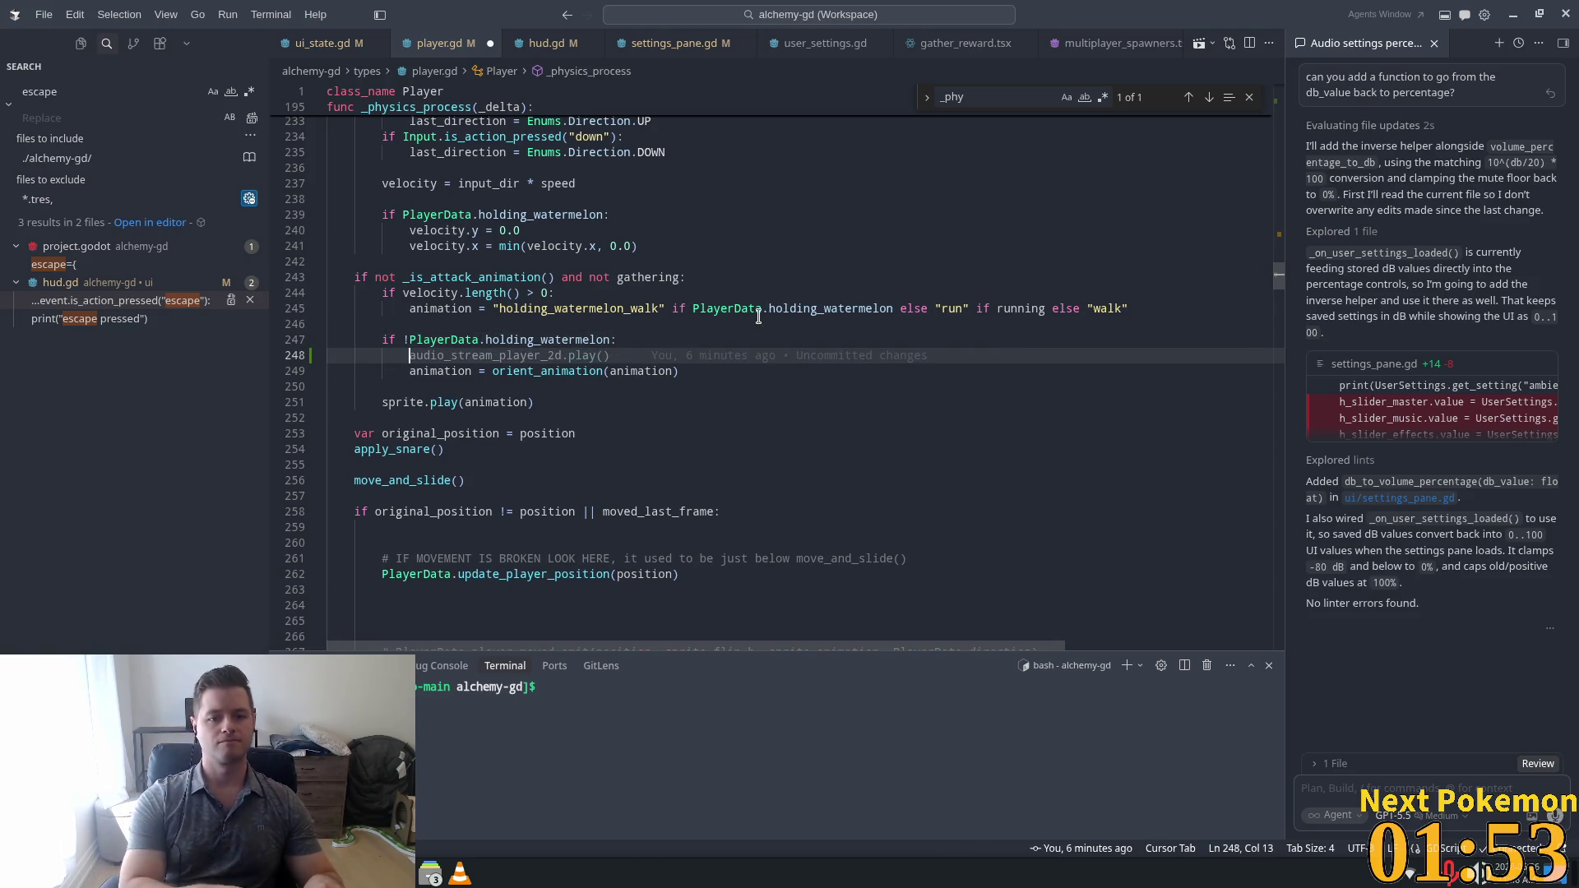
Add an if walk-or-run check that plays audio_stream_player_2d, with an else that stops it.
type("if ")
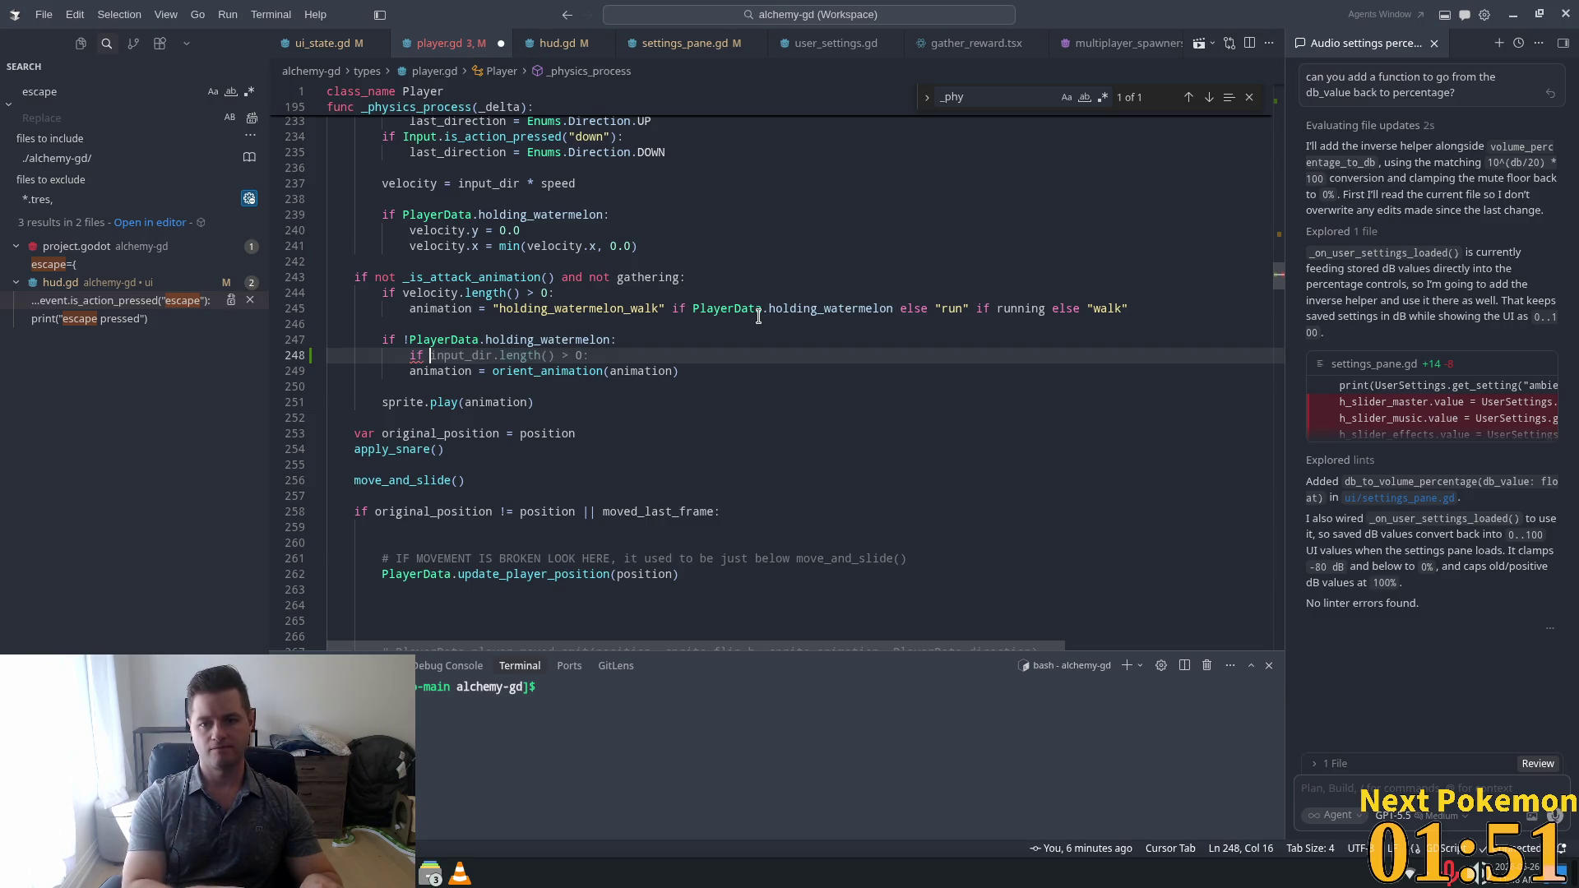
type("anima")
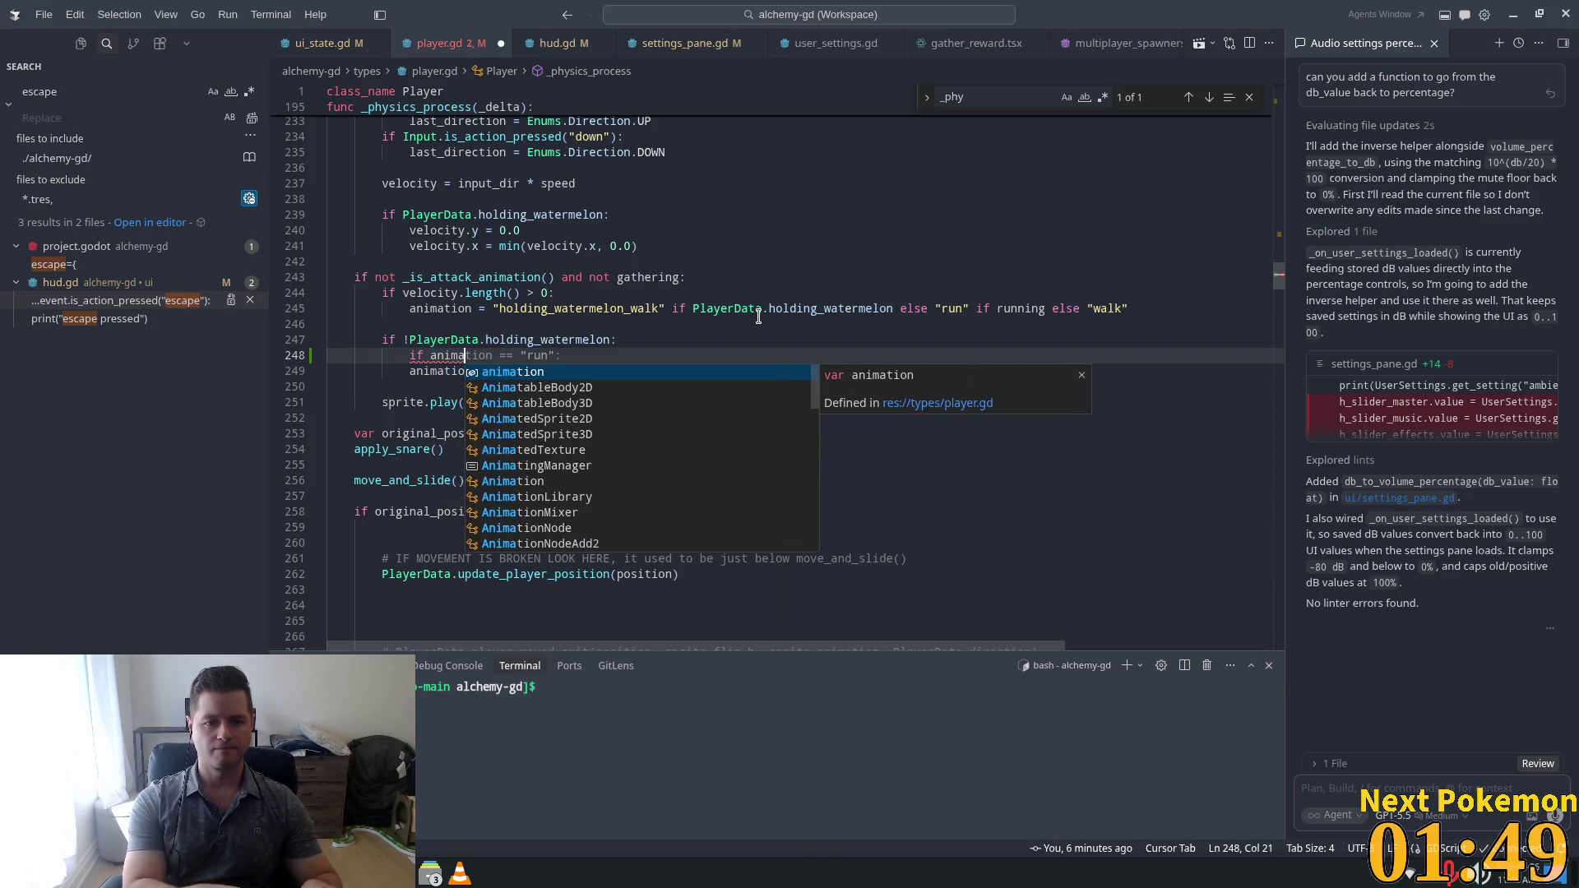
type("tion ==")
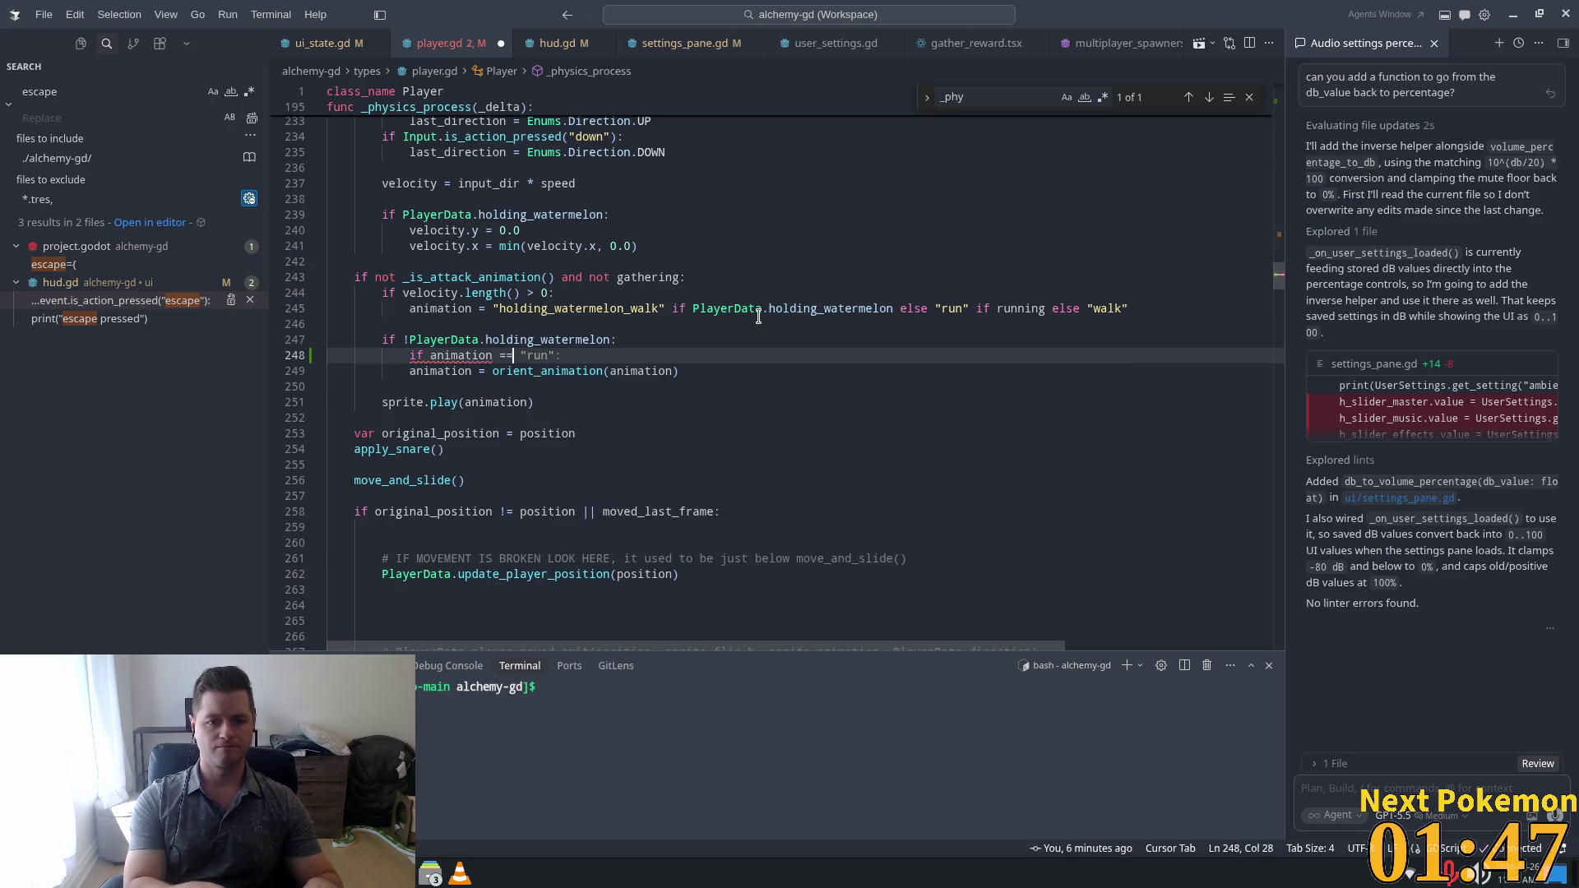
type(" \"walk")
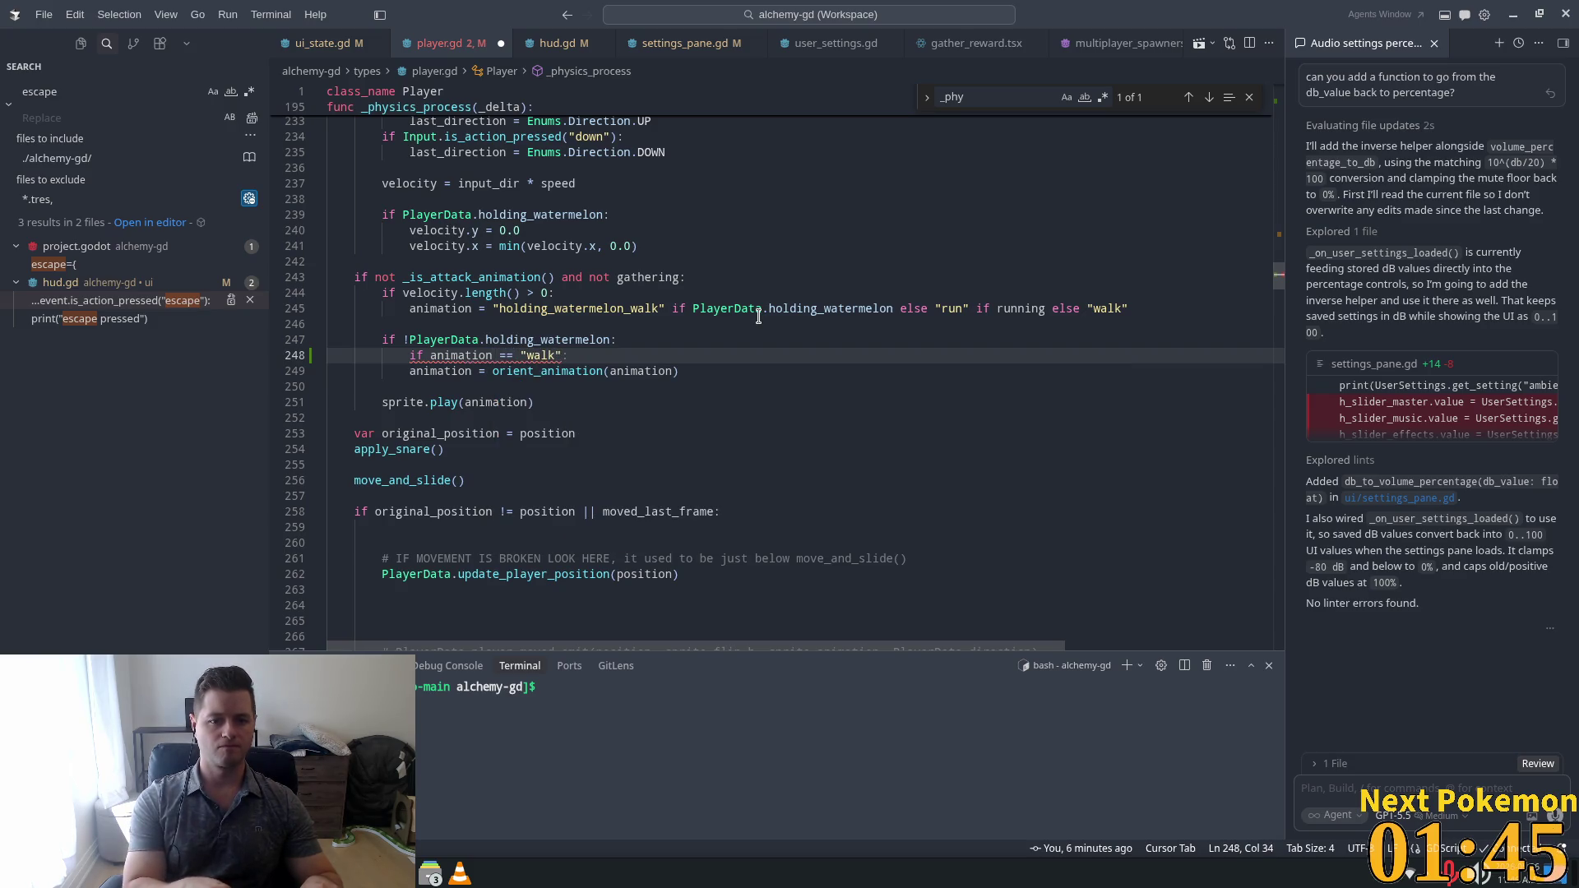
type("\" ||")
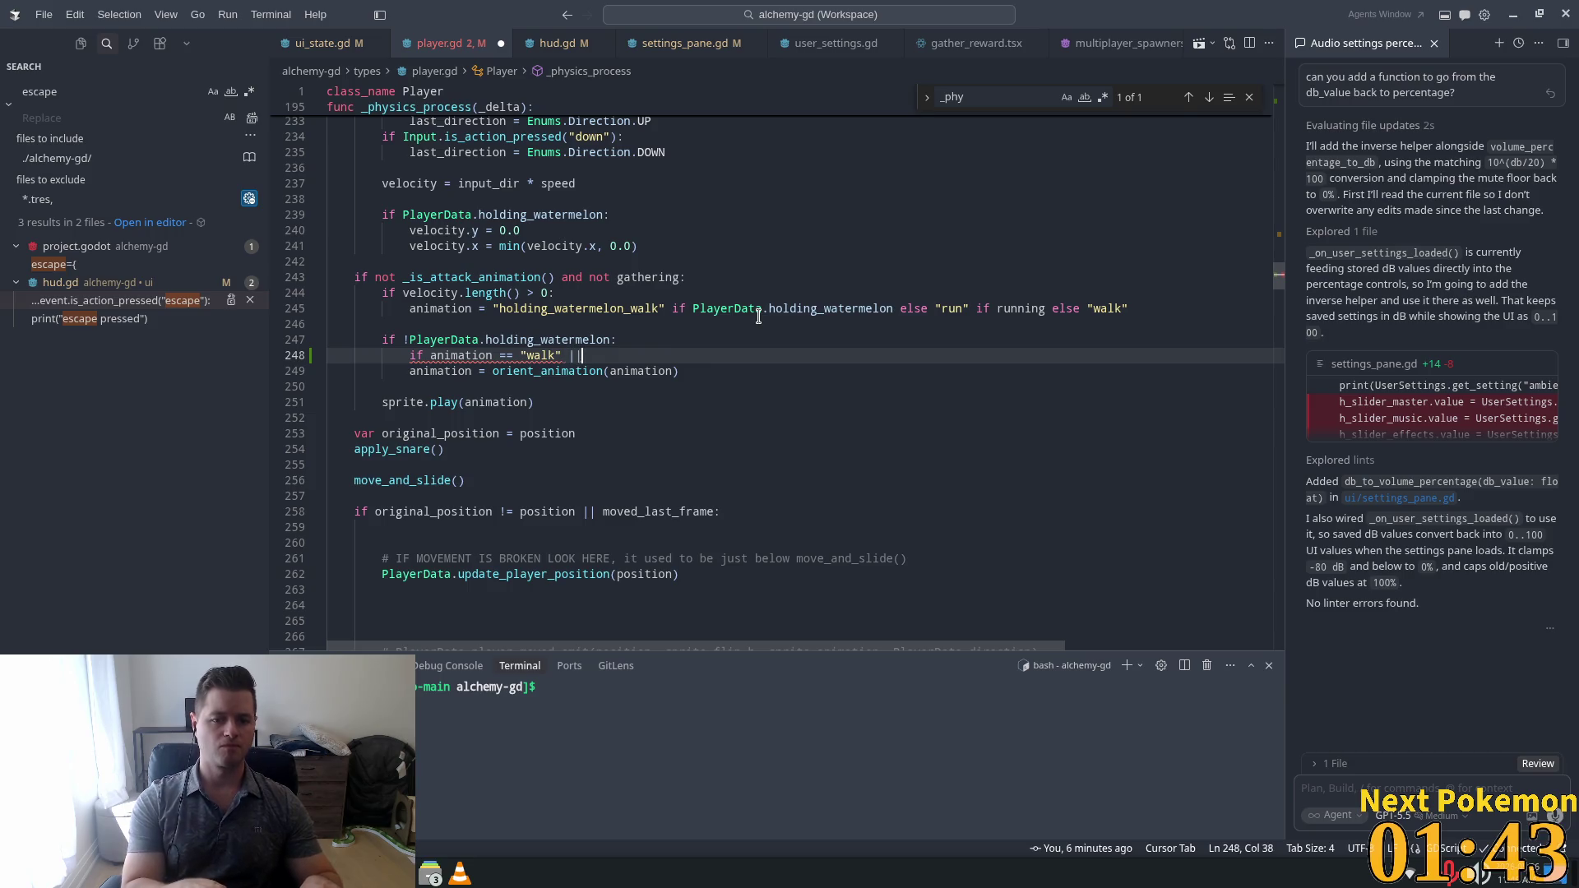
key("Tab")
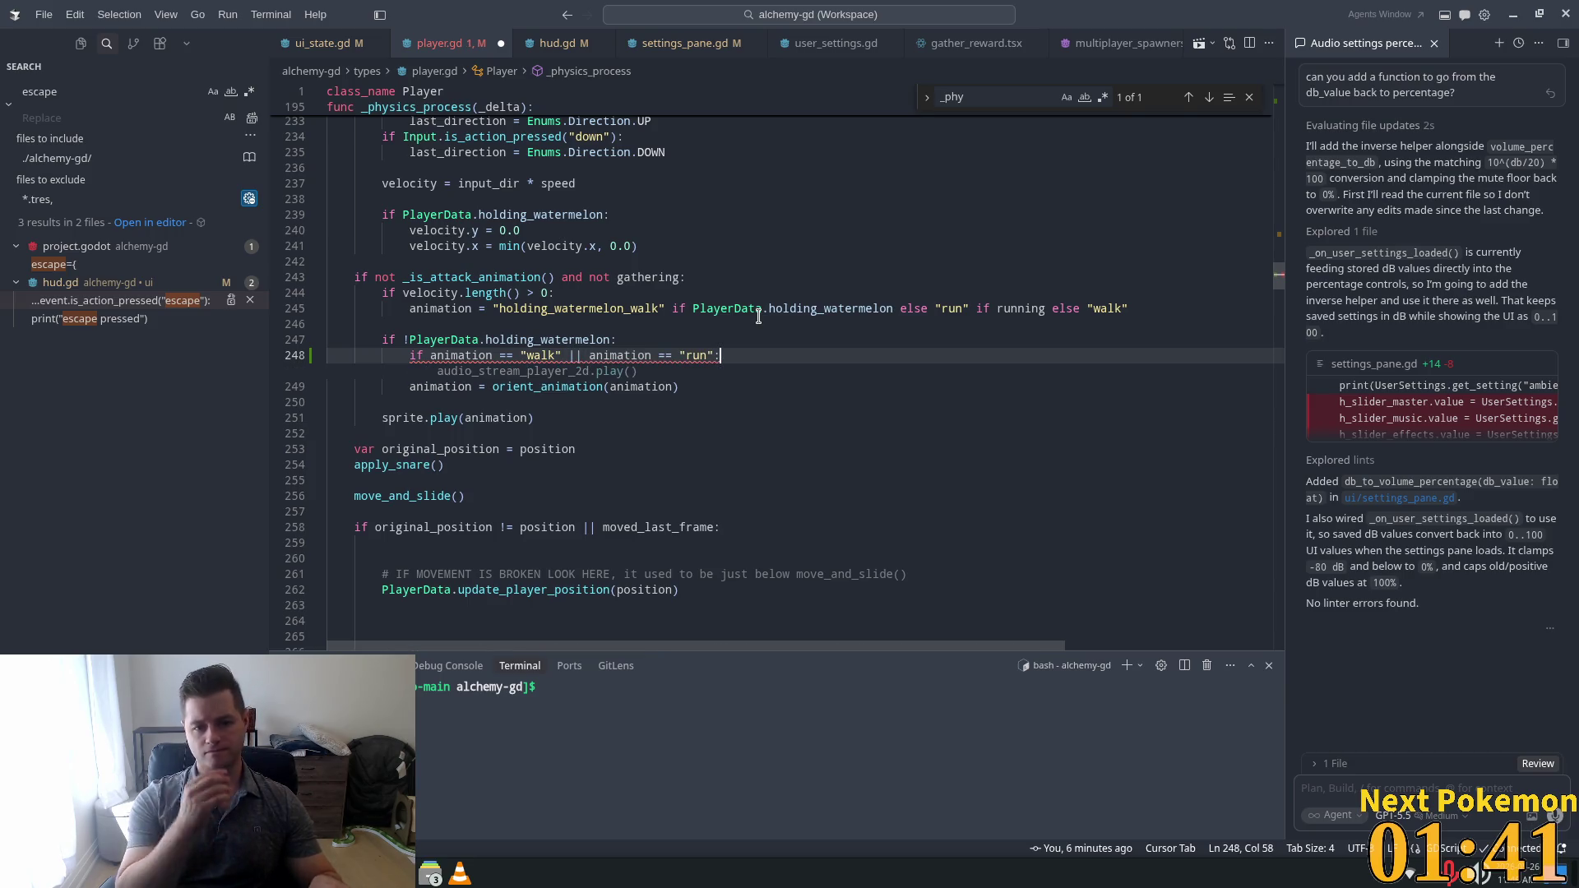
key("Tab")
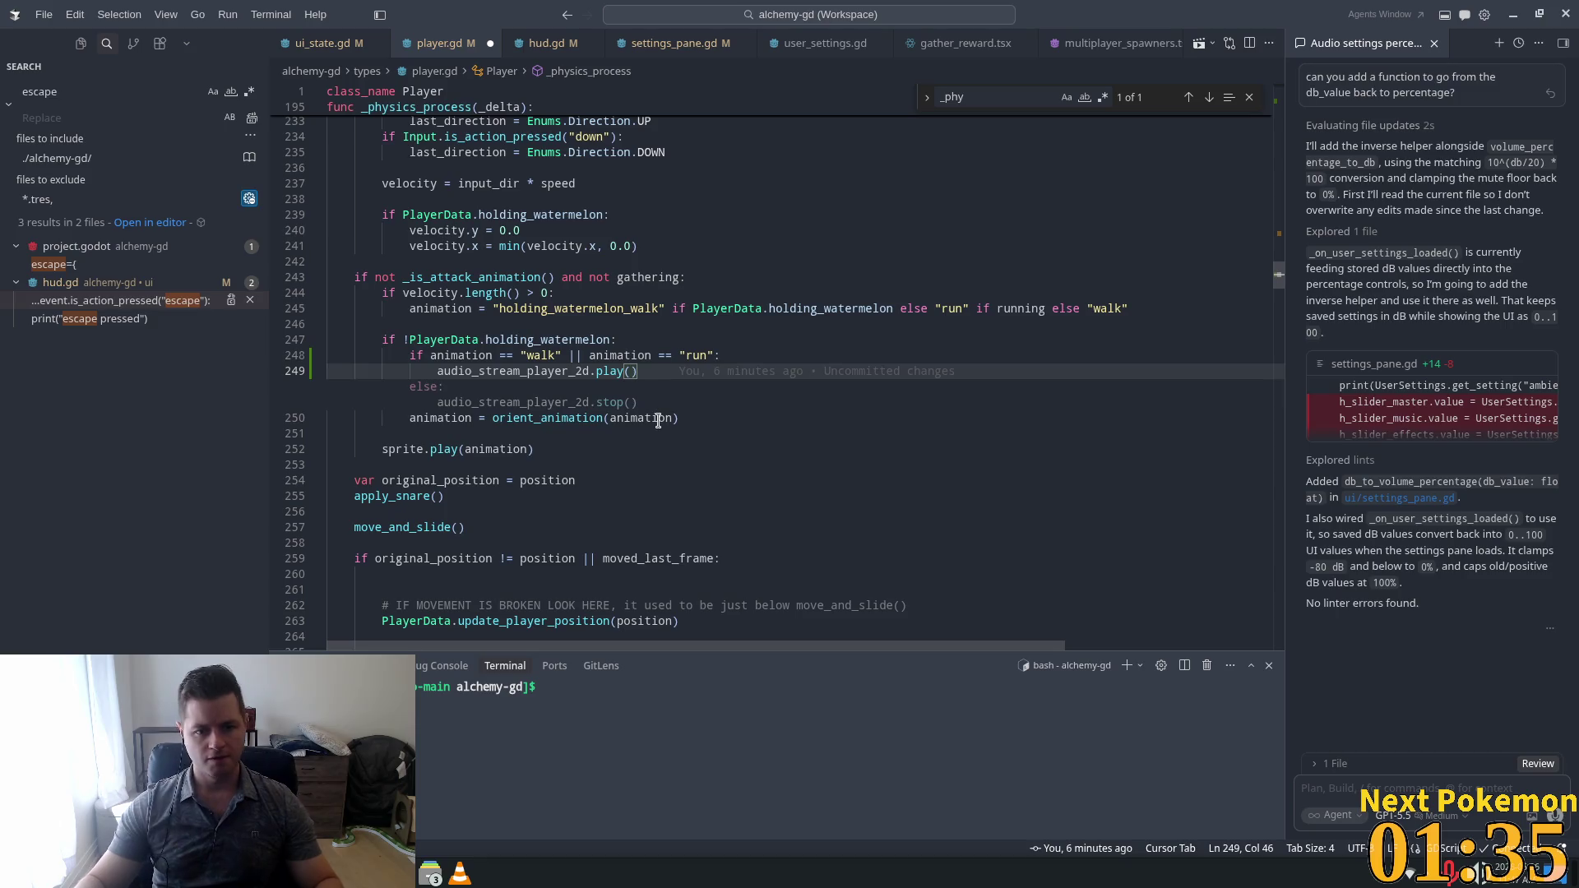
key("Tab")
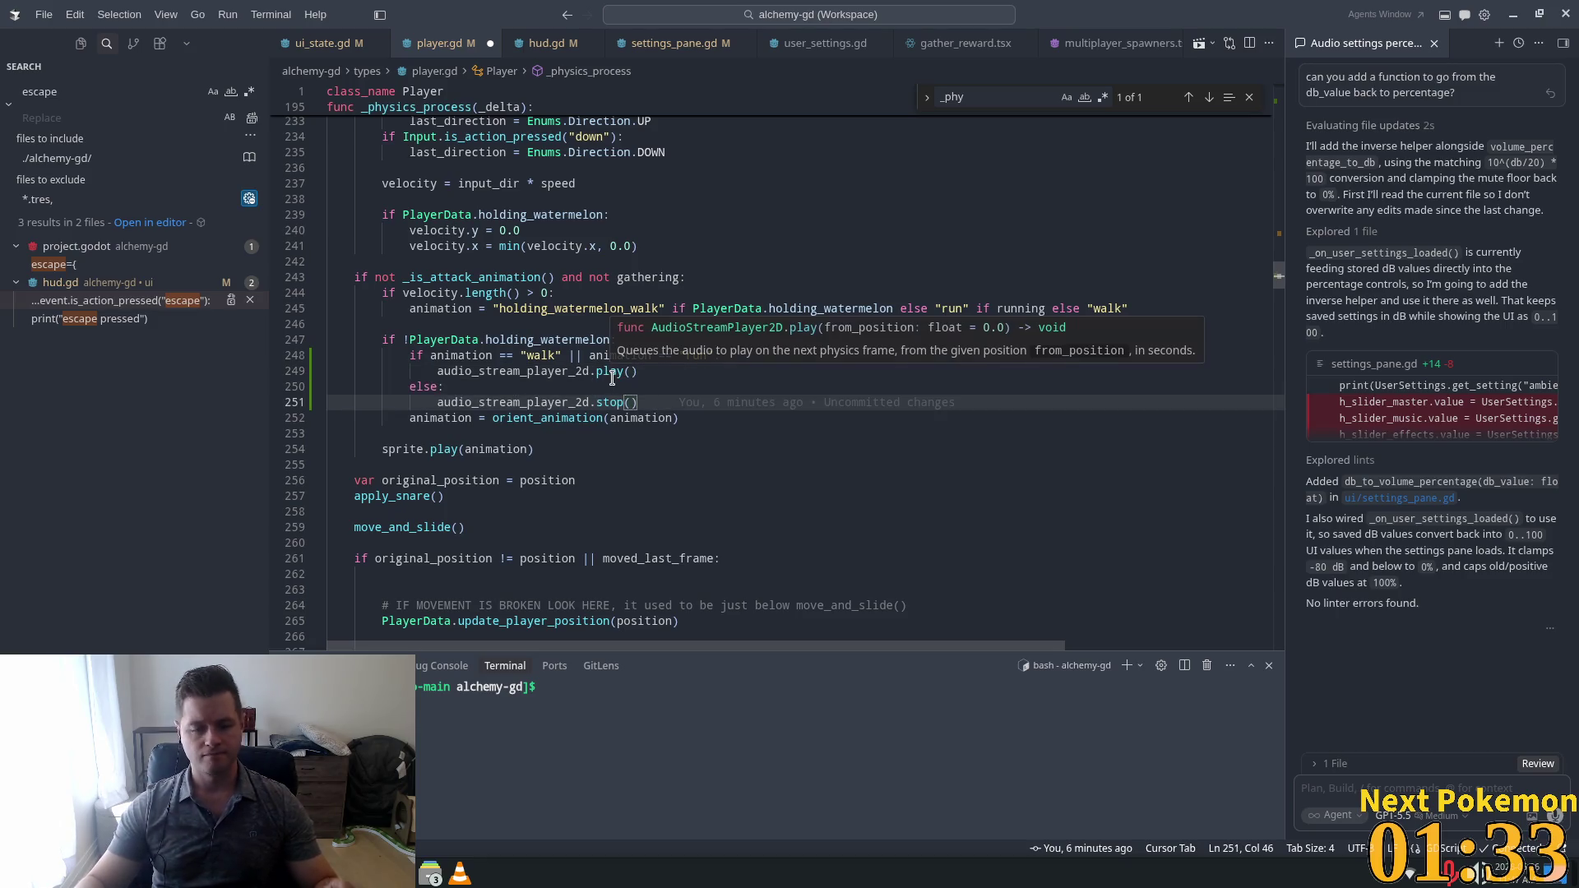
Try replacing the || operator with 'or', then undo that change.
left_click(653, 381)
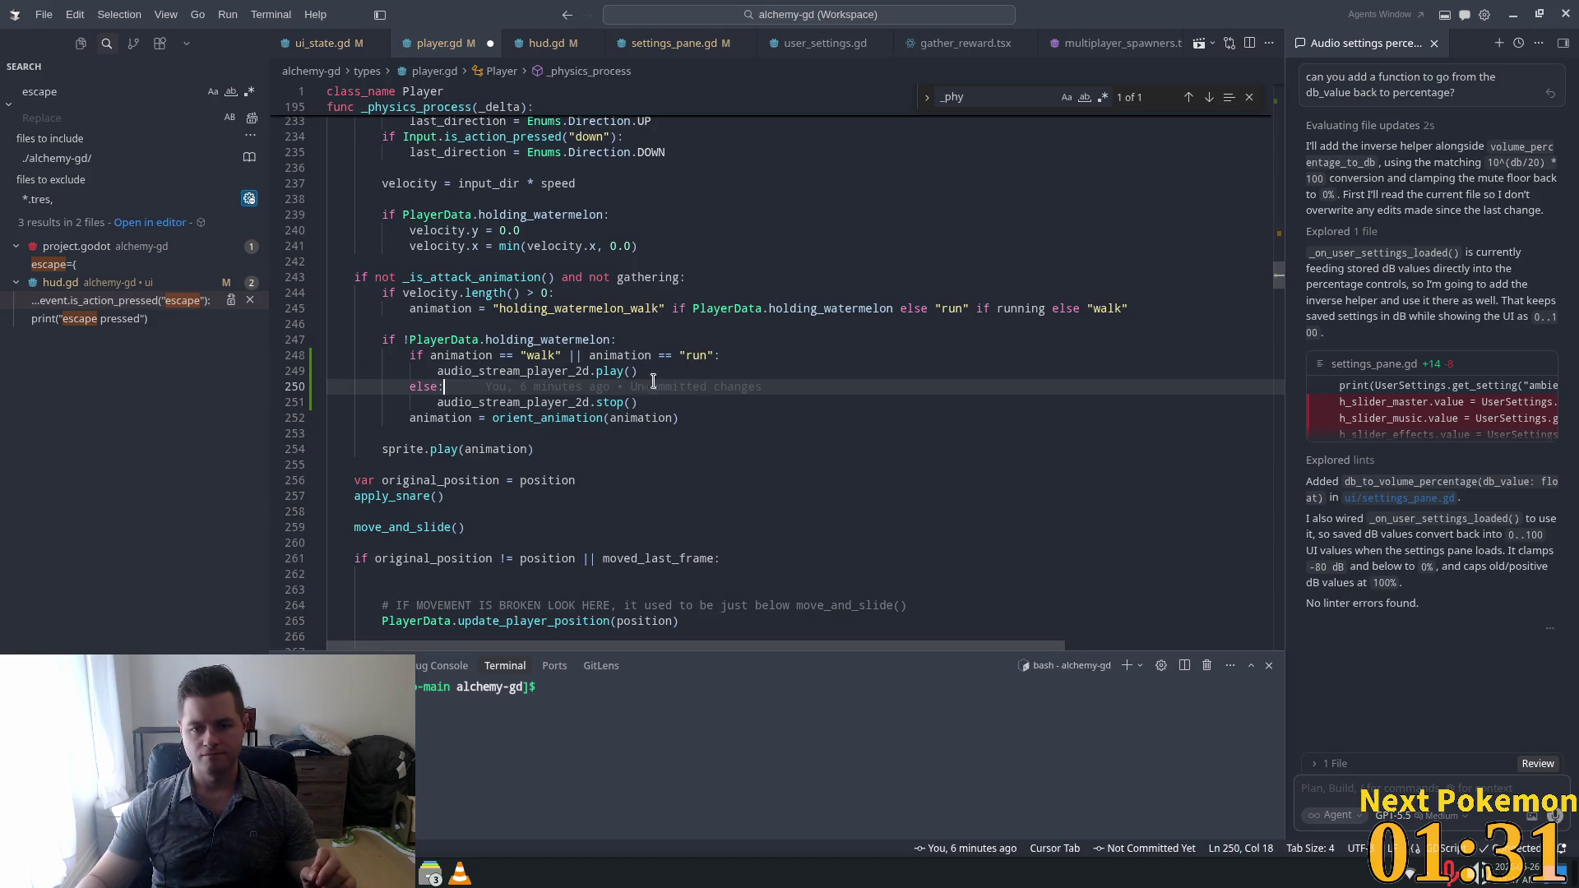
mouse_move(684, 388)
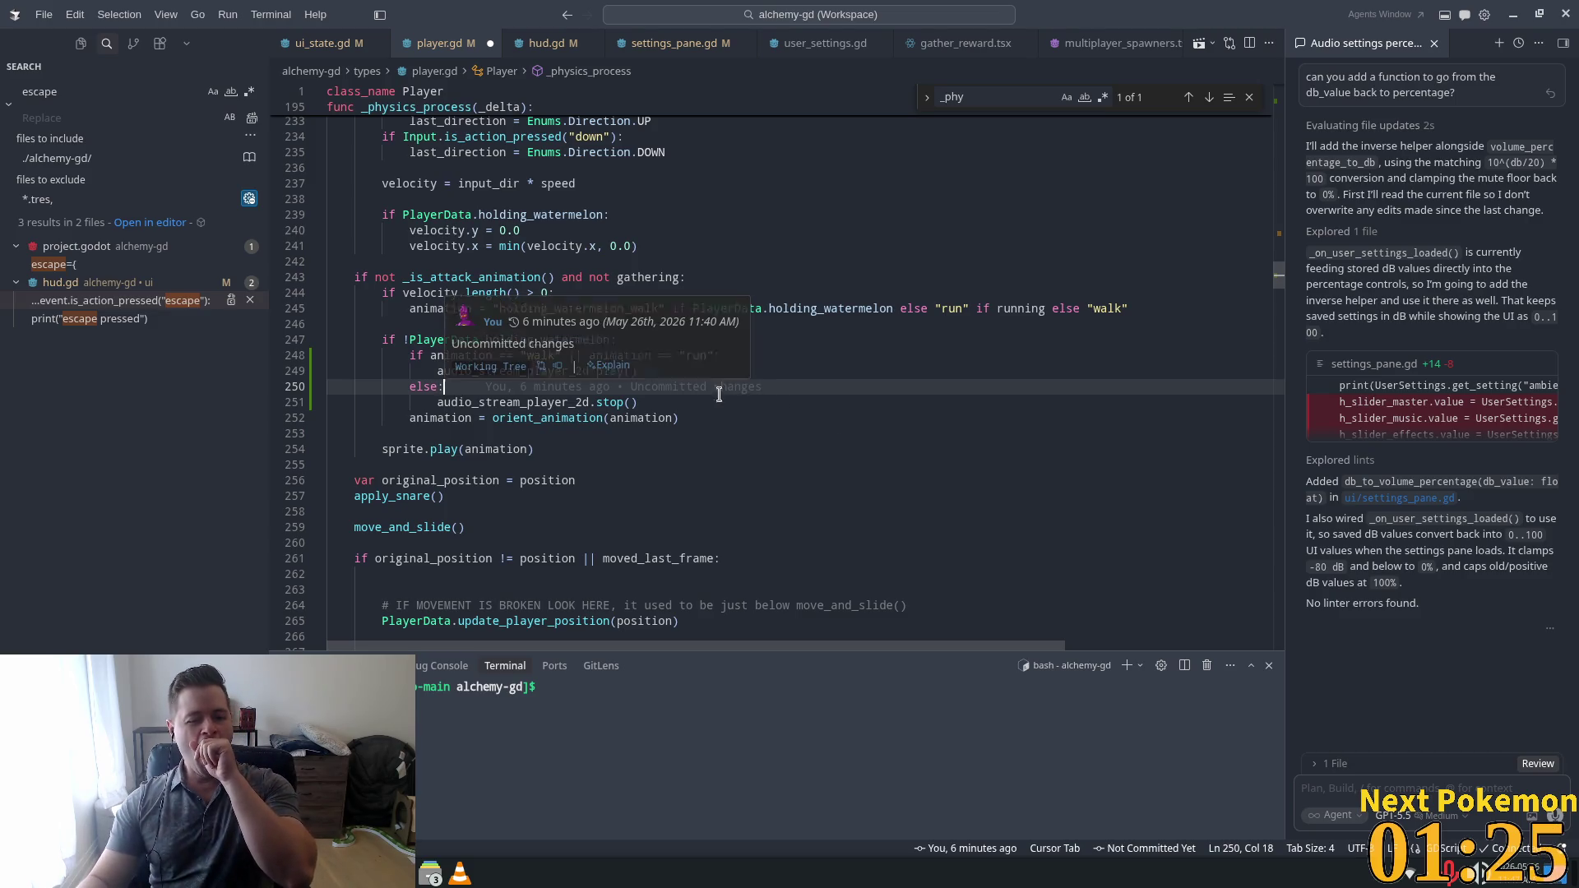
left_click(791, 356)
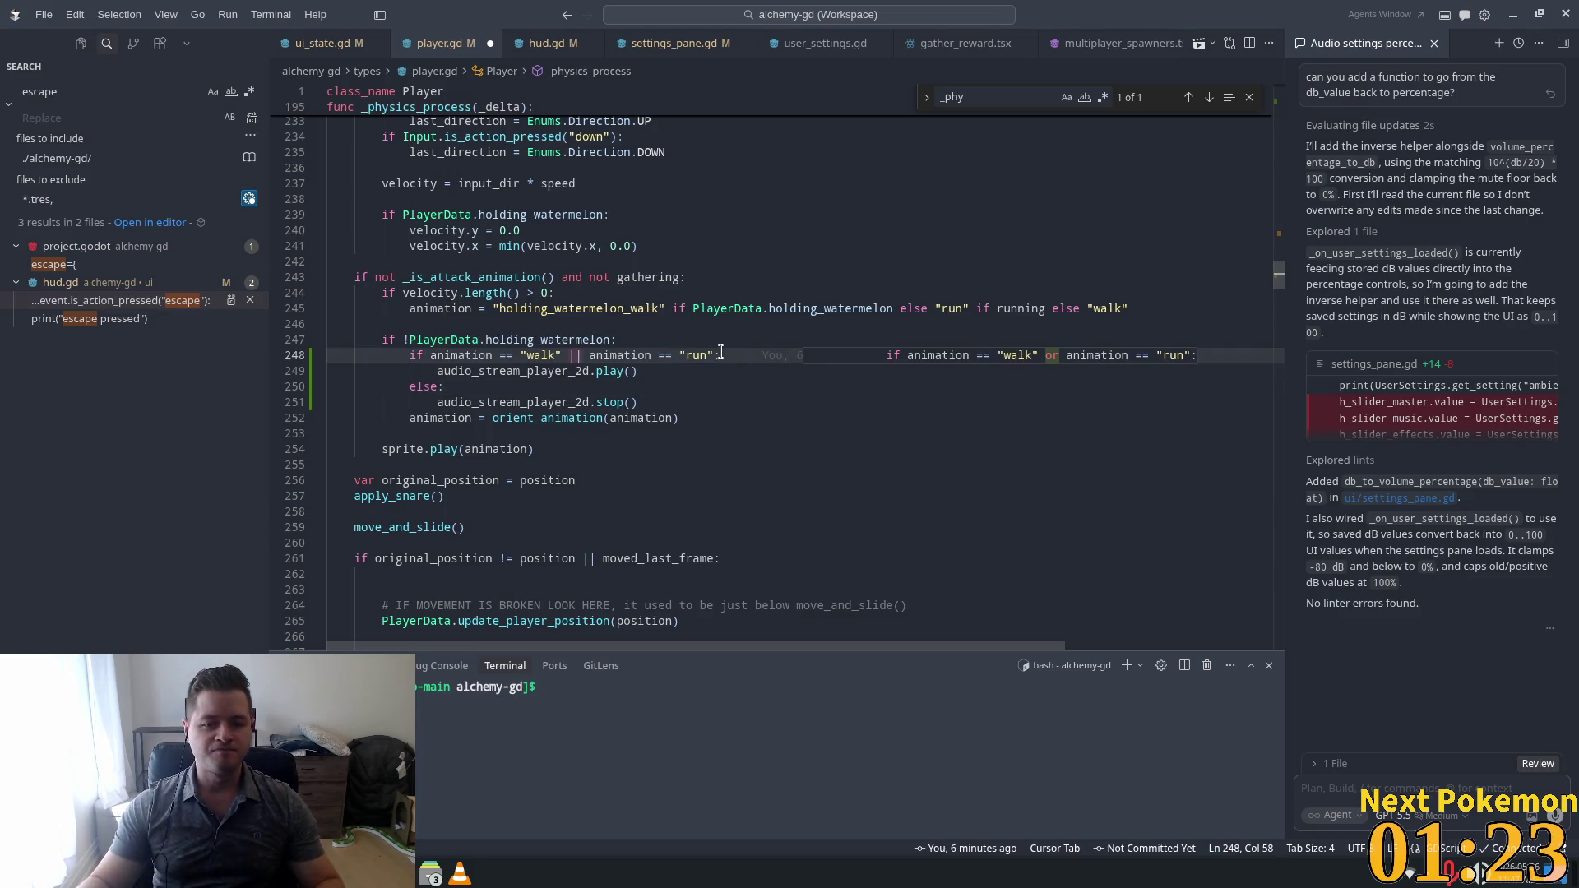
left_click(574, 354)
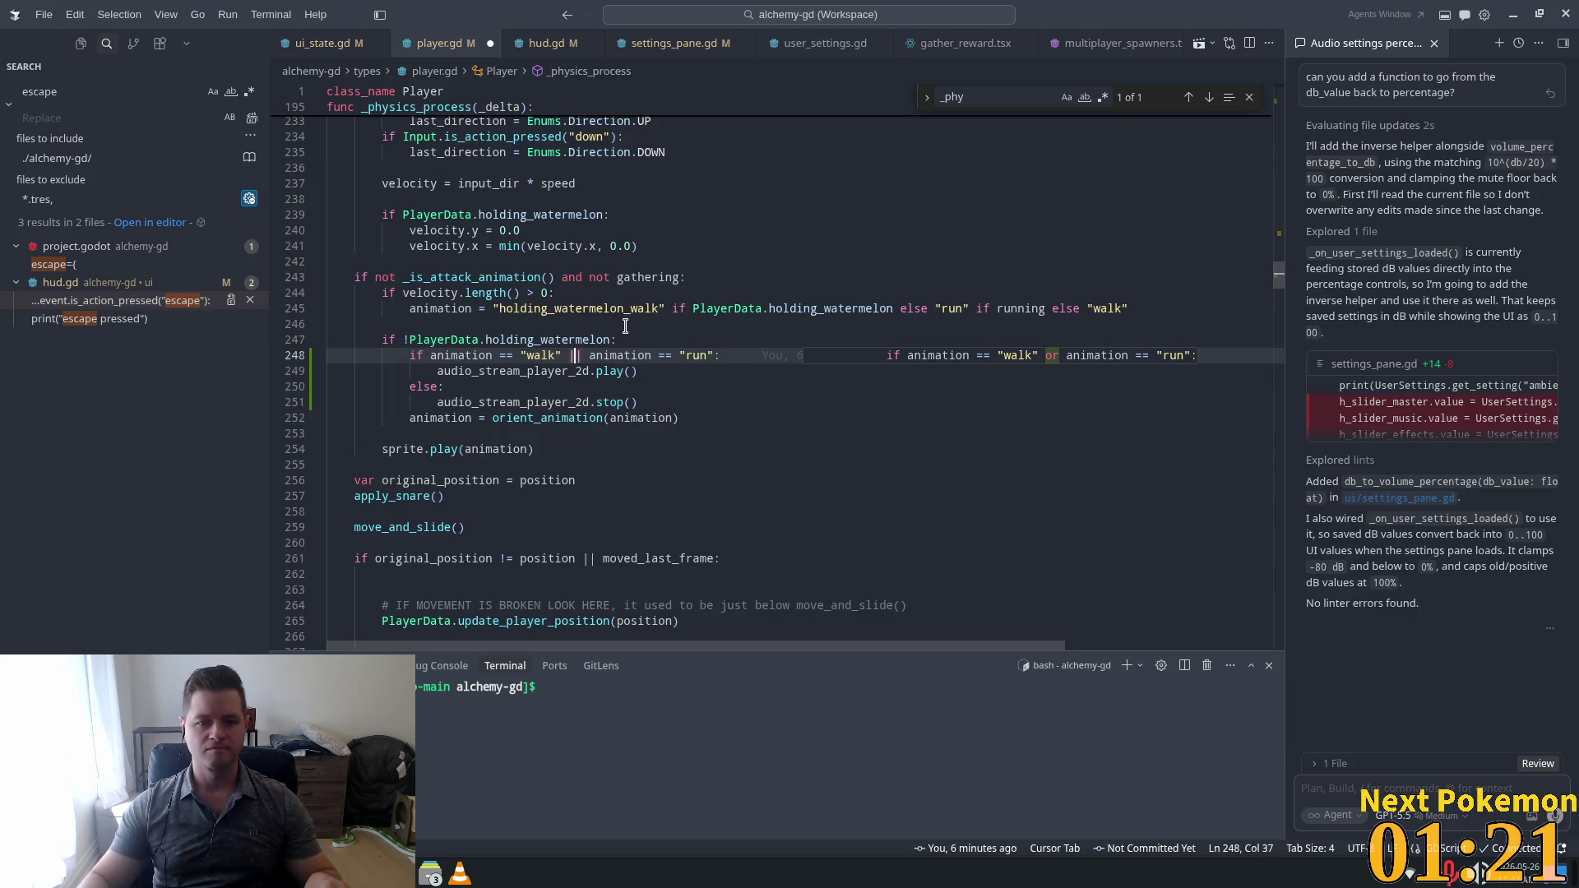
key("BackSpace")
key("BackSpace")
type("or")
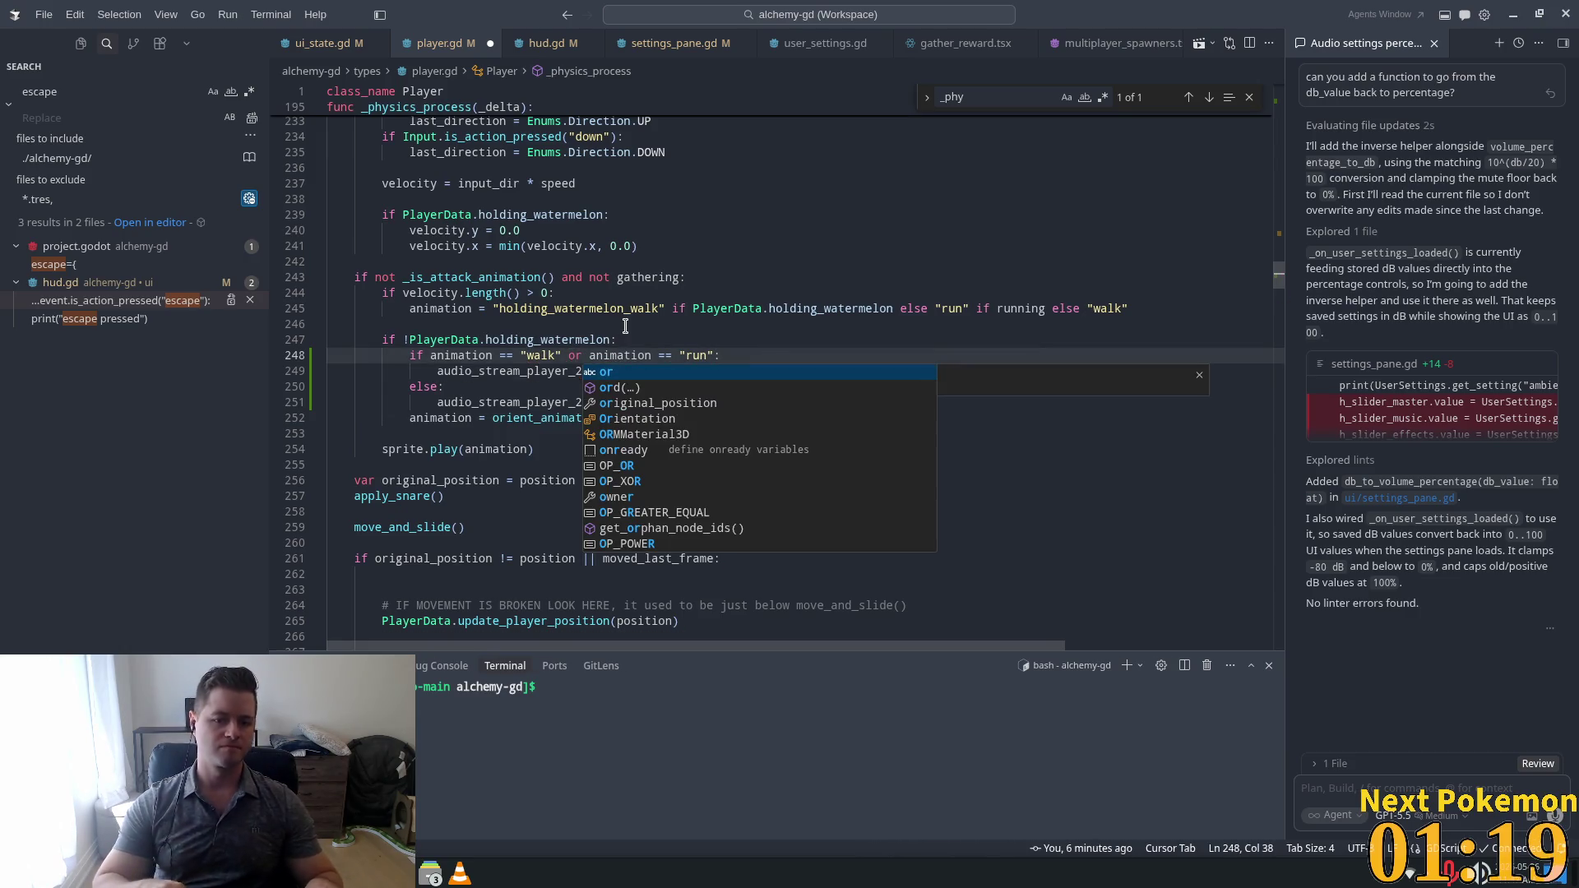
key("Tab")
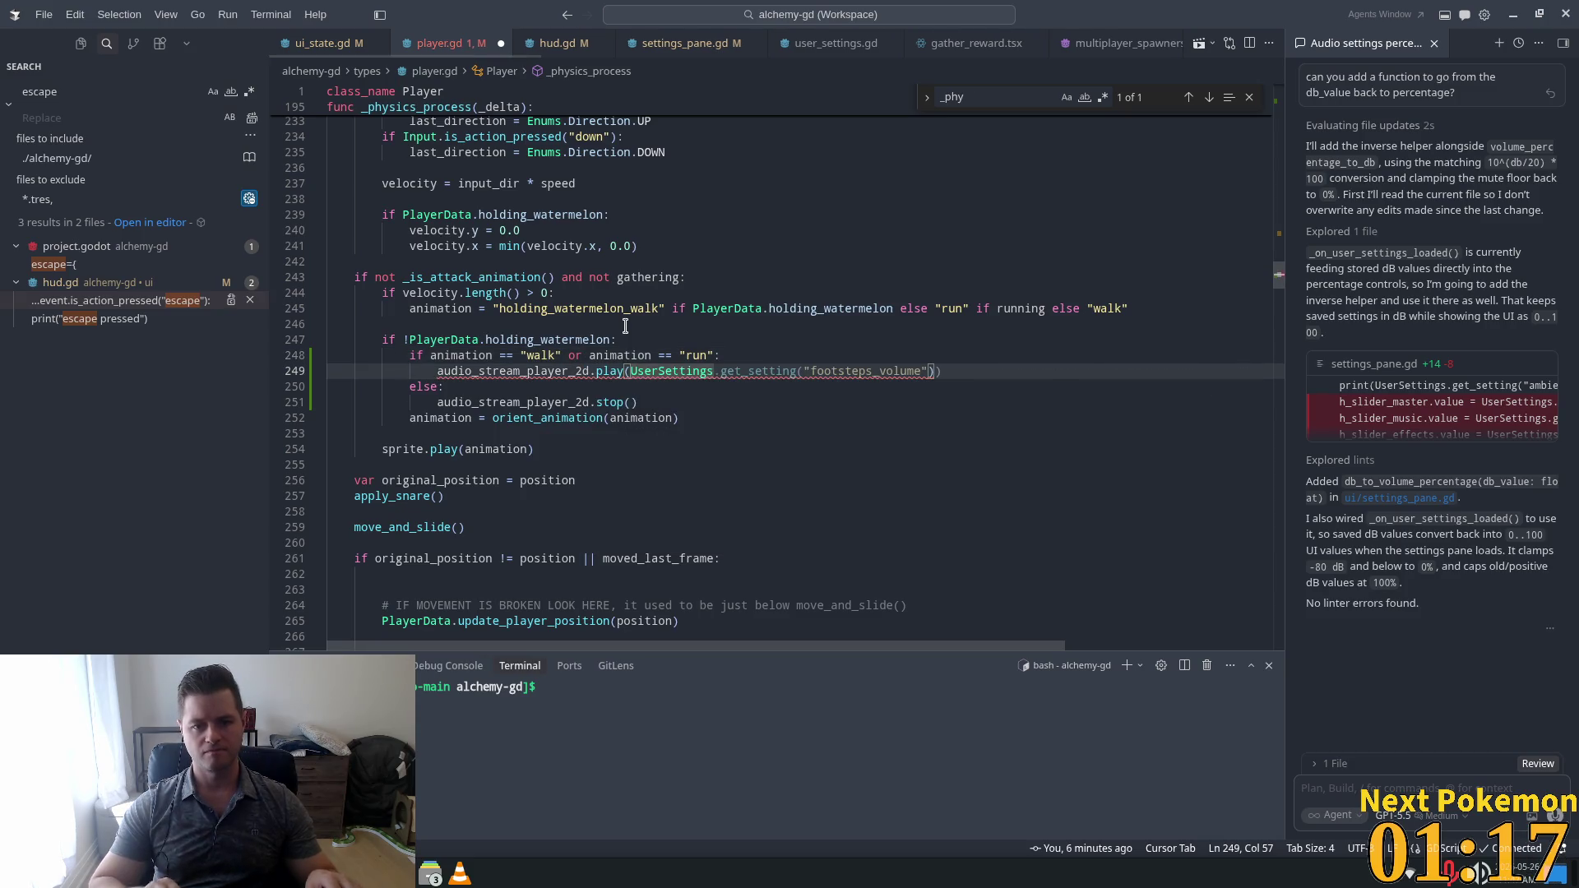
key("ctrl+z")
key("ctrl+z")
key("ctrl+z")
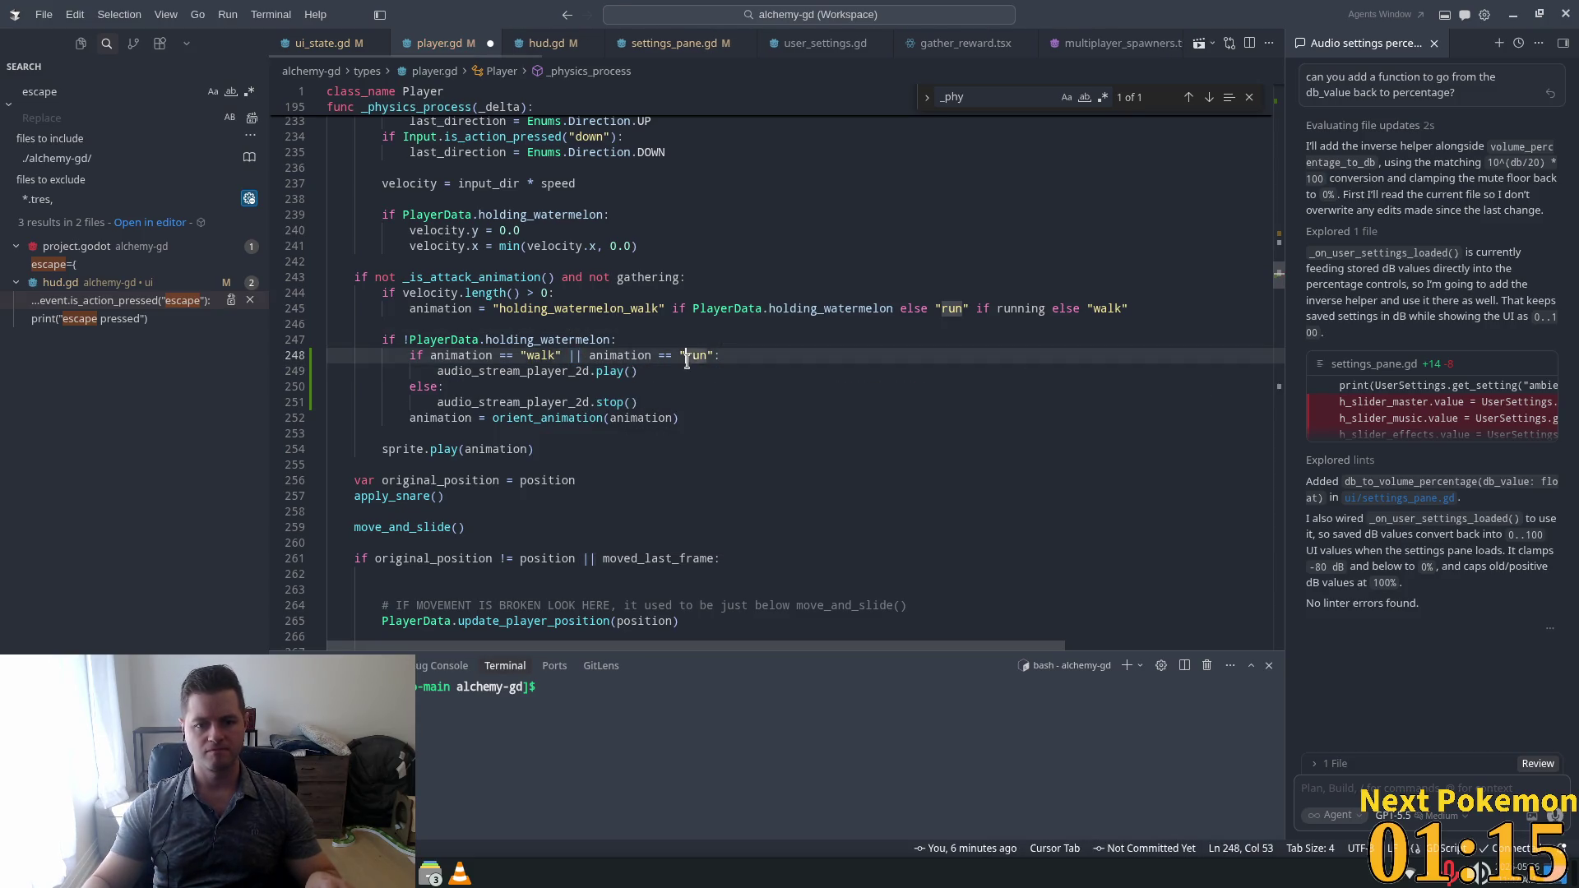
Wrap the walk/run condition in parentheses and add 'and not audio_stream_player_2d.playing'.
left_click(713, 357)
left_click(430, 355, "shift")
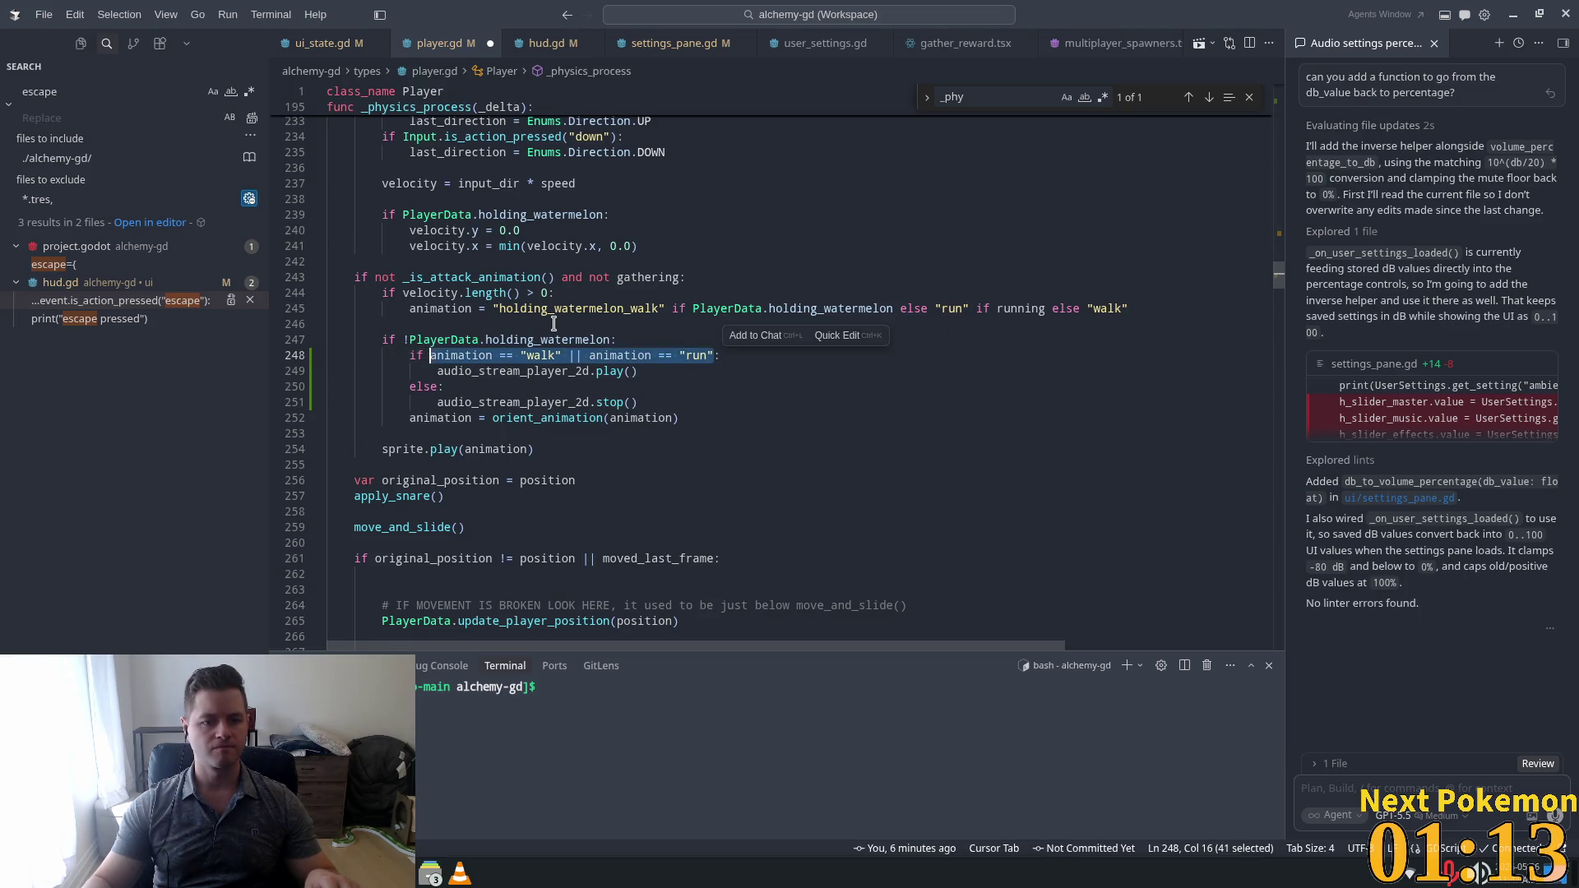
type("(")
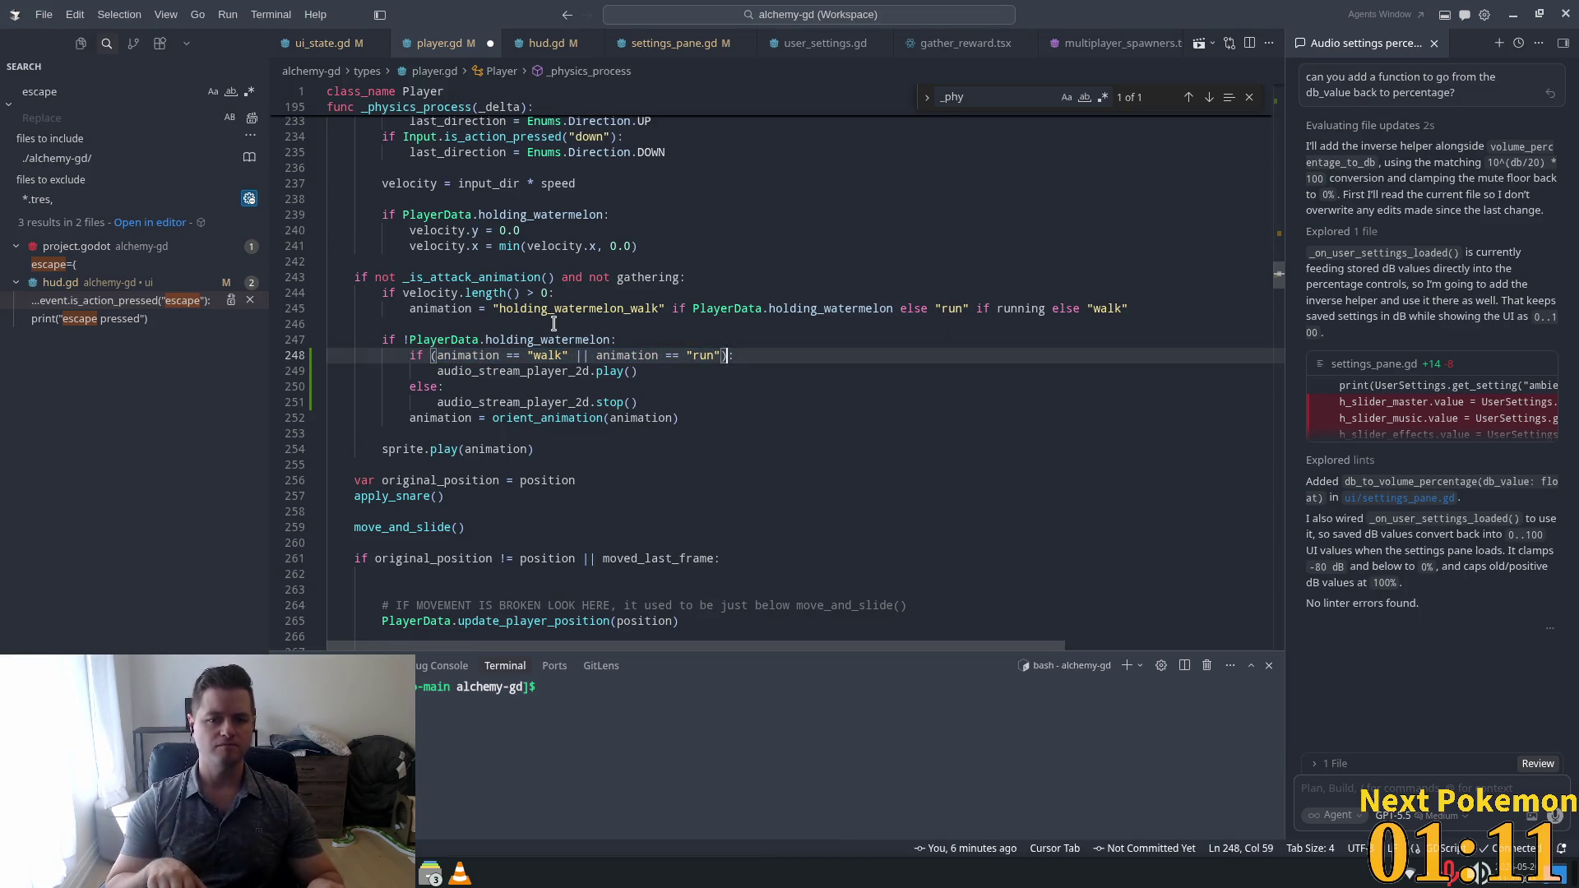
key("Right")
key("Right")
type("a")
type("nd")
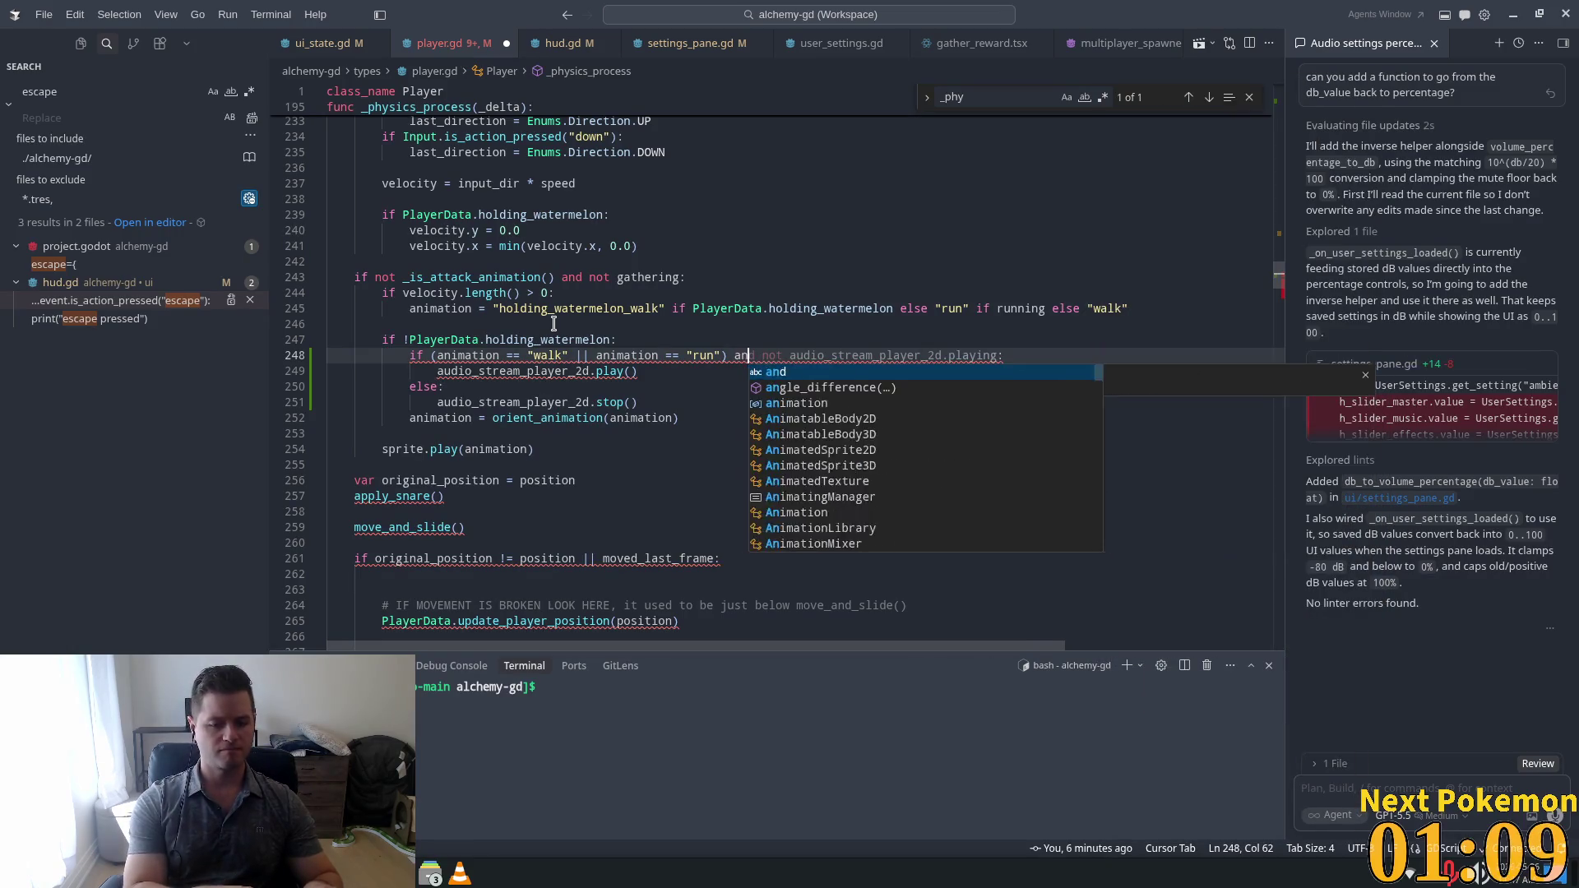
key("Tab")
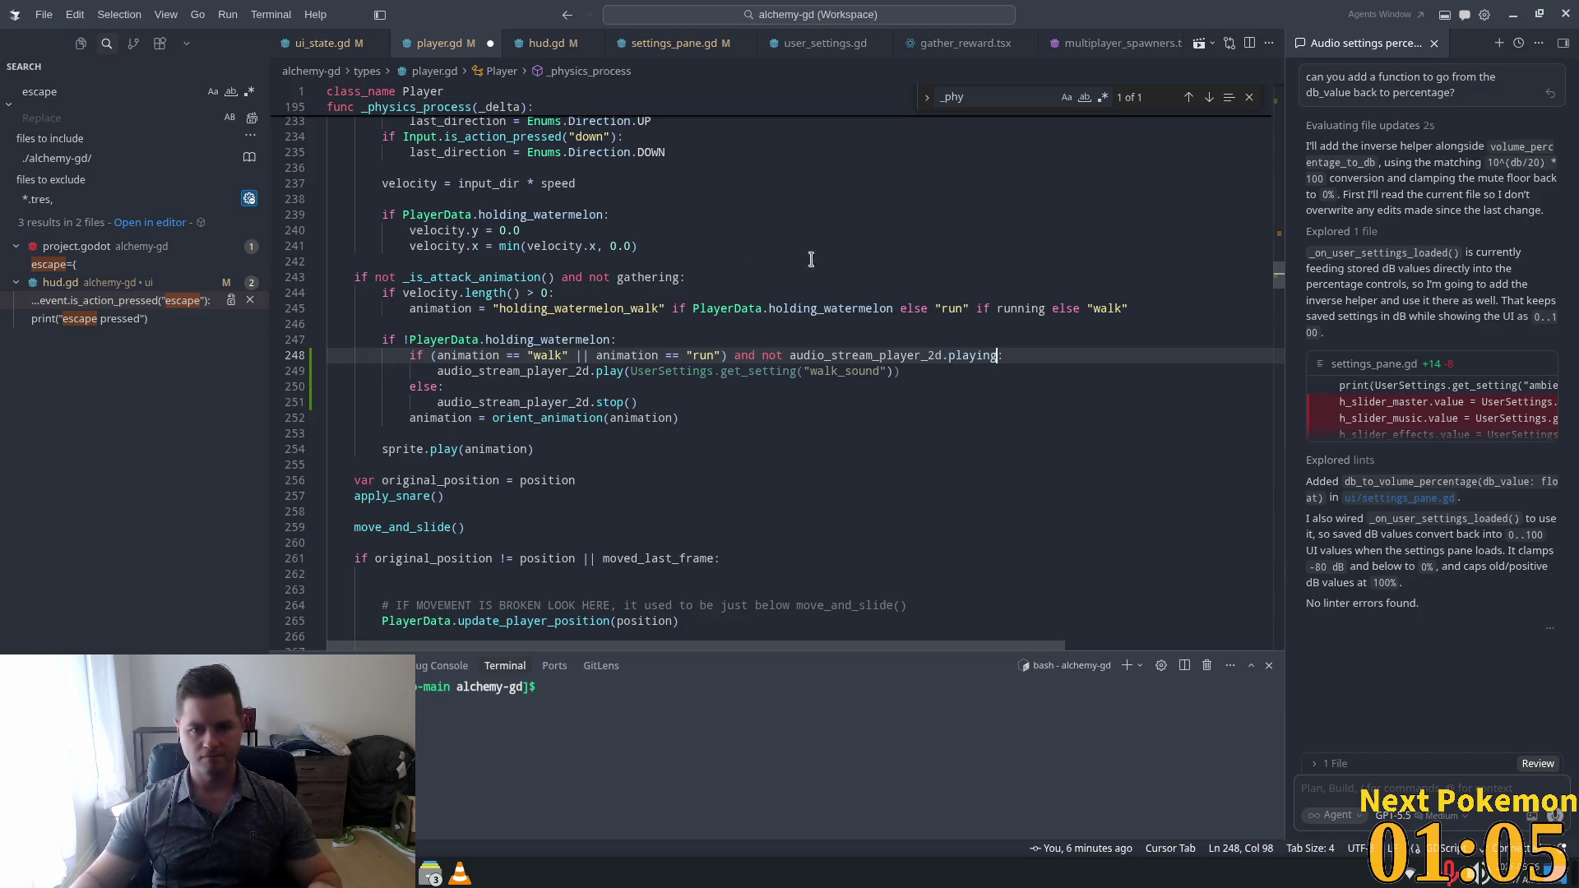
left_click(664, 366)
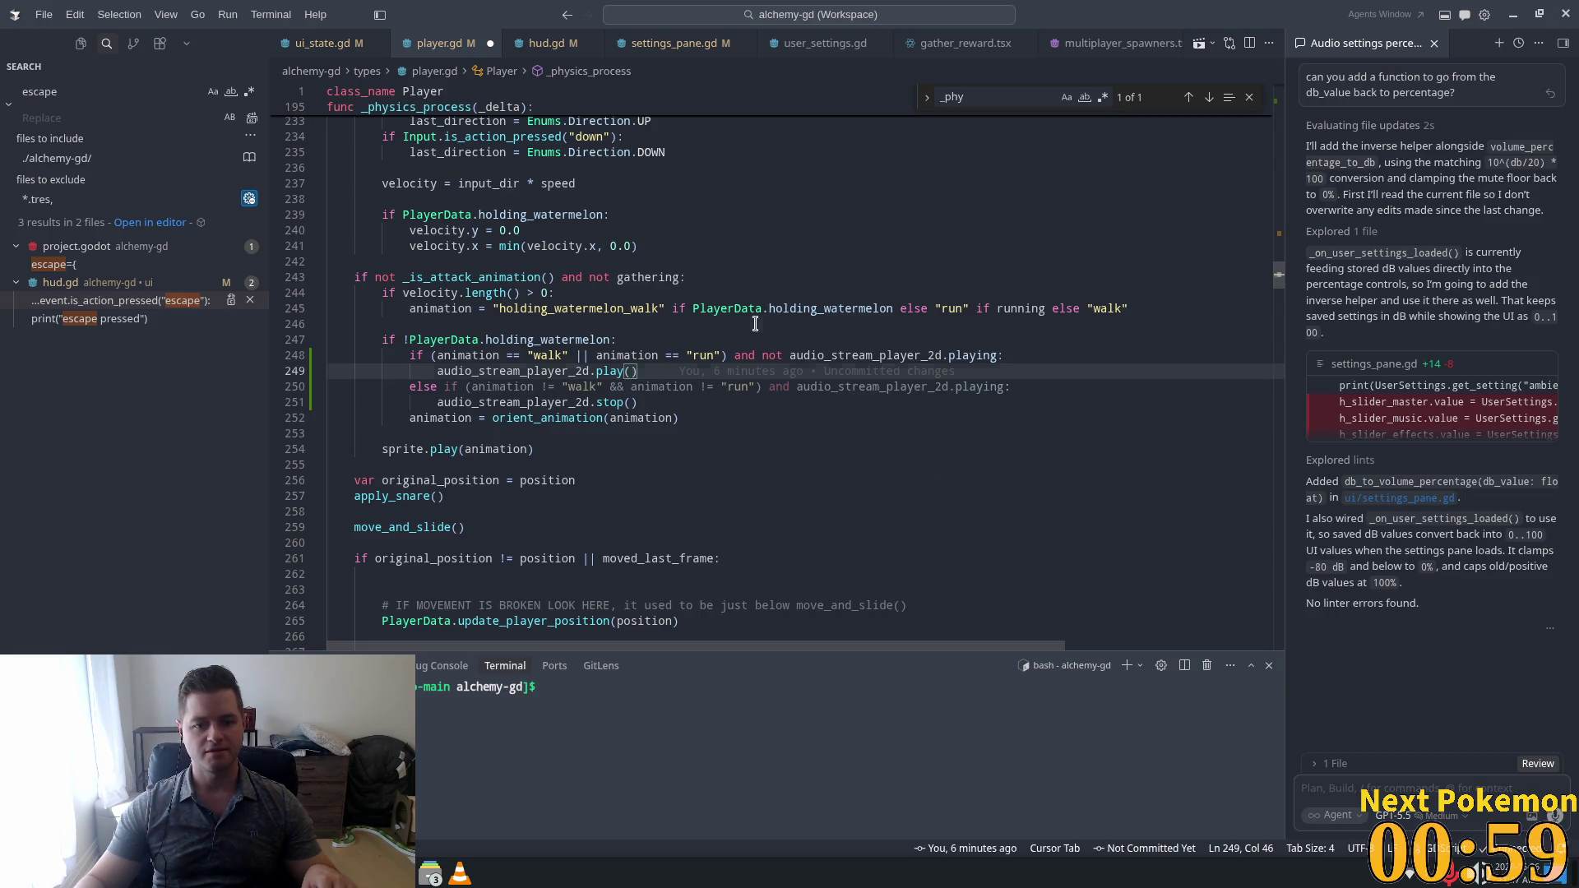
left_click(572, 370)
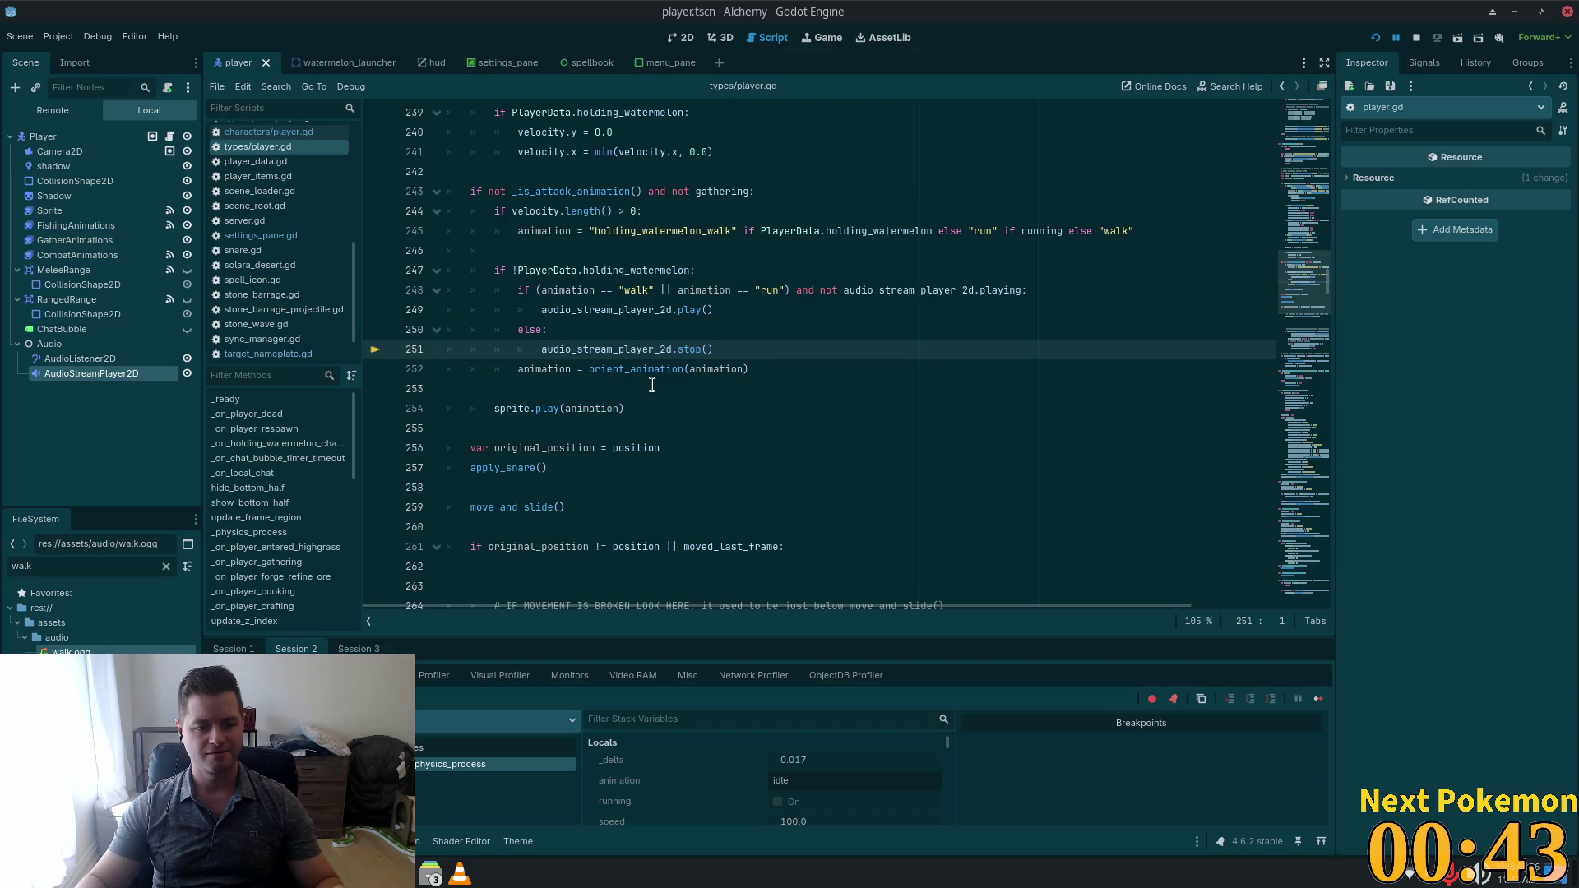
Run the project and walk the character around the farm with WASD.
left_click(1375, 37)
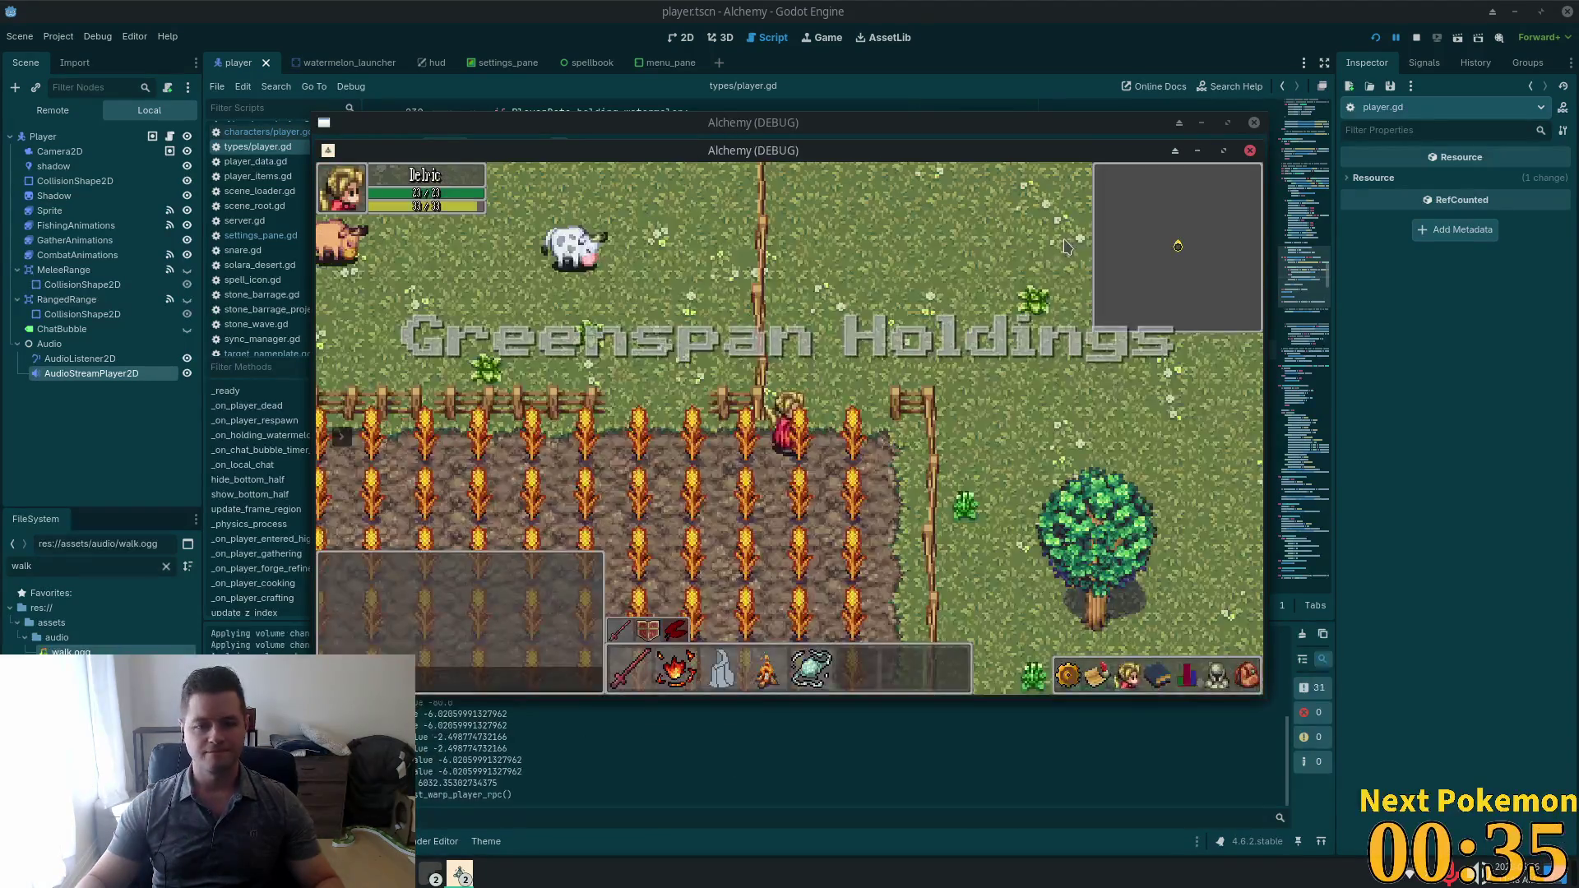
key("d")
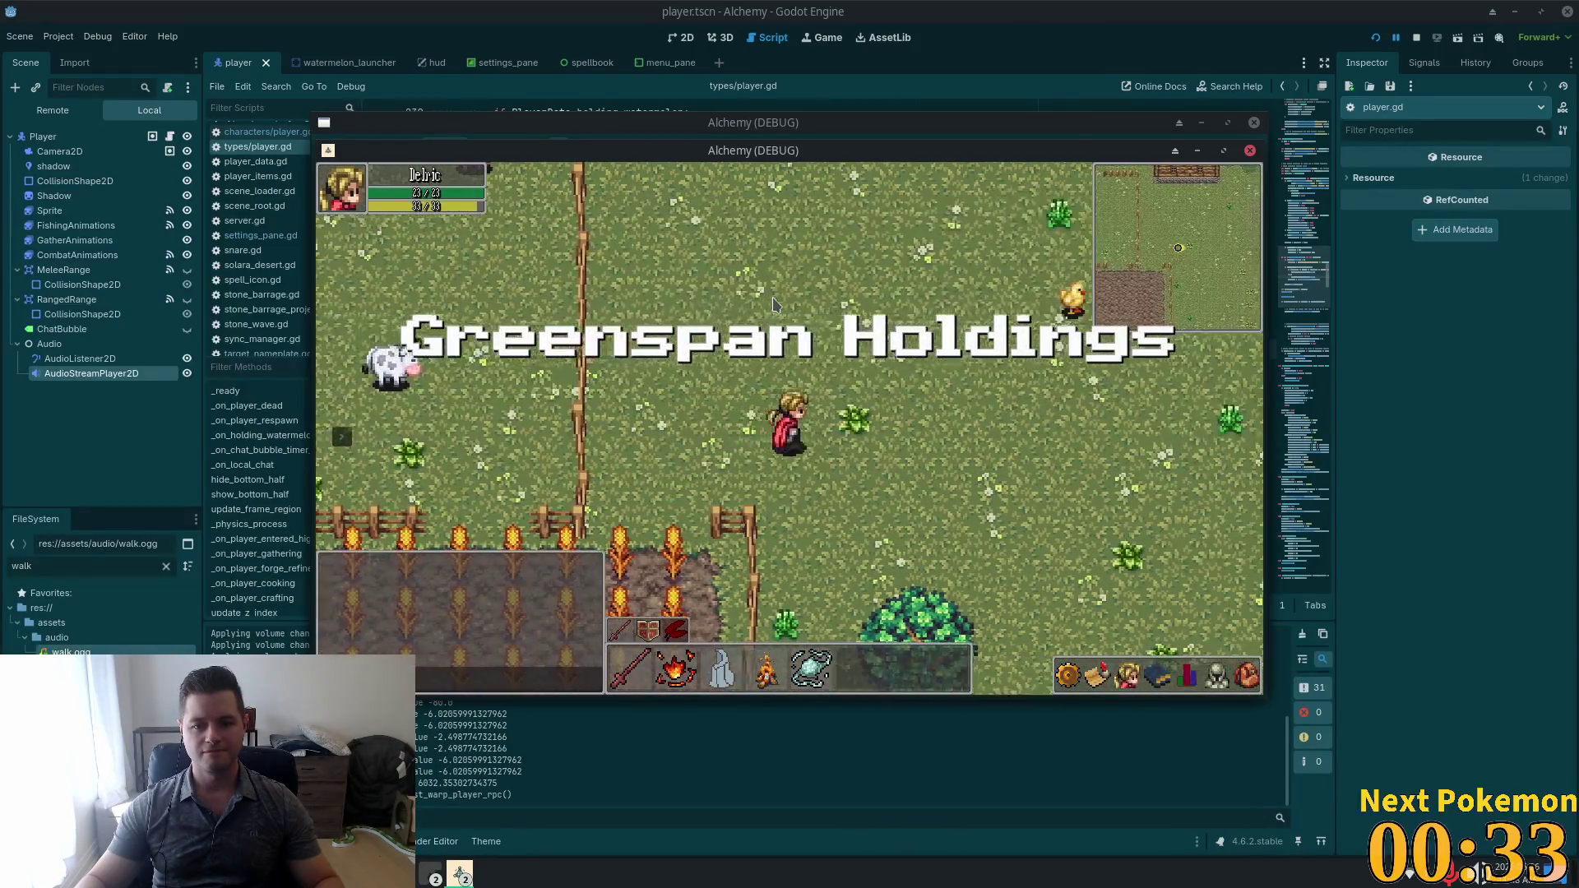
key("s")
key("a")
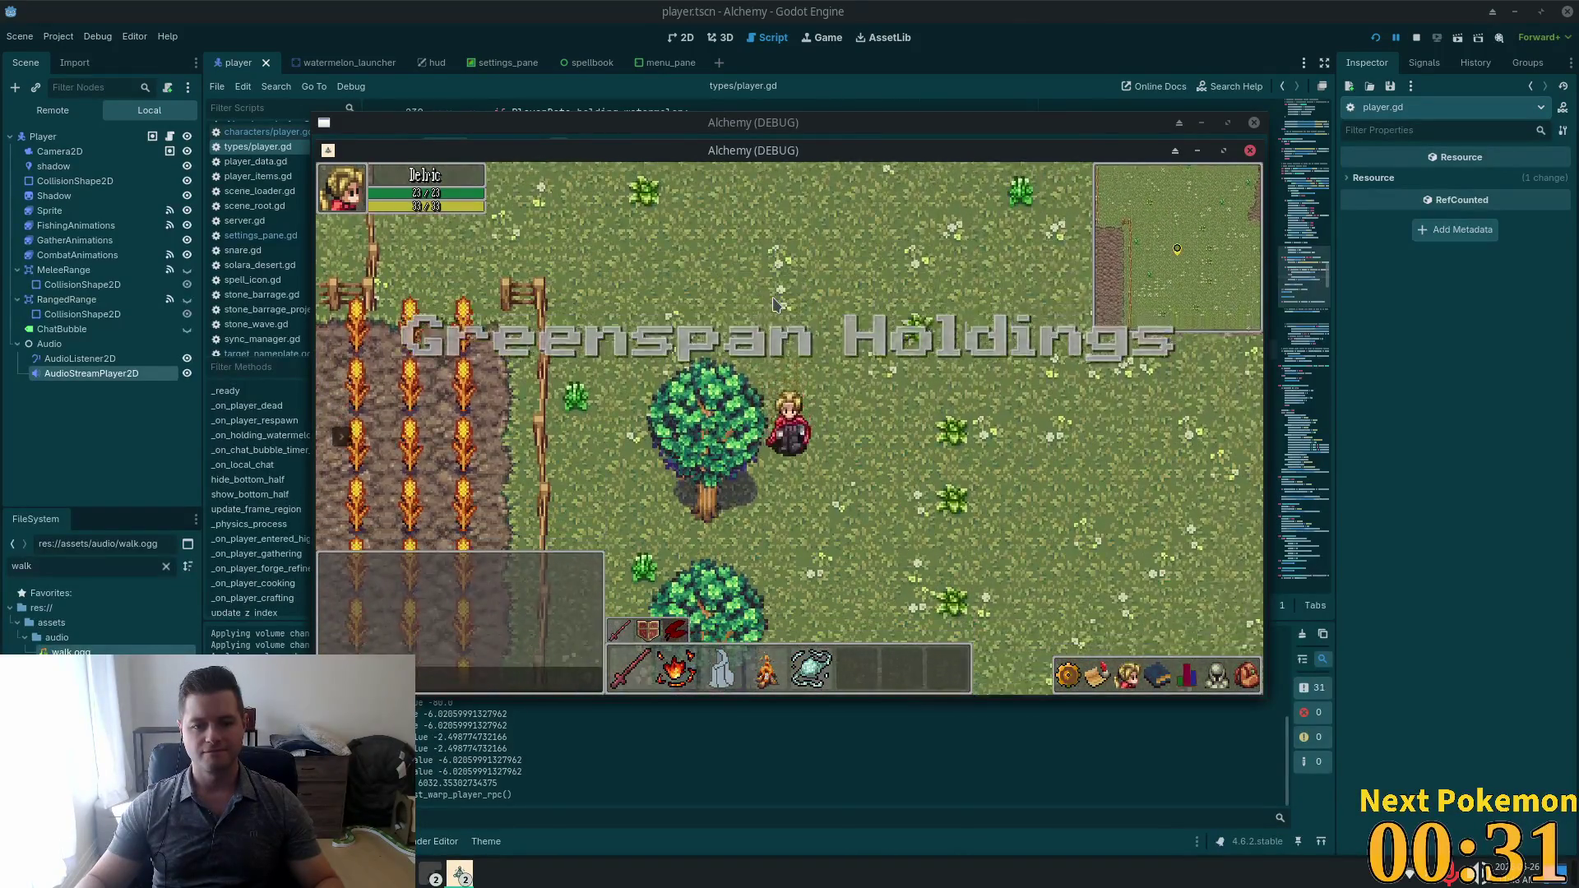
key("s")
key("d")
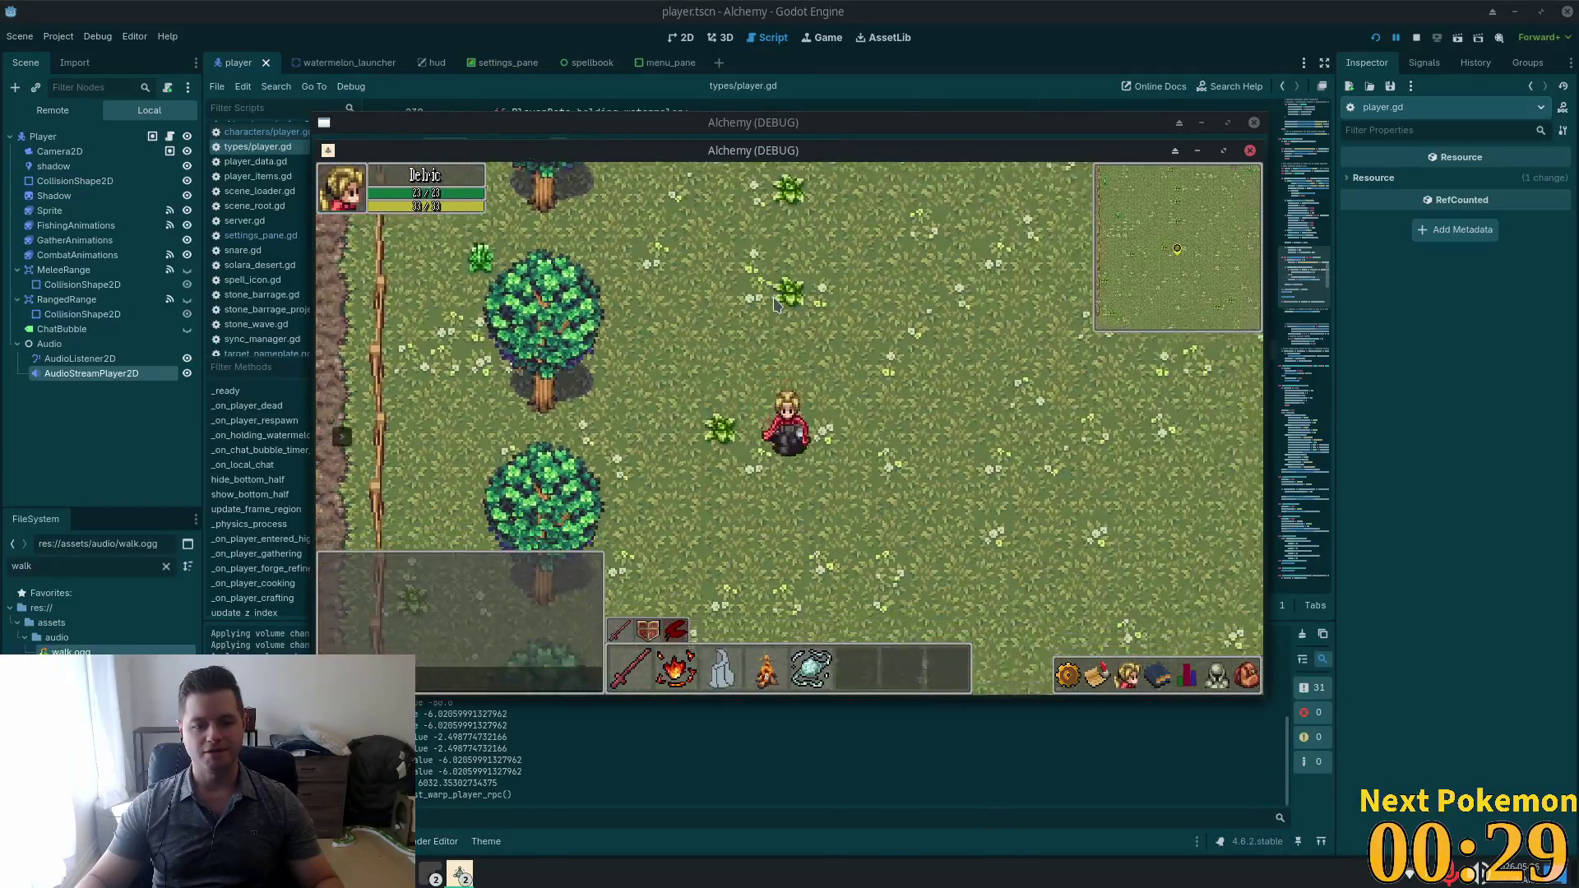
key("w")
key("a")
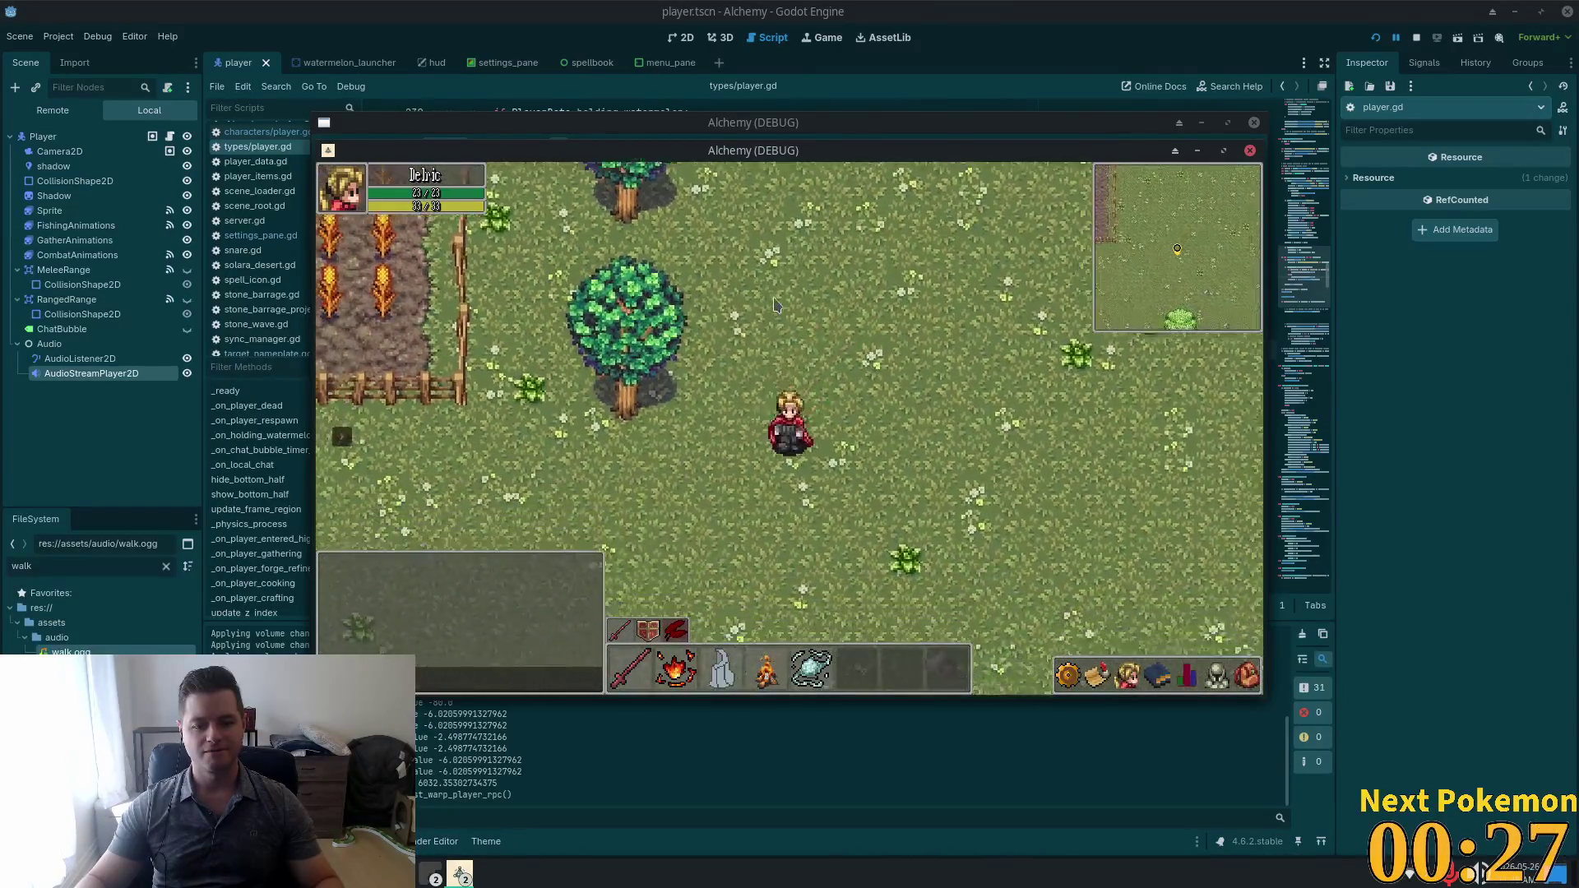
key("s")
key("a")
key("w")
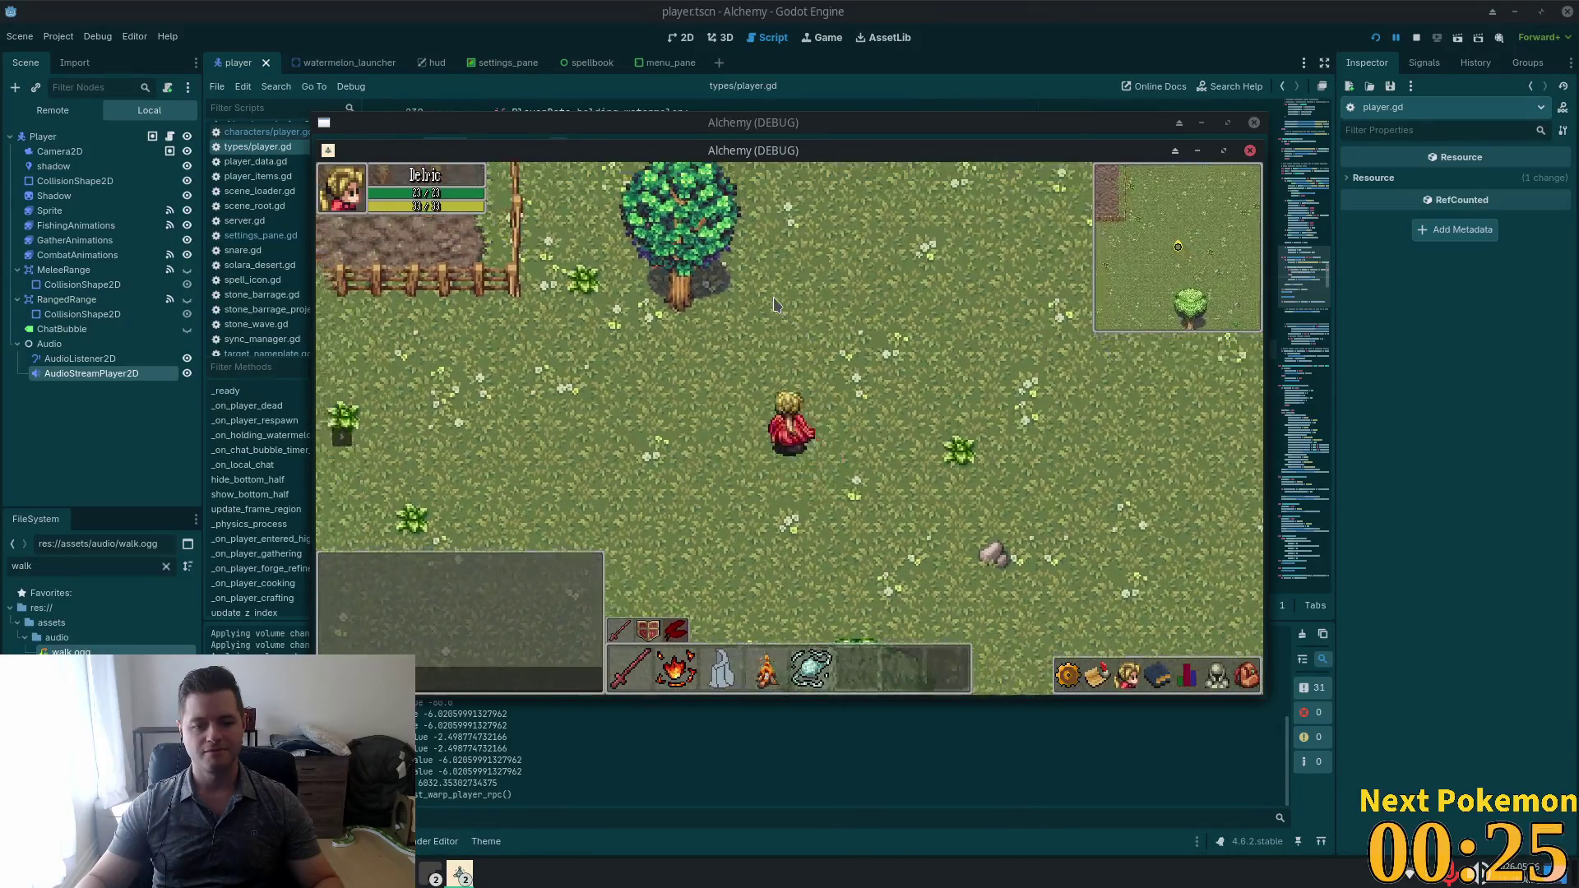
key("d")
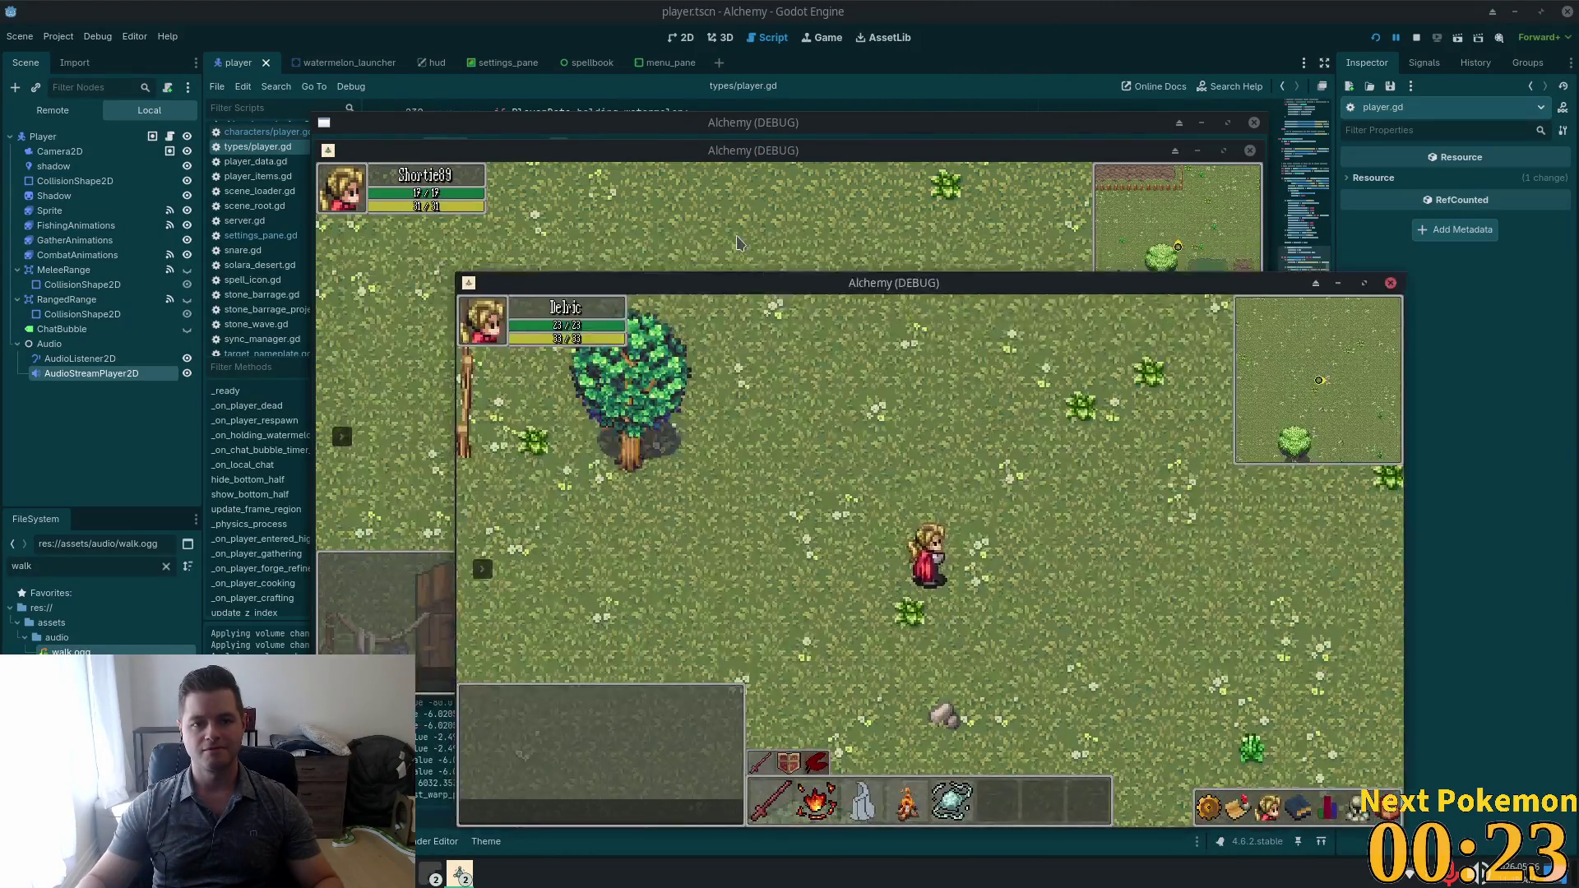
left_click(737, 242)
In the first game window, raise Master volume from 0 to 100 in Sound settings.
key("w")
key("a")
key("d")
left_click(1096, 675)
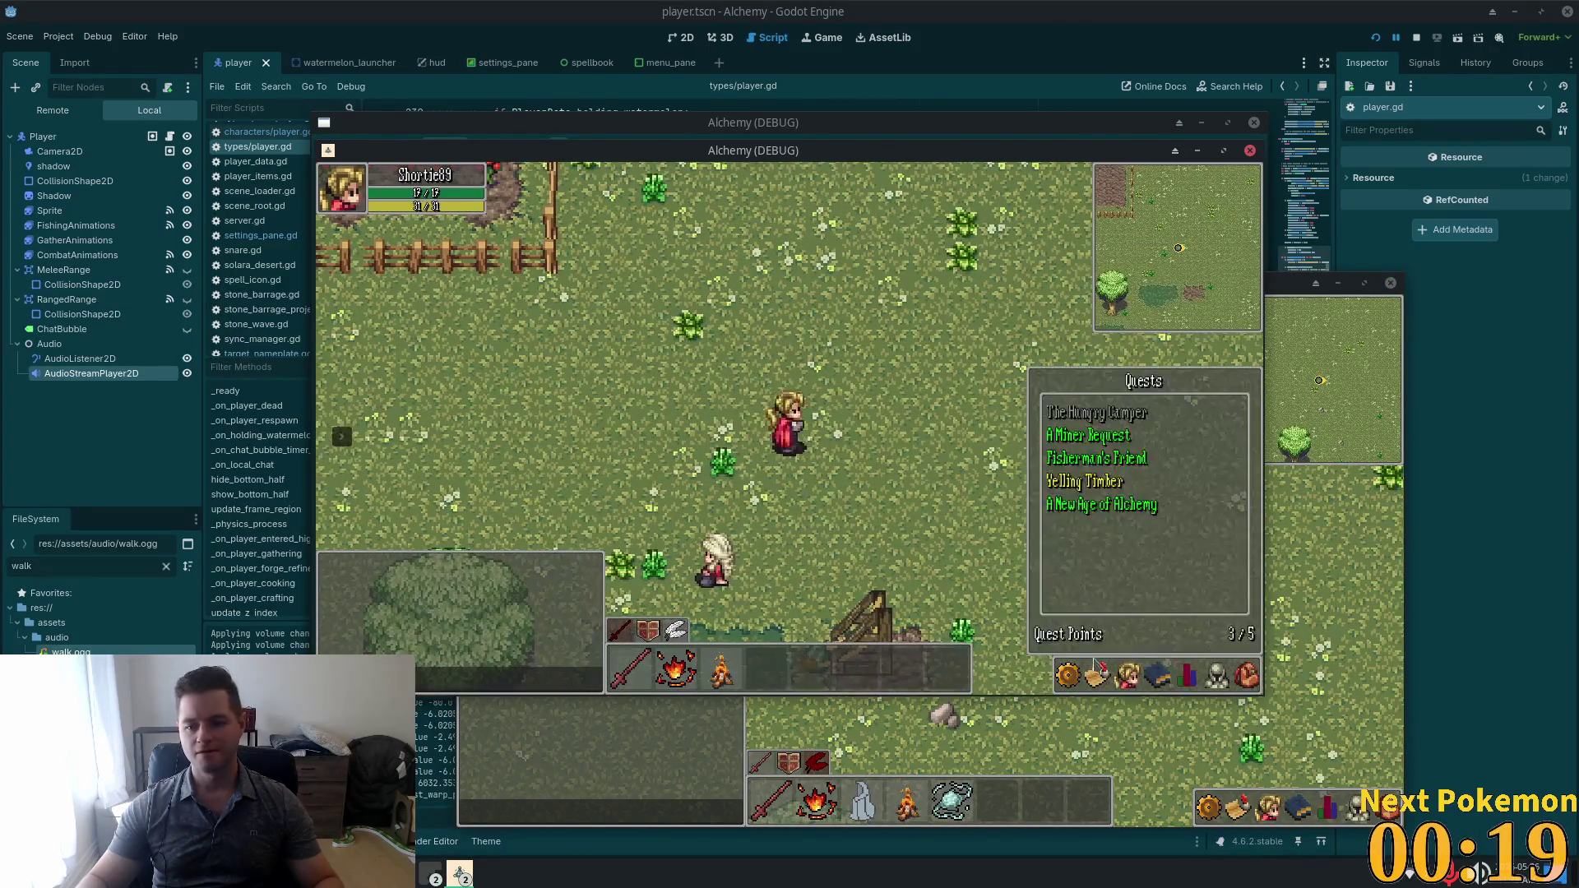
key("Escape")
key("Escape")
left_click(1139, 495)
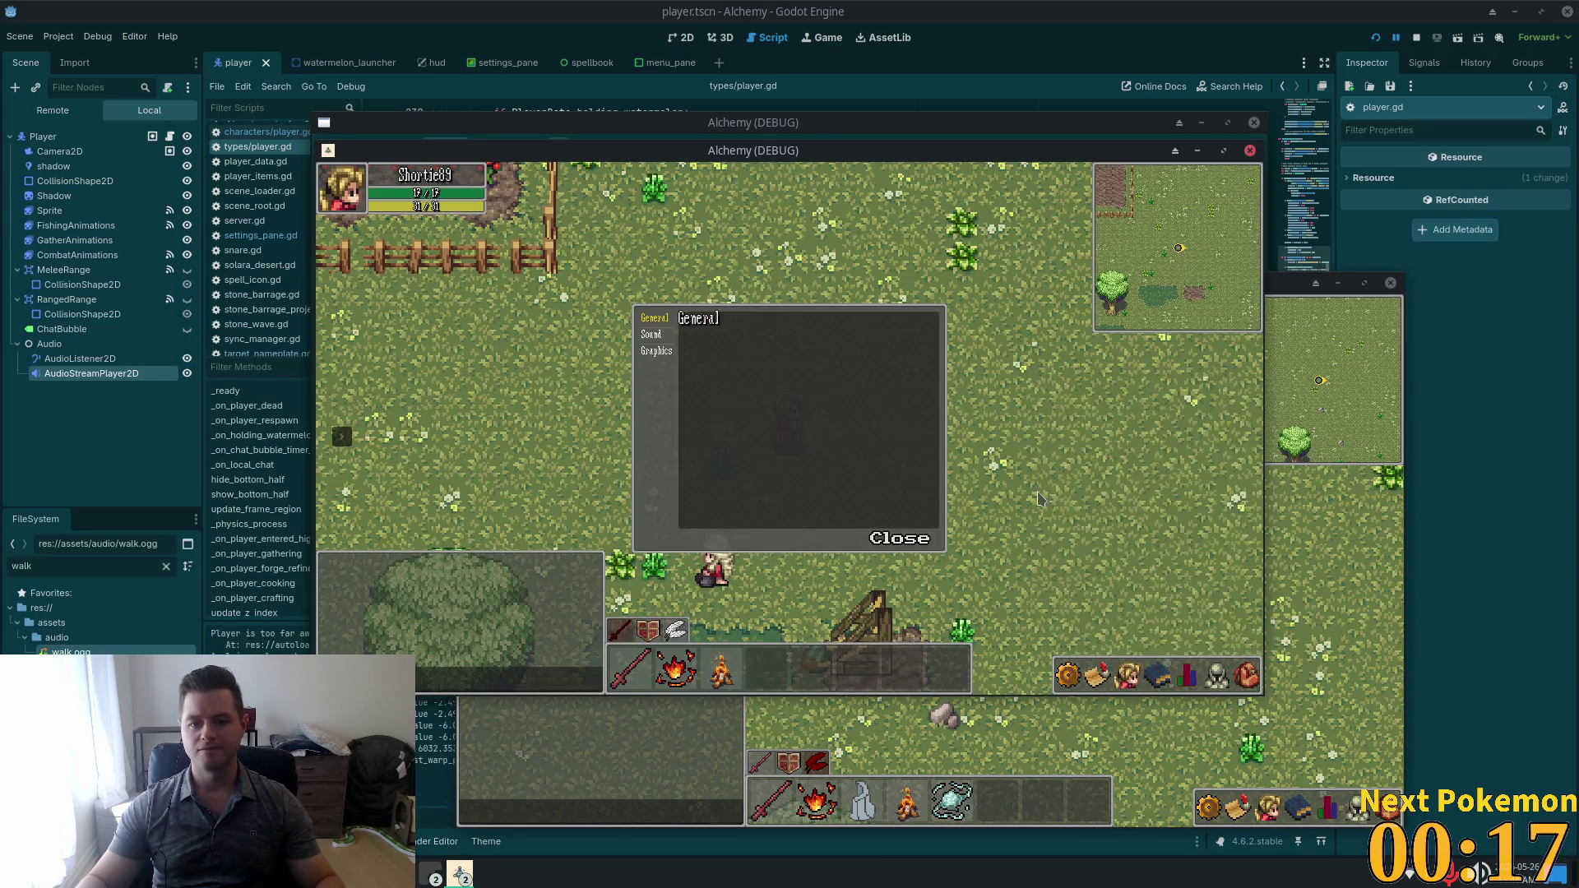
left_click(650, 336)
left_click_drag(730, 343, 861, 344)
left_click(900, 538)
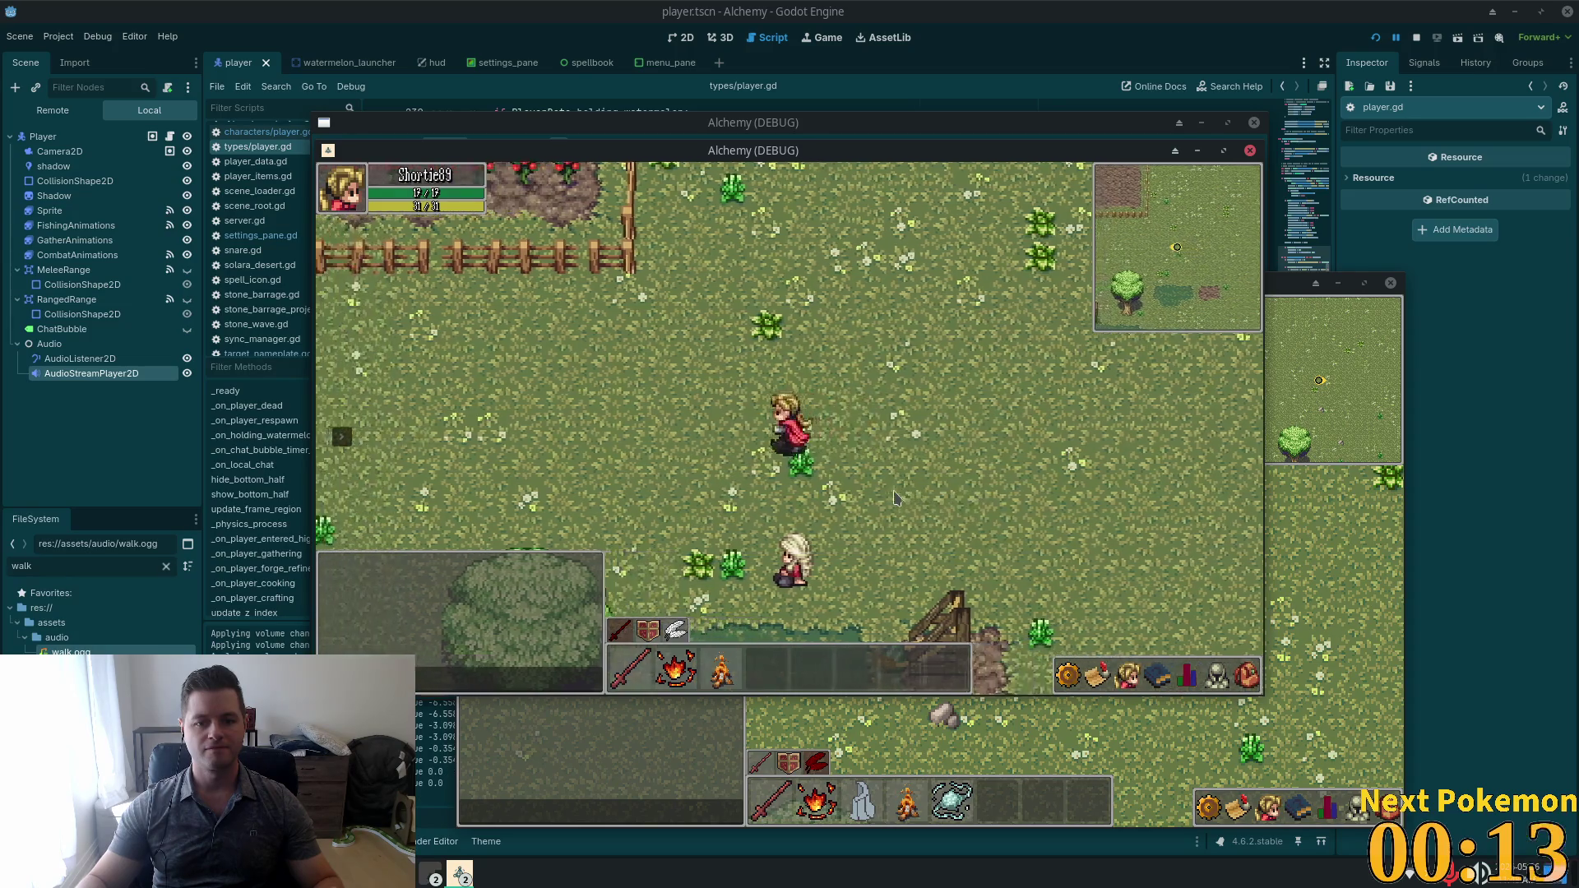
In the other game window, set Music, Effects and Ambience volumes to 100.
left_click(1127, 735)
key("Escape")
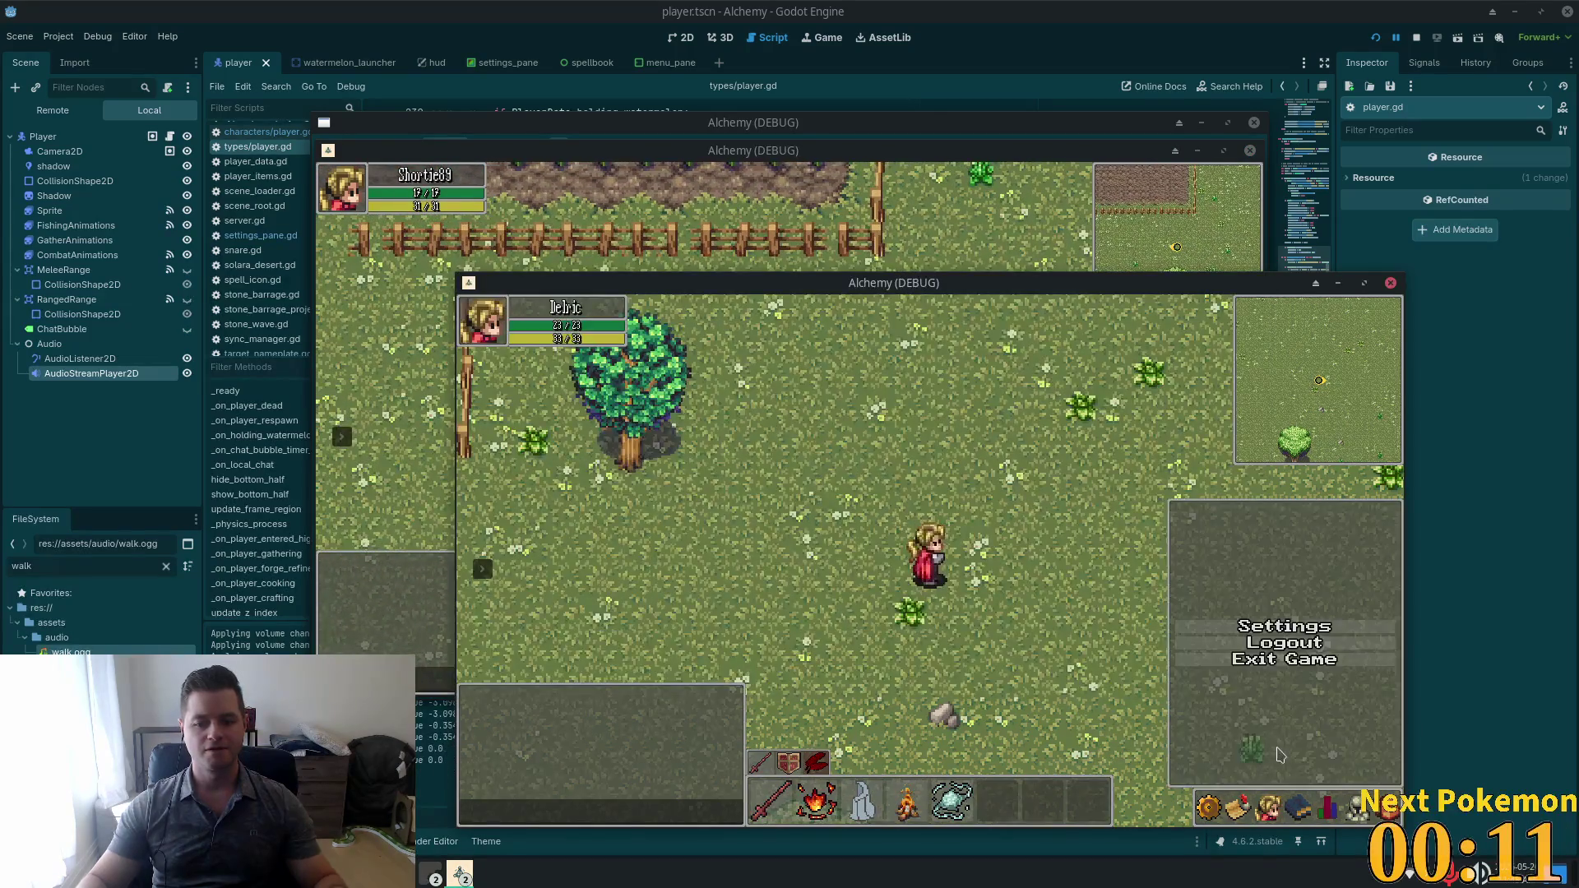
left_click(1316, 627)
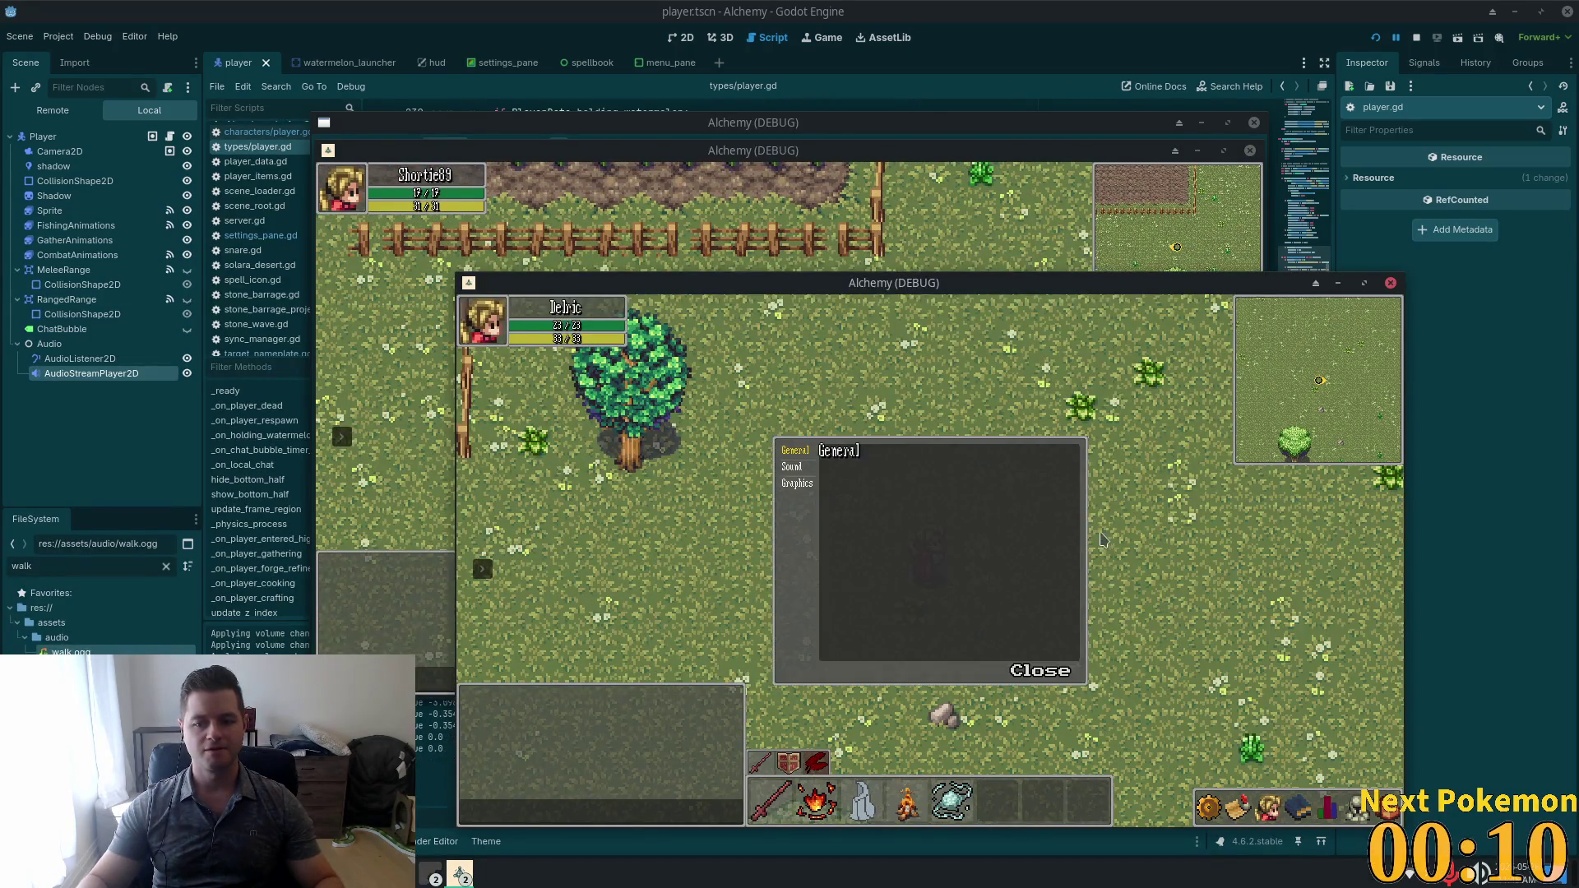
left_click(791, 466)
left_click(994, 506)
left_click(995, 535)
left_click(994, 563)
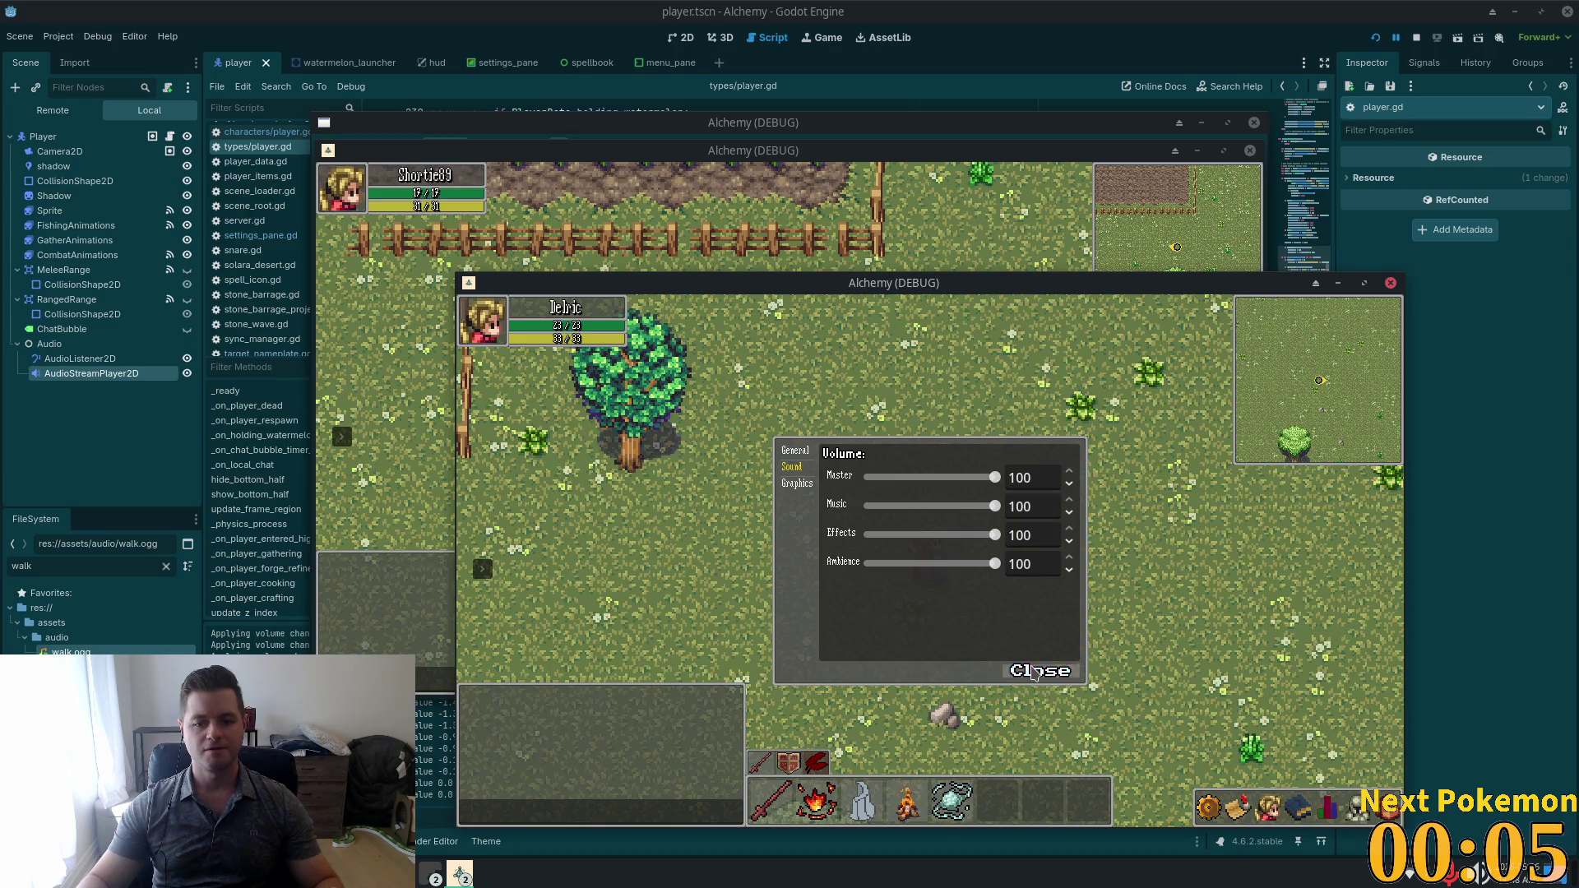
left_click(1041, 668)
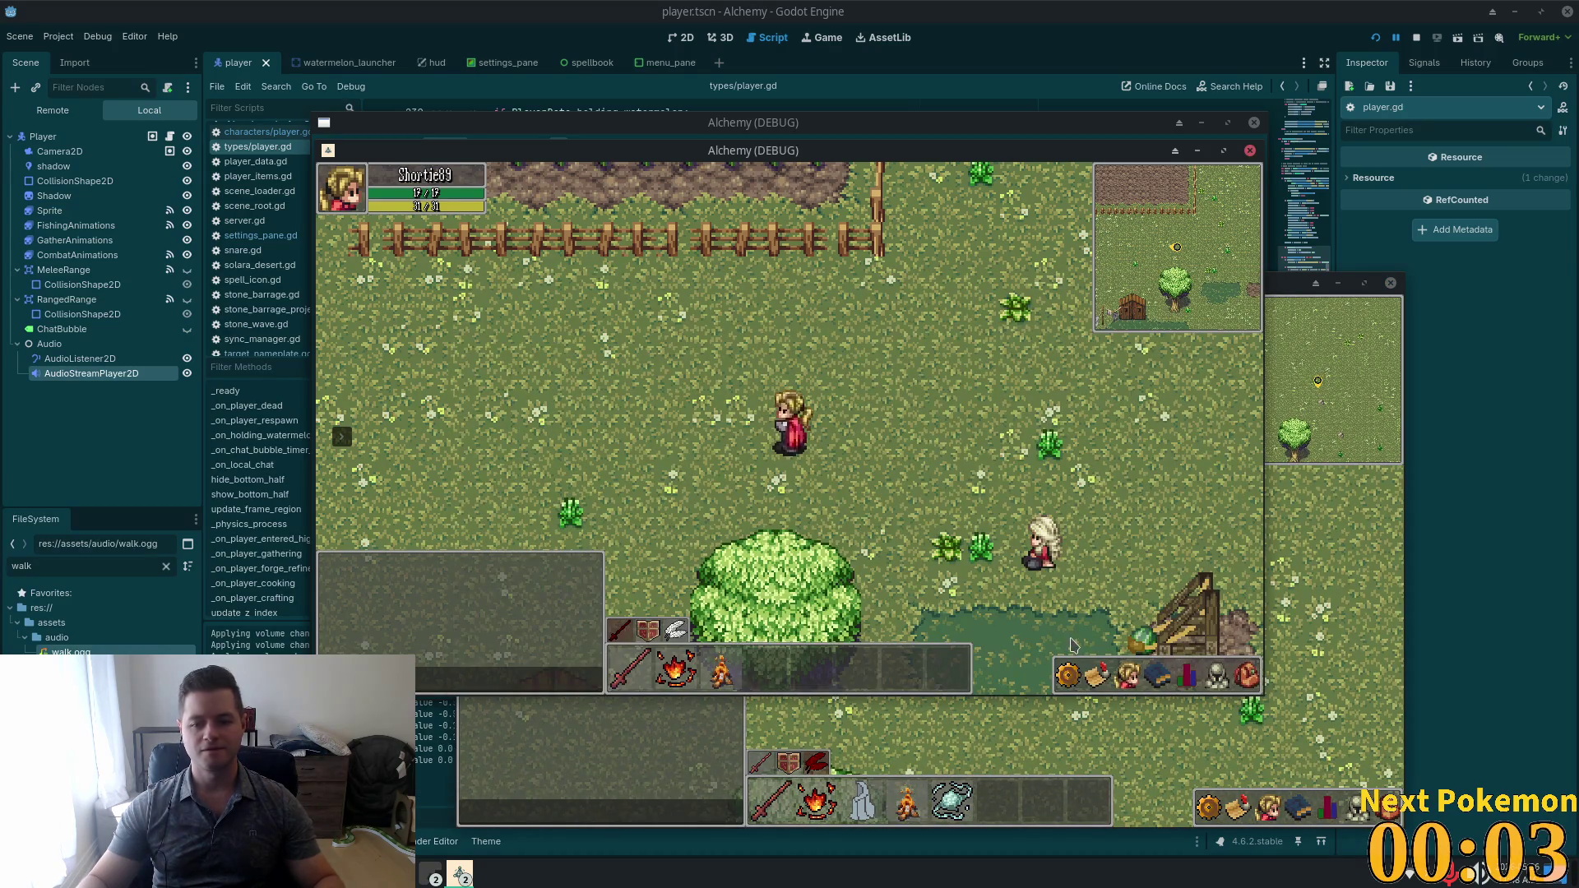
Reopen the sound volume settings in the other window to check them, then close.
left_click(1067, 676)
left_click(1103, 492)
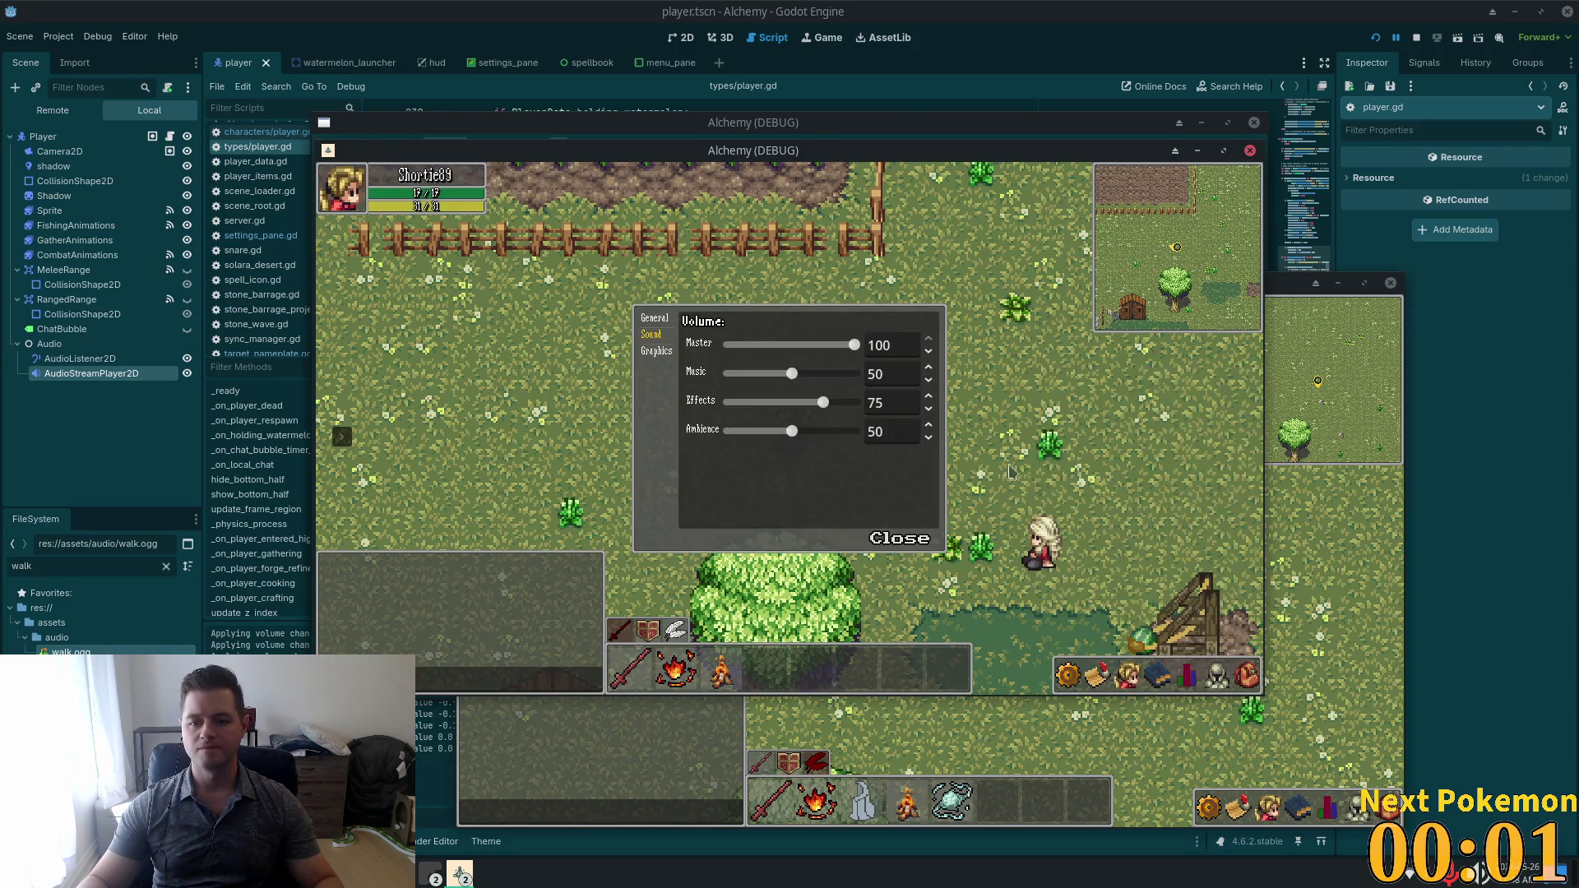
scroll(835, 376, "up", 10)
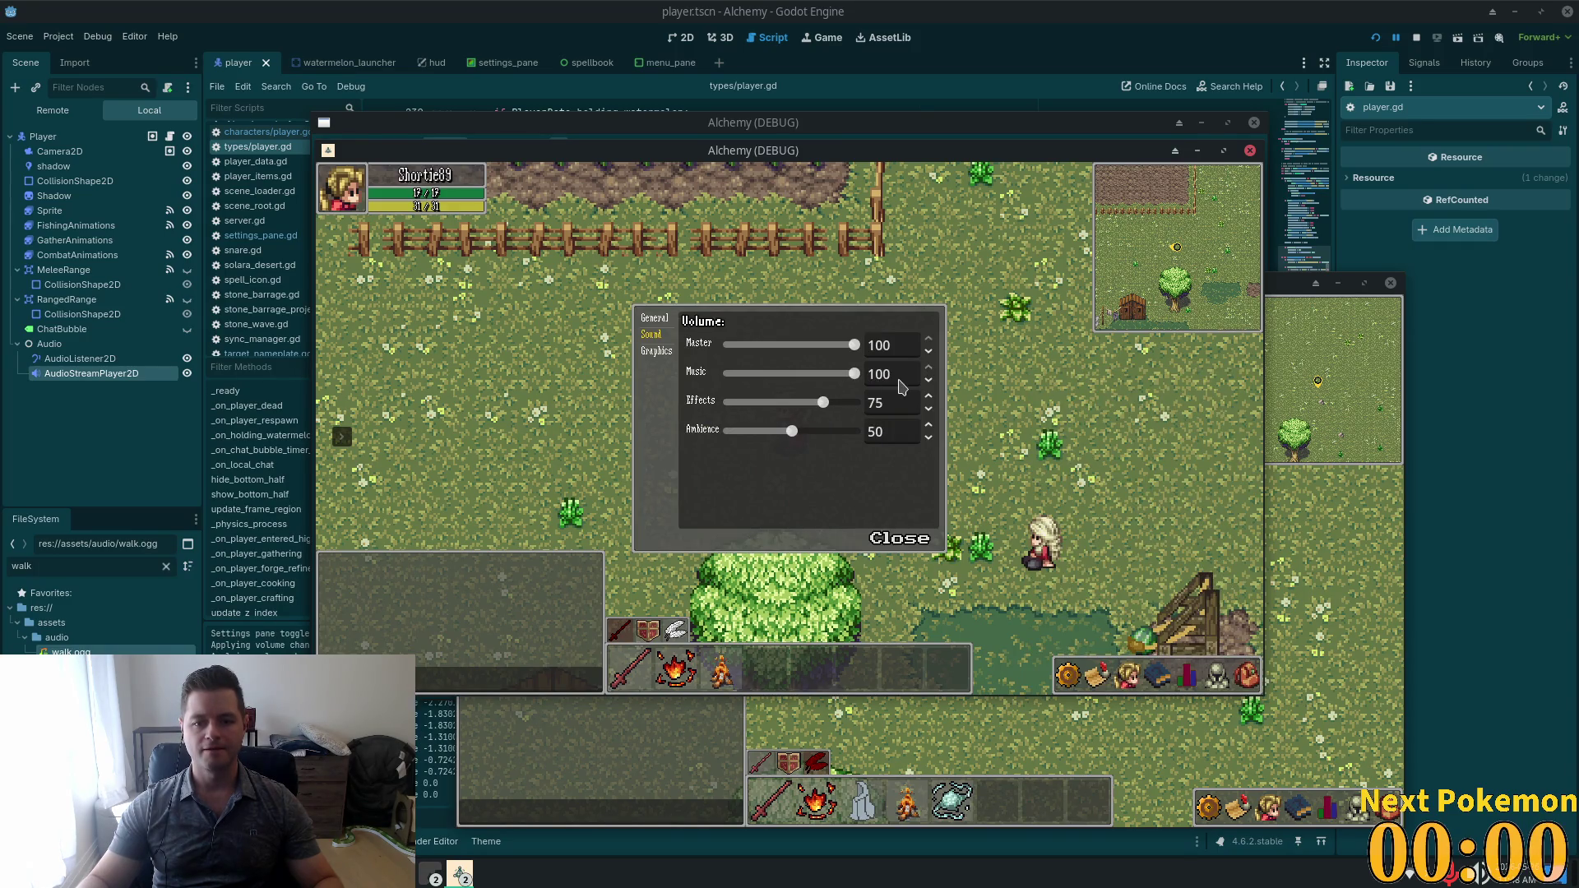
scroll(831, 401, "up", 5)
scroll(831, 427, "up", 10)
scroll(881, 439, "up", 2)
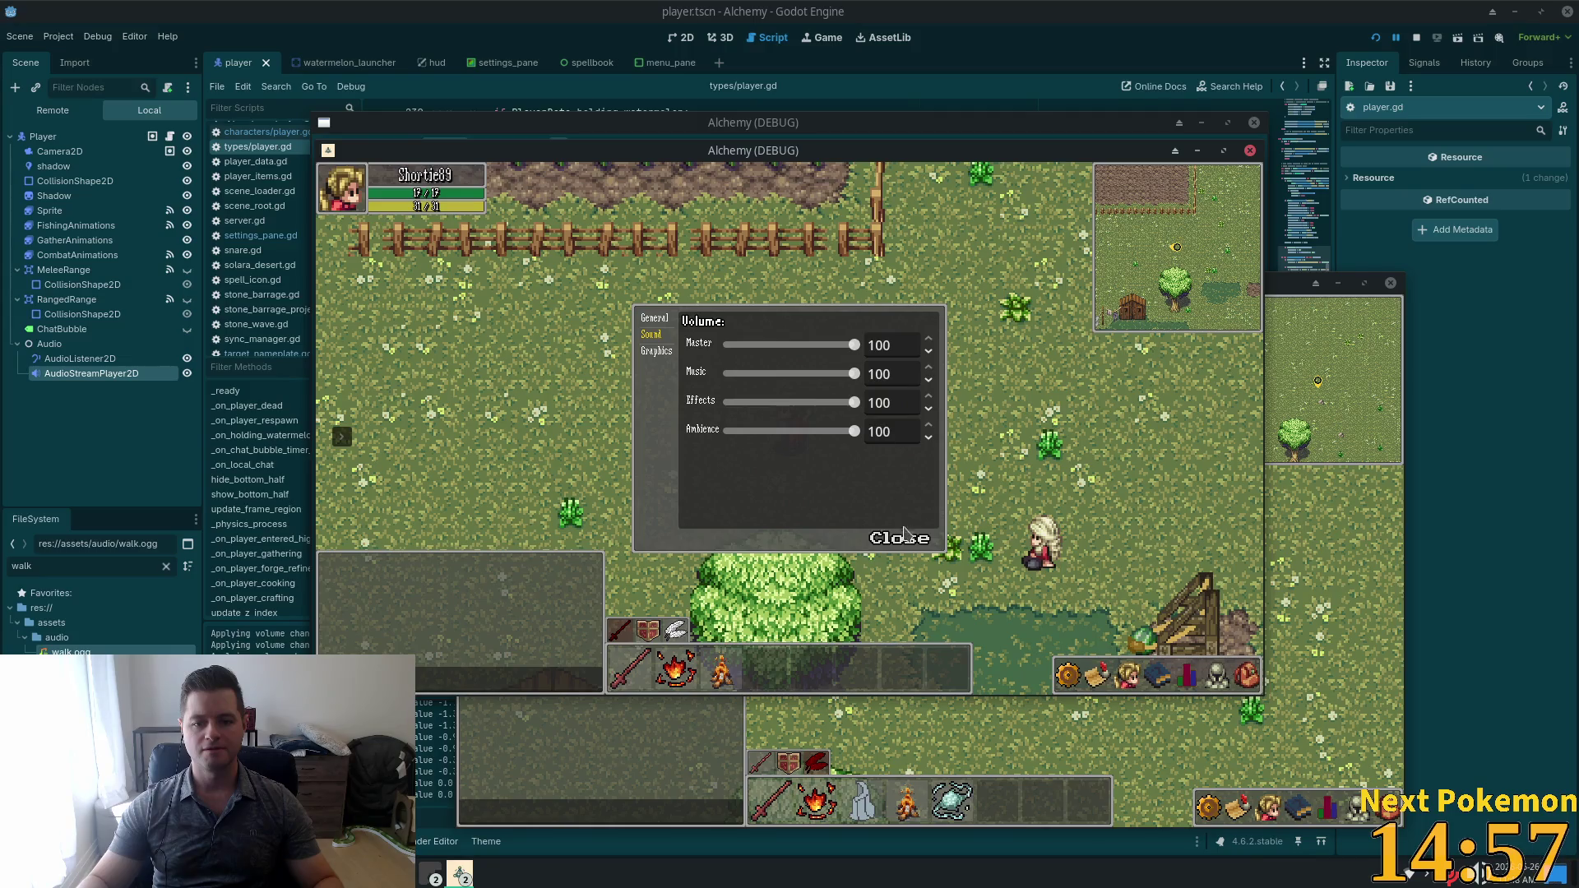
left_click(902, 542)
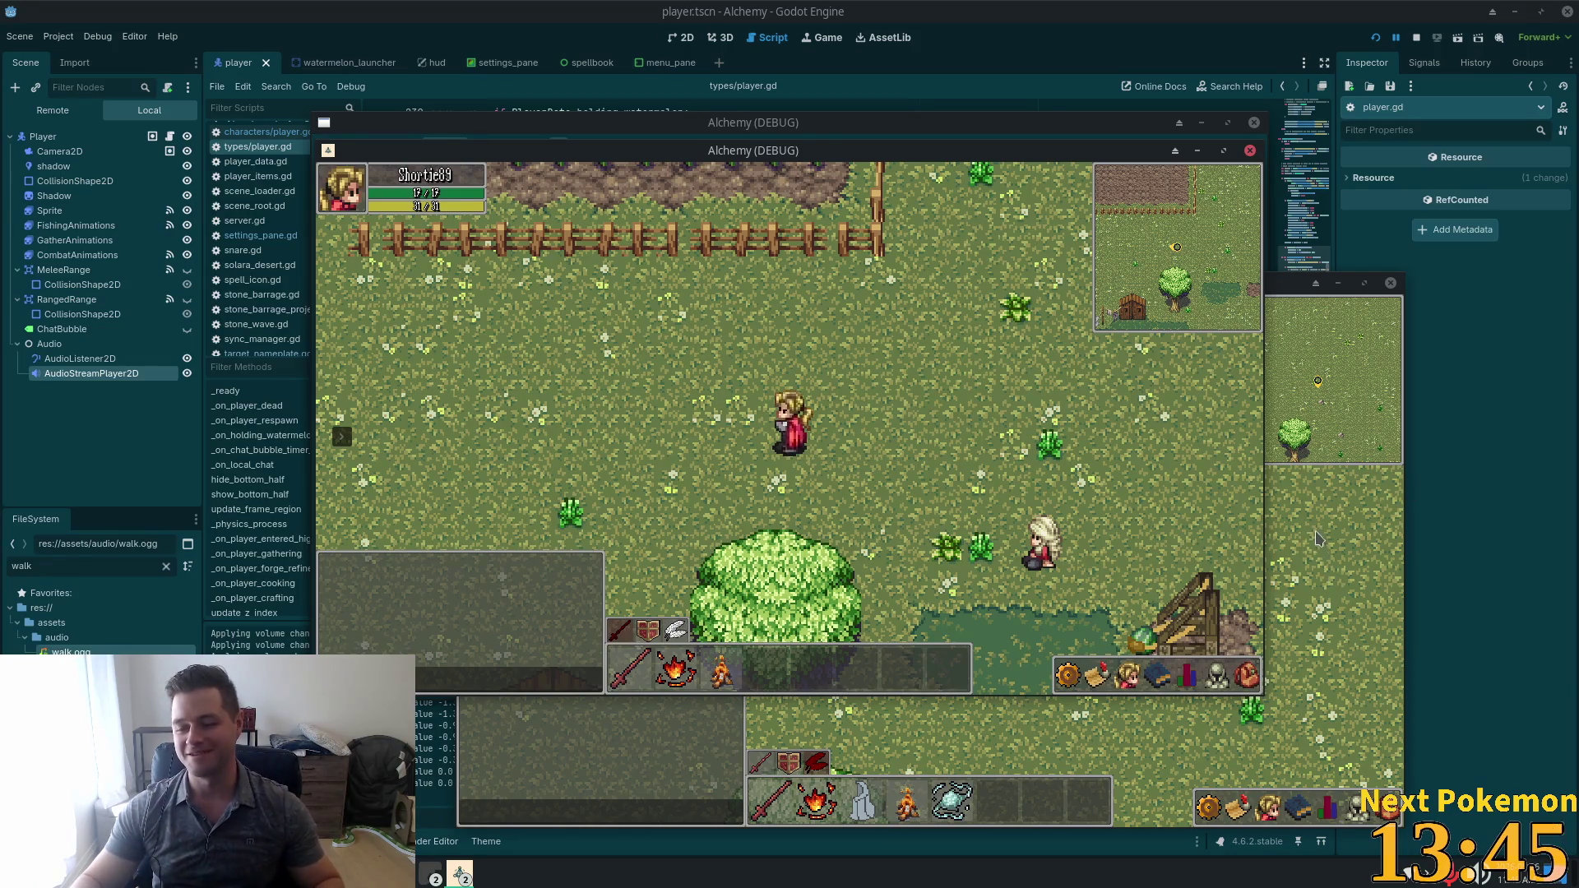
Walk to the launcher, pull back the watermelon and release it to launch.
key("d")
key("d")
key("s")
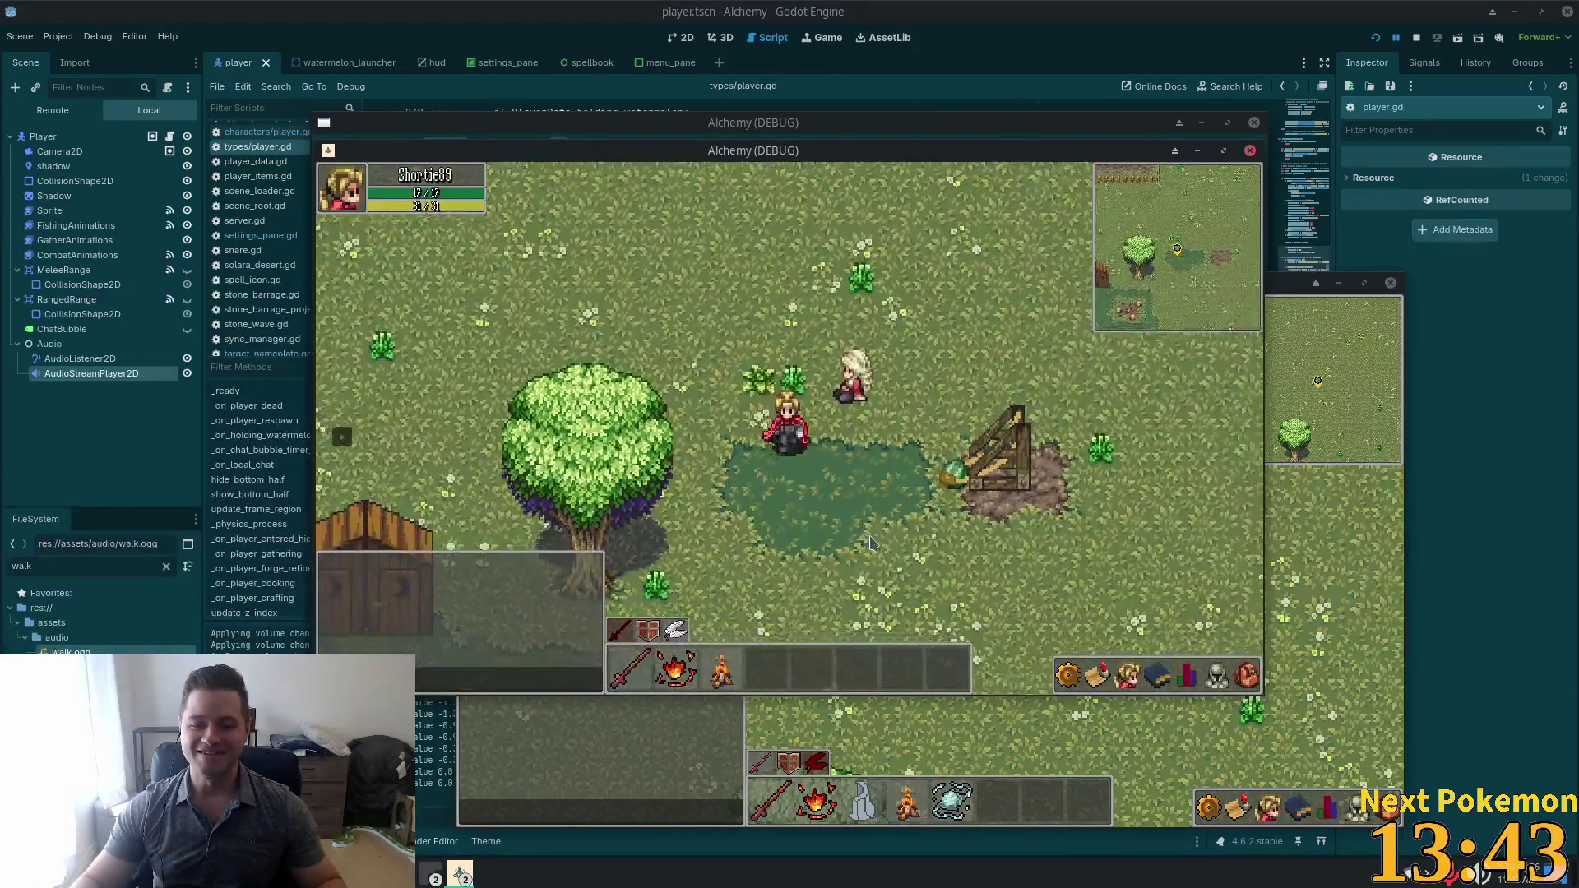
left_click(870, 434)
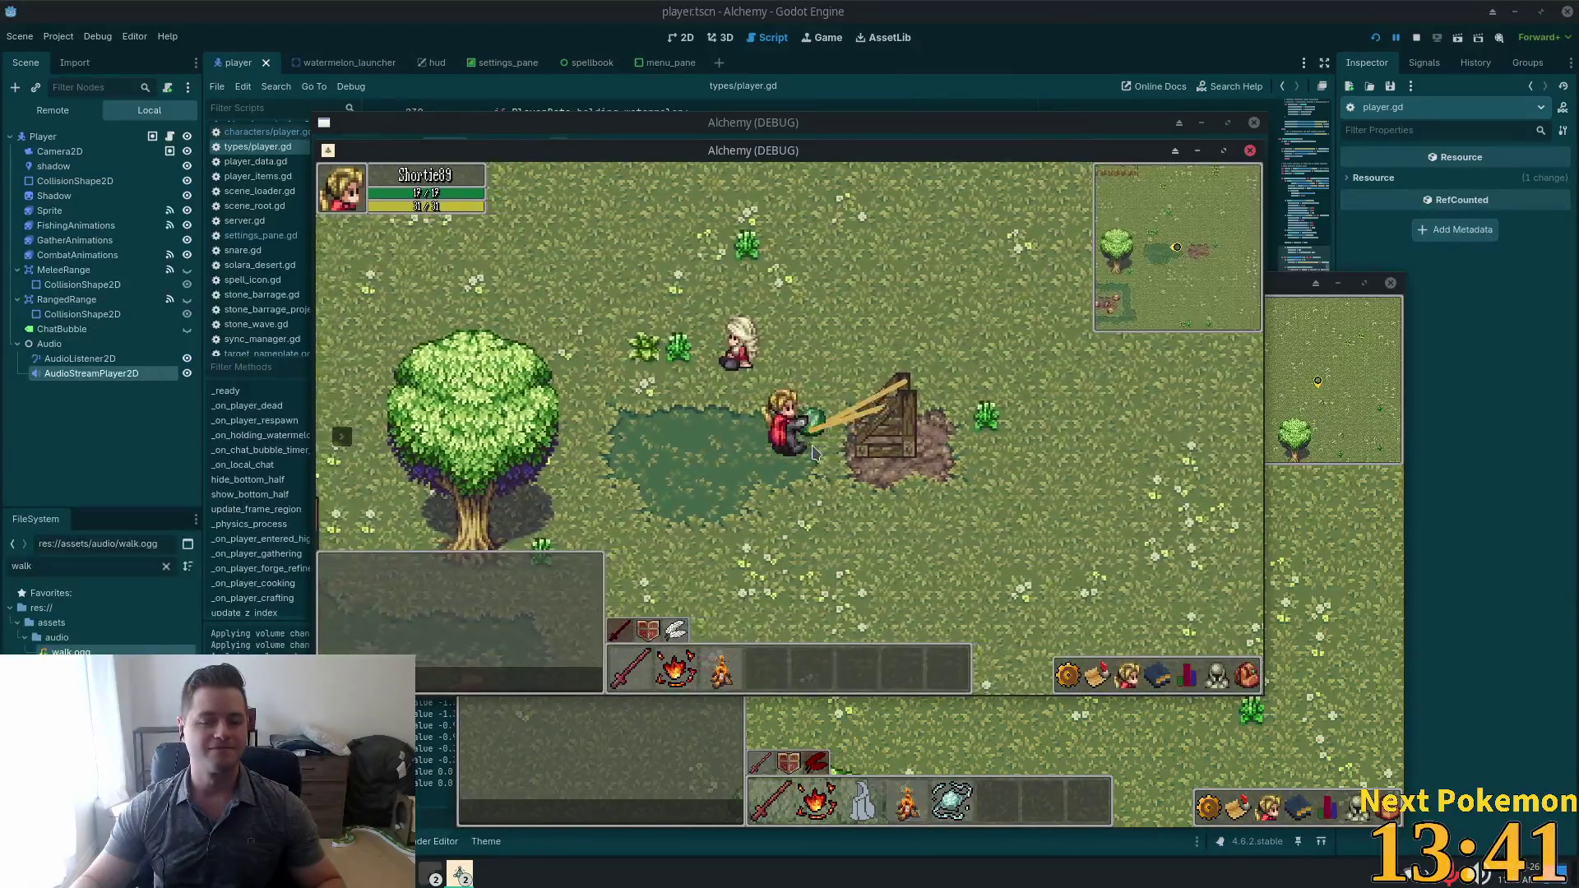
key("a")
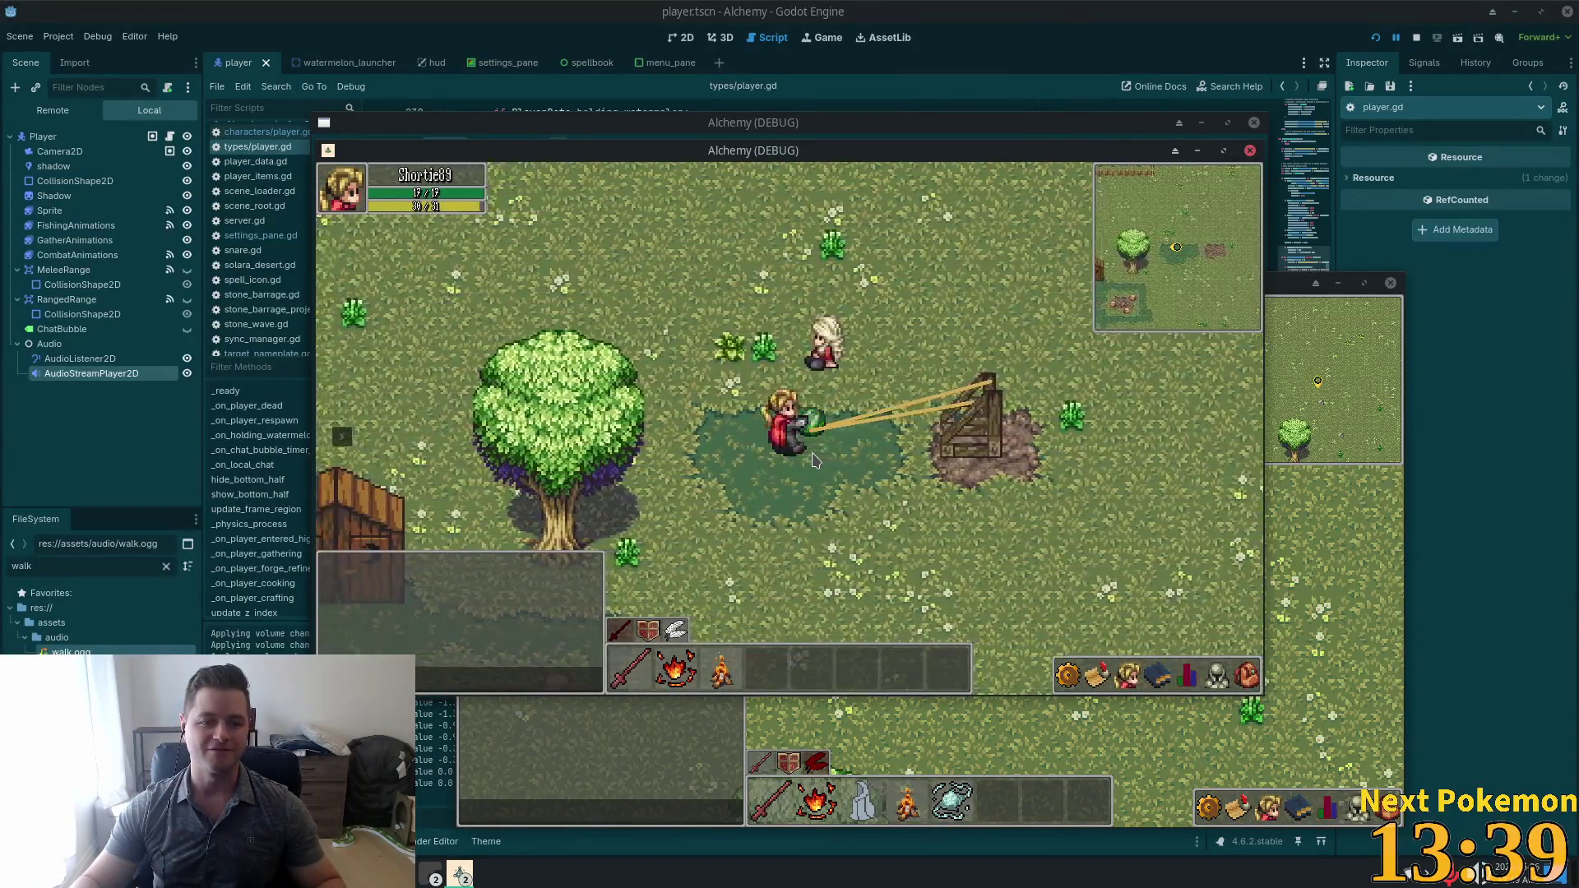
left_click(809, 472)
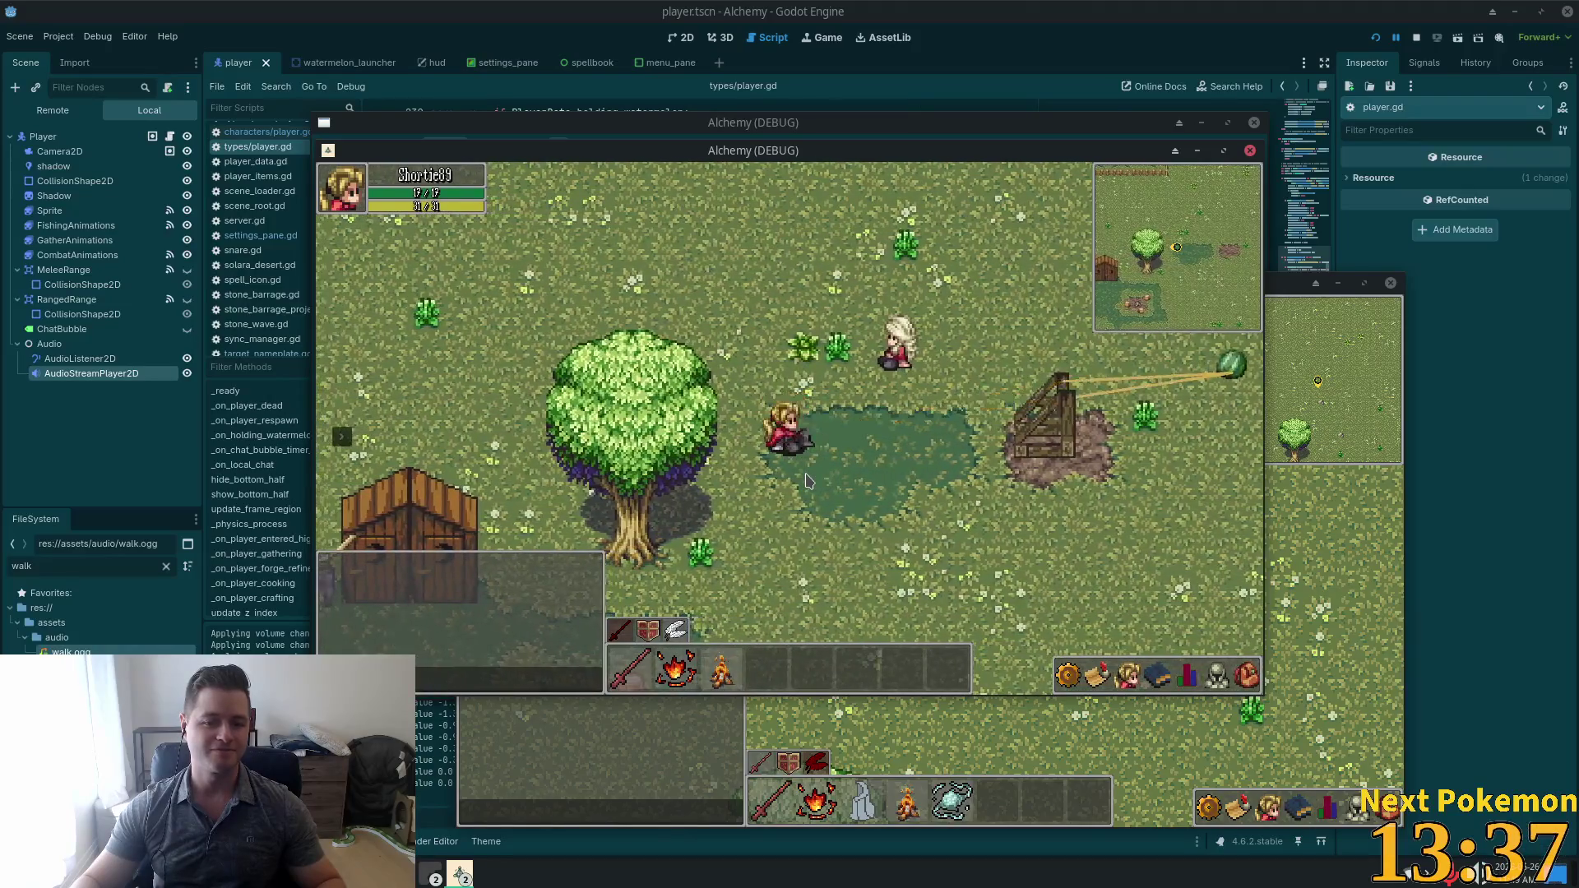
left_click(137, 357)
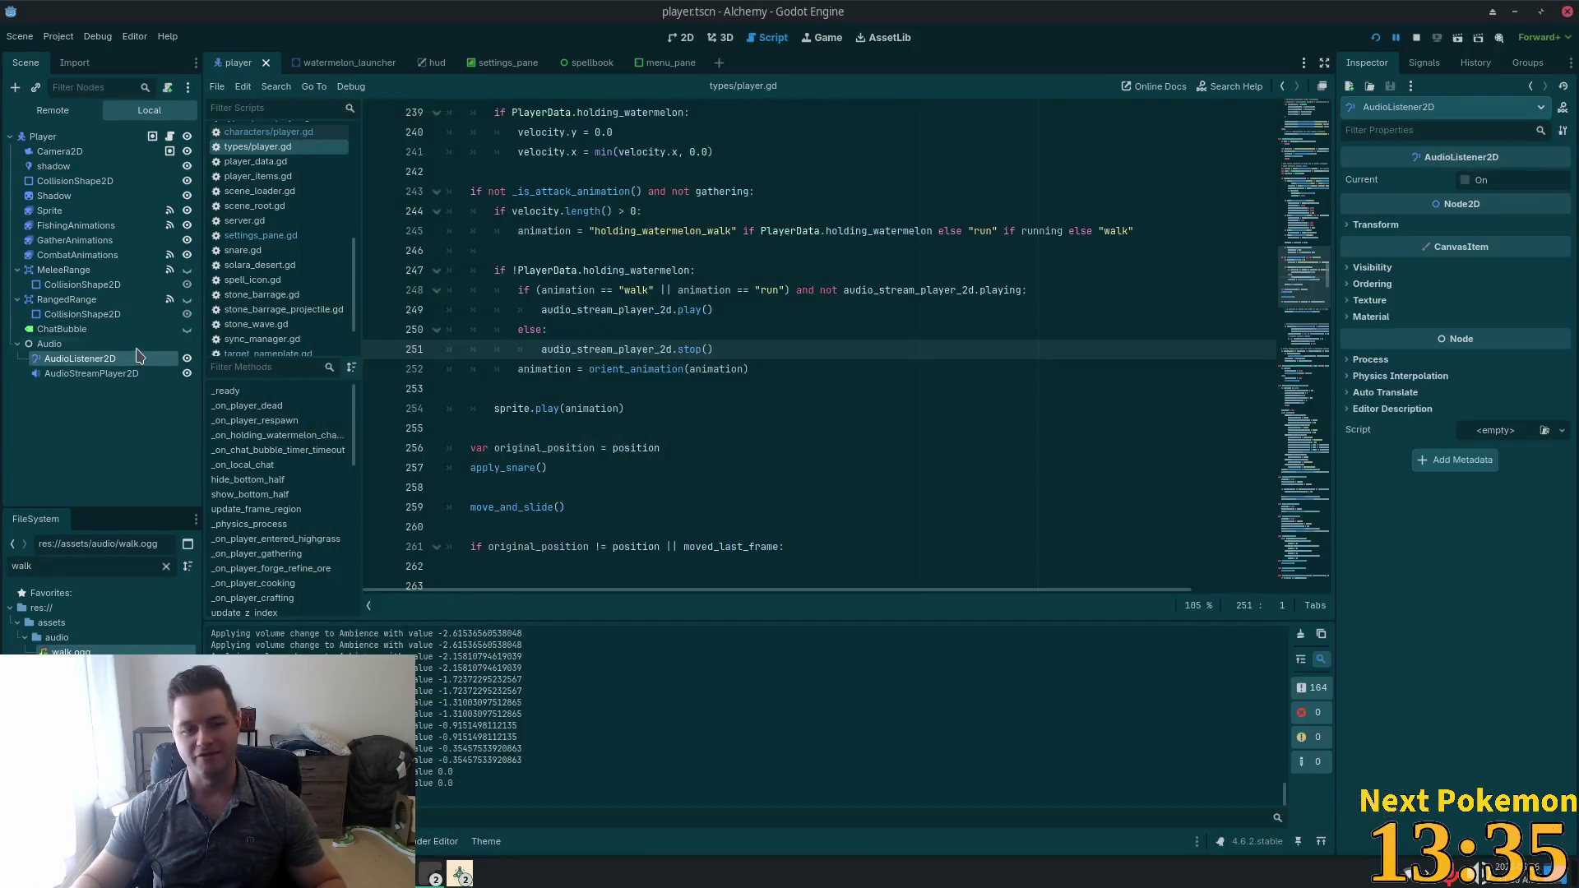
Select AudioStreamPlayer2D, expand its walk.ogg Parameters, and switch Looping on.
left_click(115, 371)
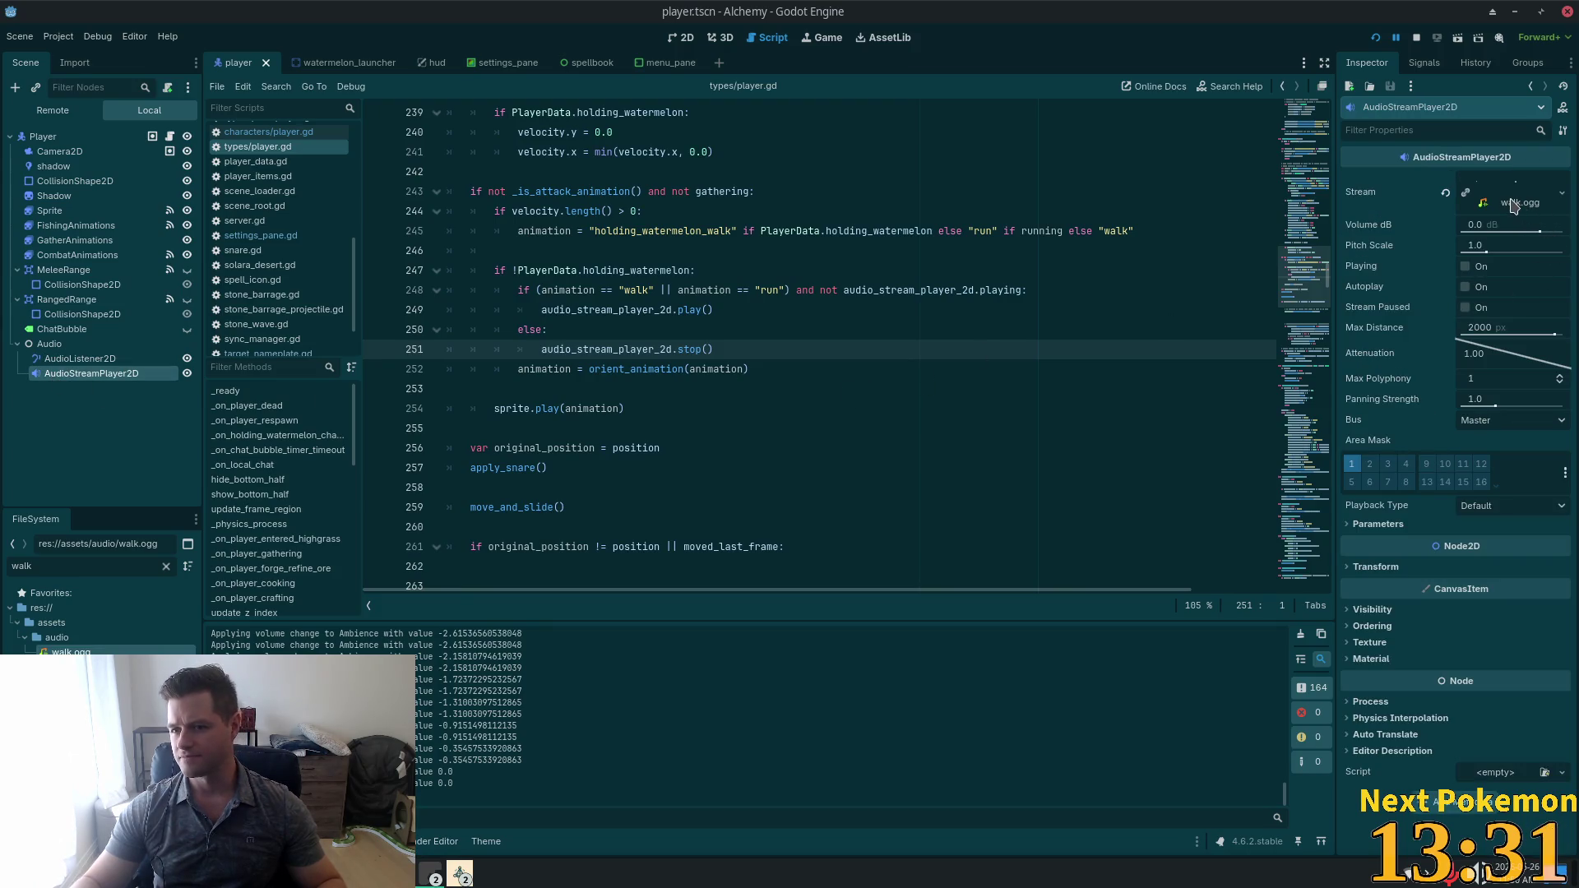
left_click(1513, 204)
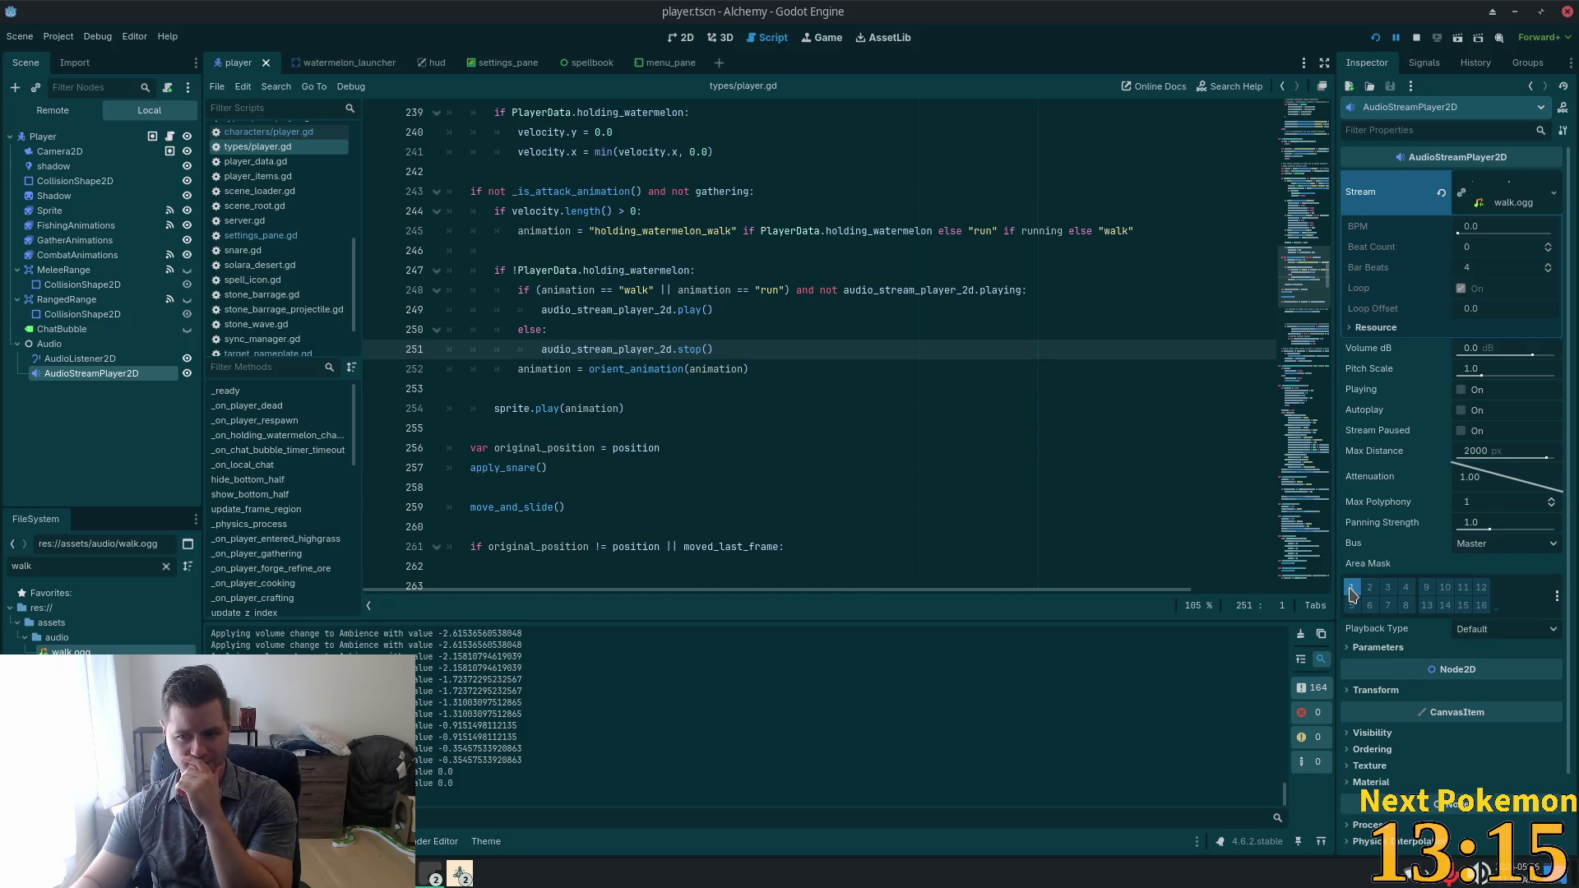
left_click(87, 360)
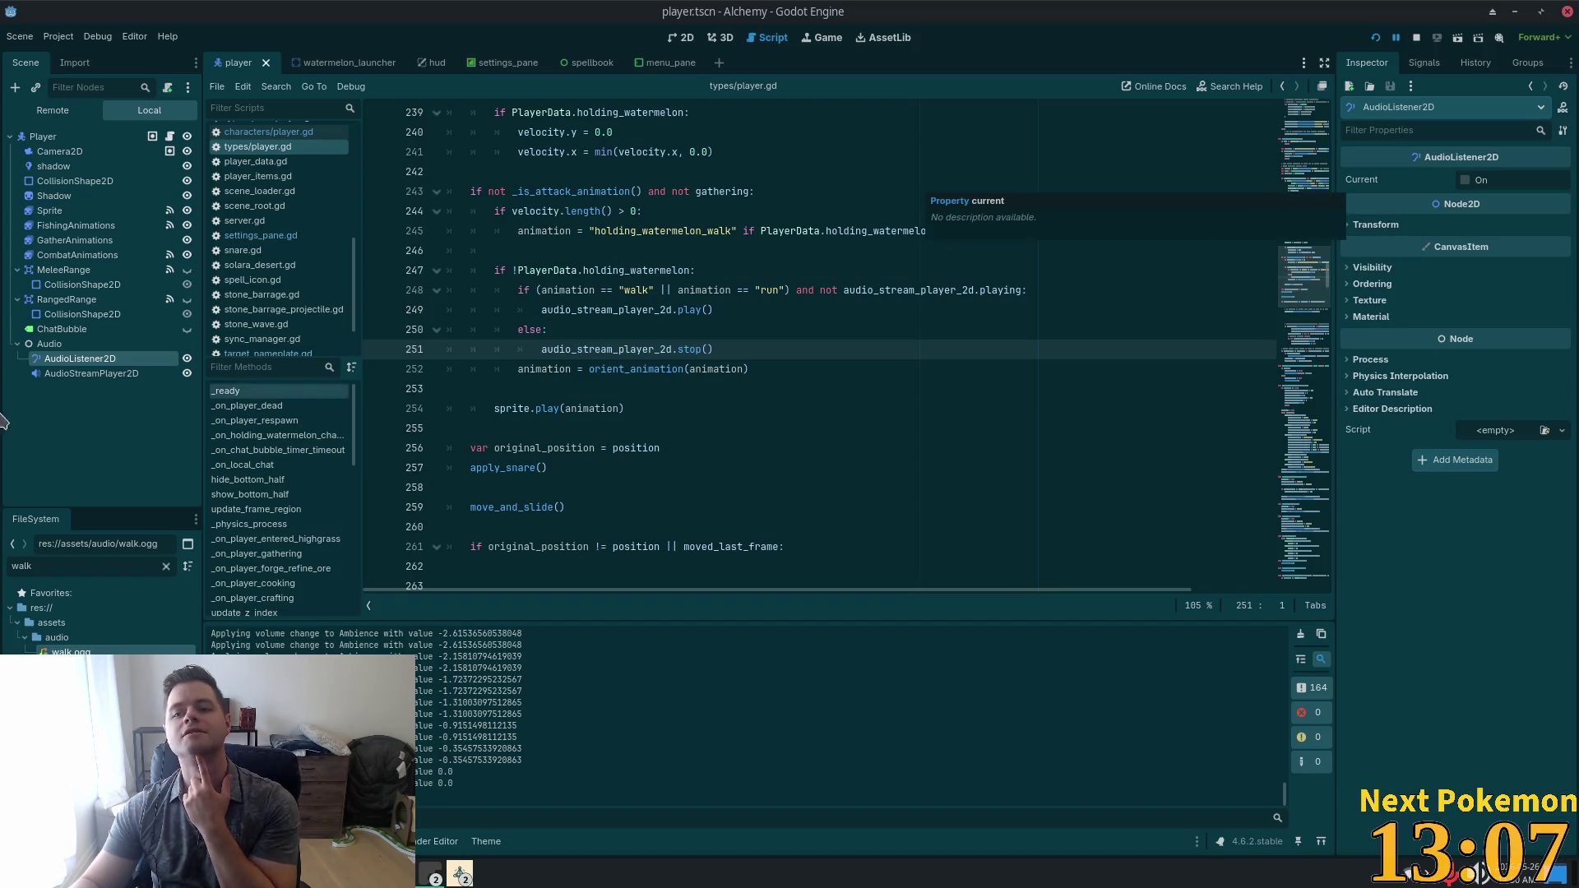
left_click(51, 345)
left_click(86, 373)
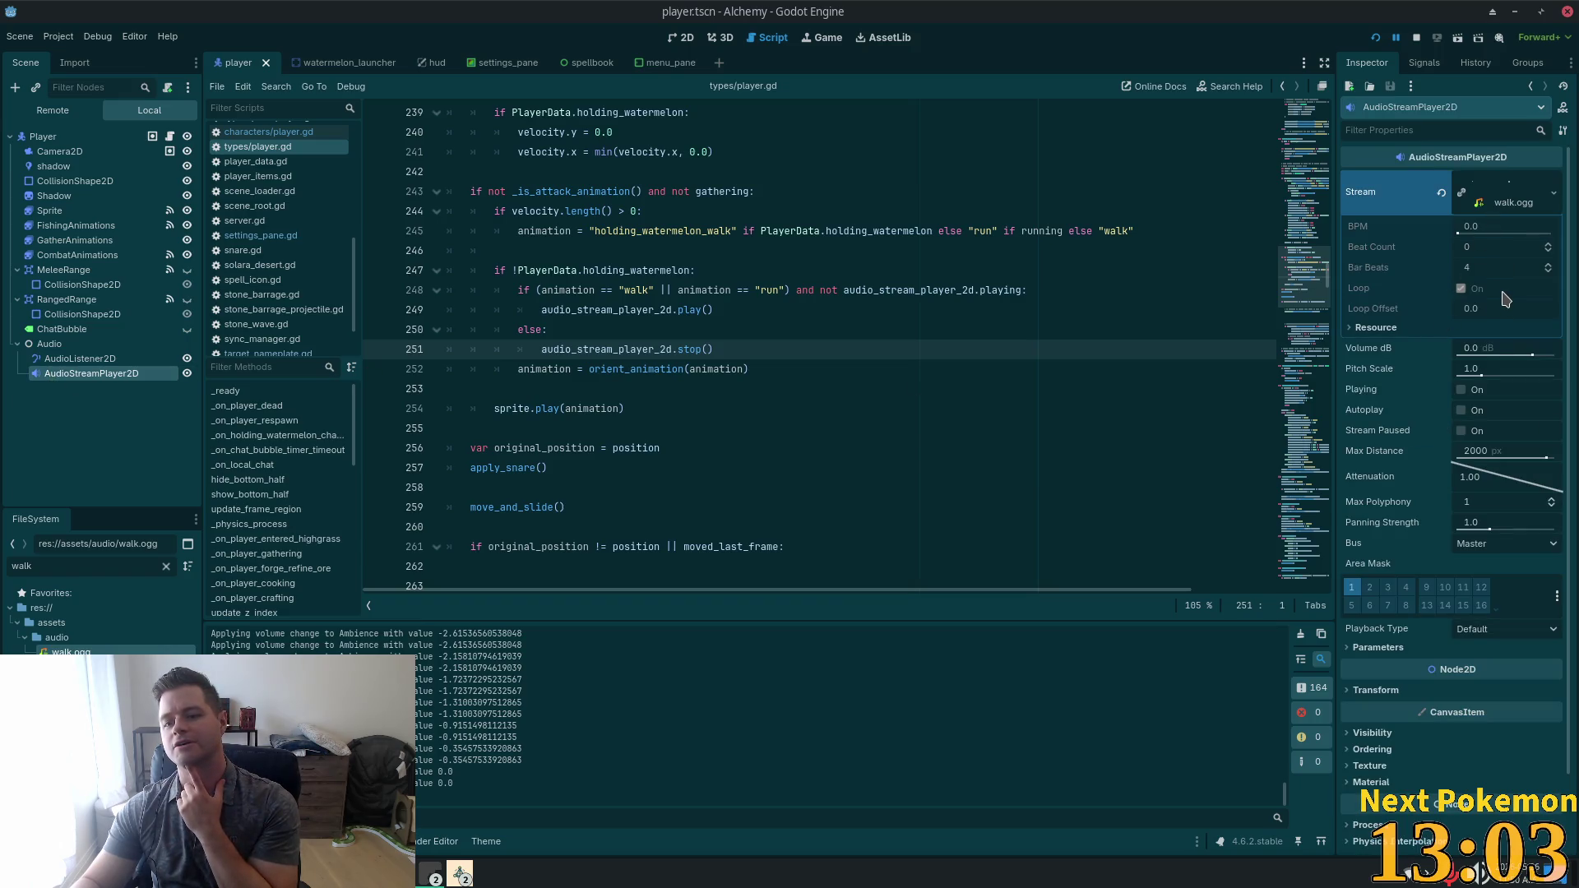
left_click(1381, 648)
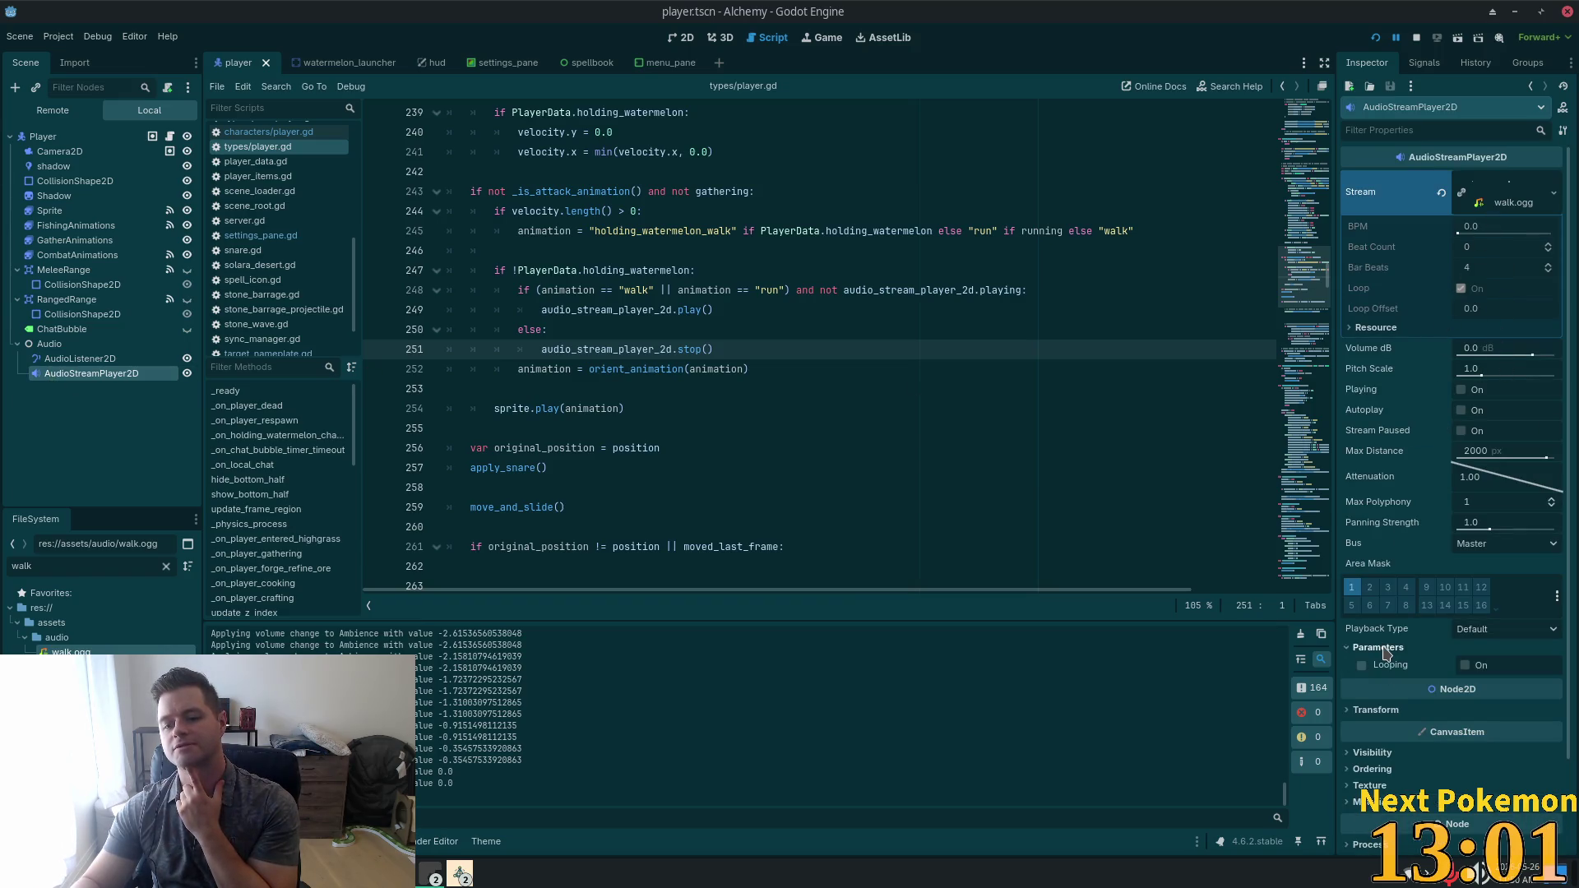
left_click(1361, 666)
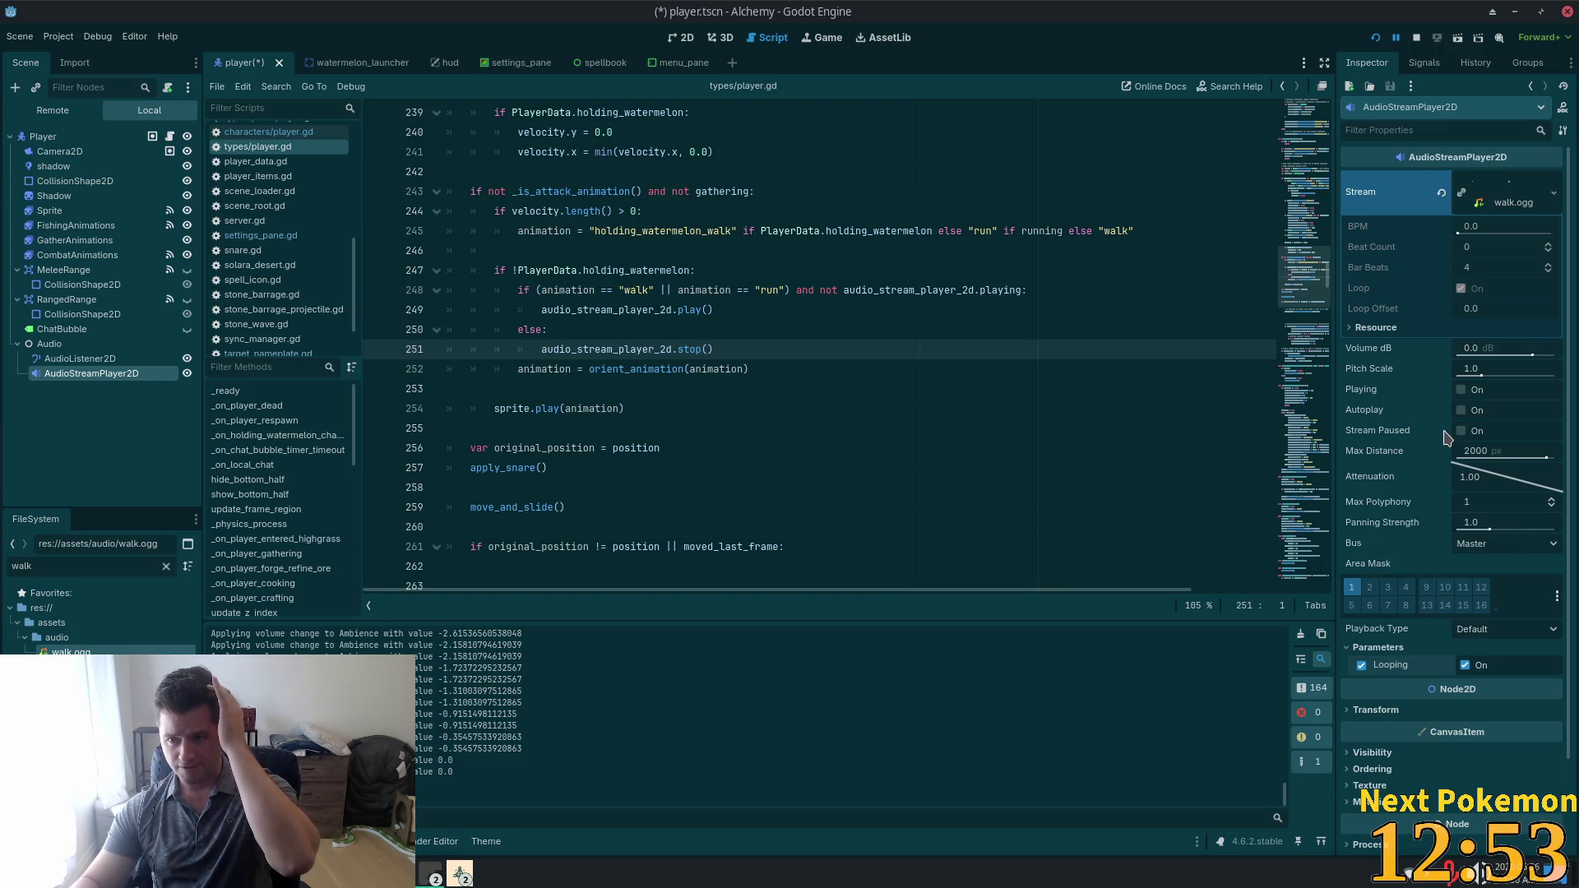
Route the walk.ogg footstep player to the Ambience audio bus instead of Effects.
left_click(1515, 209)
left_click(1516, 209)
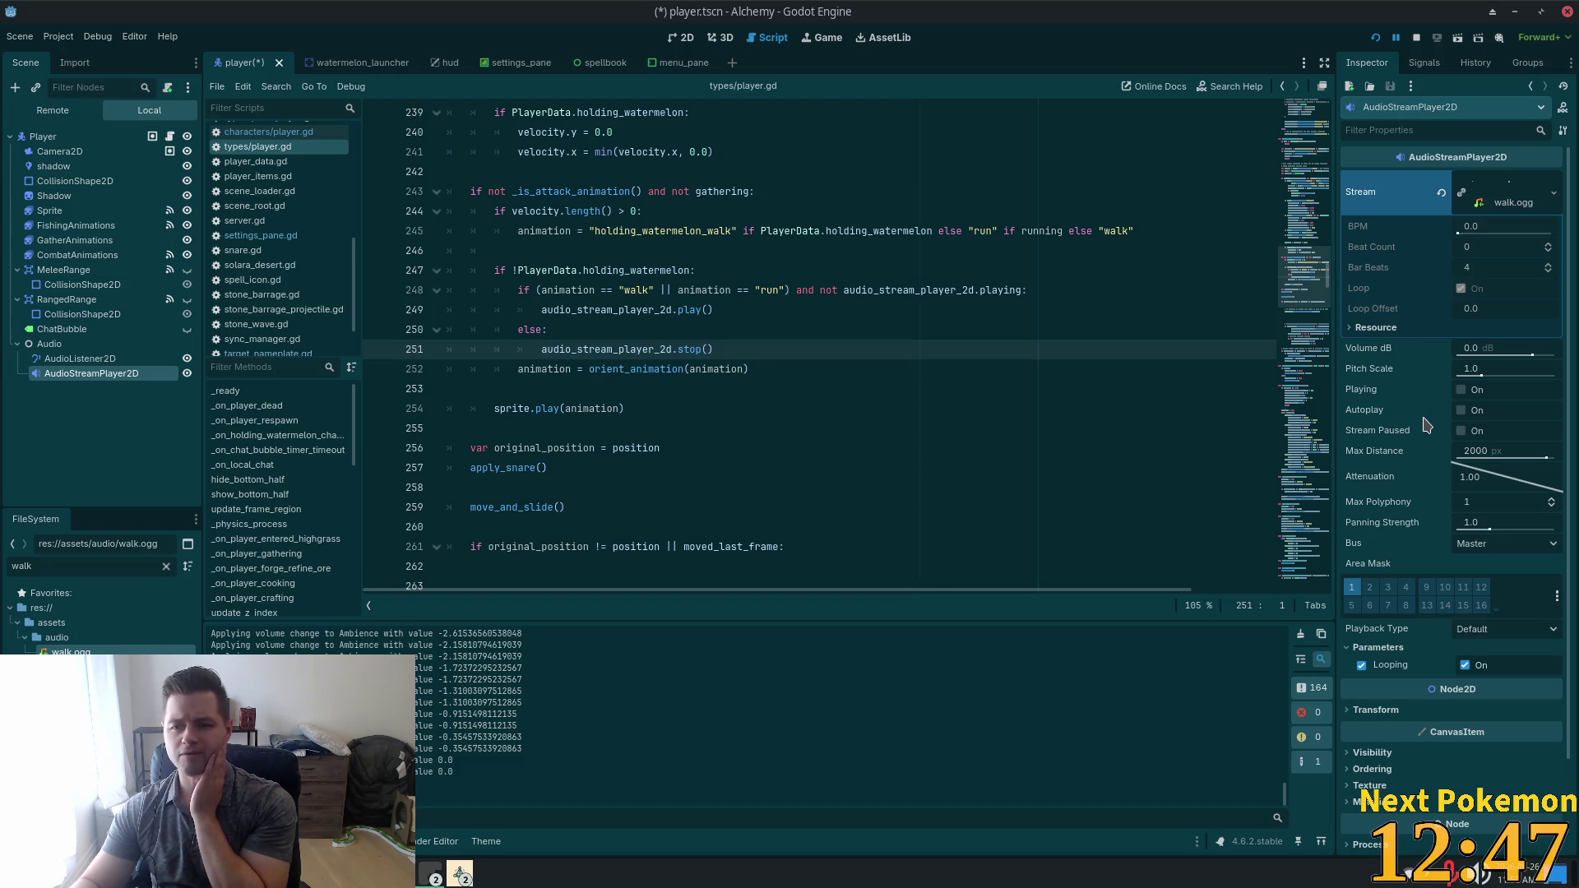
left_click(1485, 546)
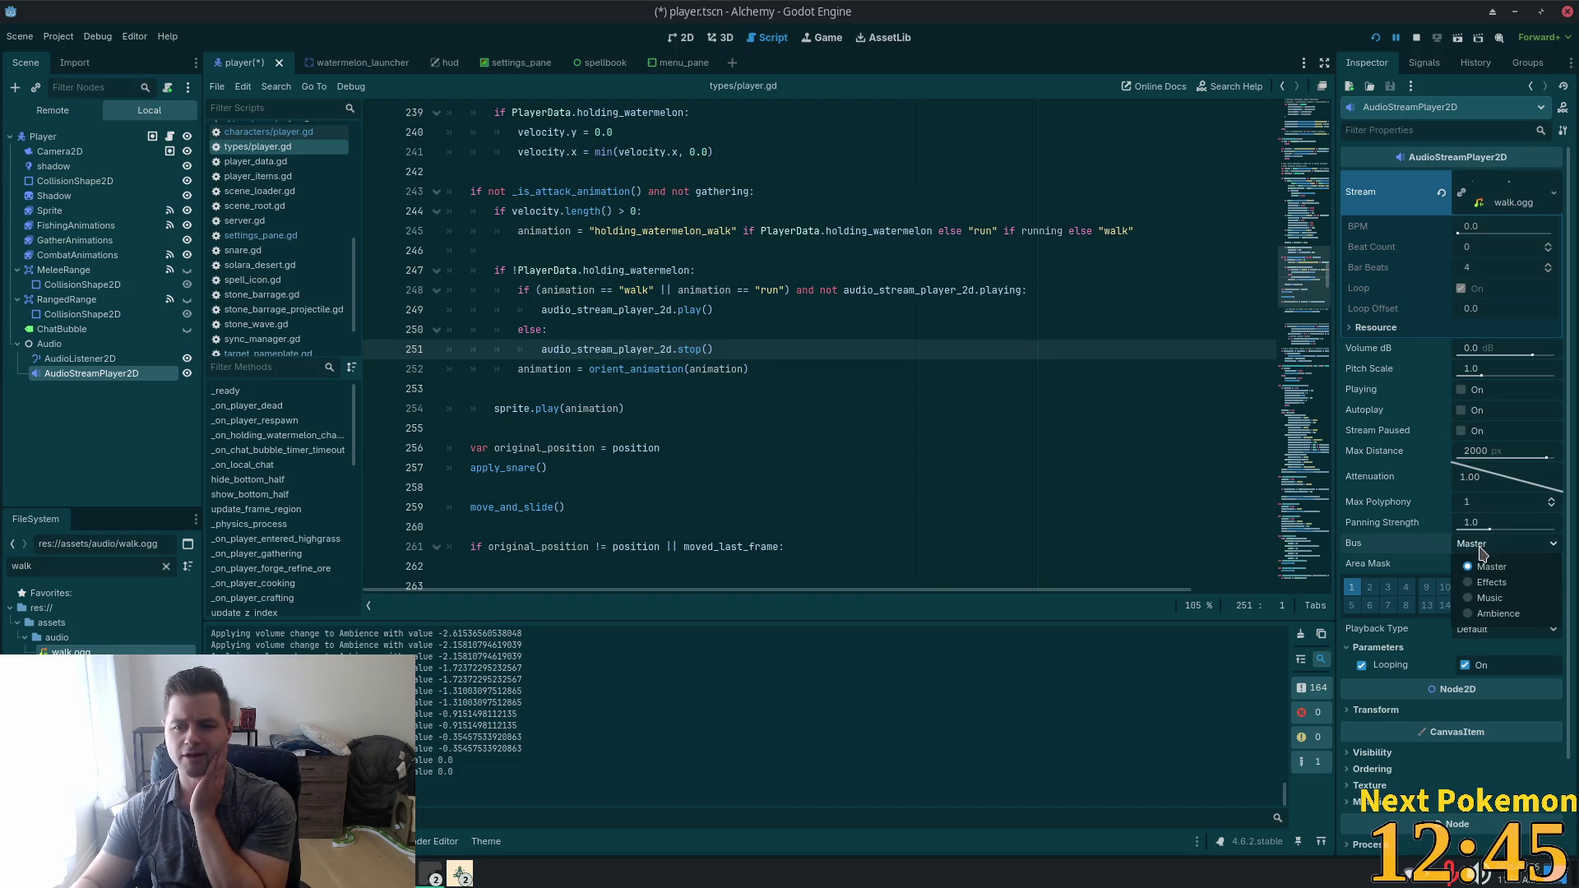
left_click(1531, 582)
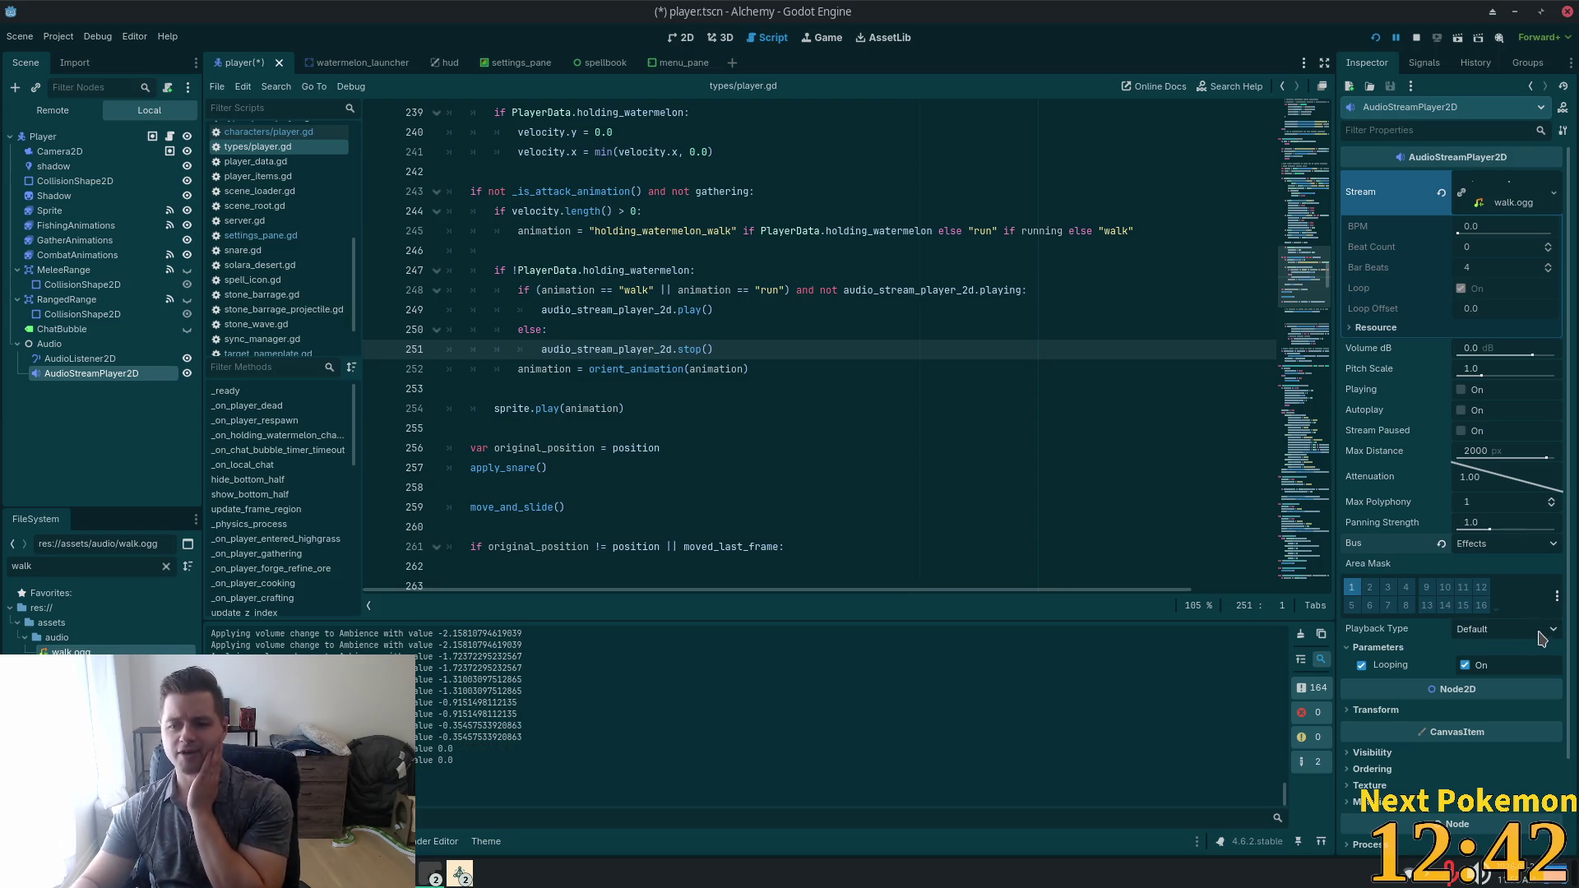
left_click(1513, 545)
left_click(1493, 613)
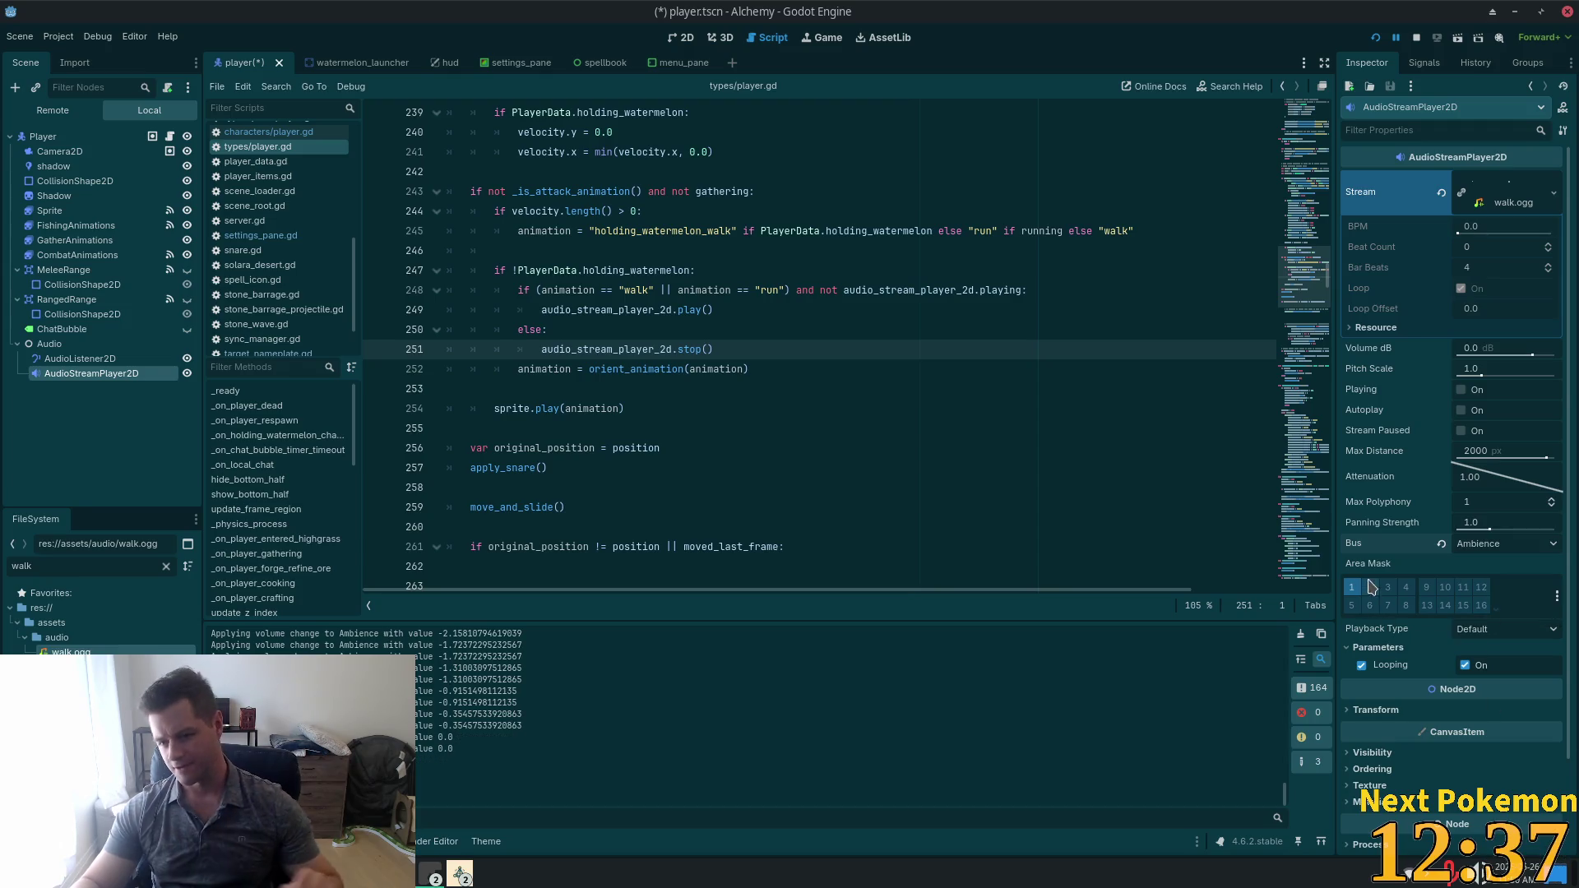
Save the player scene and look over the stream resource's options.
key("ctrl+s")
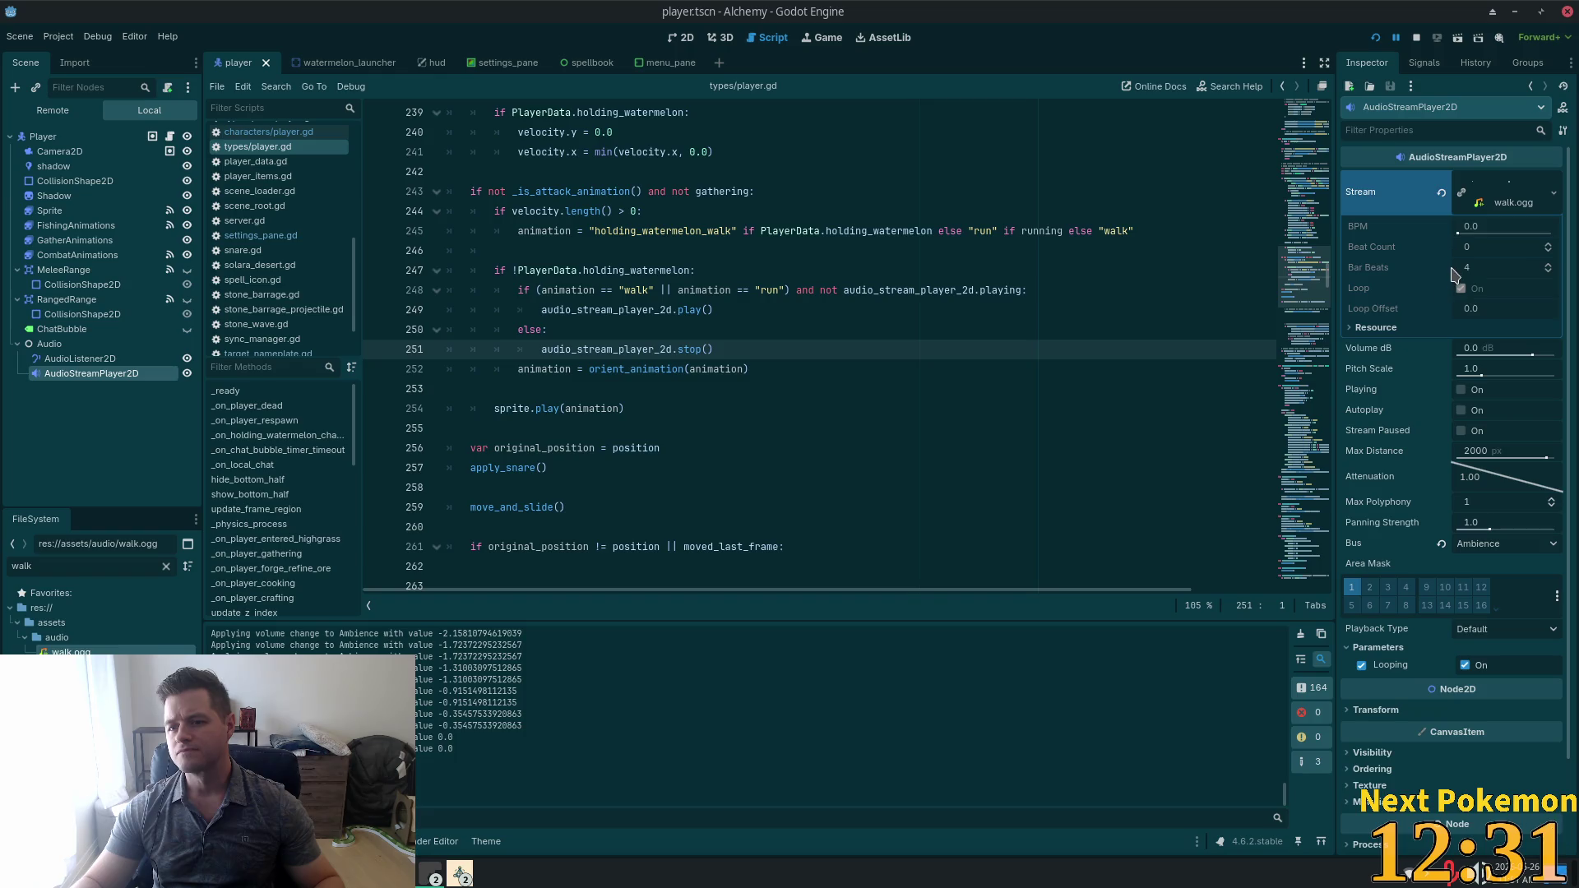
right_click(1519, 205)
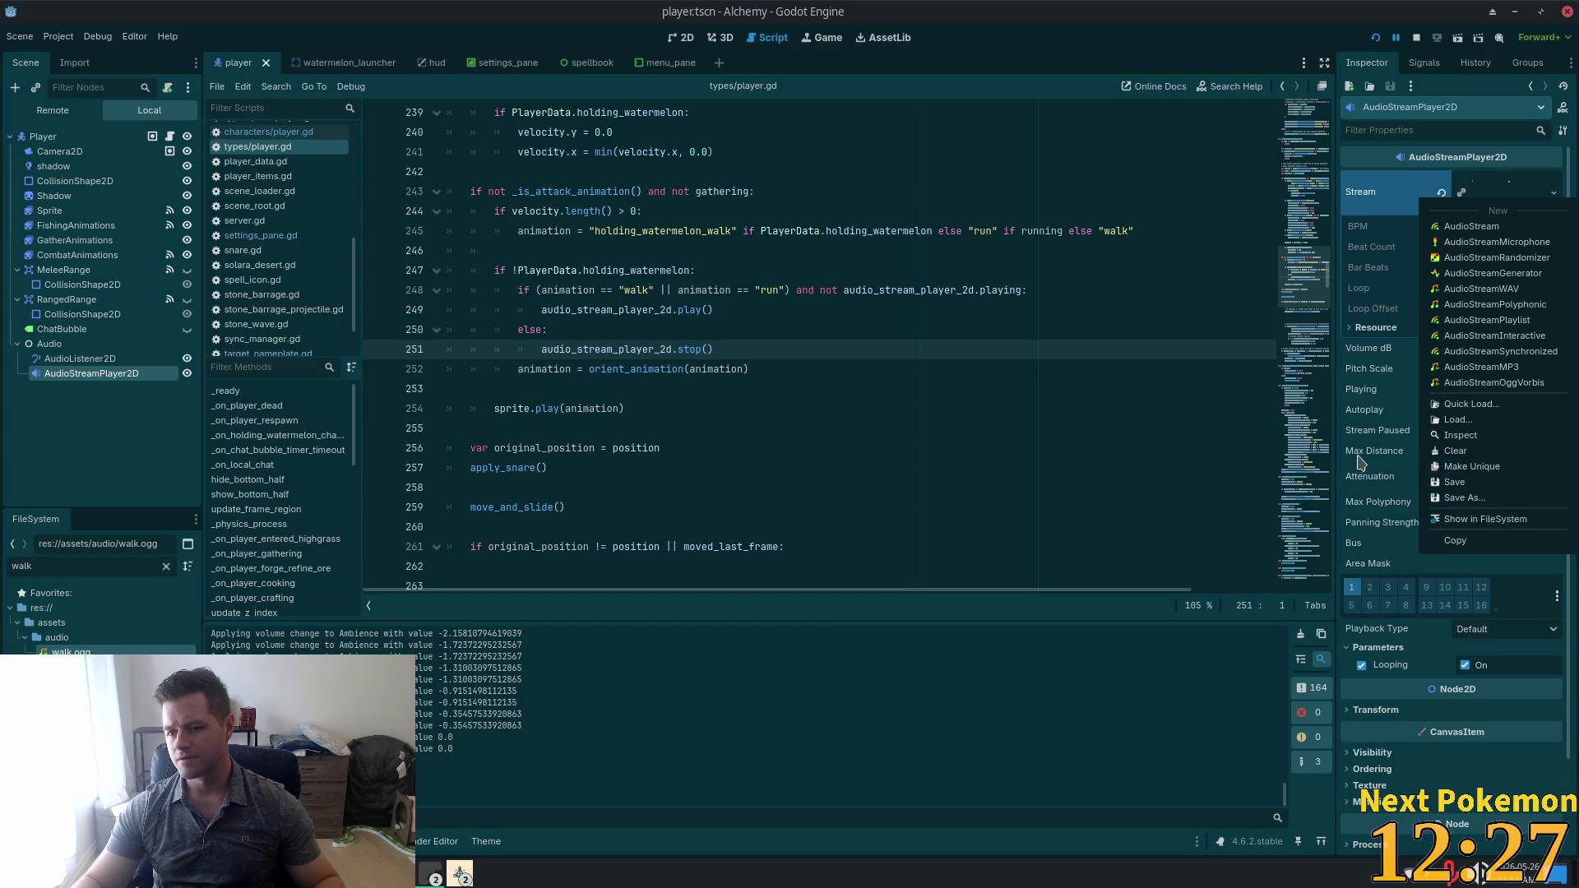
scroll(1423, 756, "down", 3)
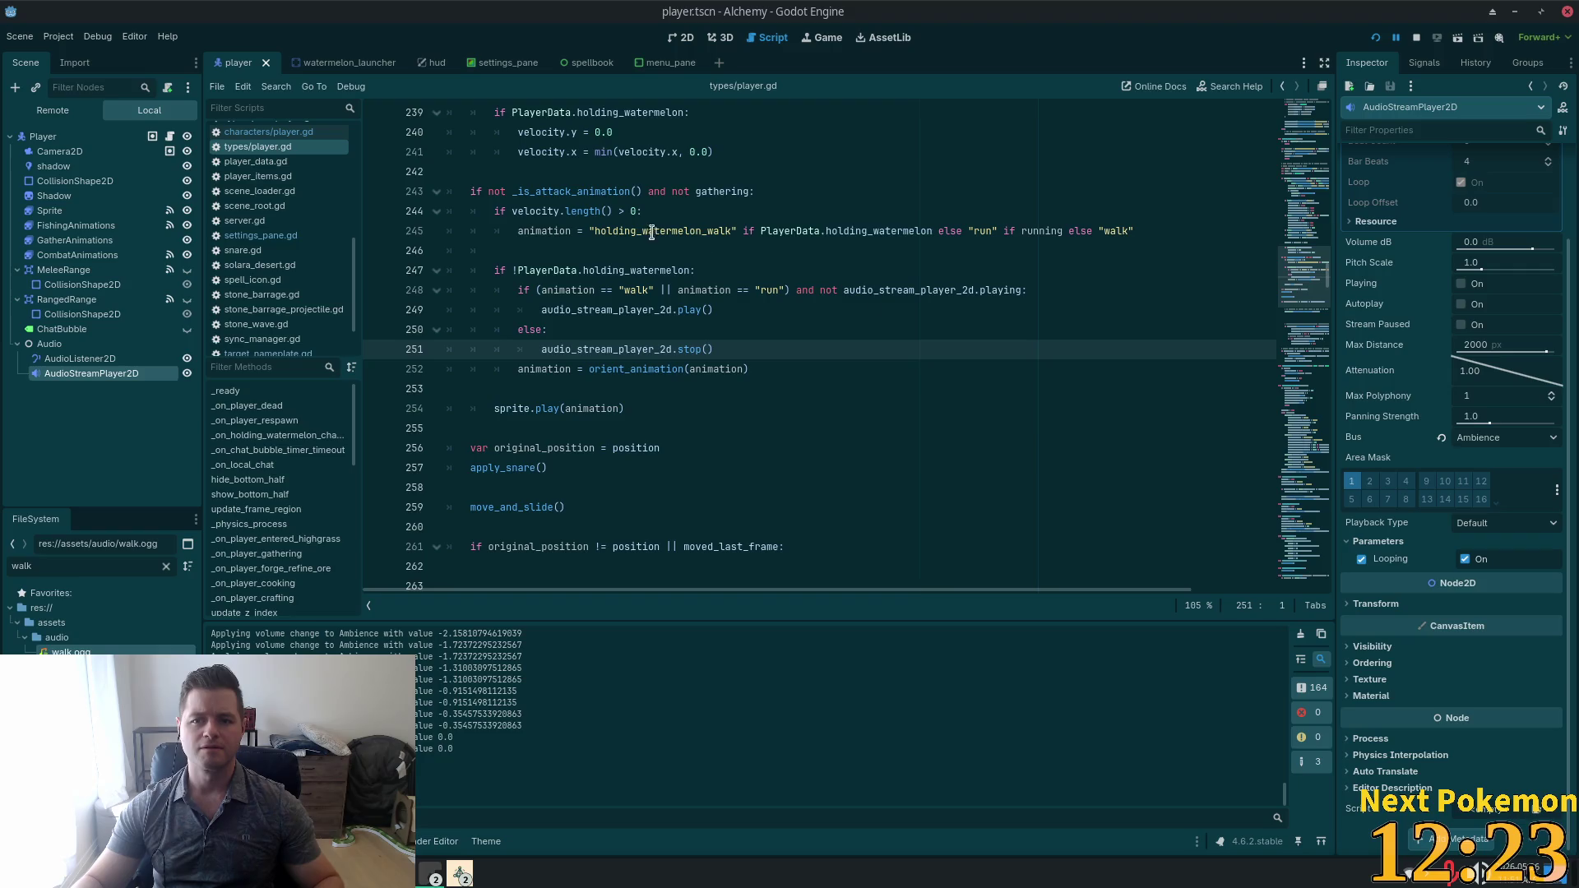
key("alt+Tab")
Add 'playing walk/run audio' and 'stopping walk/run audio' debug prints to player.gd, then relaunch the game.
key("Down")
key("Down")
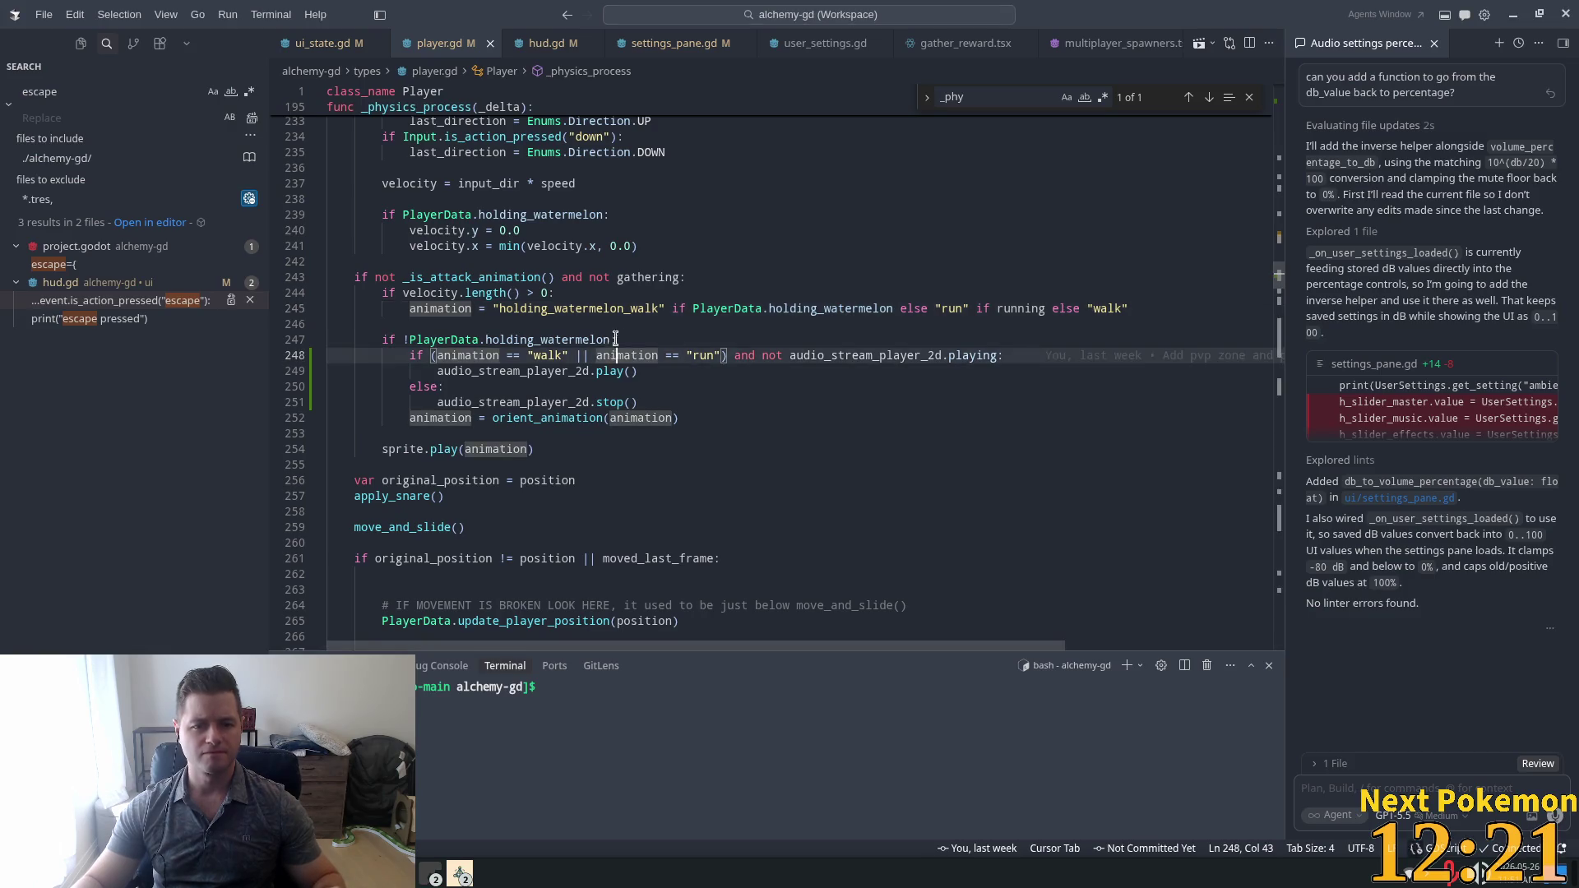
key("Return")
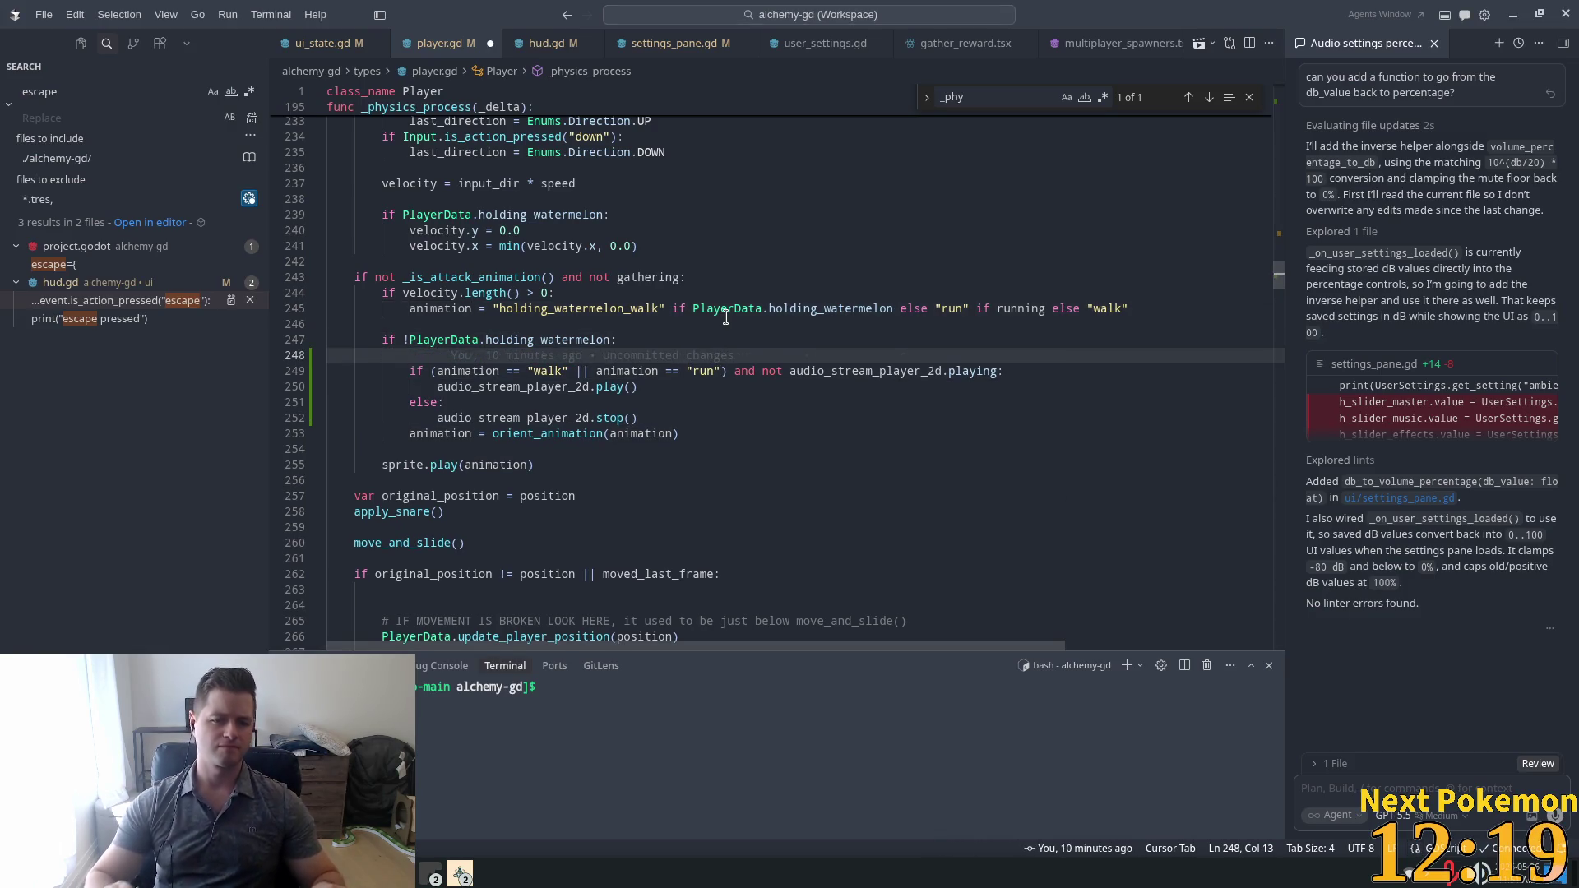
key("BackSpace")
key("BackSpace")
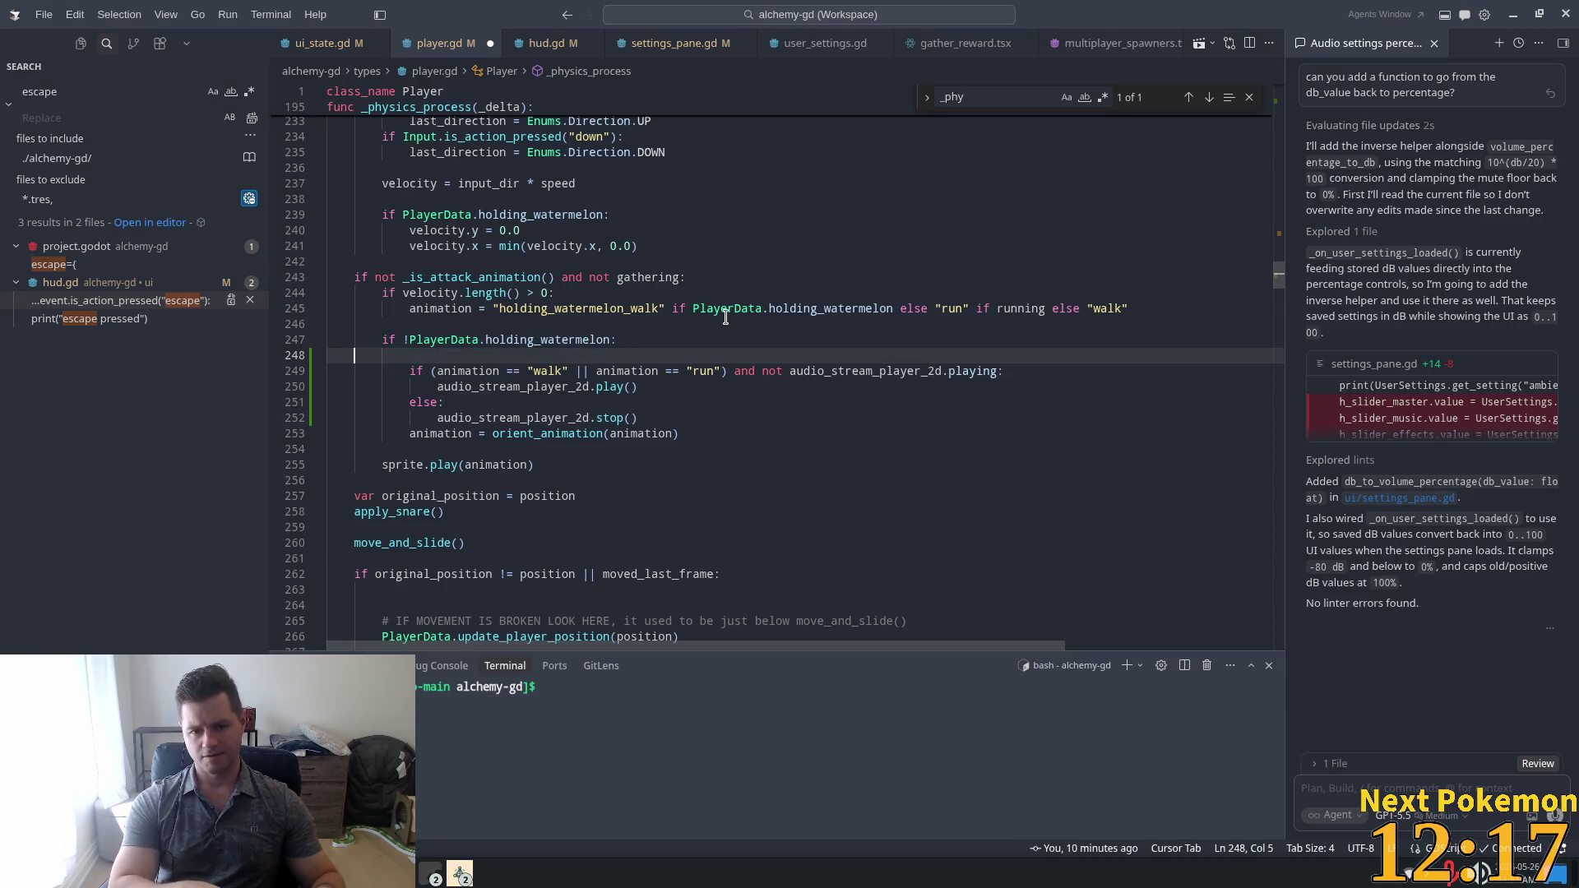
key("BackSpace")
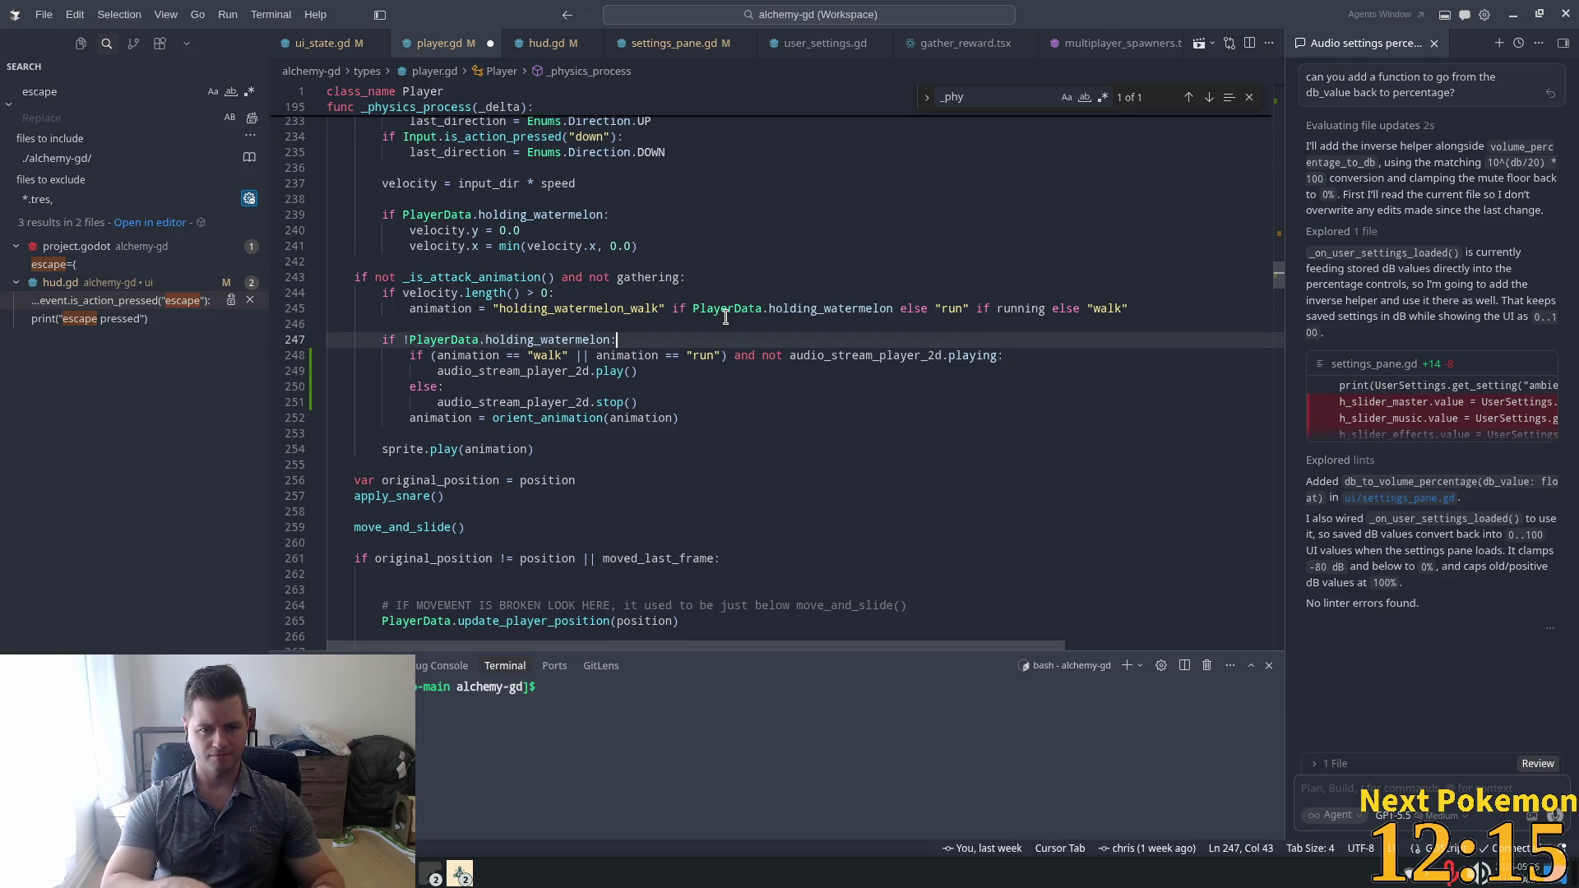
key("Down")
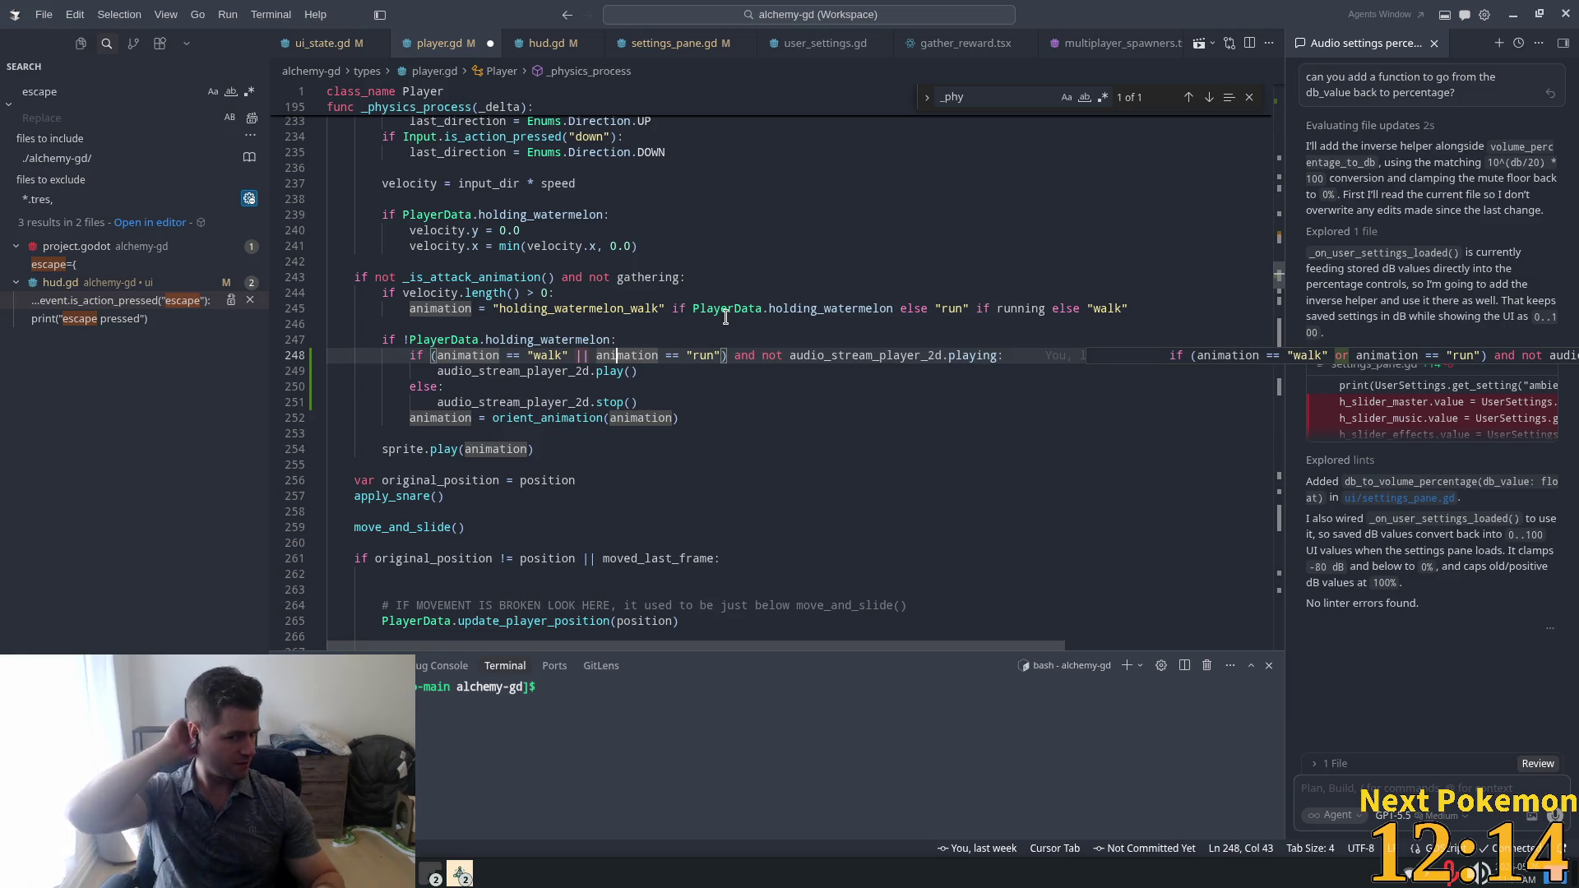
key("End")
key("Return")
type("print")
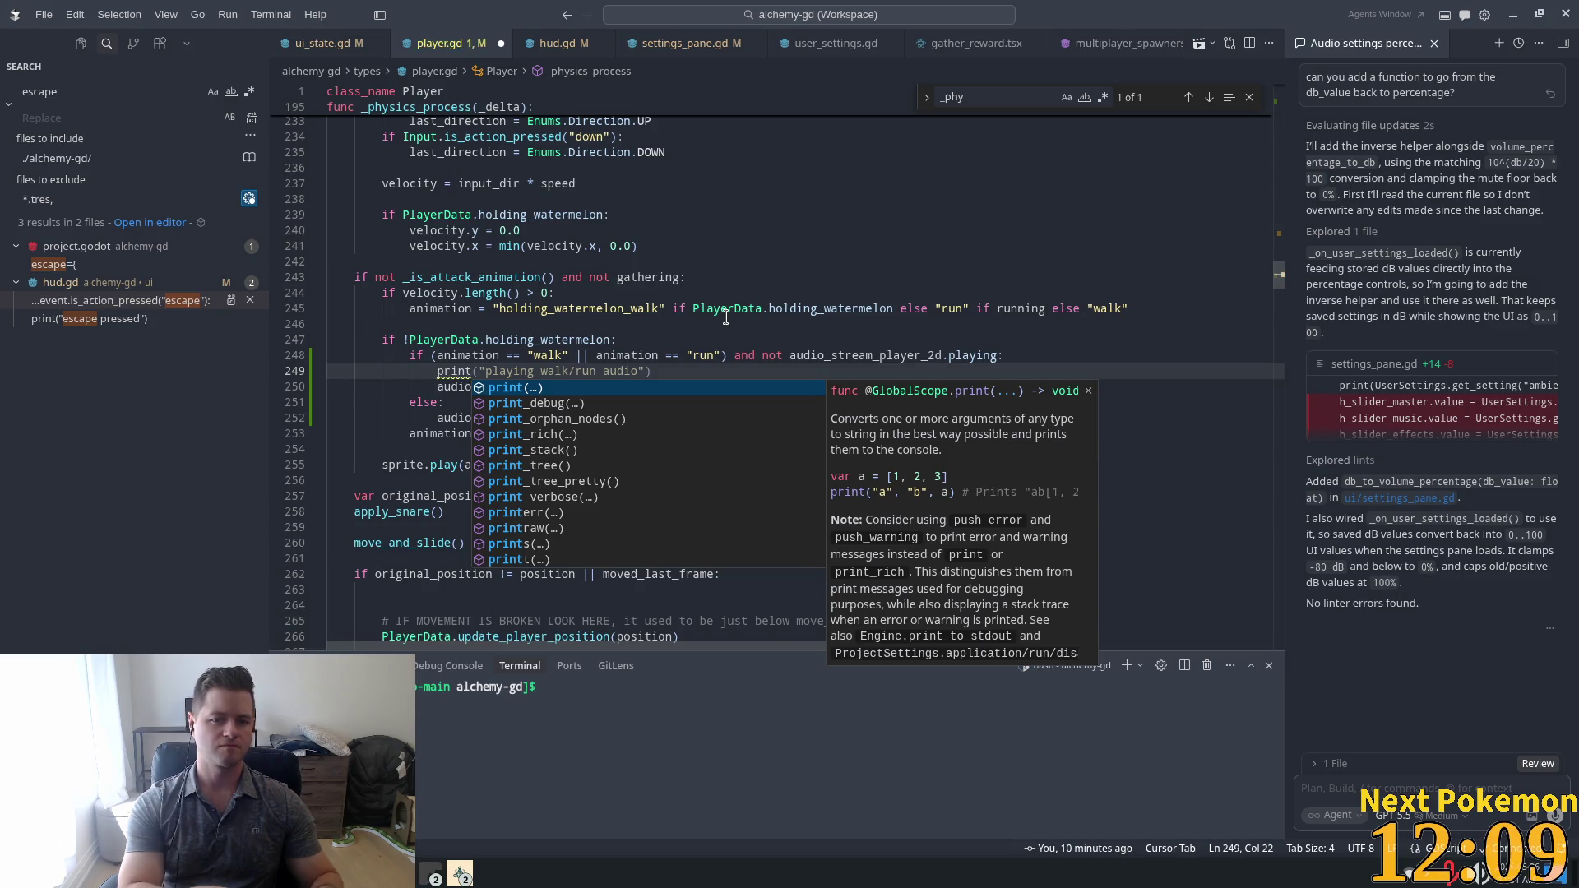
key("Tab")
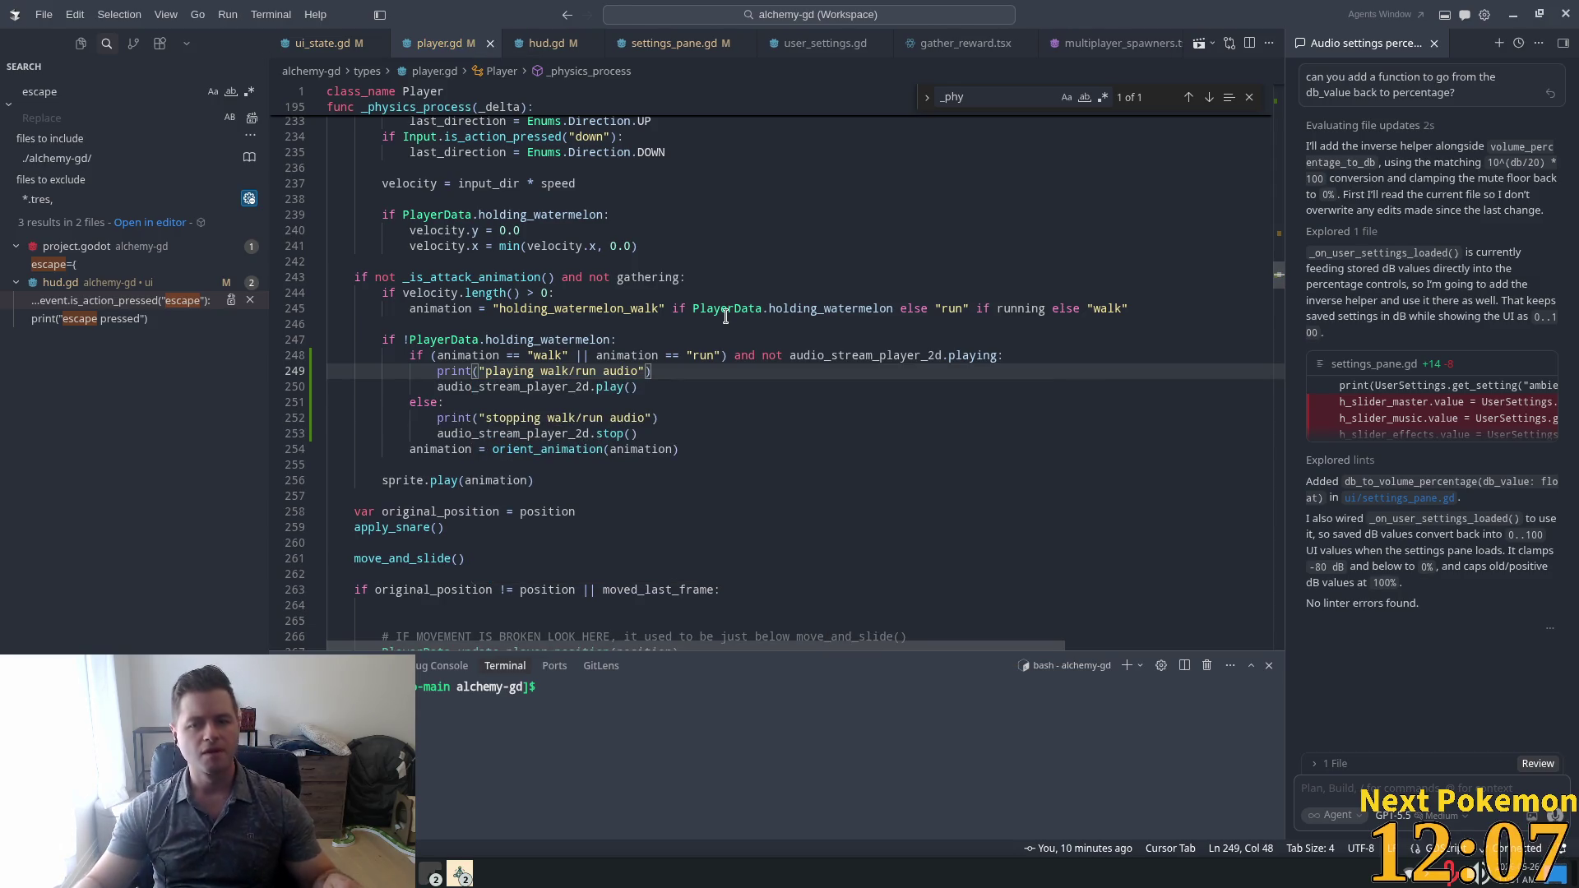
key("alt+Tab")
key("F5")
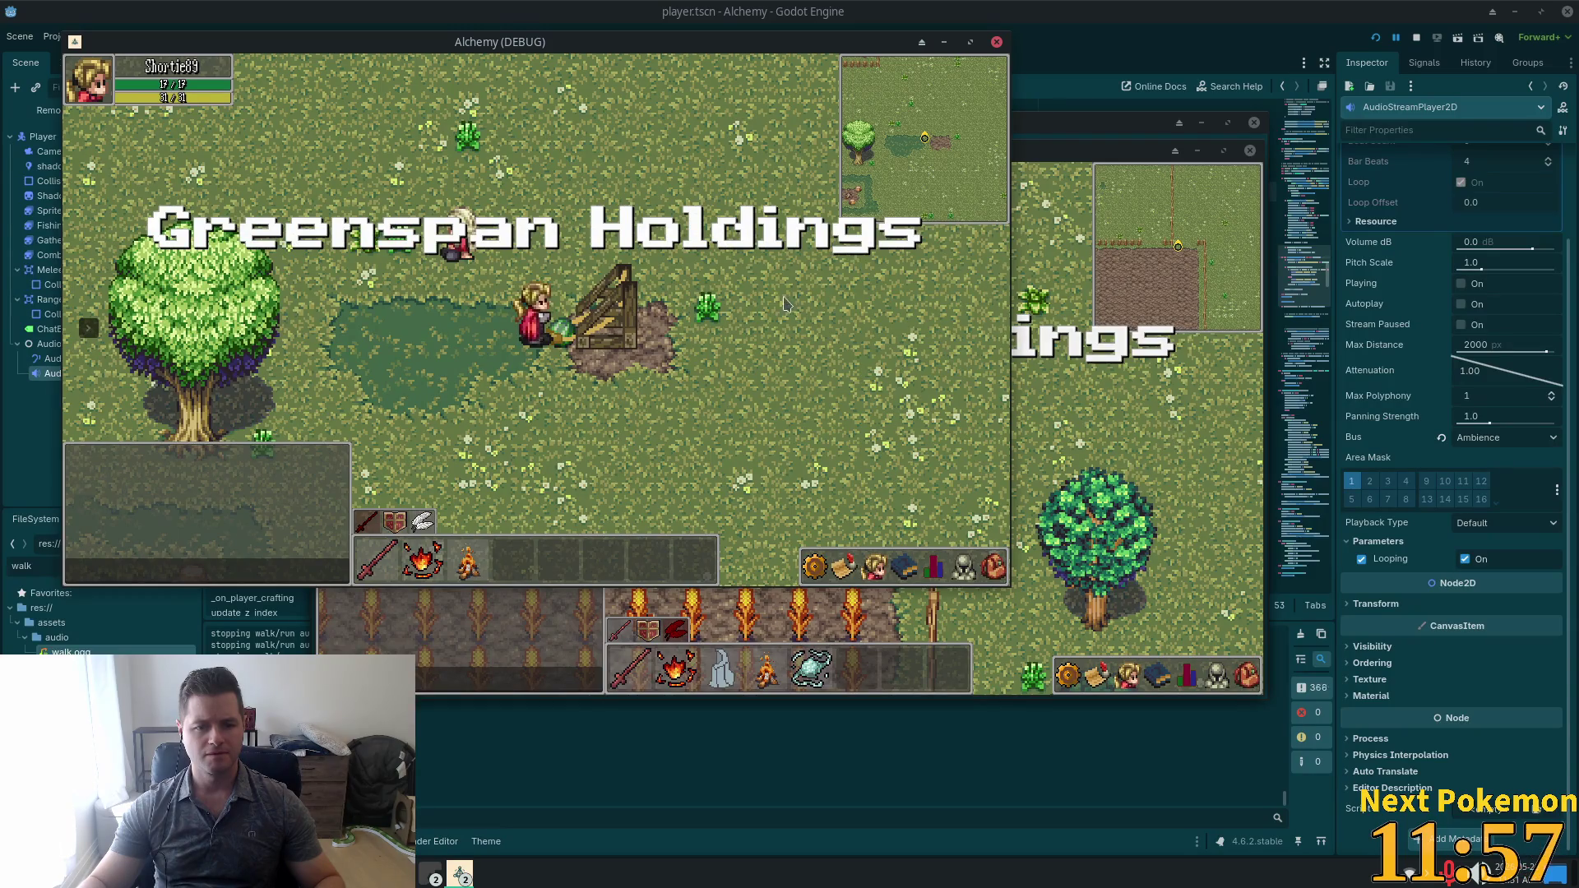
Check the in-game Settings > Sound volume options in the second game window.
left_click(1147, 413)
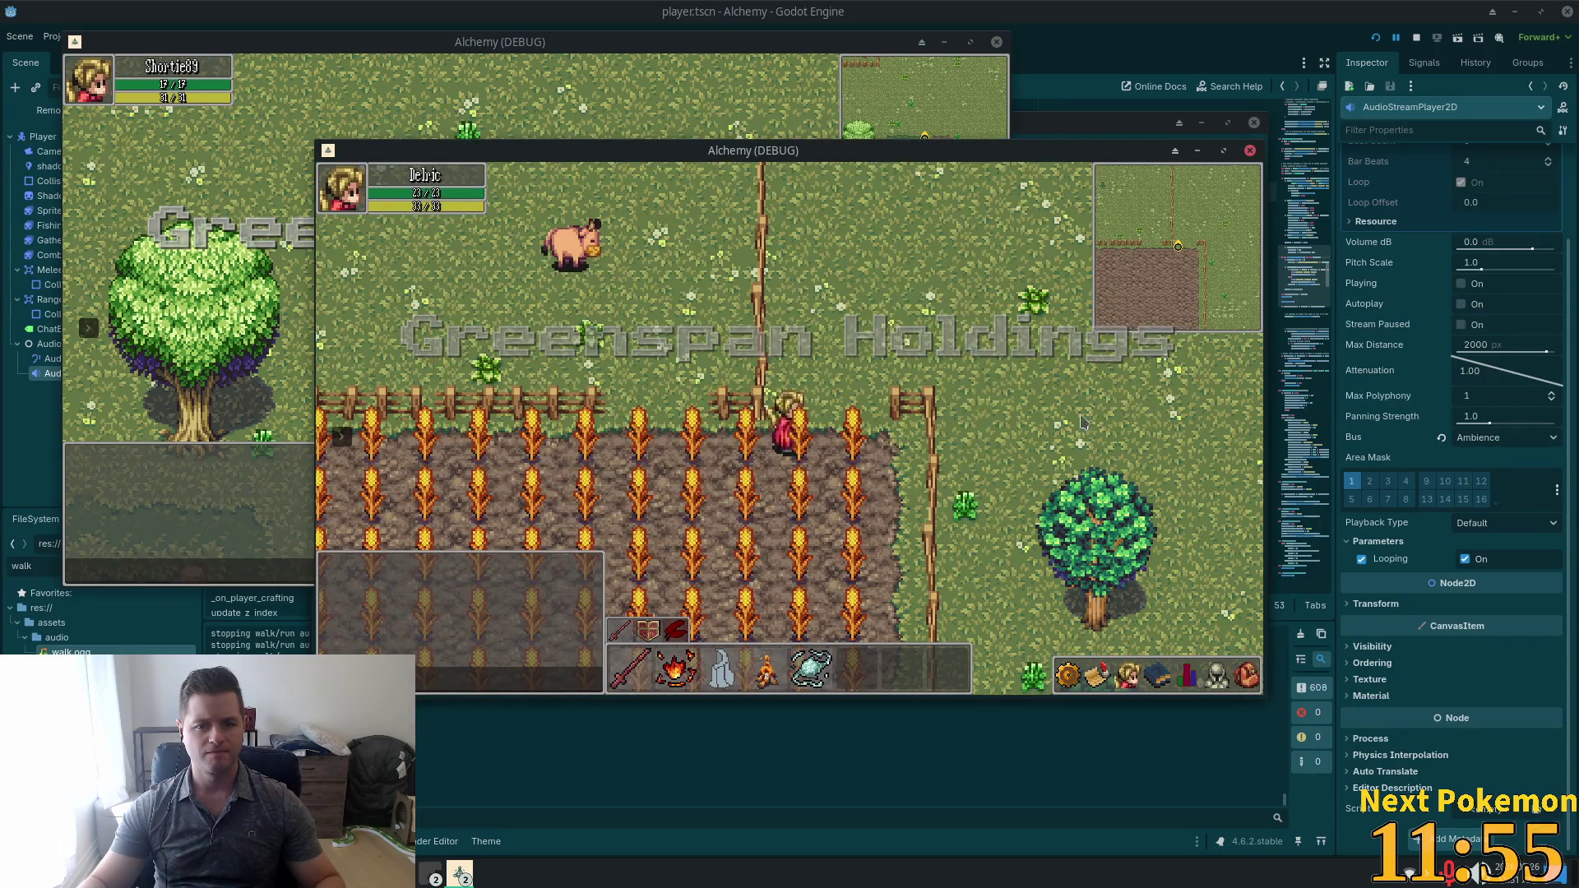
left_click(1087, 540)
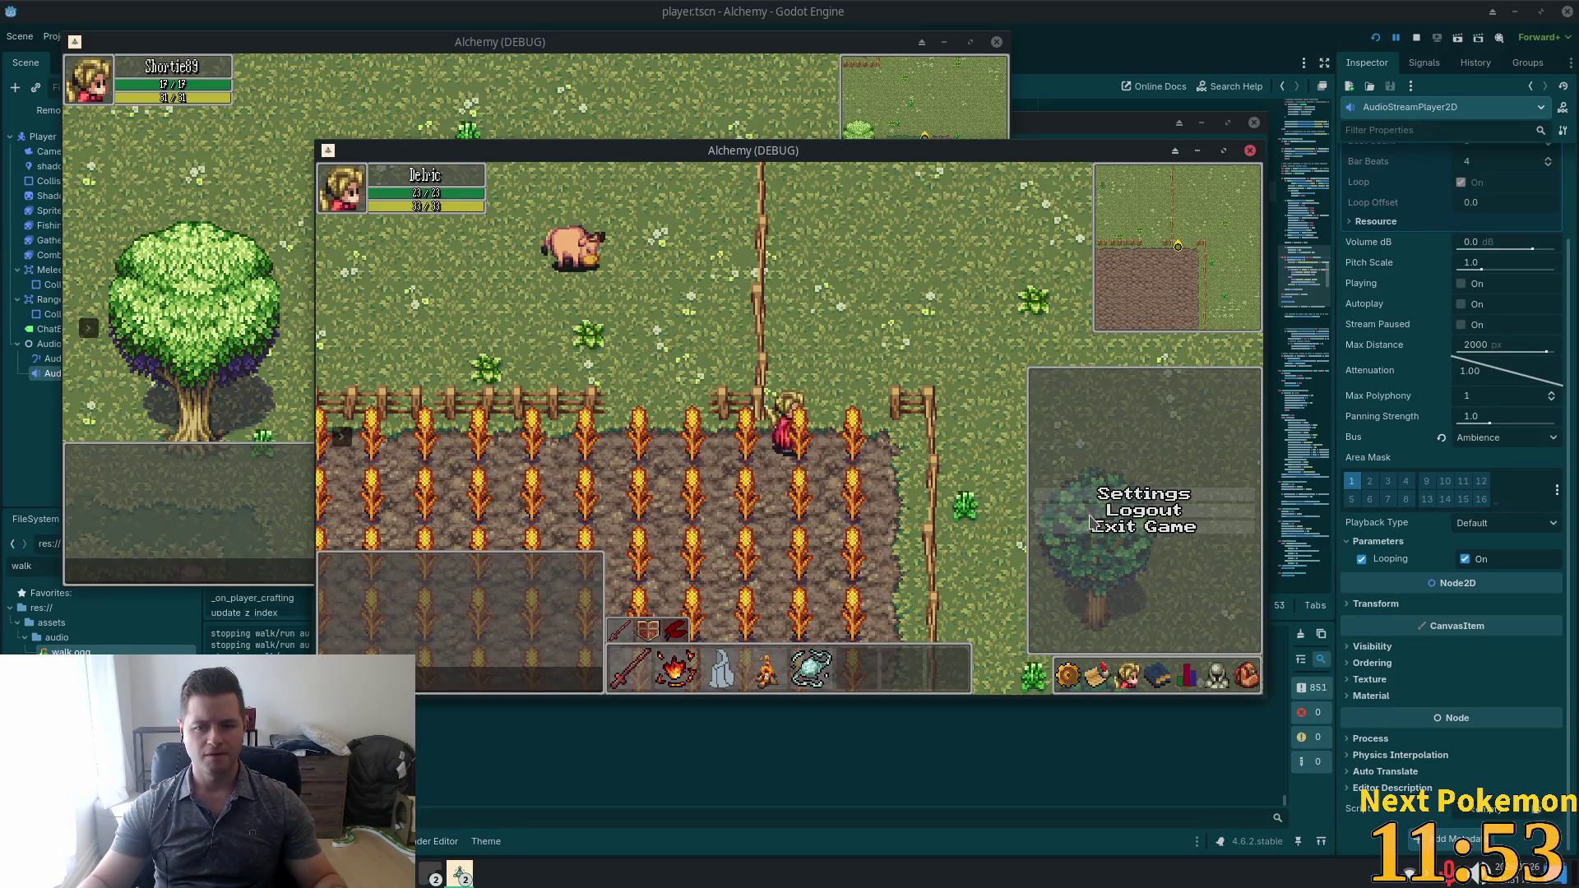
left_click(1085, 498)
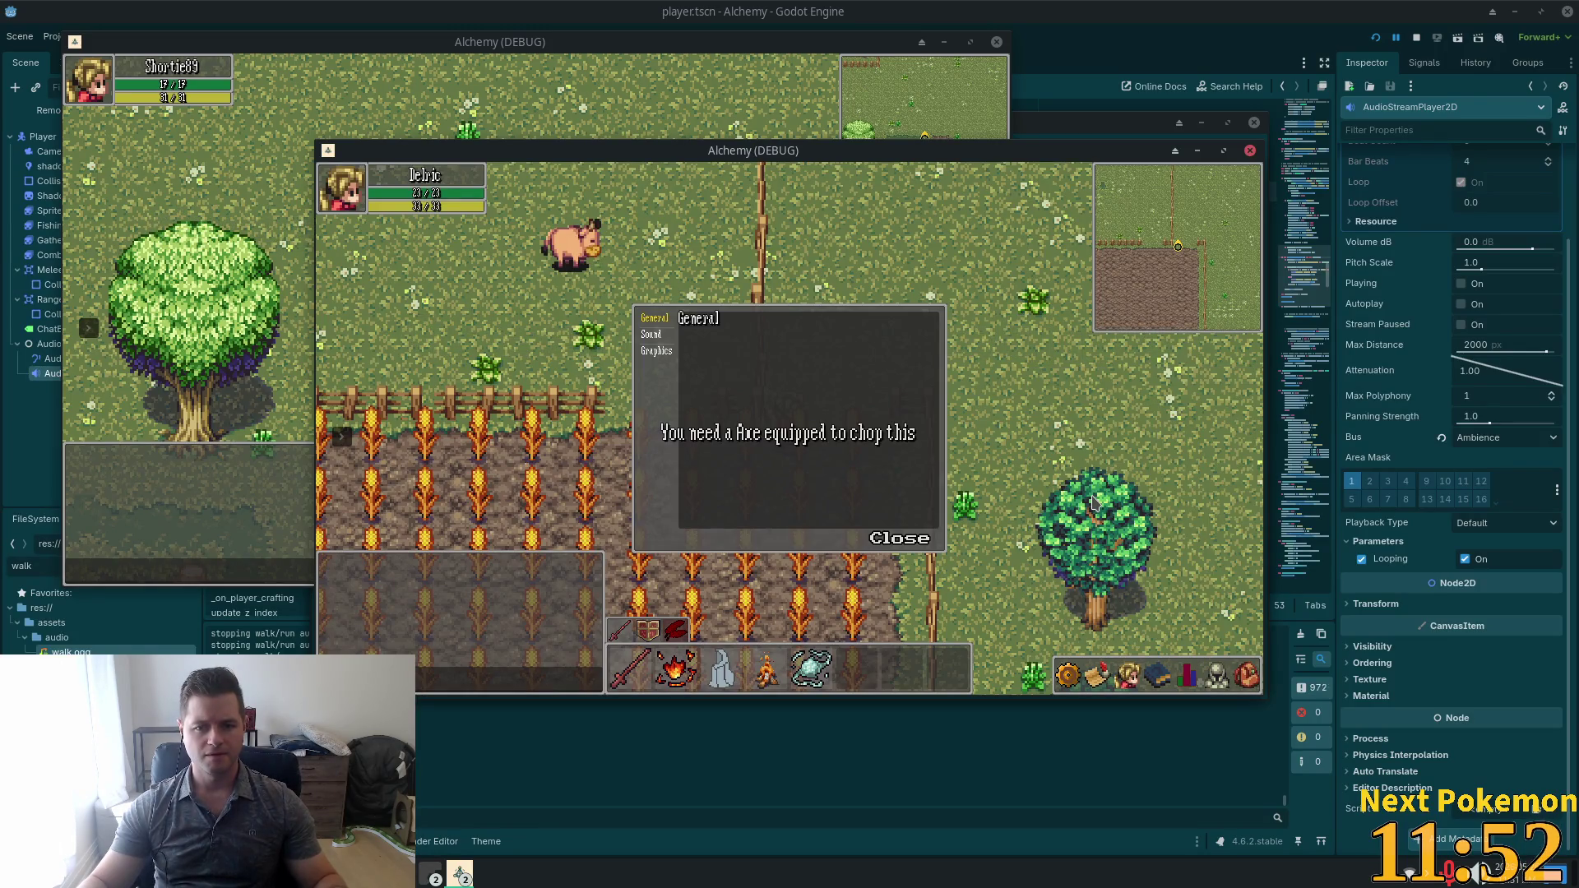
left_click(650, 334)
left_click(891, 549)
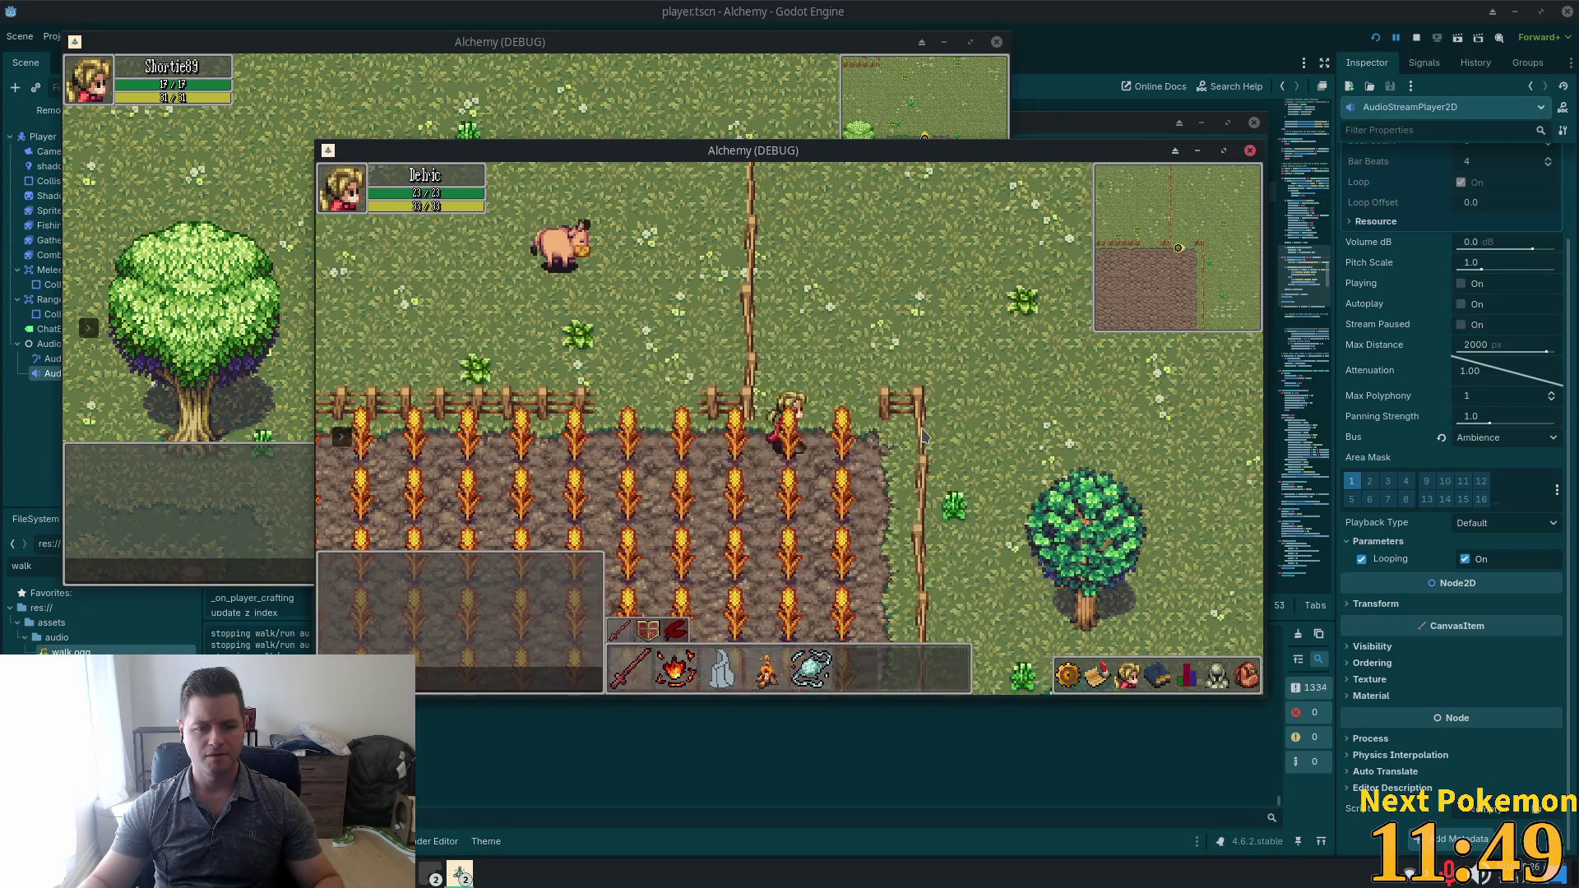
Walk the character with W and D to trigger footsteps, then stop the game.
key("w")
key("d")
key("d")
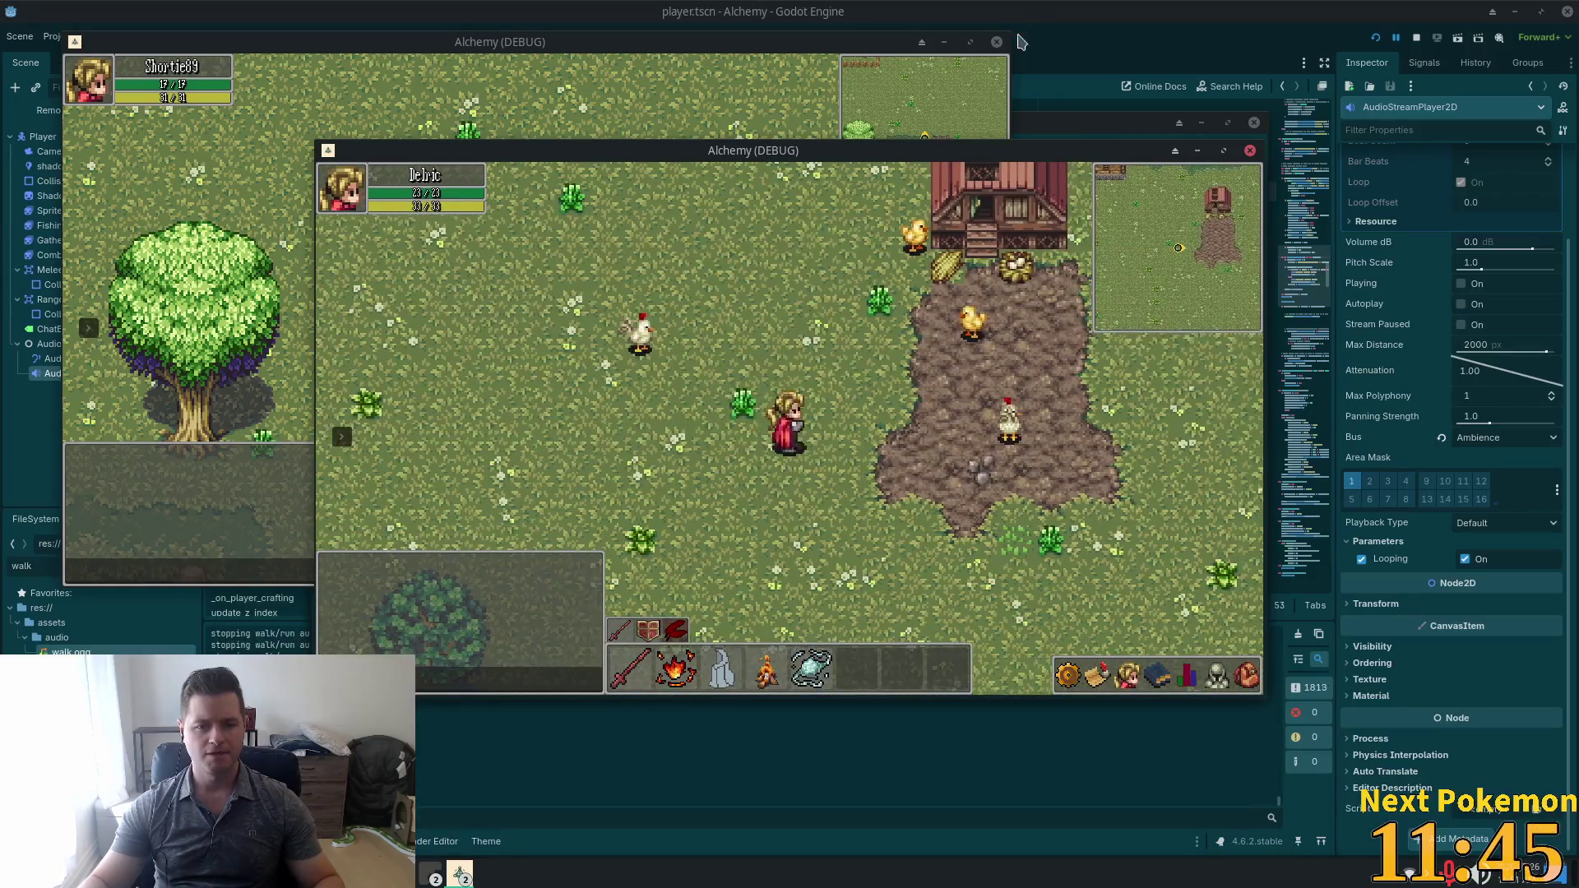
key("F8")
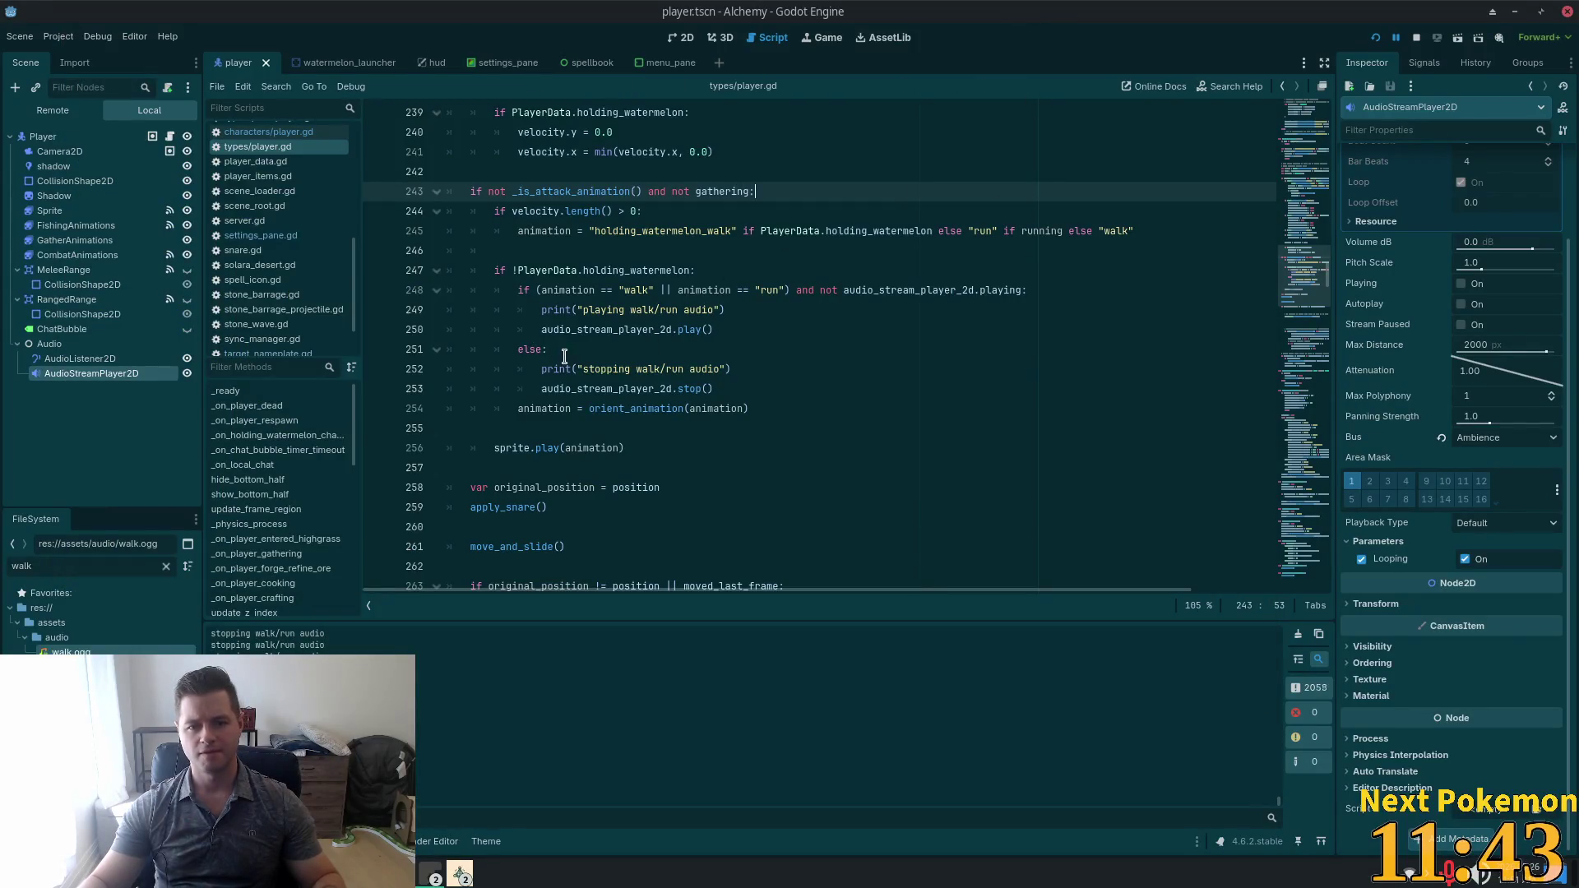
Turn the else branch on line 251 into an elif.
left_click(563, 351)
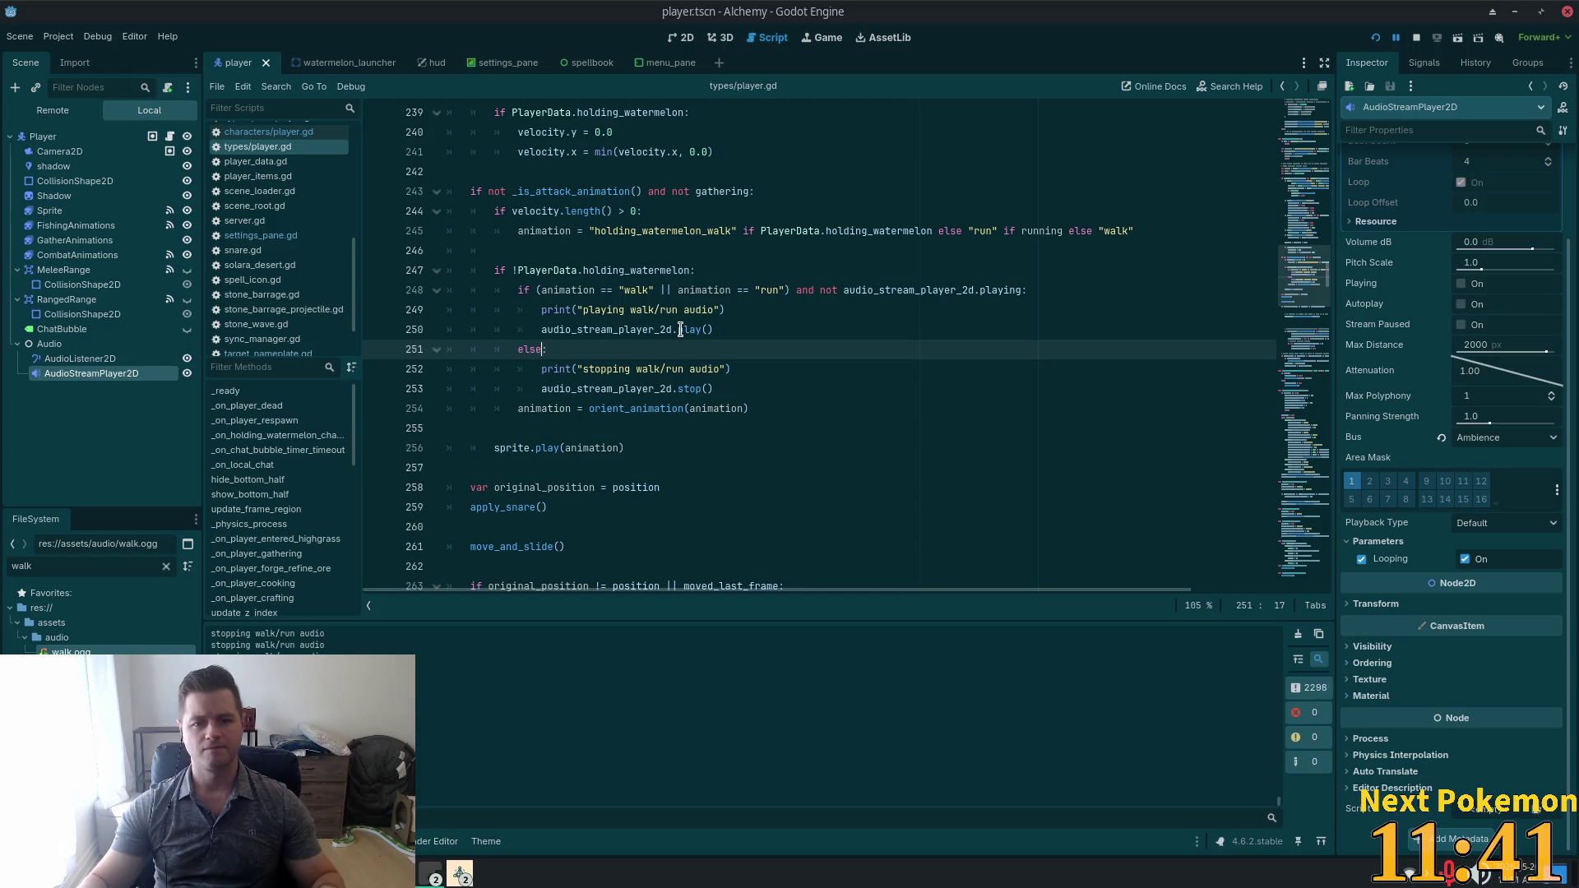
key("Left")
key("BackSpace")
key("BackSpace")
type("if")
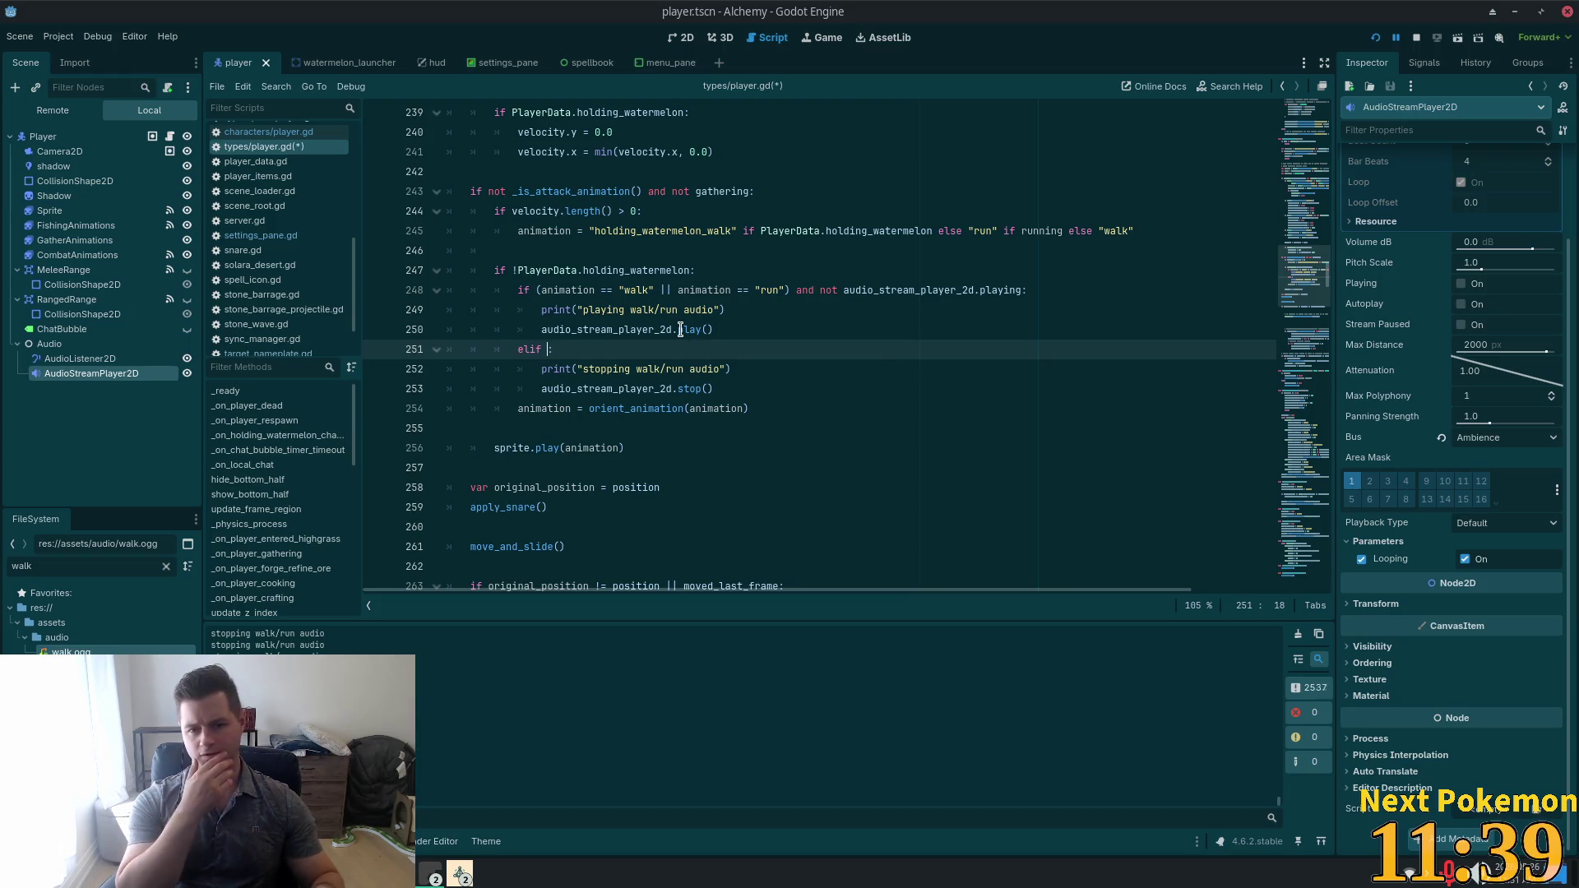
Make audio_stream_player_2d.playing the elif condition, copied from line 248, and save the script.
left_click_drag(1022, 292, 843, 292)
key("ctrl+c")
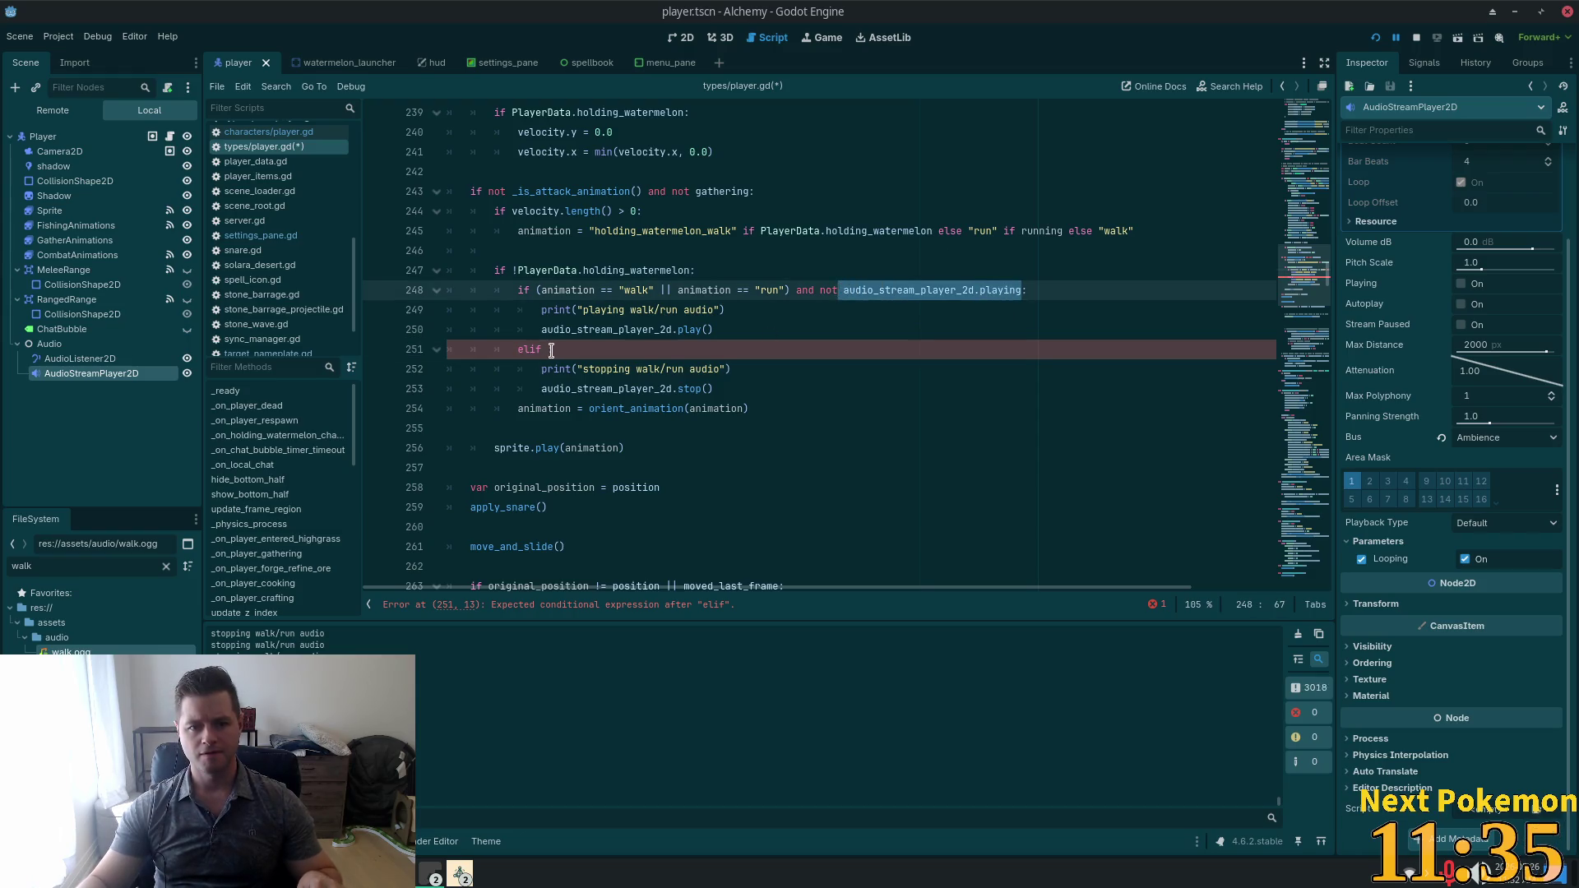
left_click(551, 349)
key("ctrl+v")
key("ctrl+s")
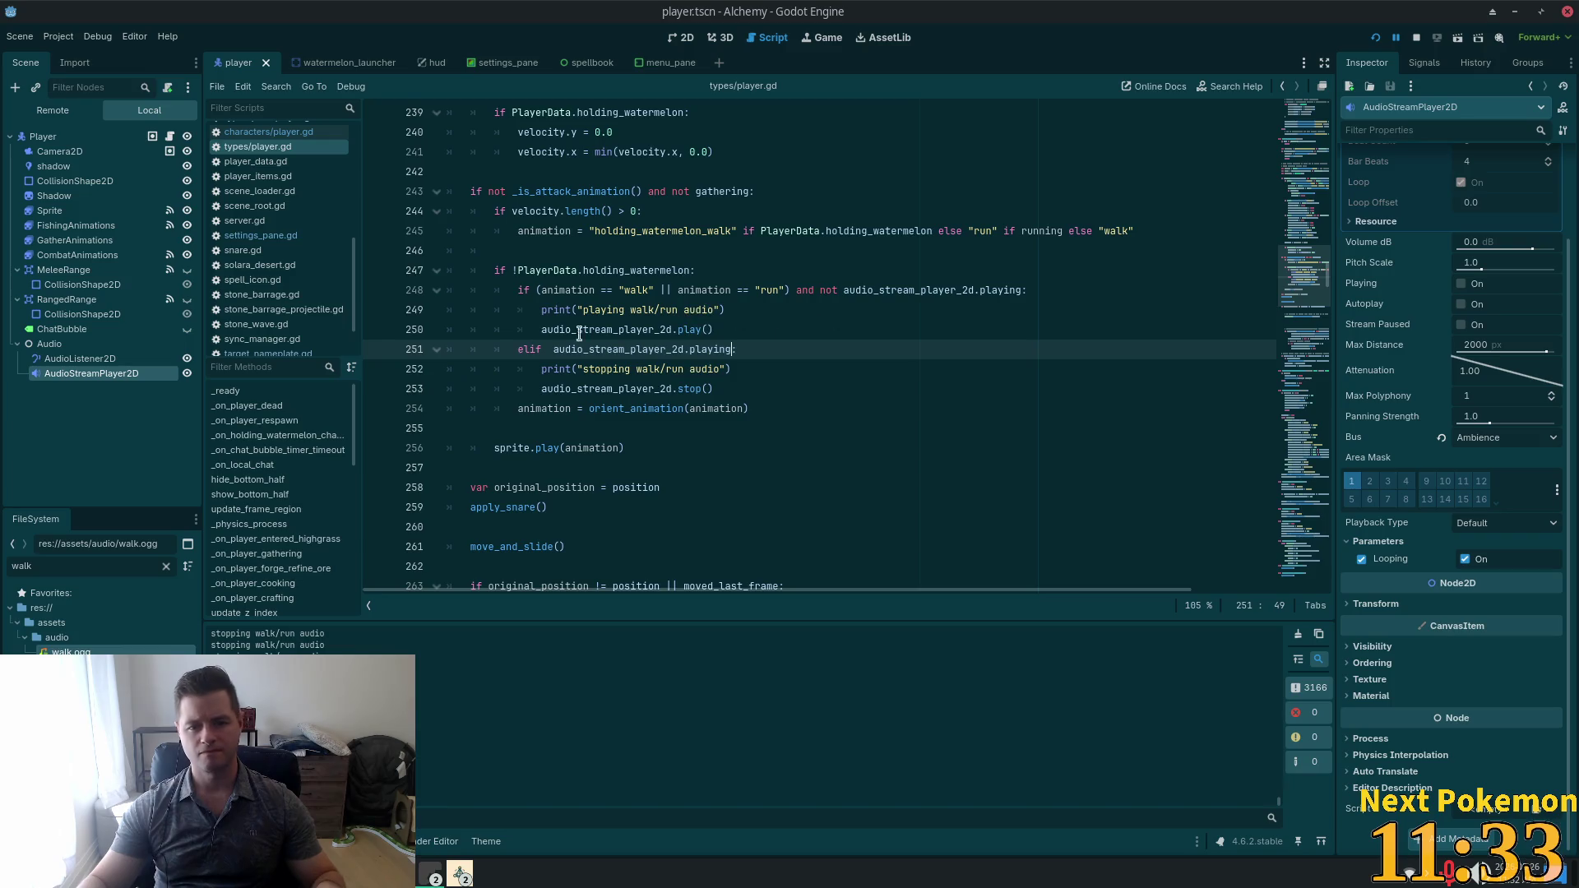
key("BackSpace")
left_click(1375, 38)
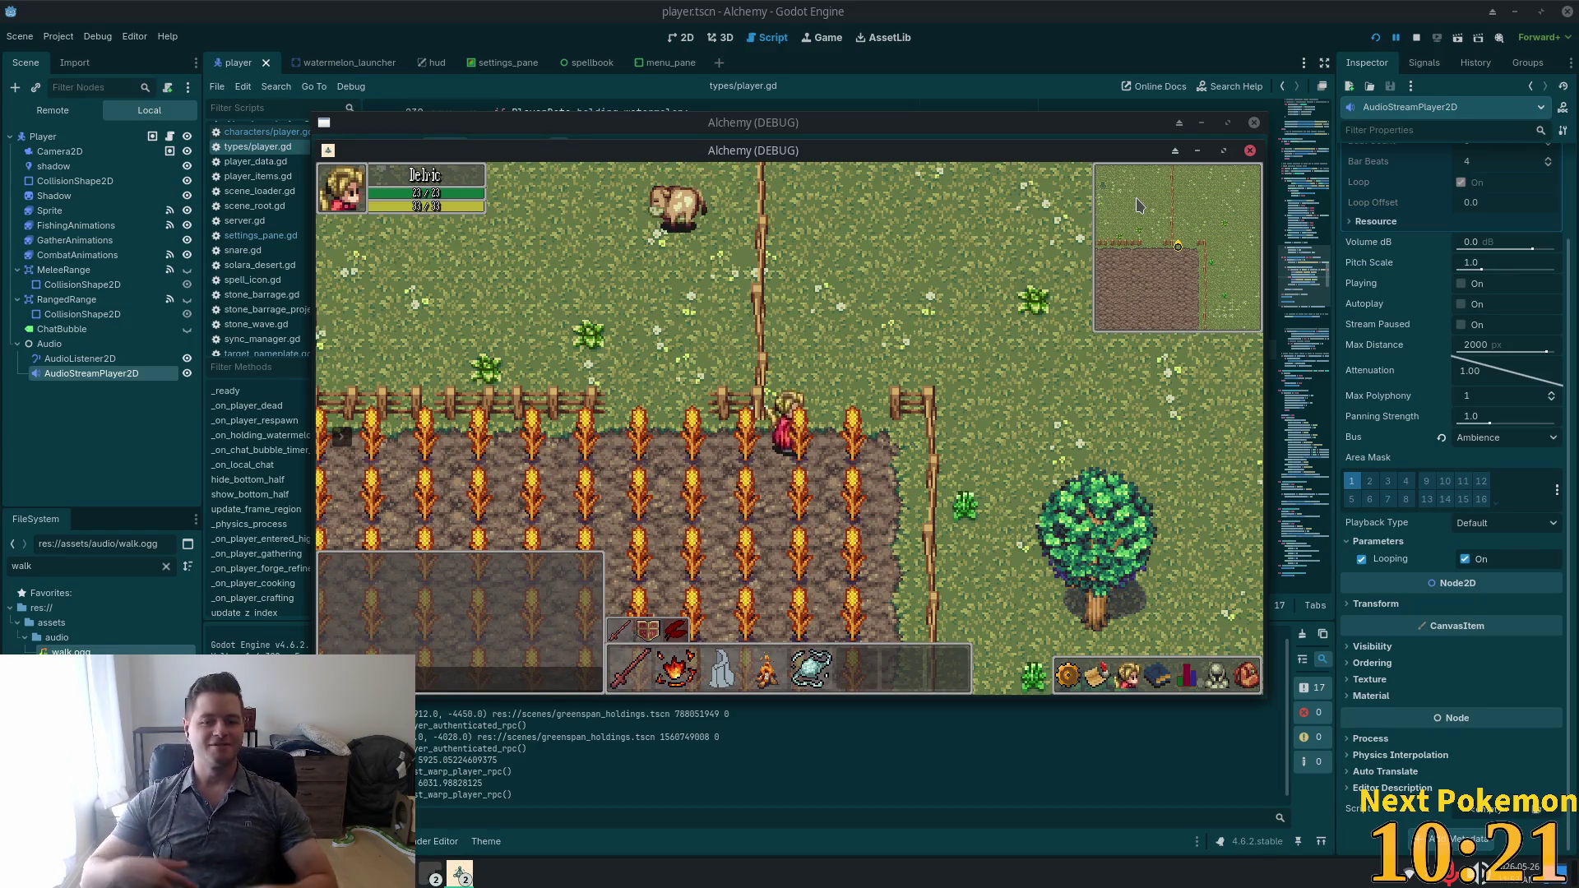
Focus the running game window to playtest the footstep audio.
left_click(835, 425)
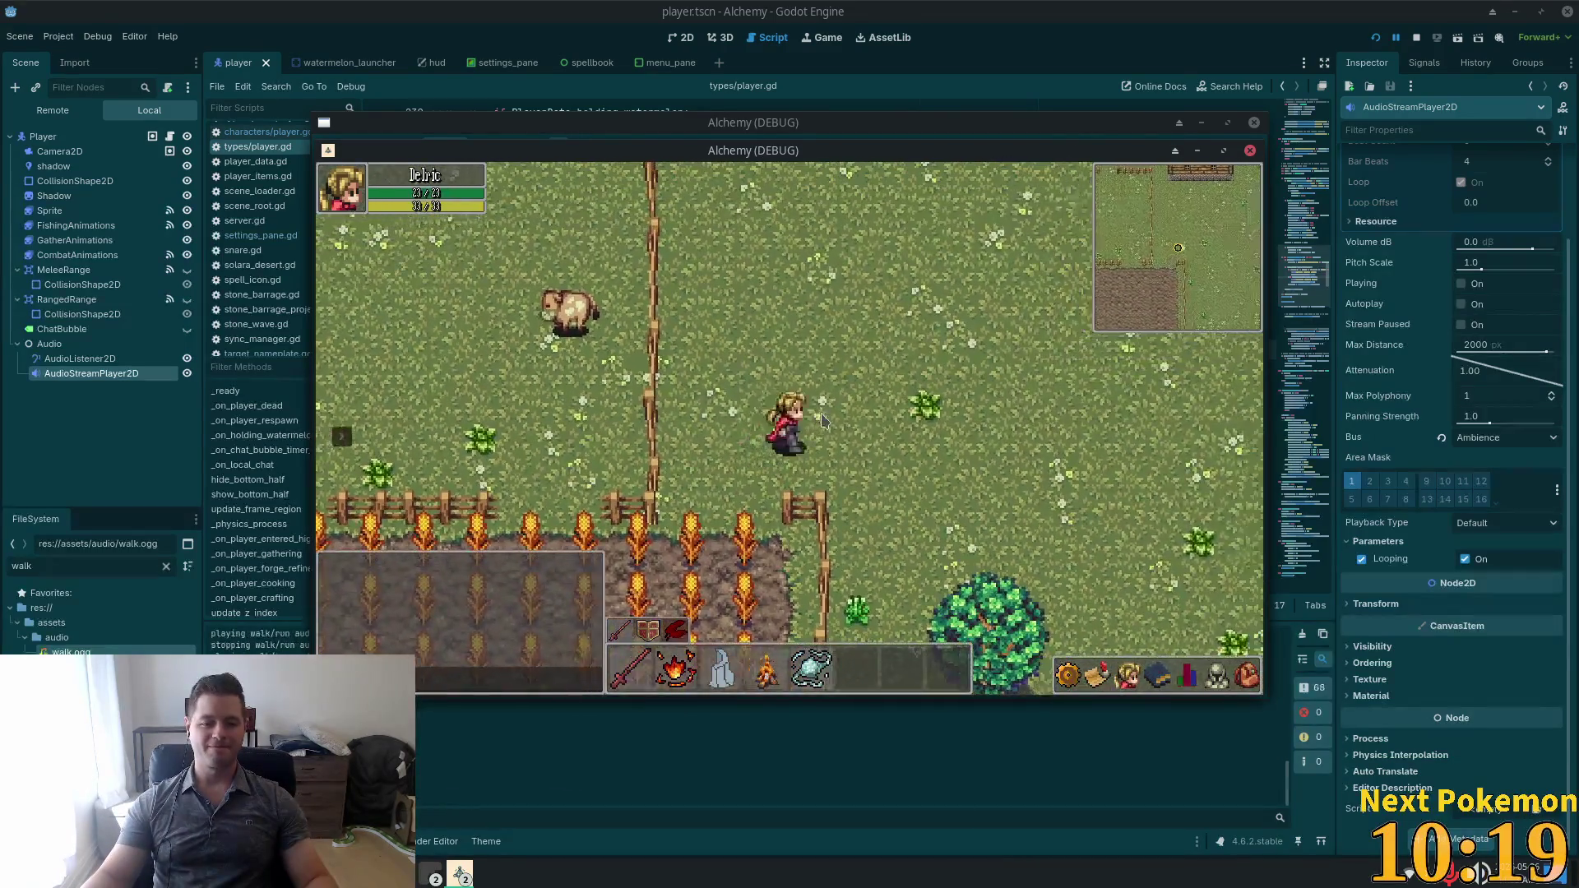
Restart the game, walk the character south and east to test footstep audio, then stop it.
key("F8")
left_click(689, 352)
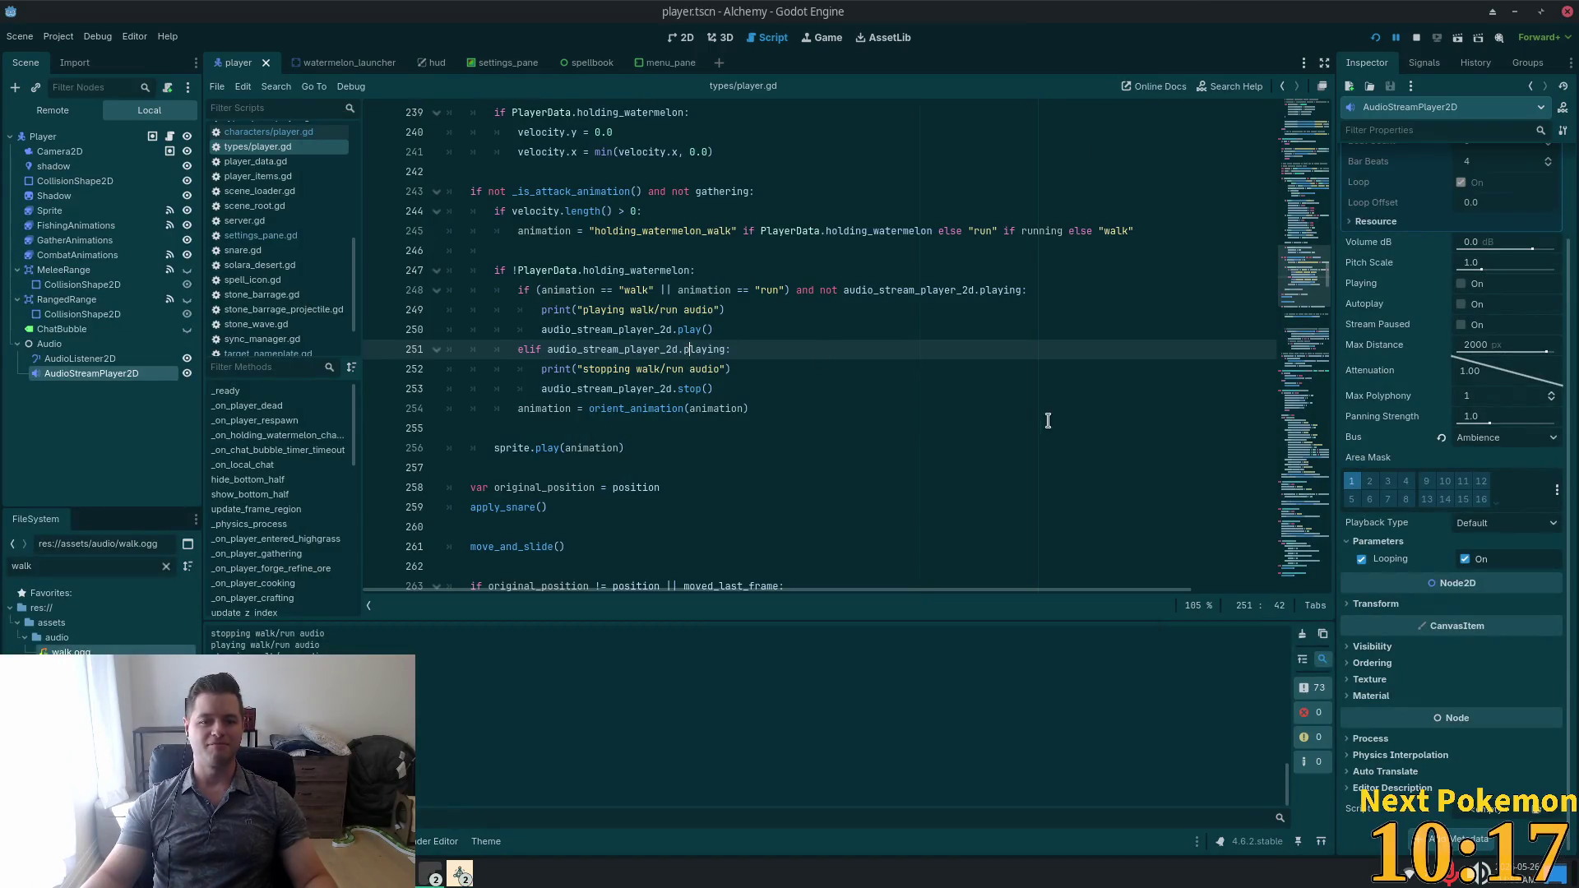
left_click(1375, 37)
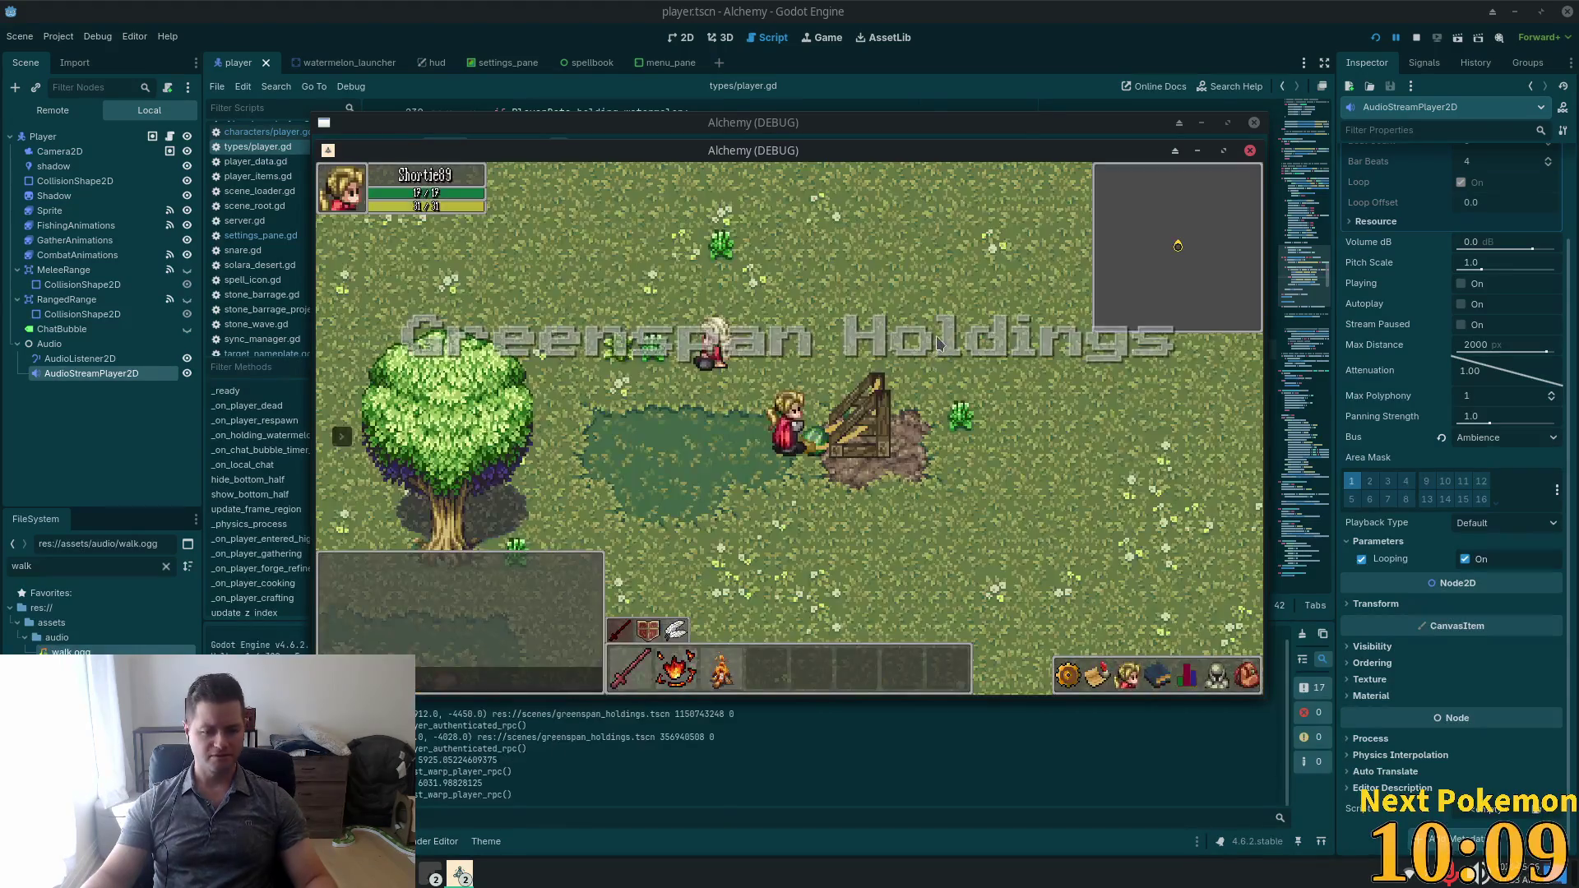
key("s")
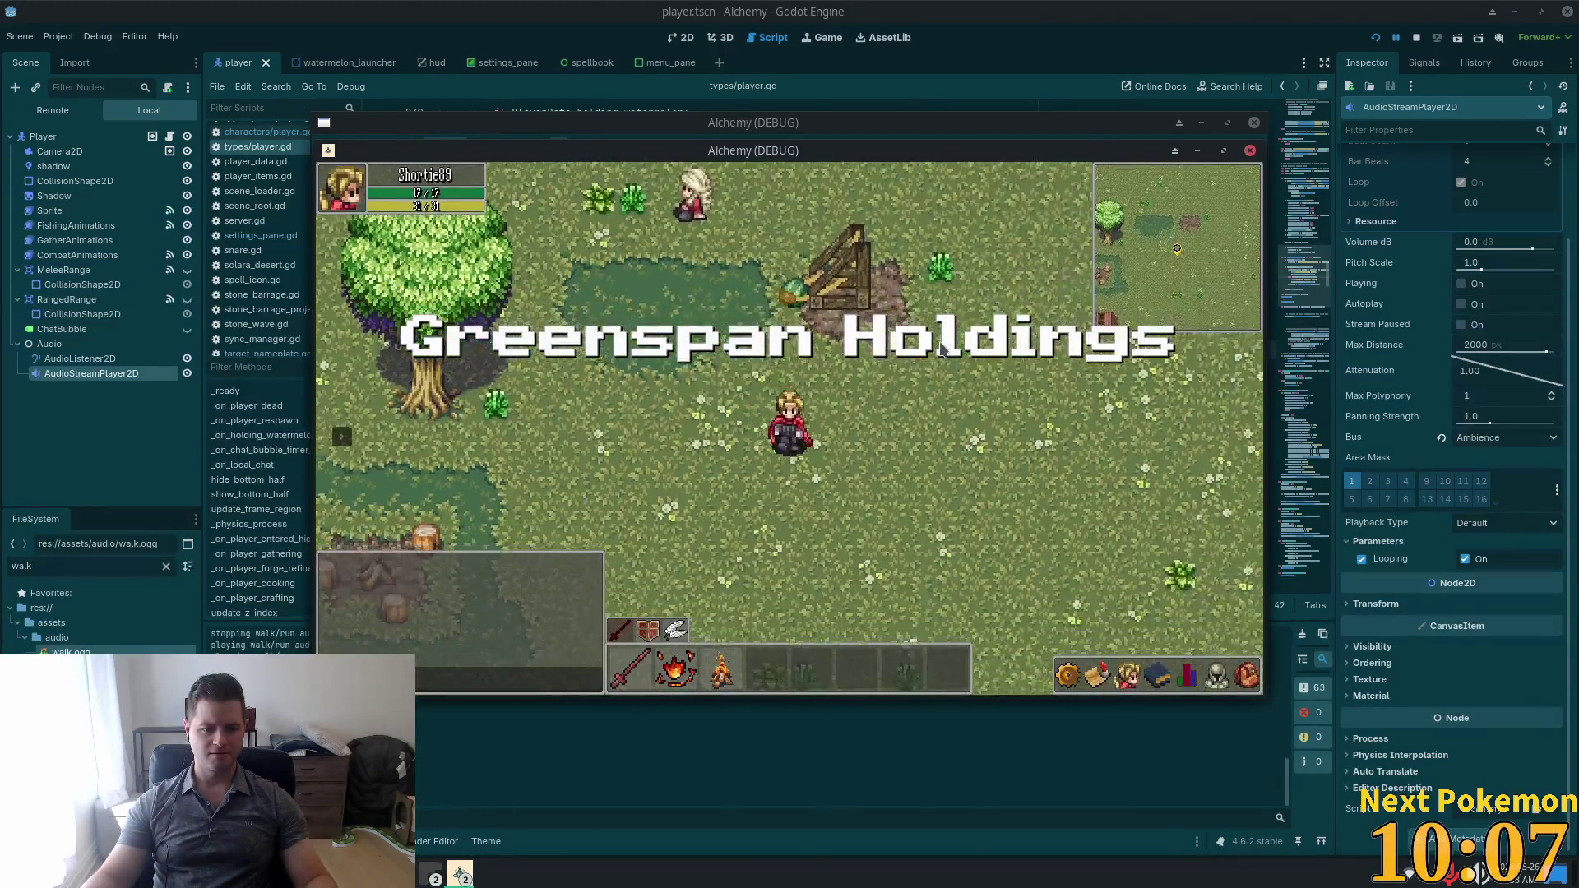
key("d")
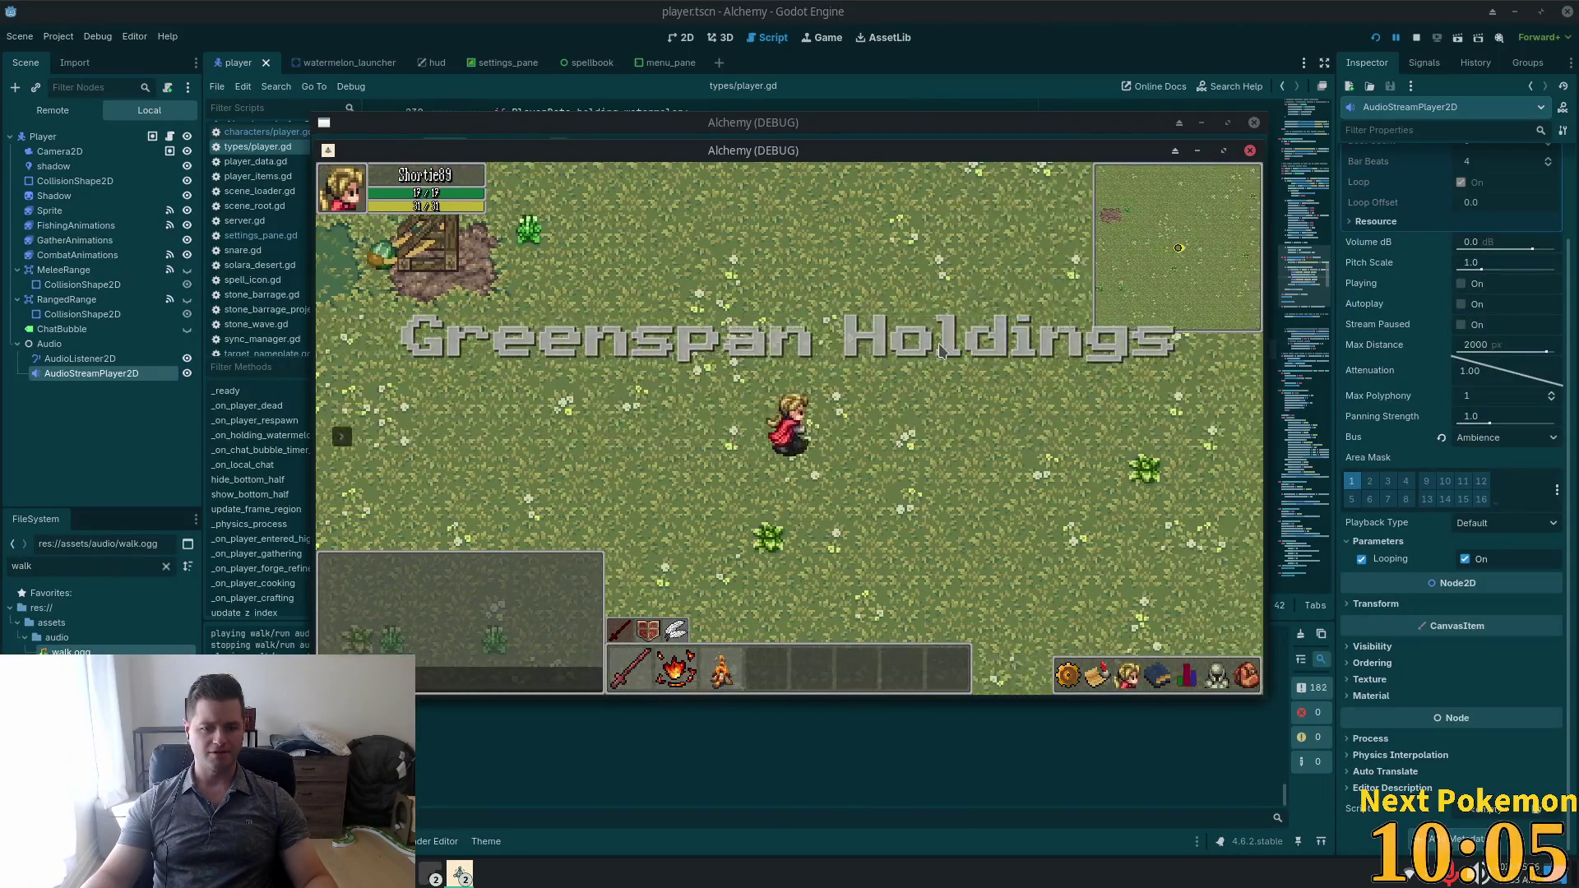
key("d")
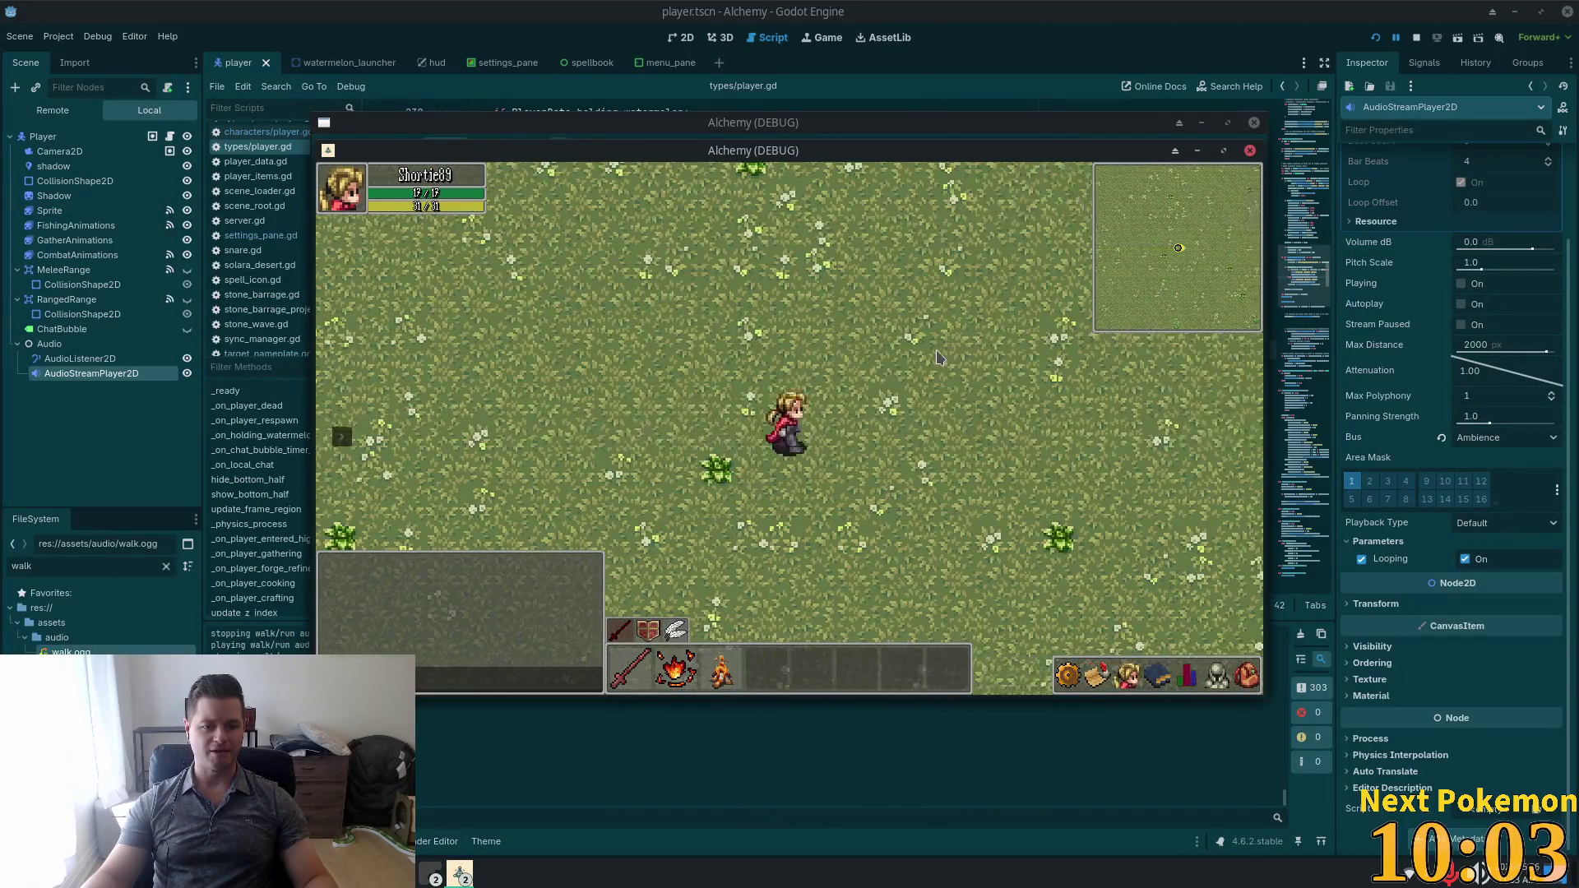
key("d")
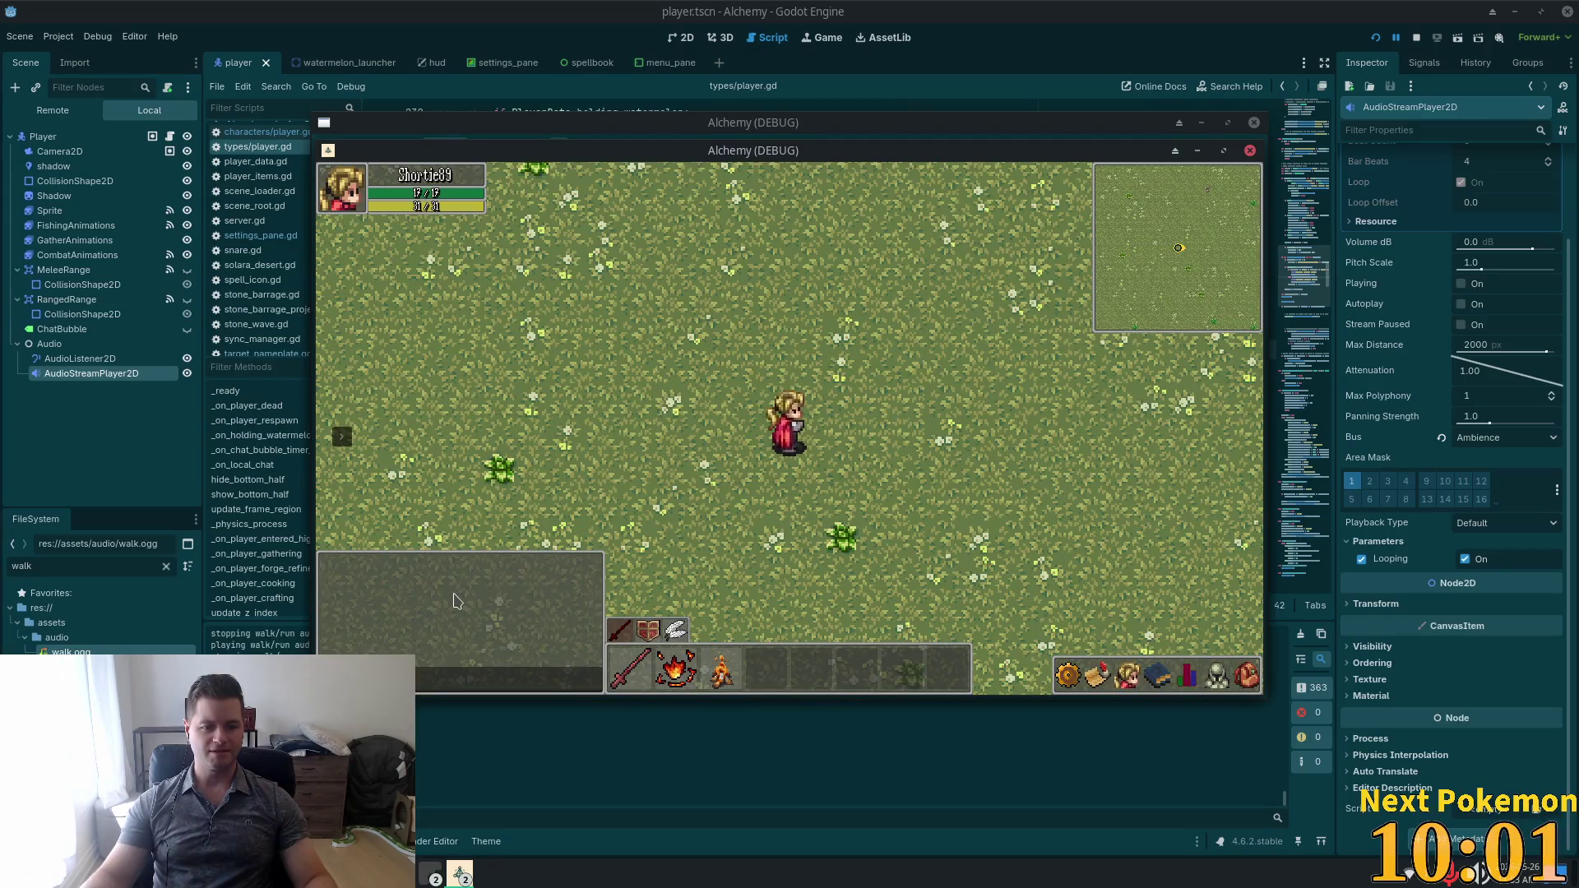
key("F8")
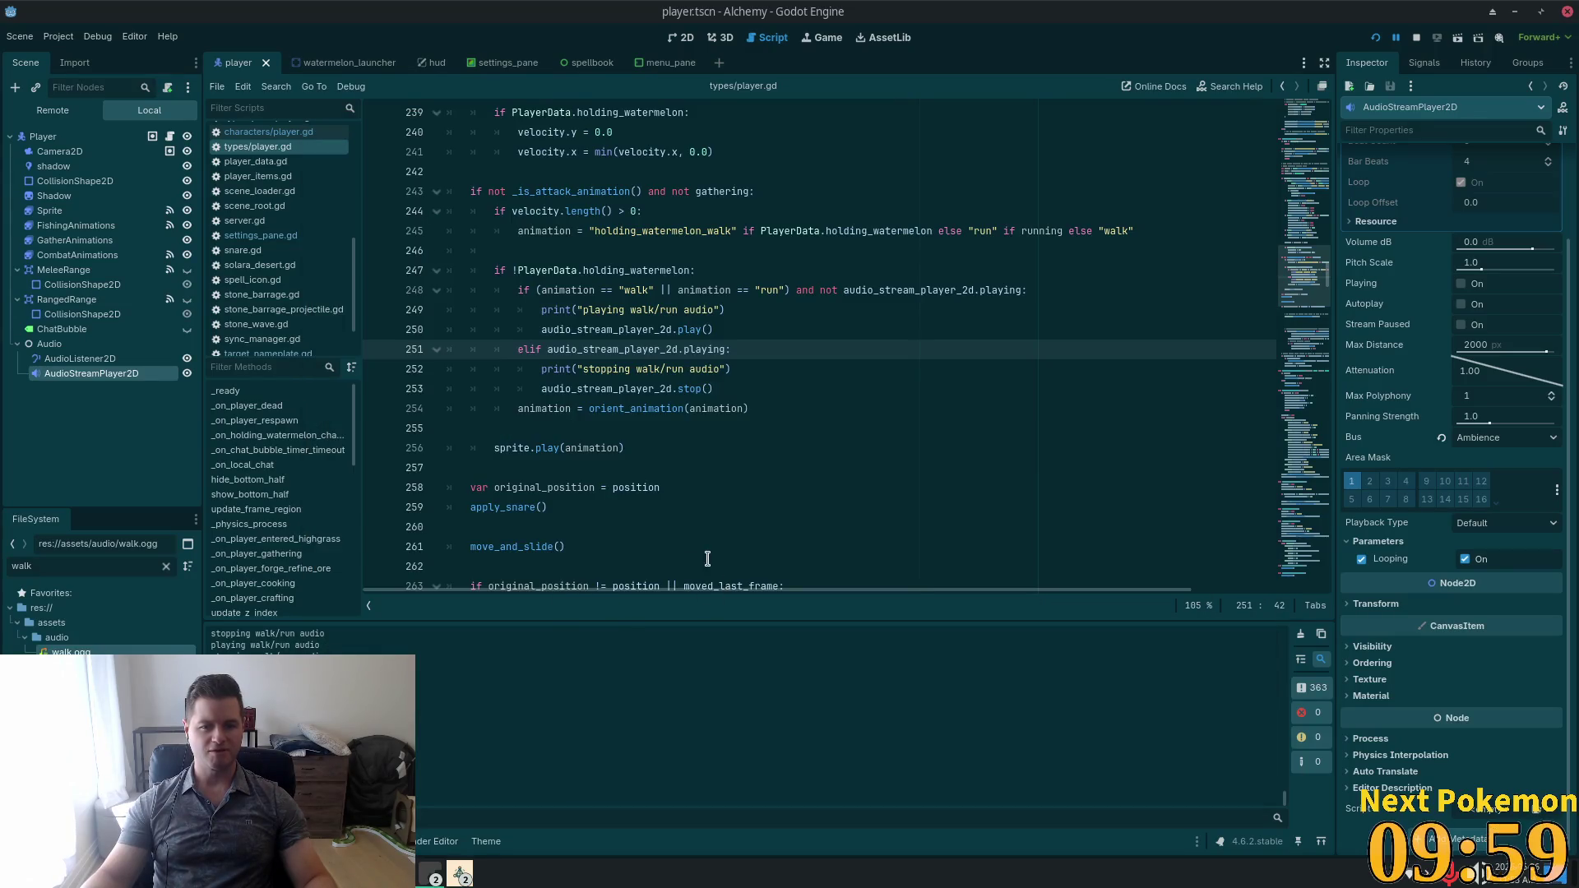
Select the animation == "walk" comparison on line 248, then place the caret there in Cursor.
double_click(637, 291)
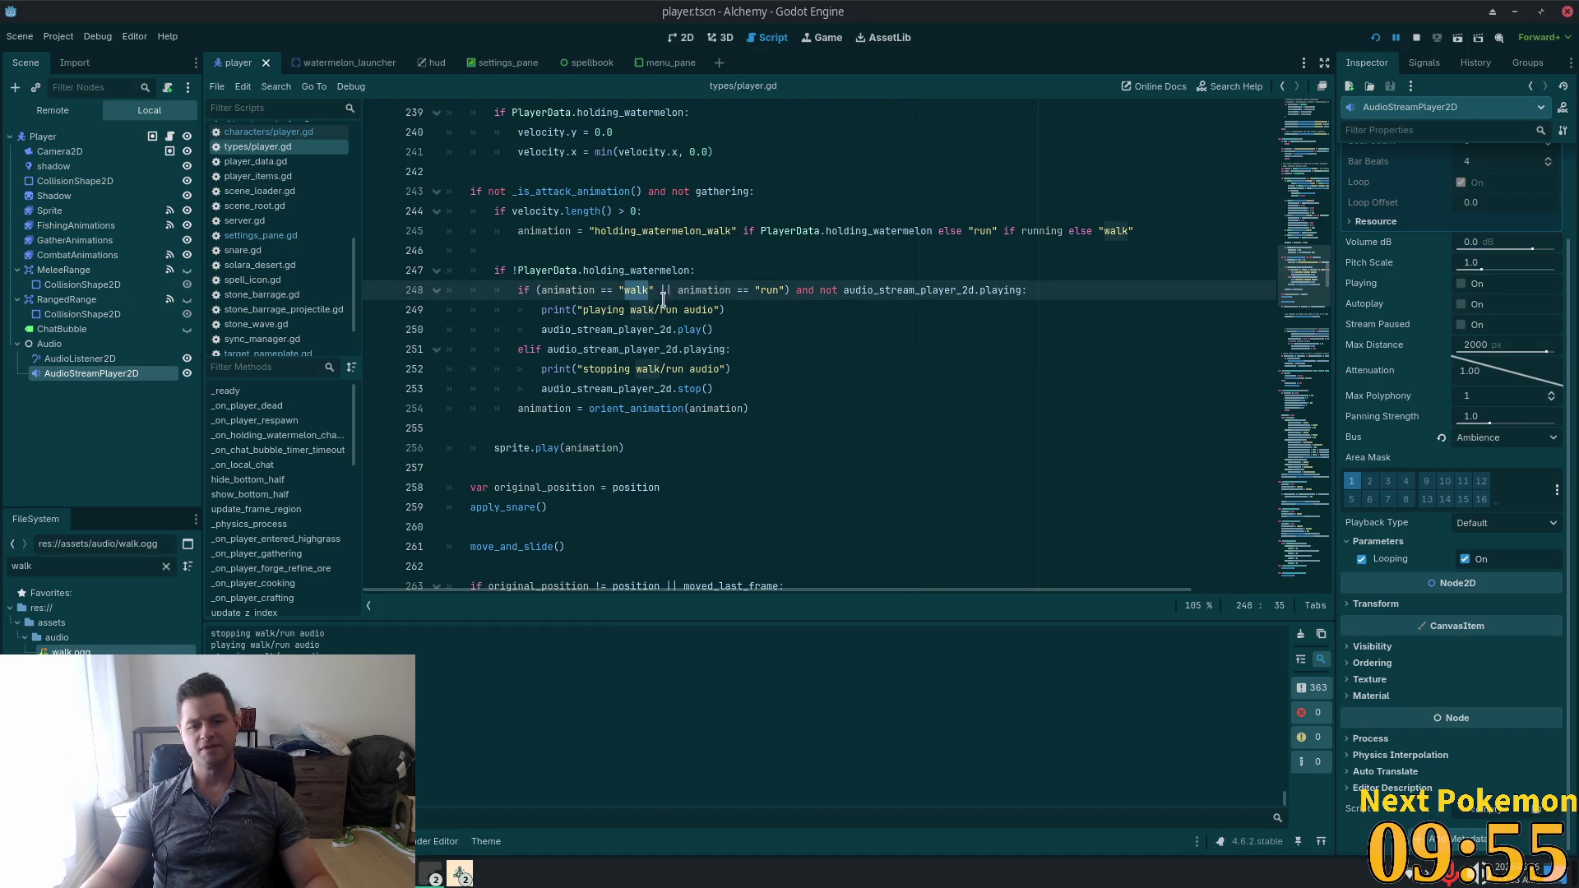
left_click(557, 272)
left_click(634, 291)
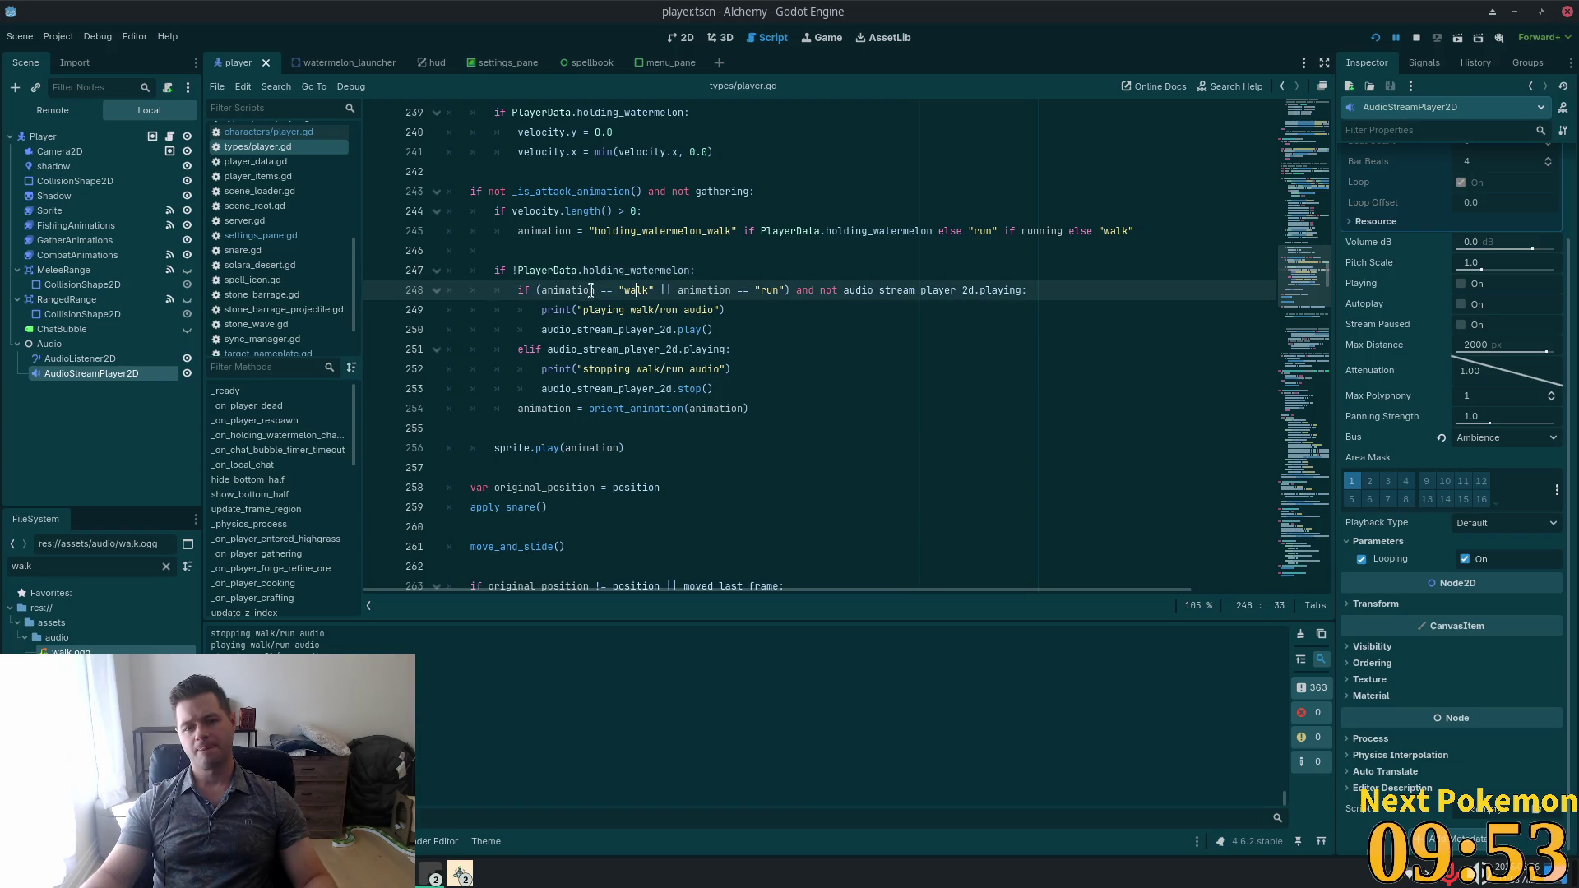
left_click(595, 290)
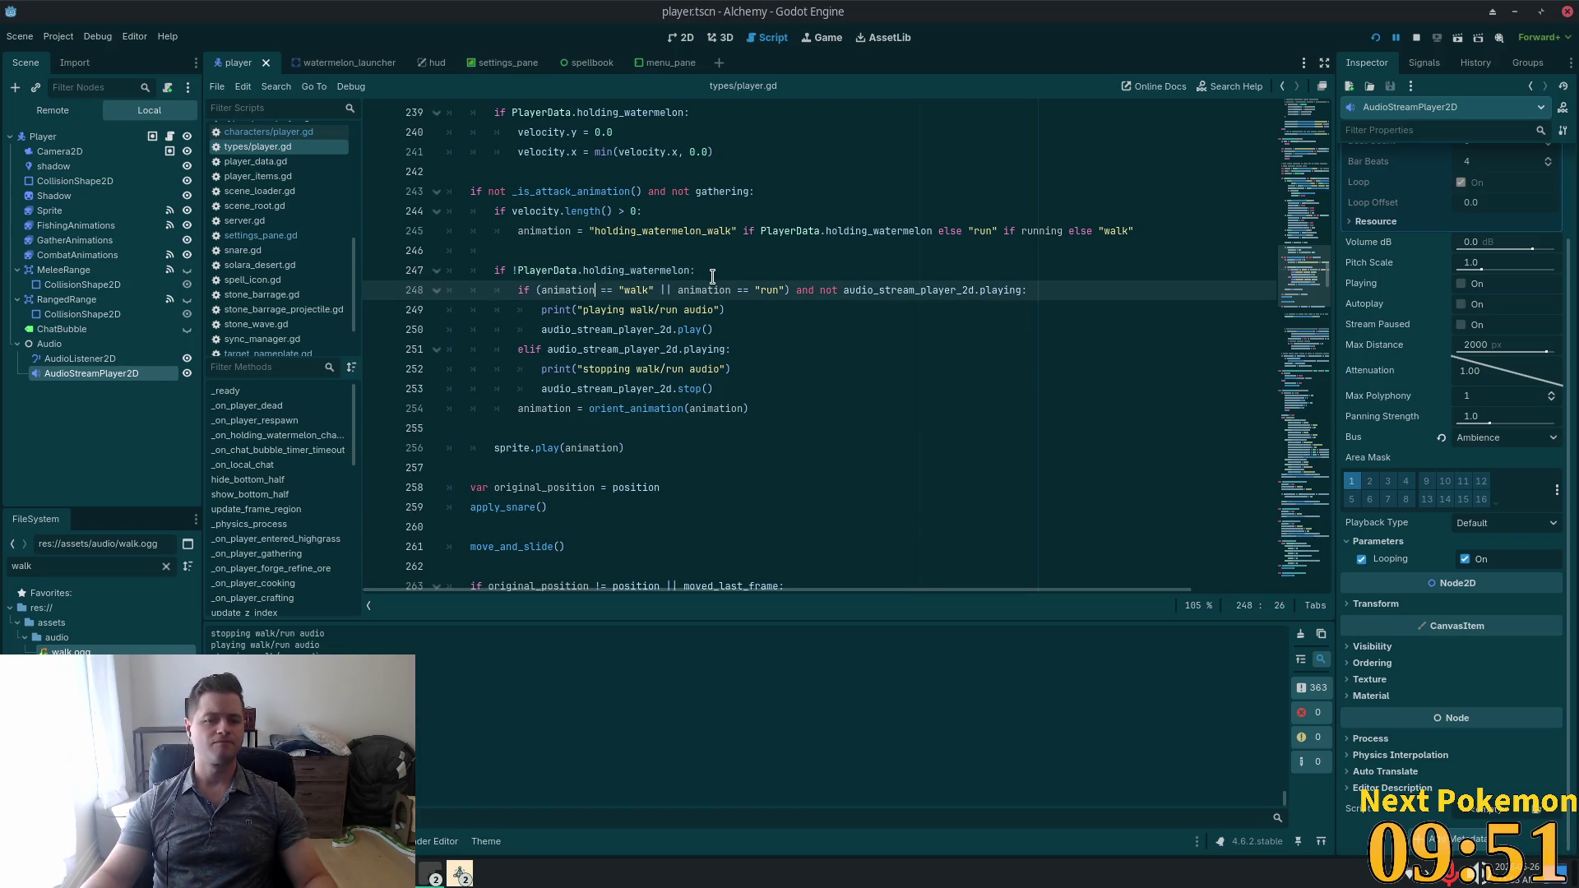
mouse_move(655, 290)
left_mouse_down()
mouse_move(547, 289)
mouse_move(560, 289)
left_mouse_up()
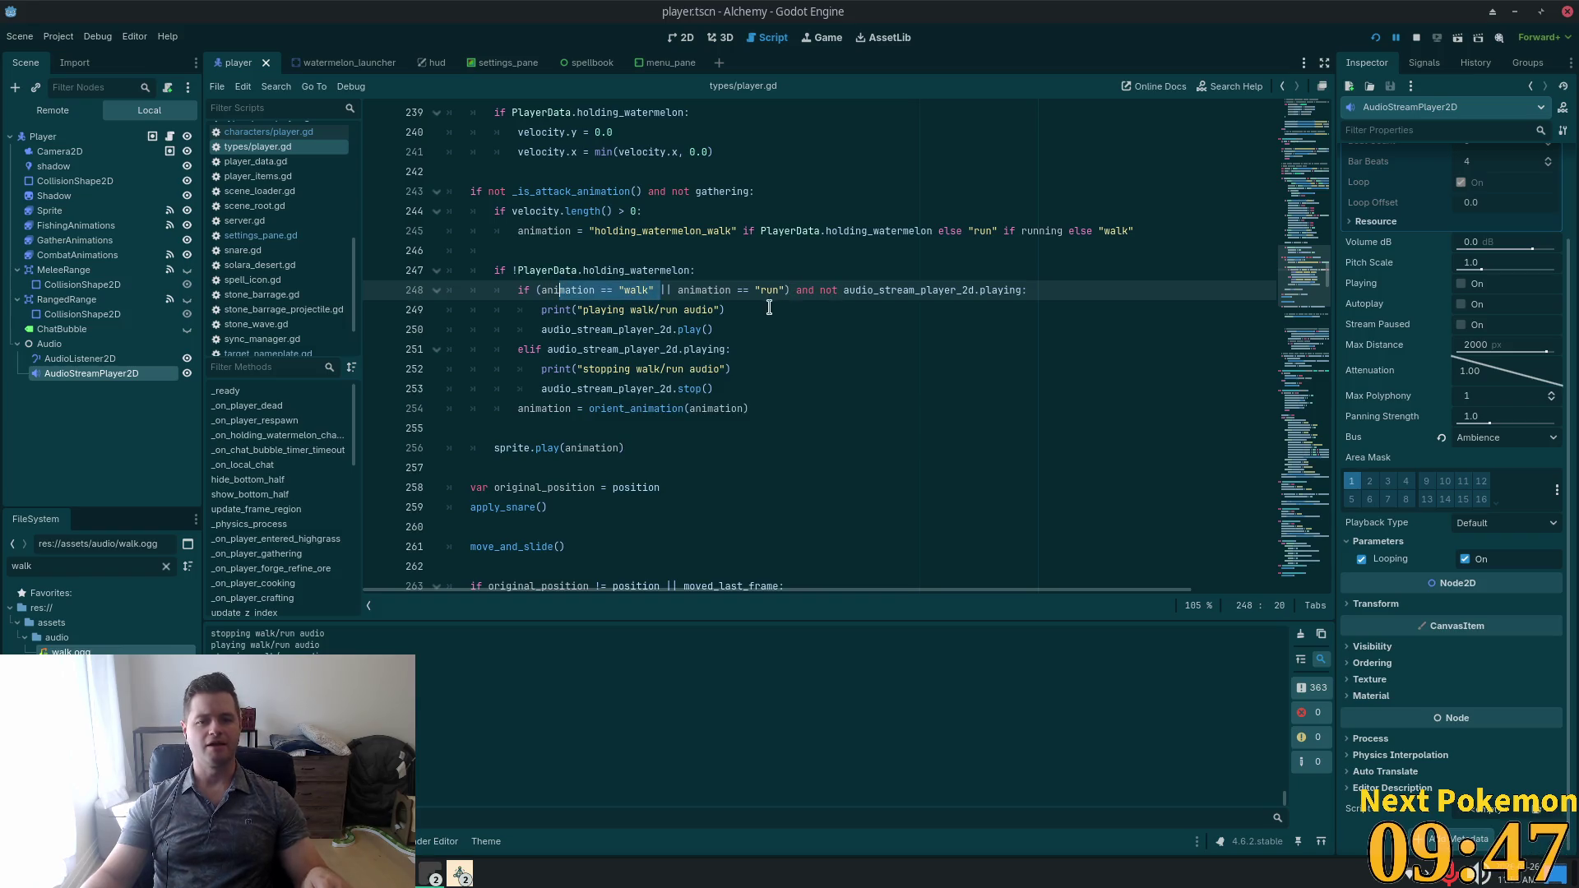
key("alt+Tab")
left_click_drag(567, 355, 564, 367)
left_click(528, 355)
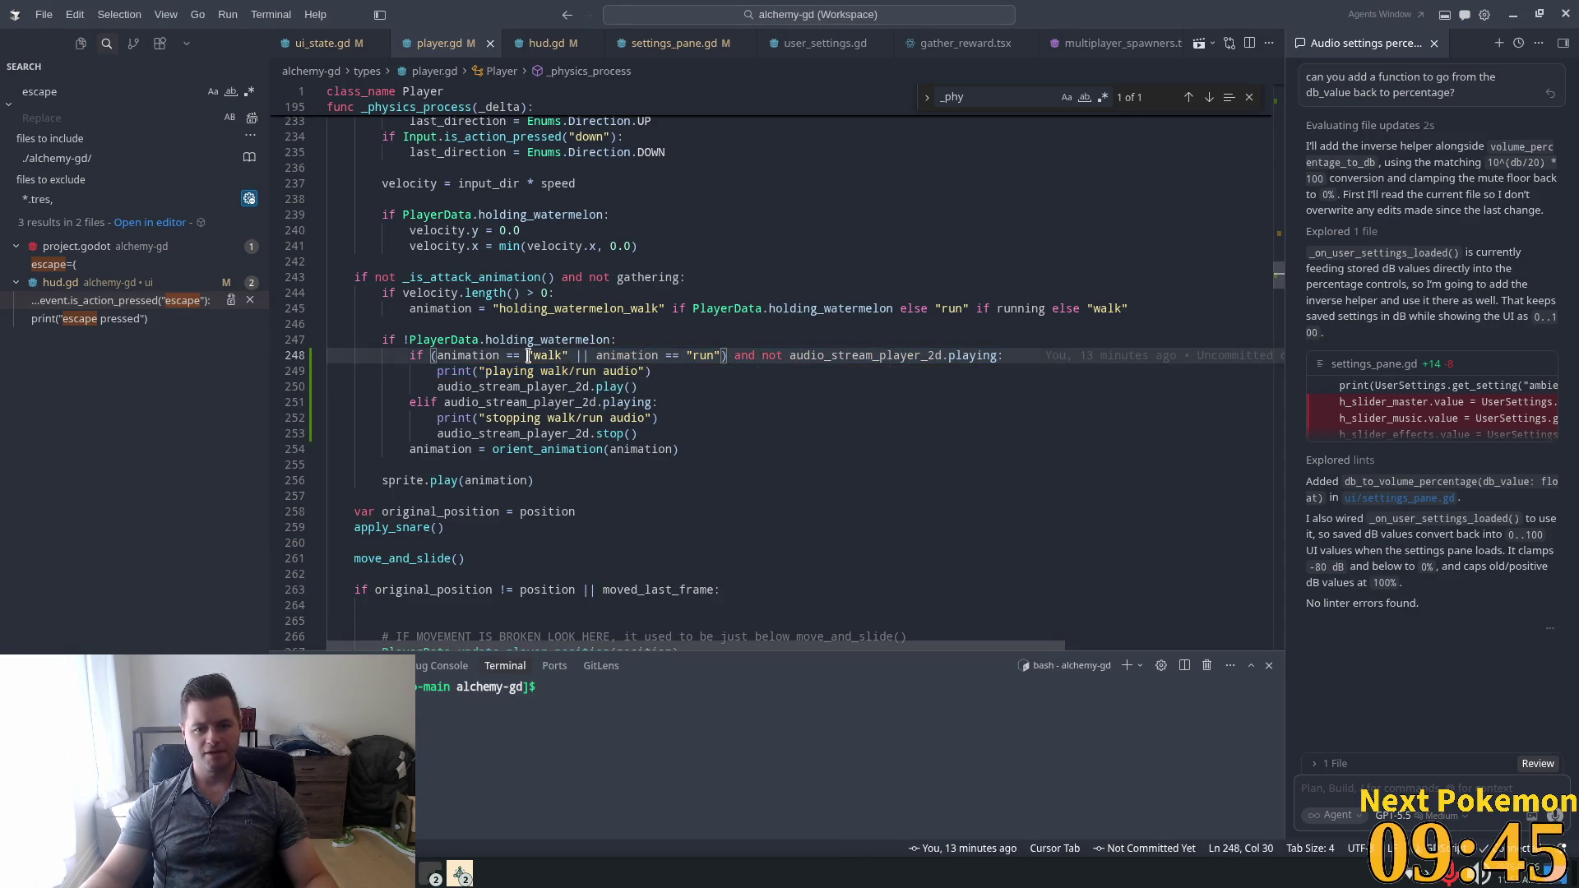
scroll(491, 429, "up", 4)
scroll(511, 413, "up", 8)
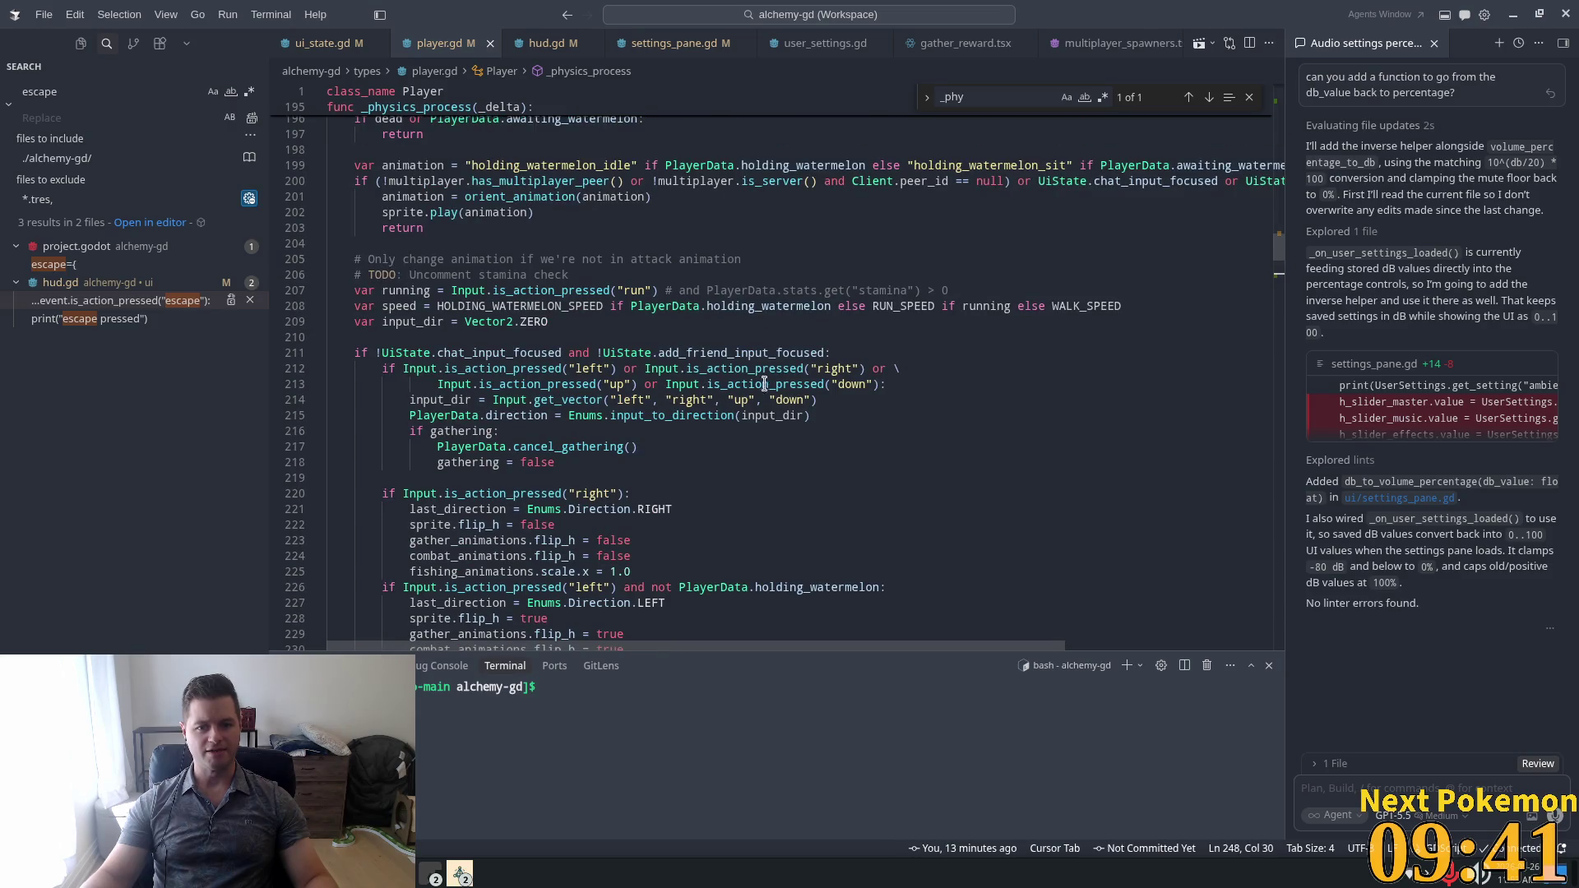
double_click(567, 400)
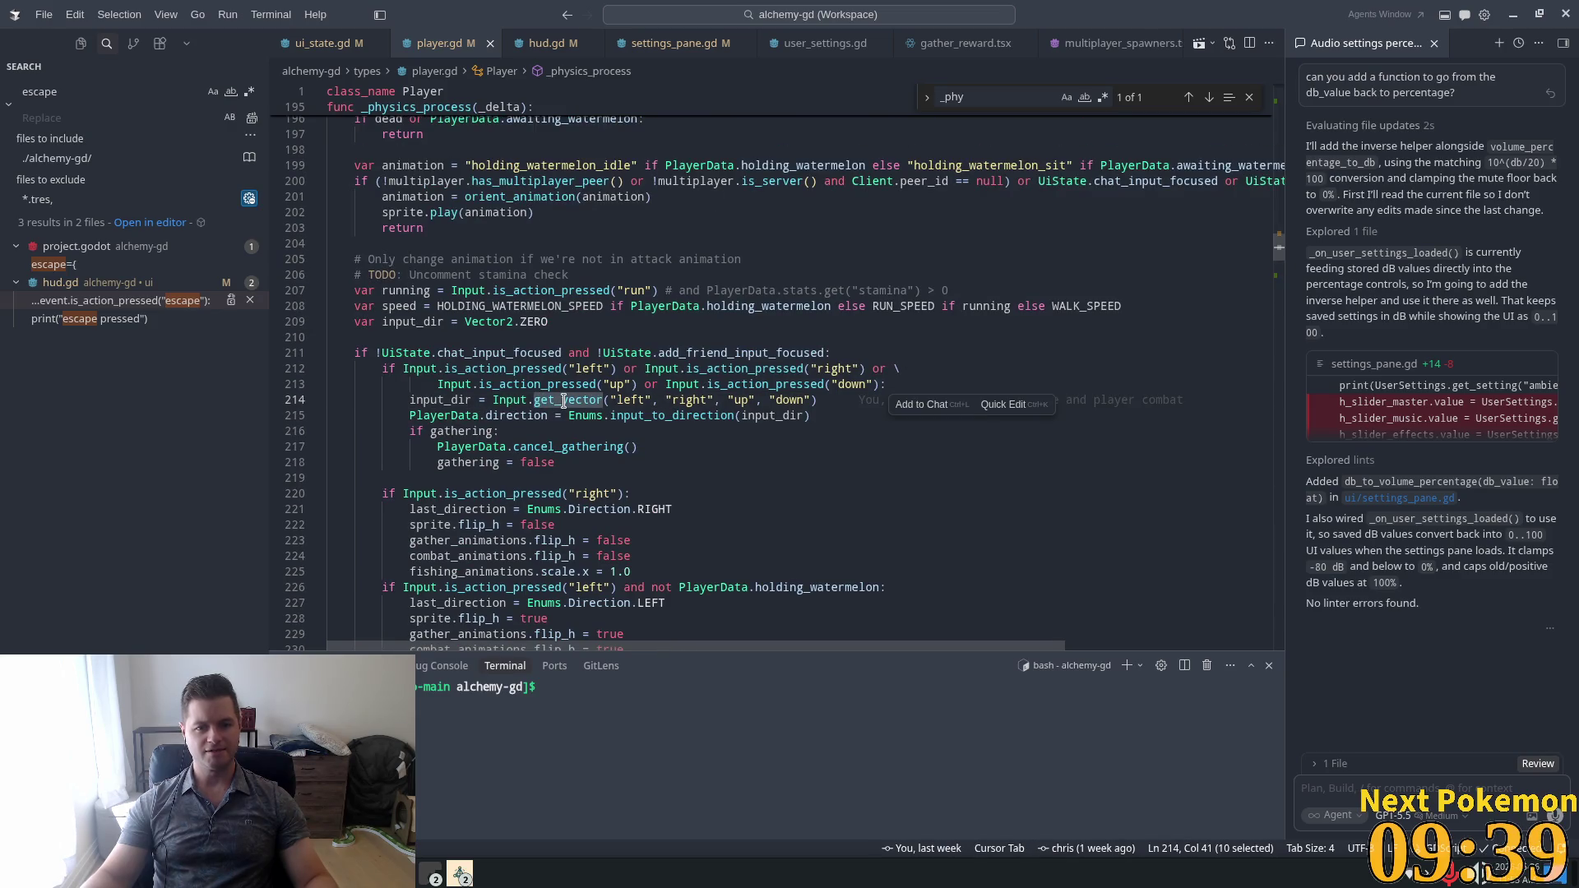
double_click(441, 399)
left_click(560, 372)
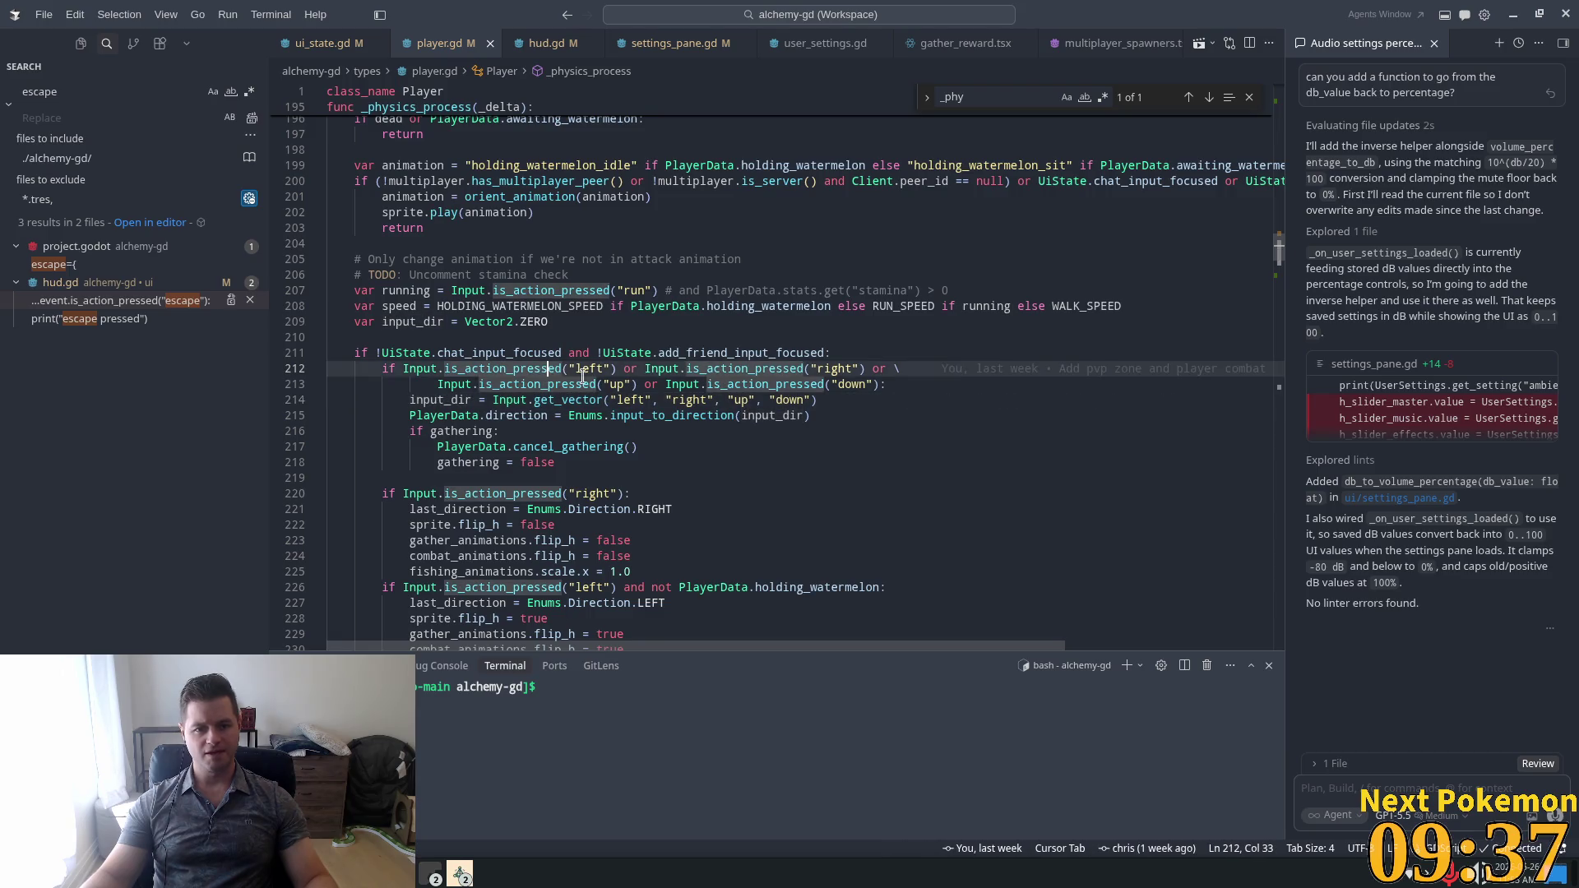
mouse_move(617, 378)
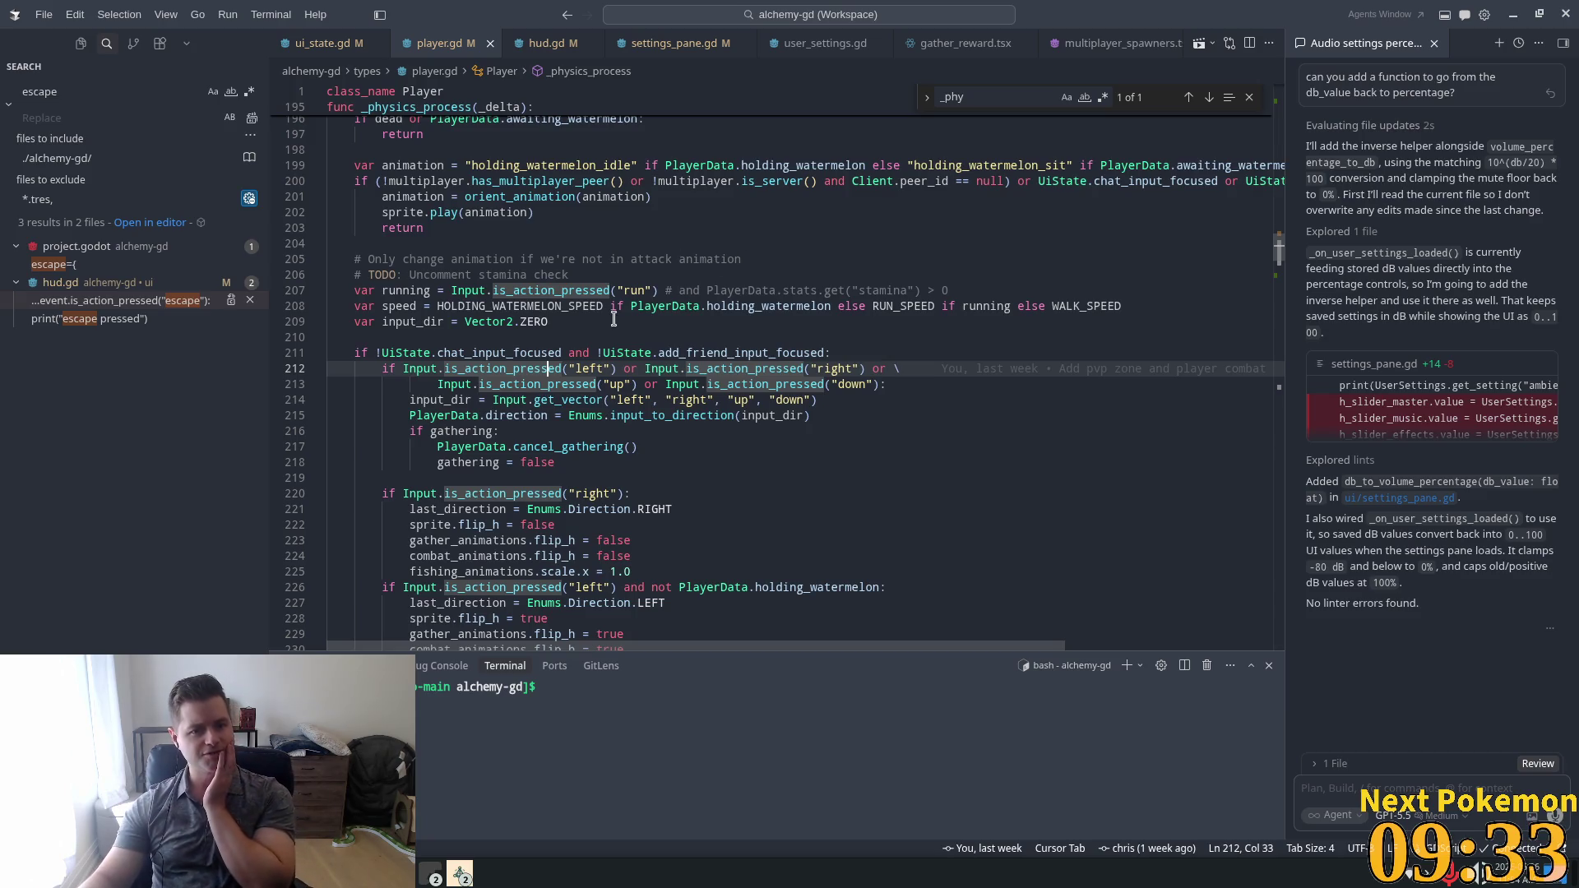
scroll(630, 509, "down", 5)
scroll(630, 509, "down", 6)
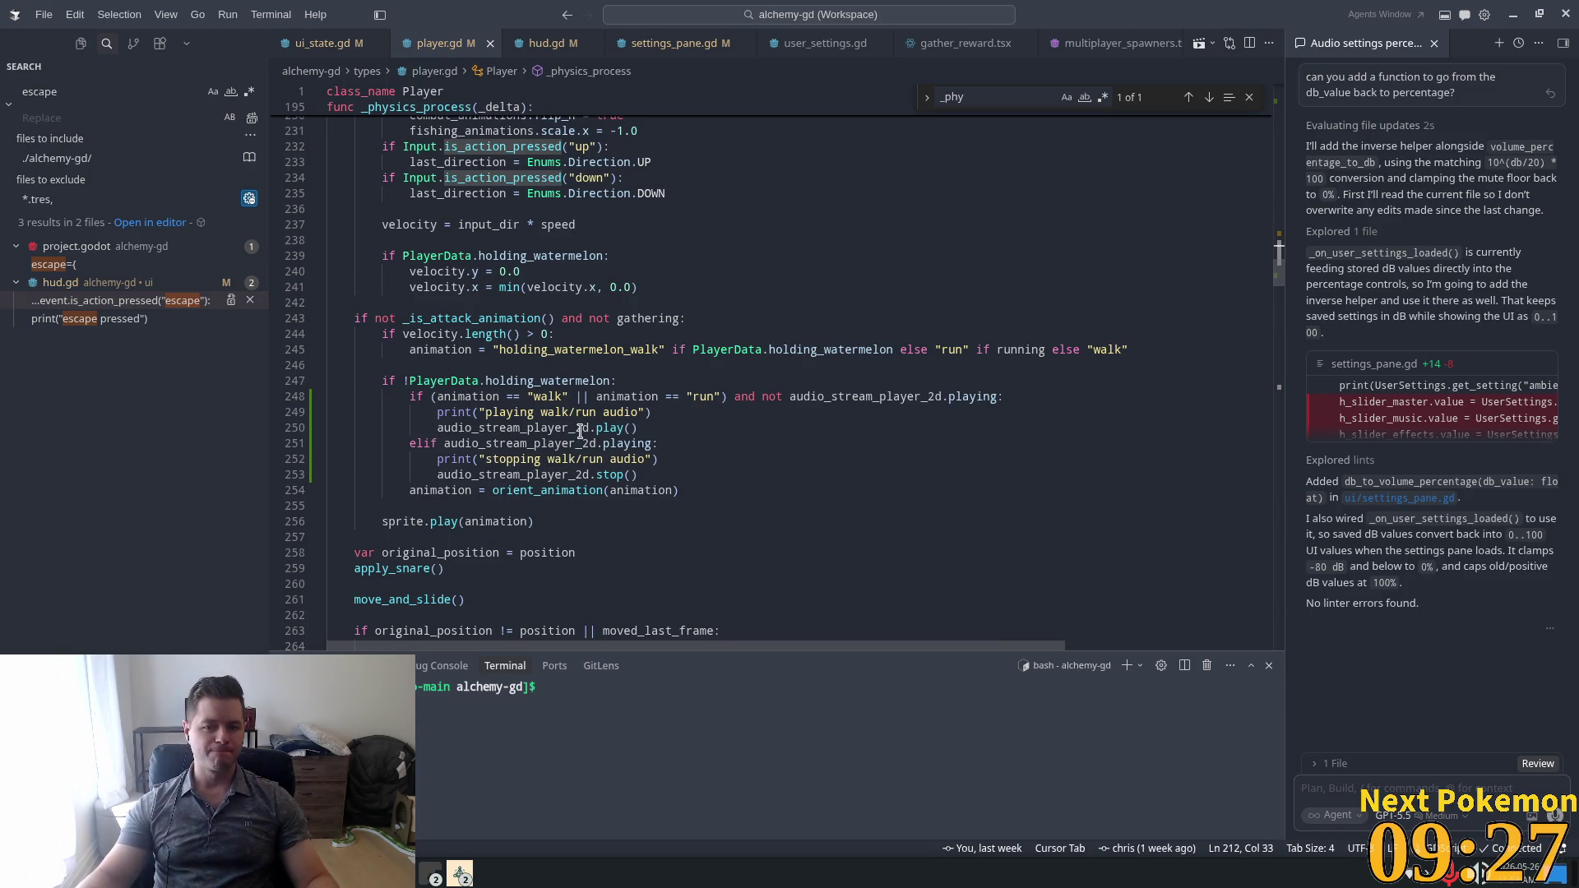
left_click(533, 412)
left_click(527, 427)
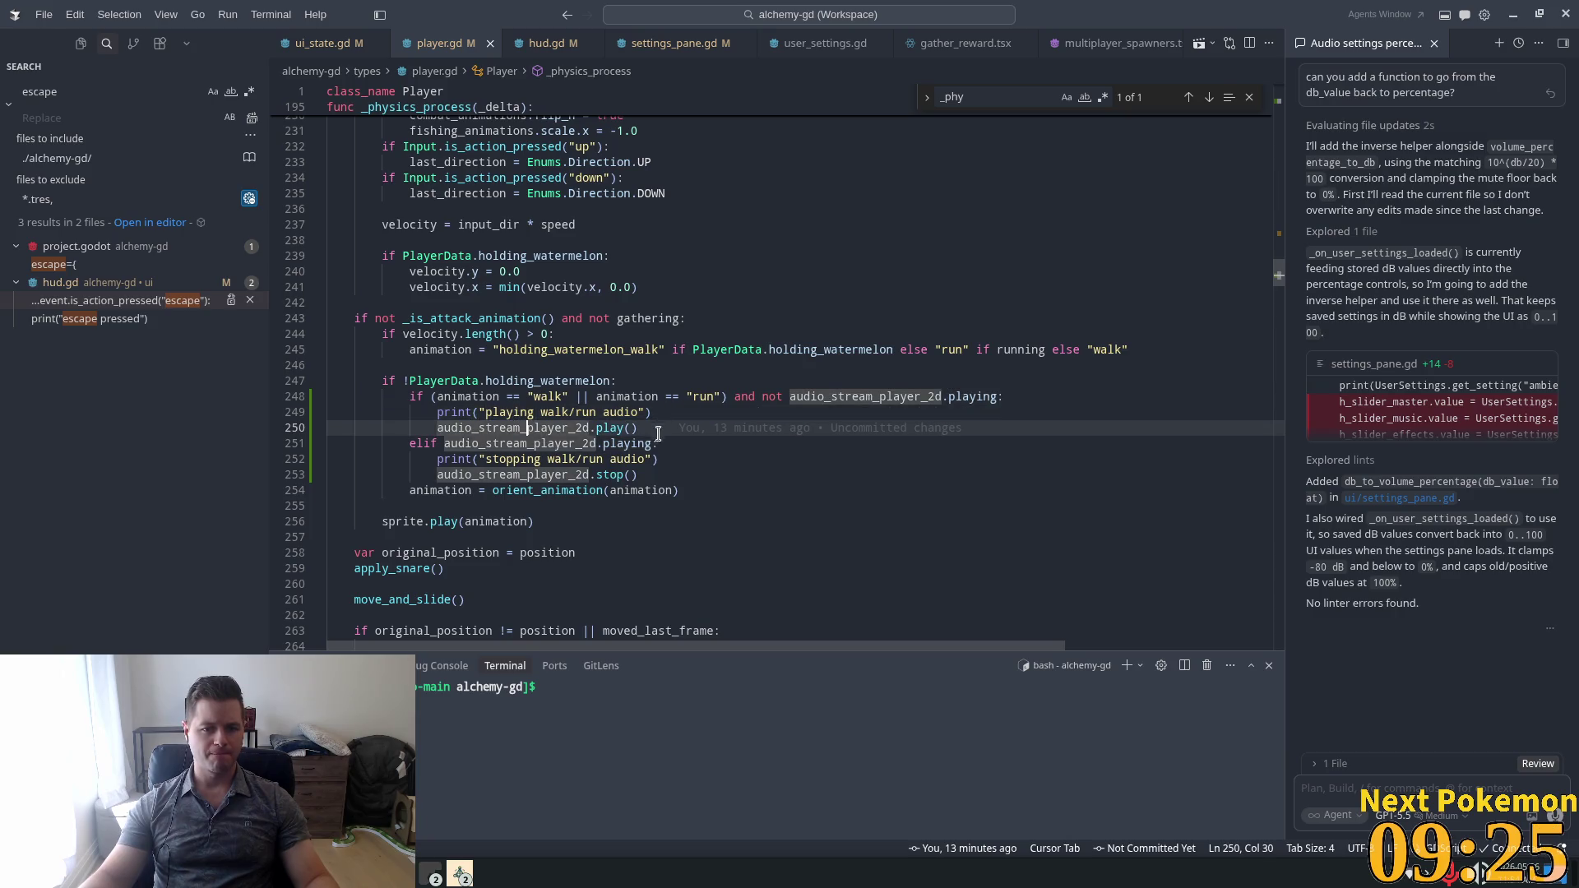
left_click(534, 396)
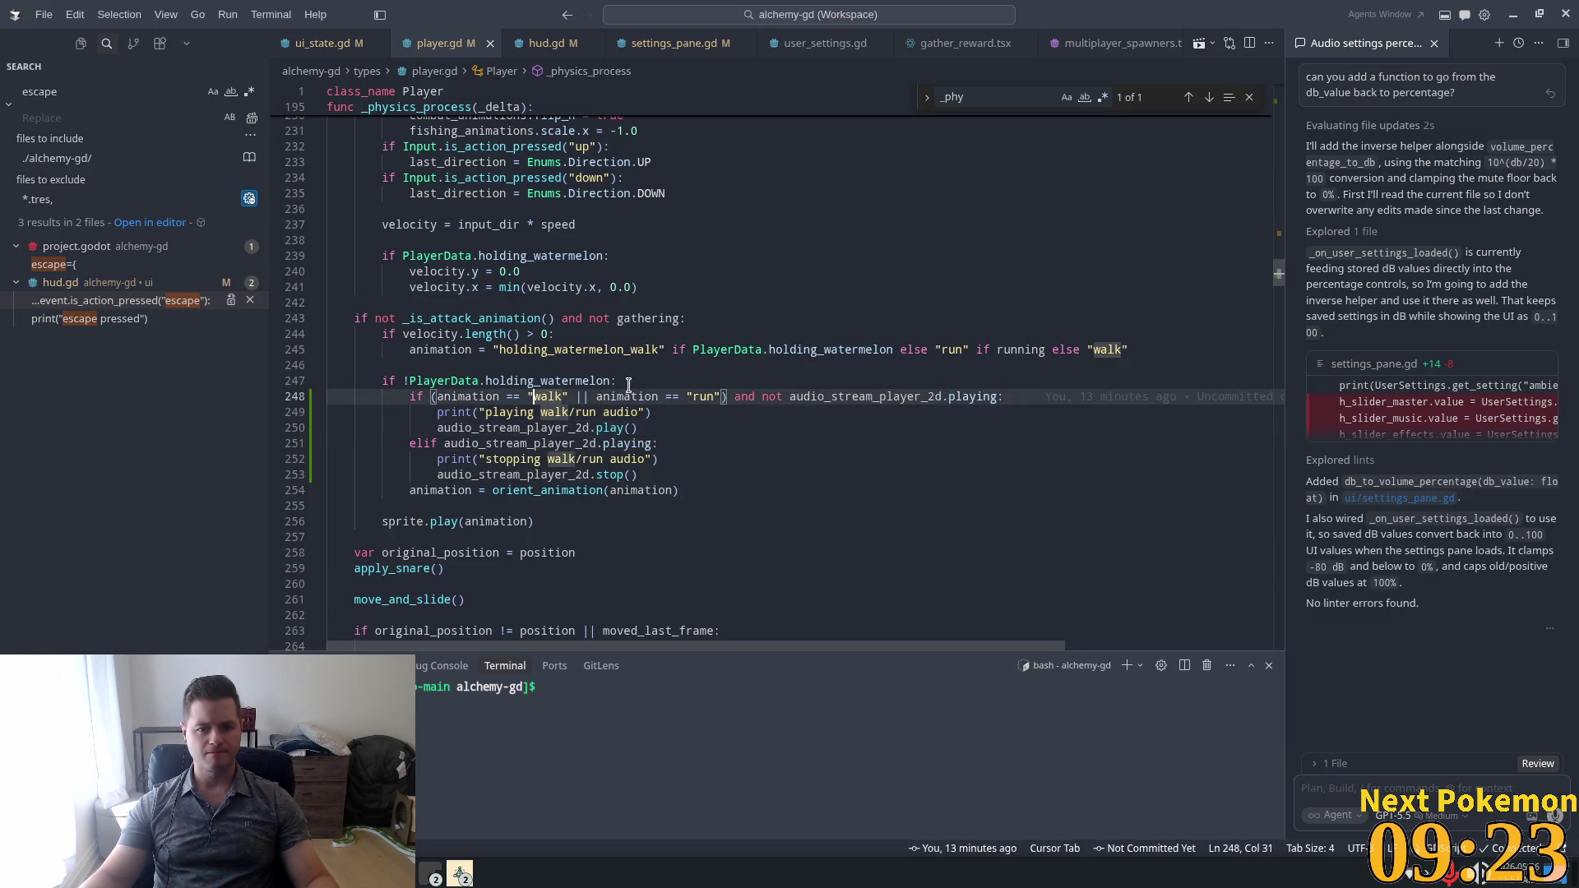
Replace line 248's exact walk match with parenthesized contains checks for "walk" or "run".
left_click(695, 384)
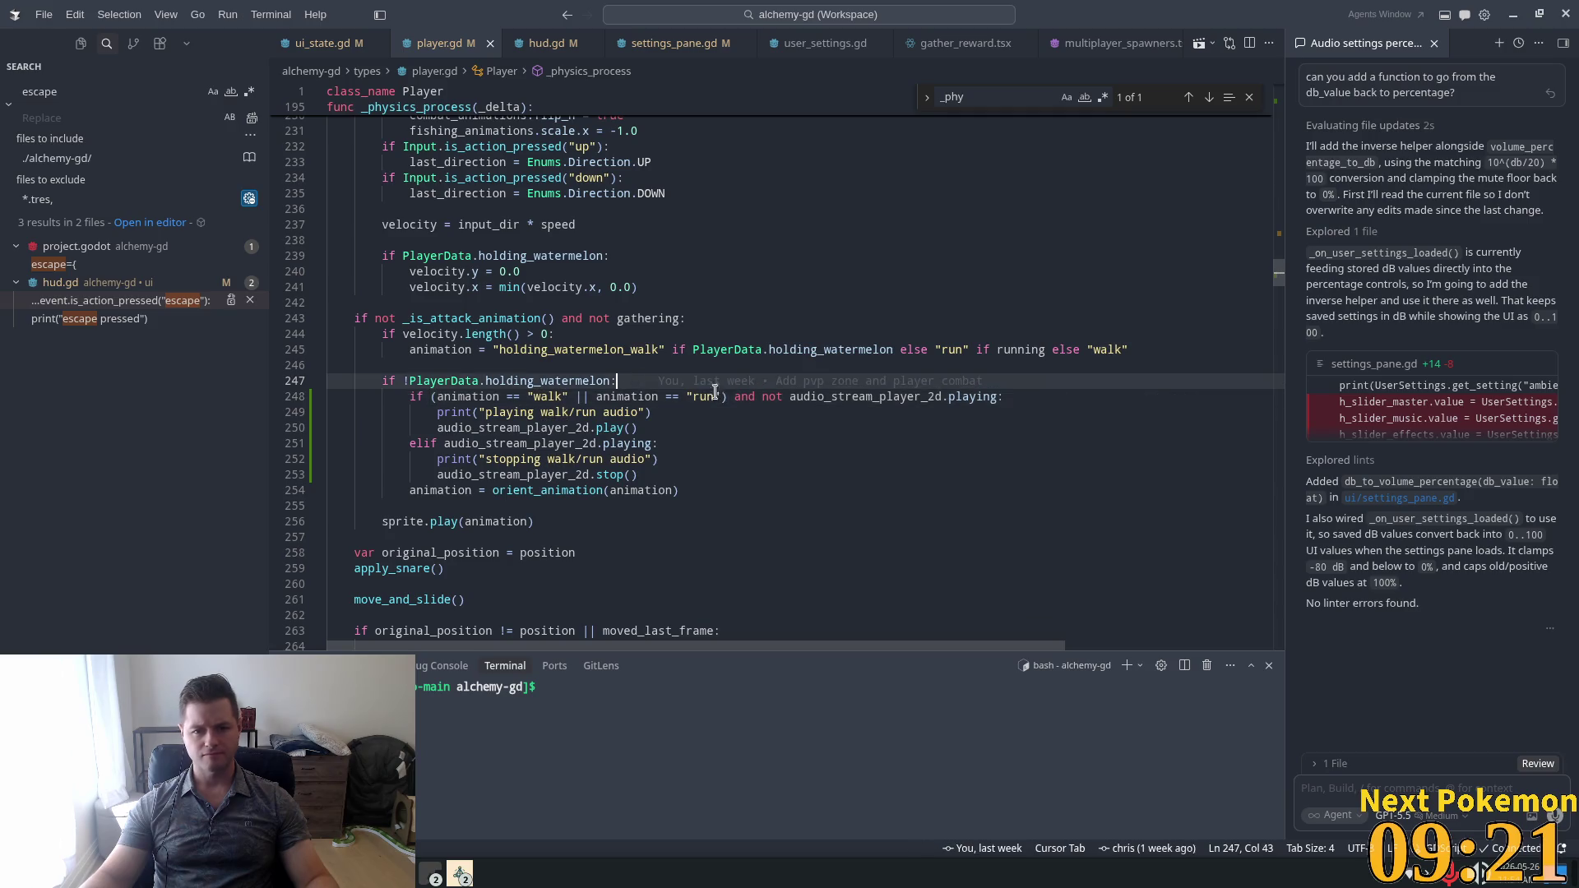
left_click_drag(725, 397, 431, 397)
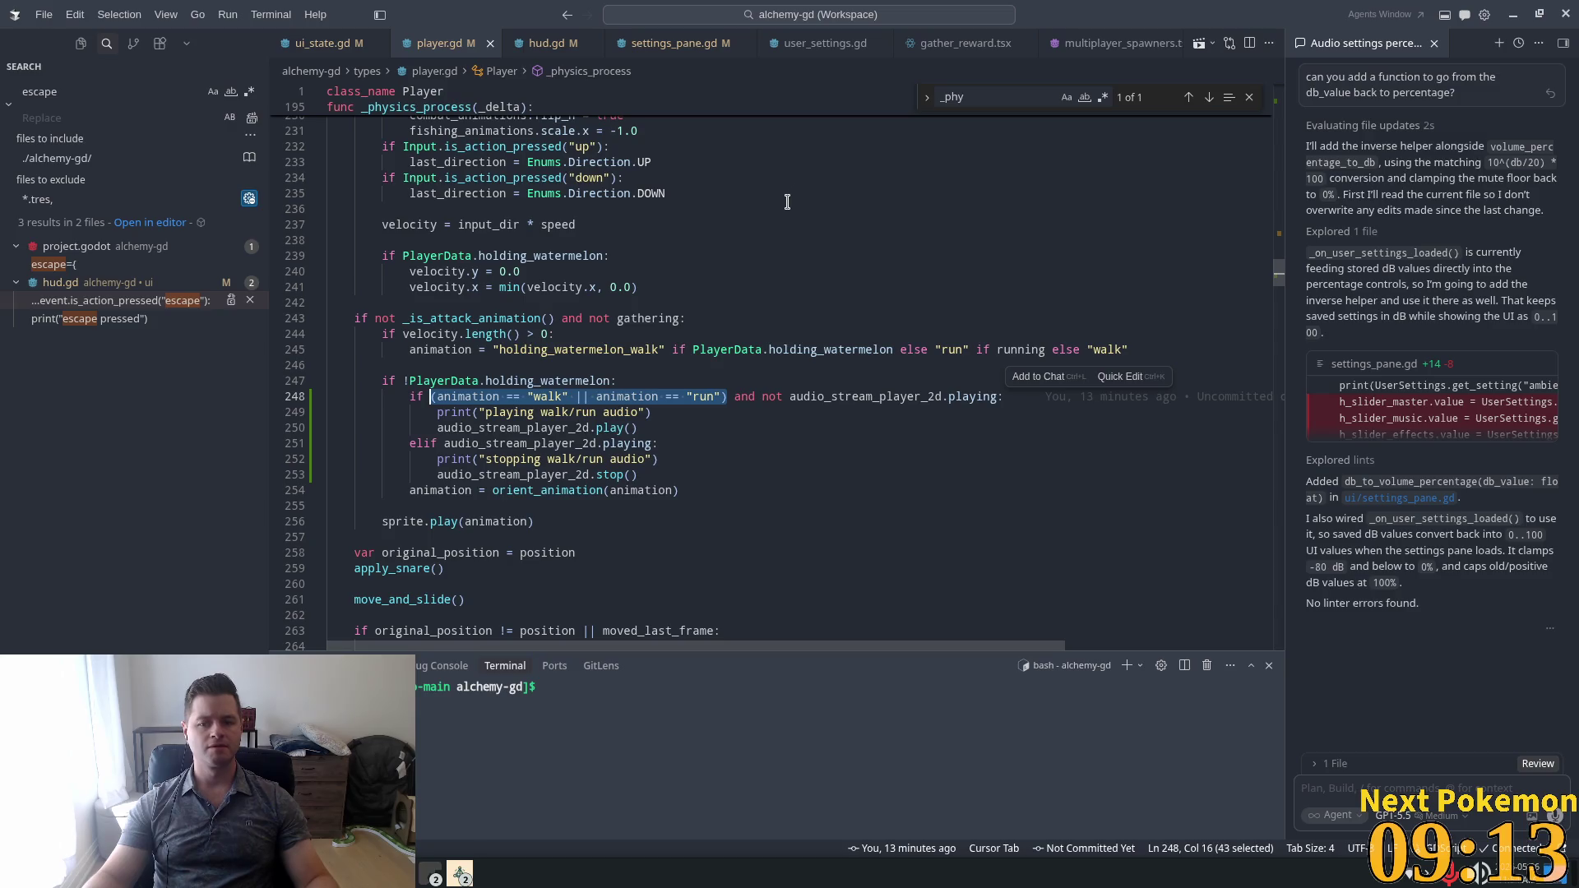
type("animation.")
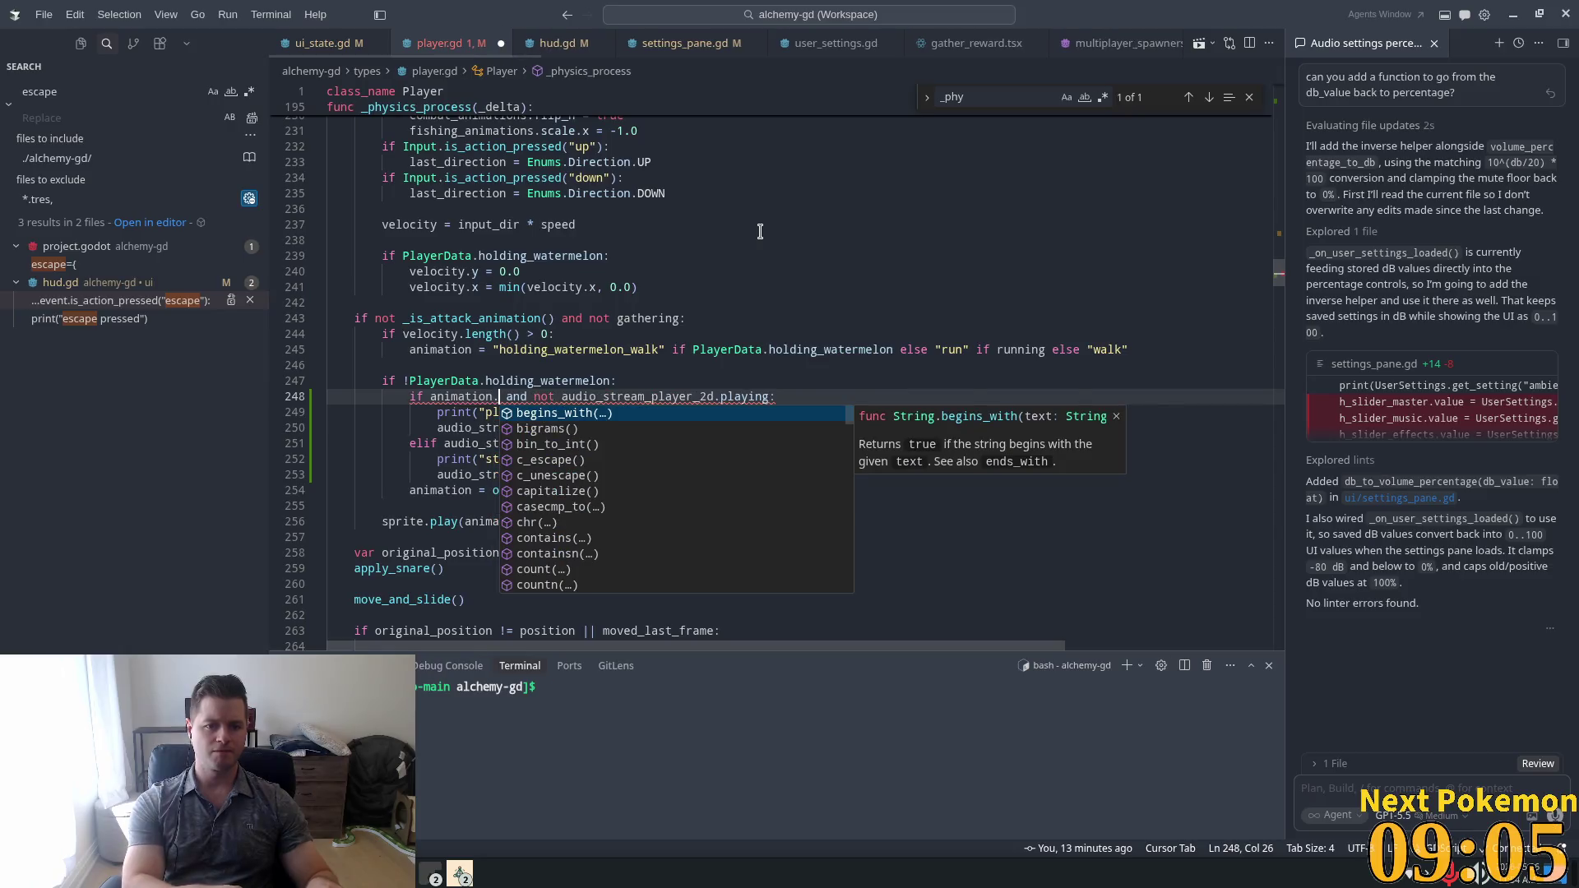
key("Tab")
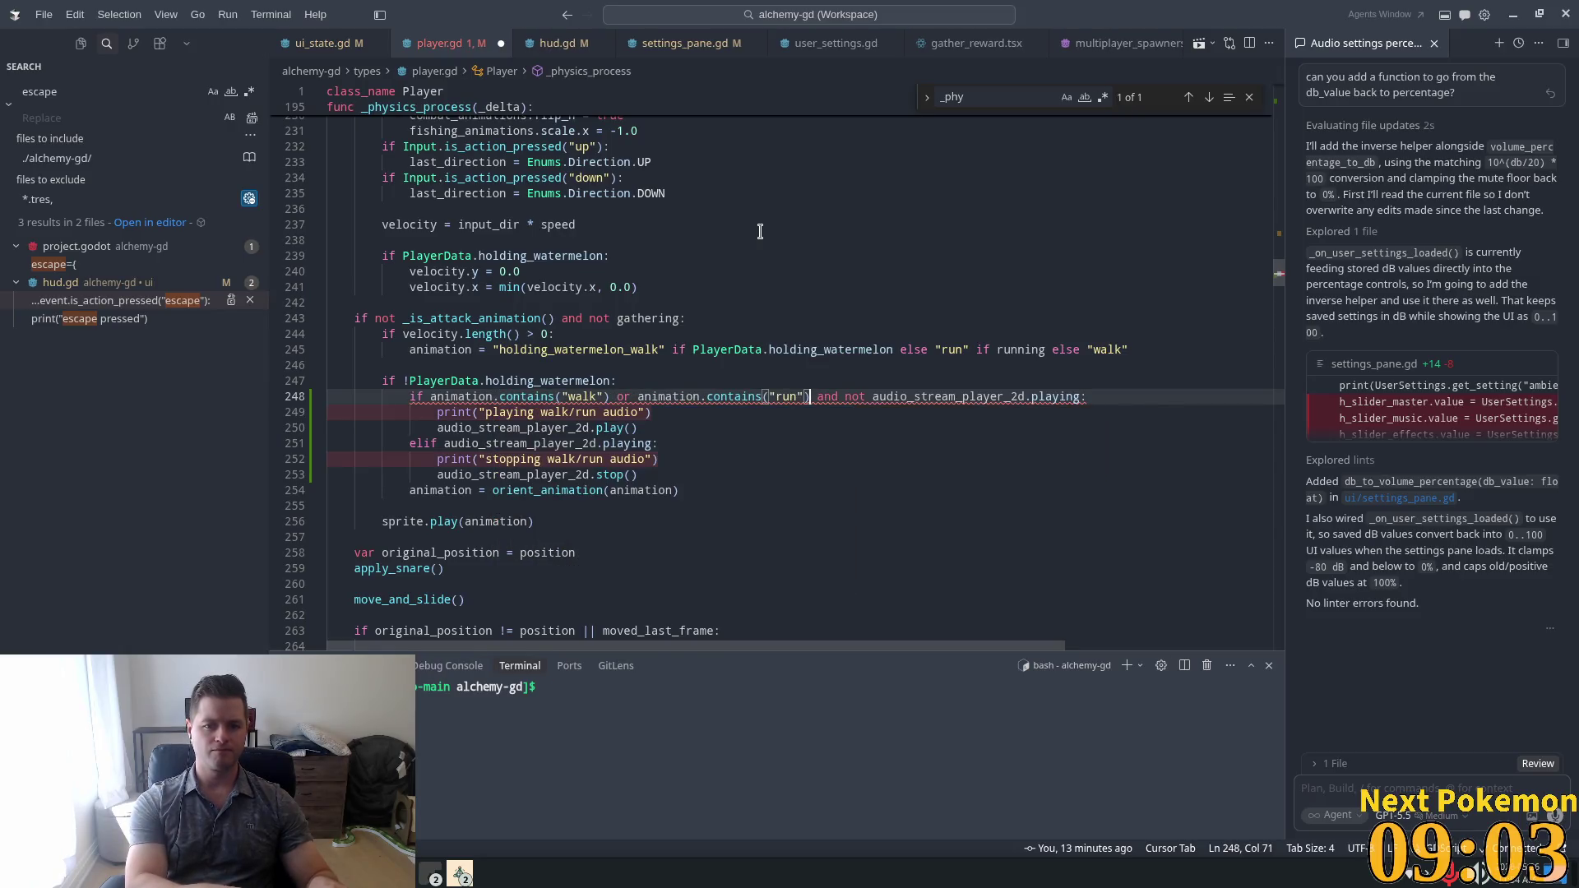
left_click(895, 253)
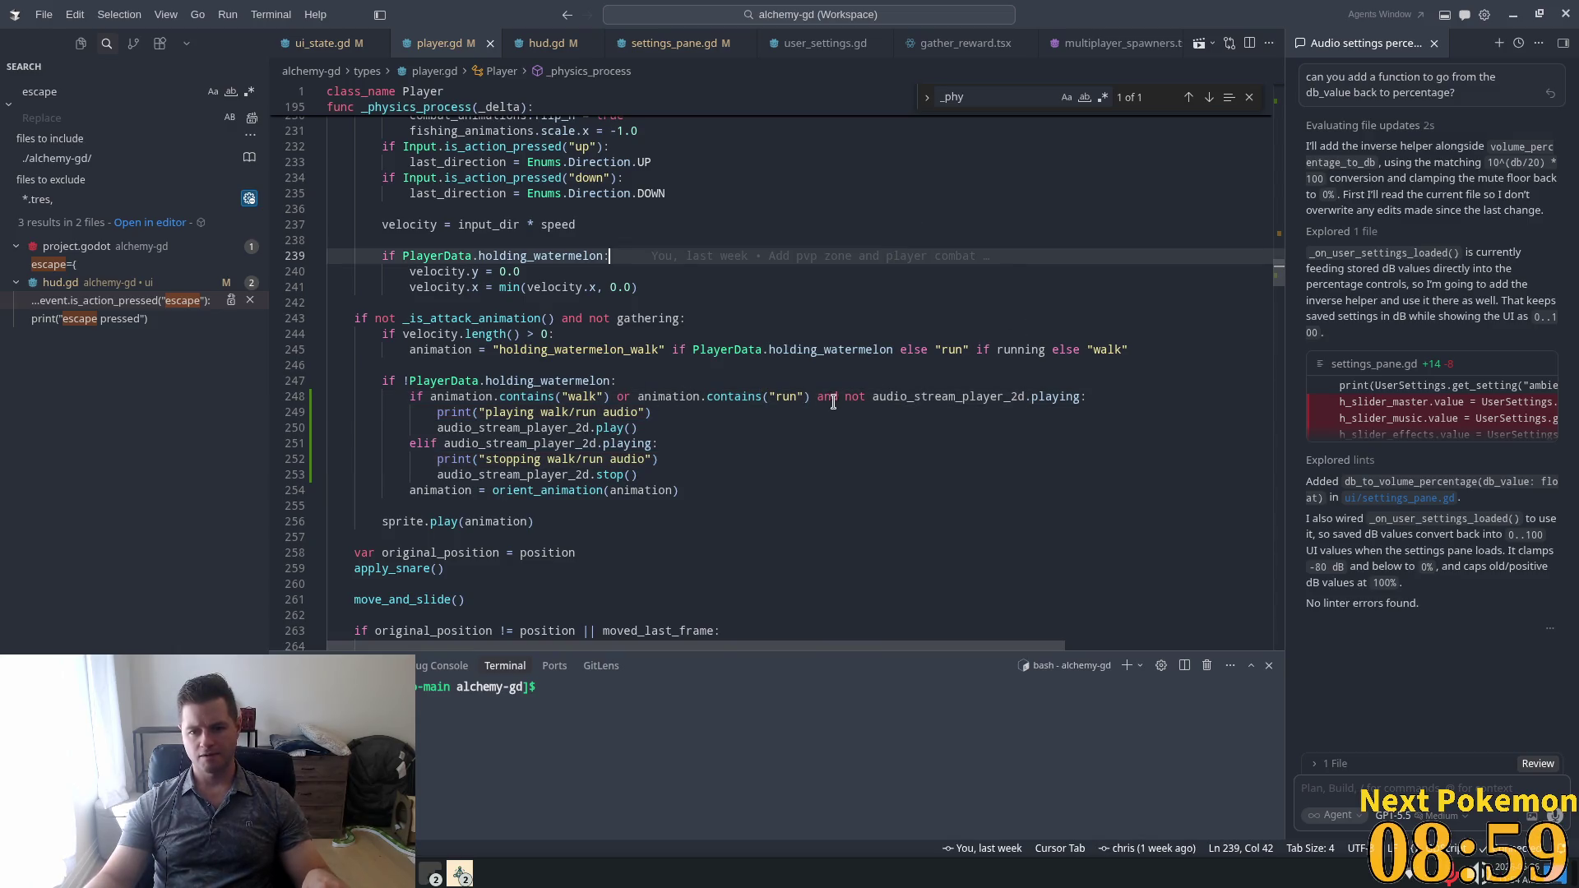
left_click_drag(813, 396, 432, 396)
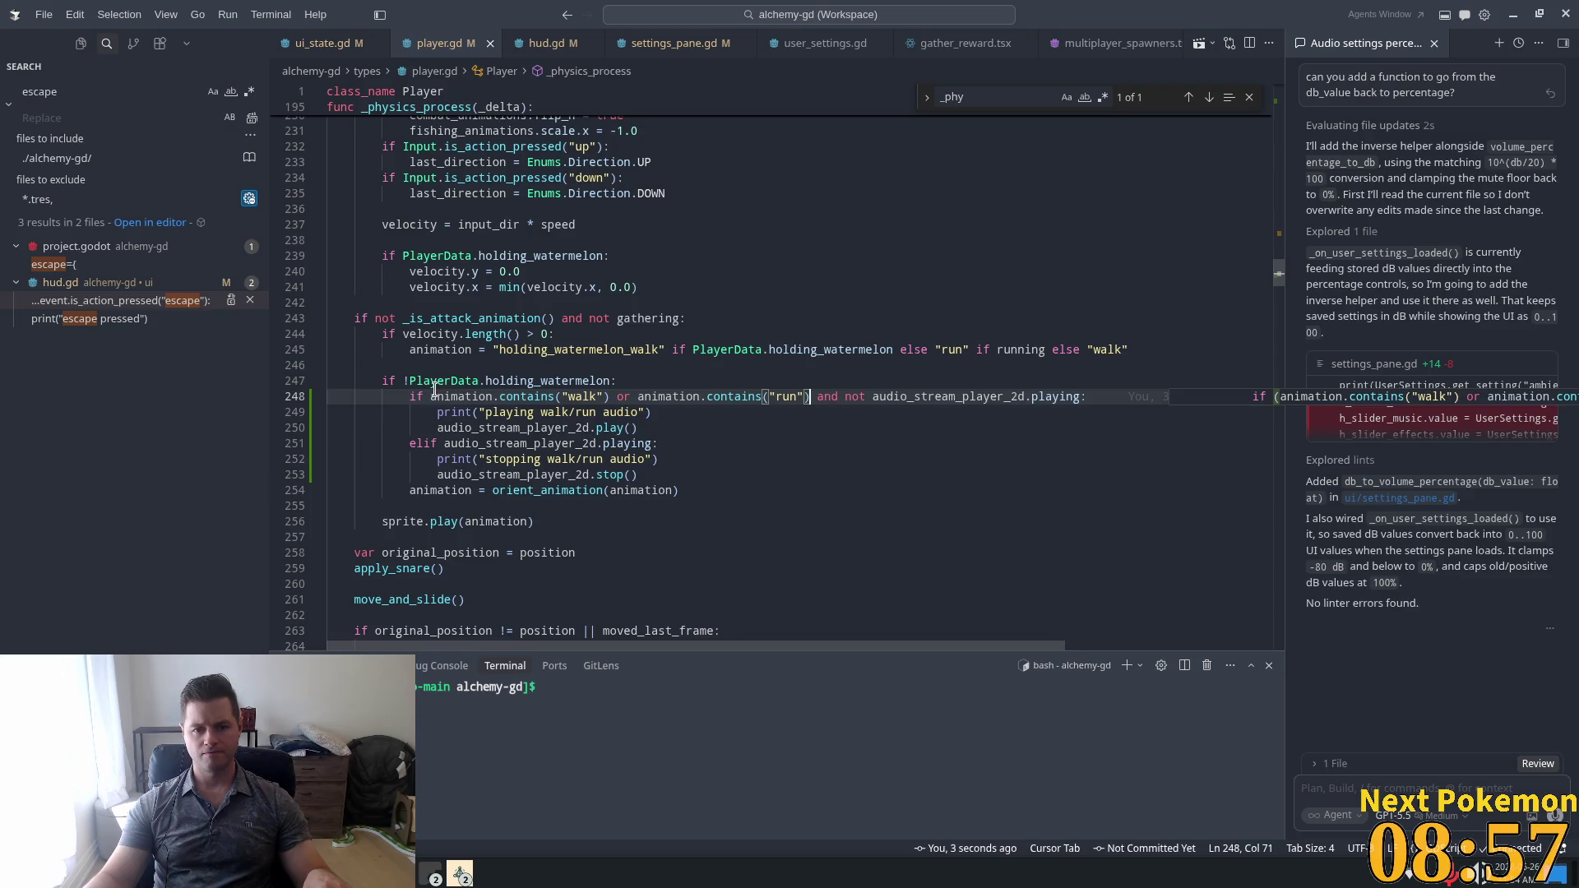
type("(")
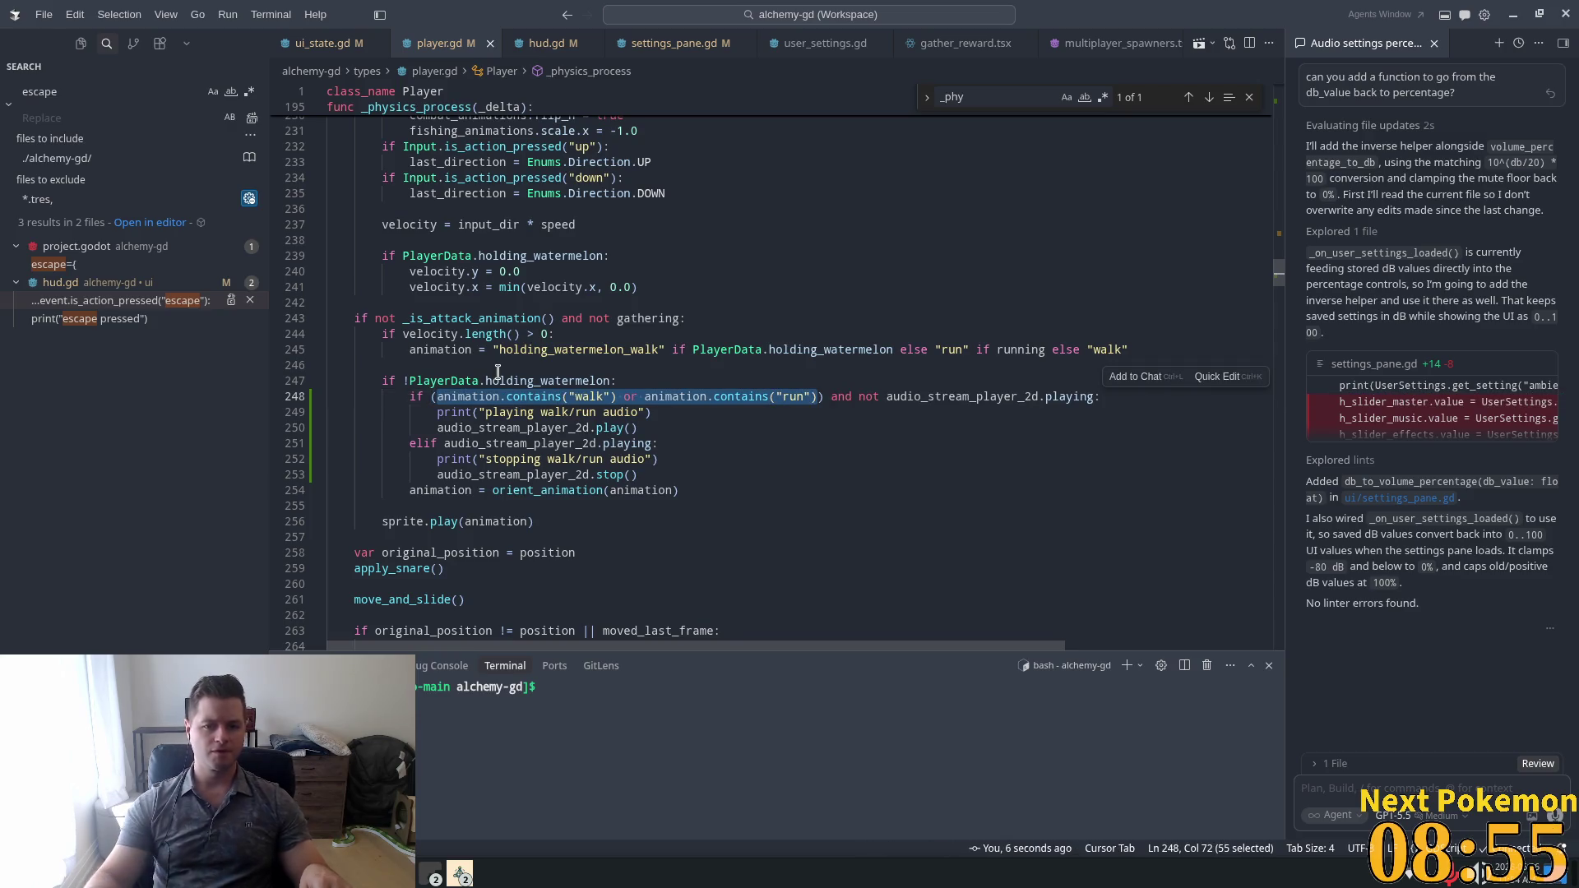
left_click(749, 373)
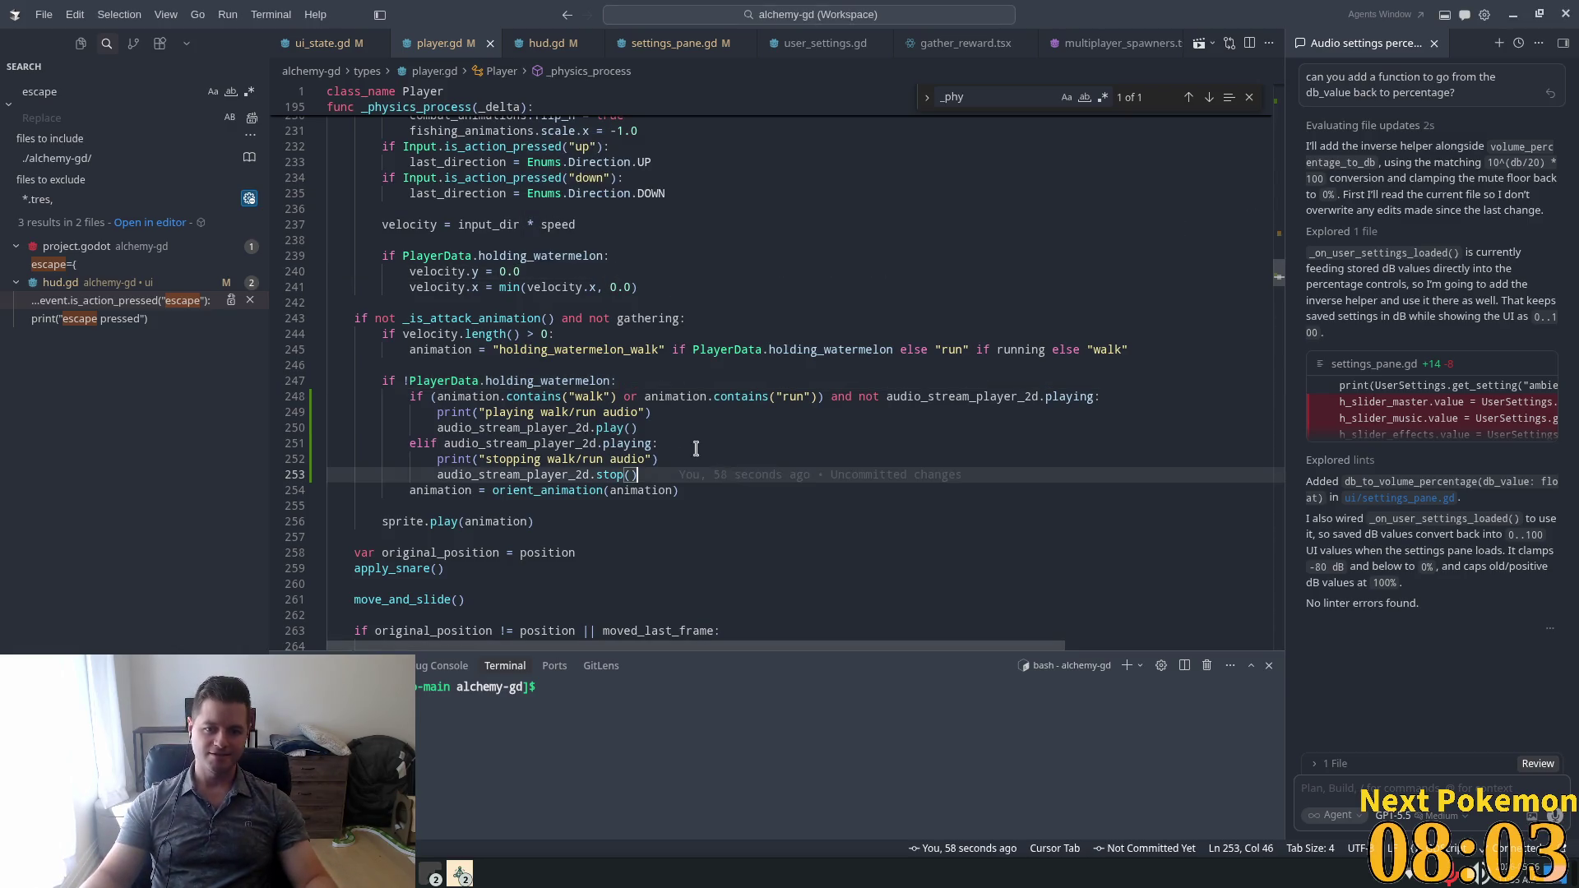
left_click(677, 428)
left_click(699, 412)
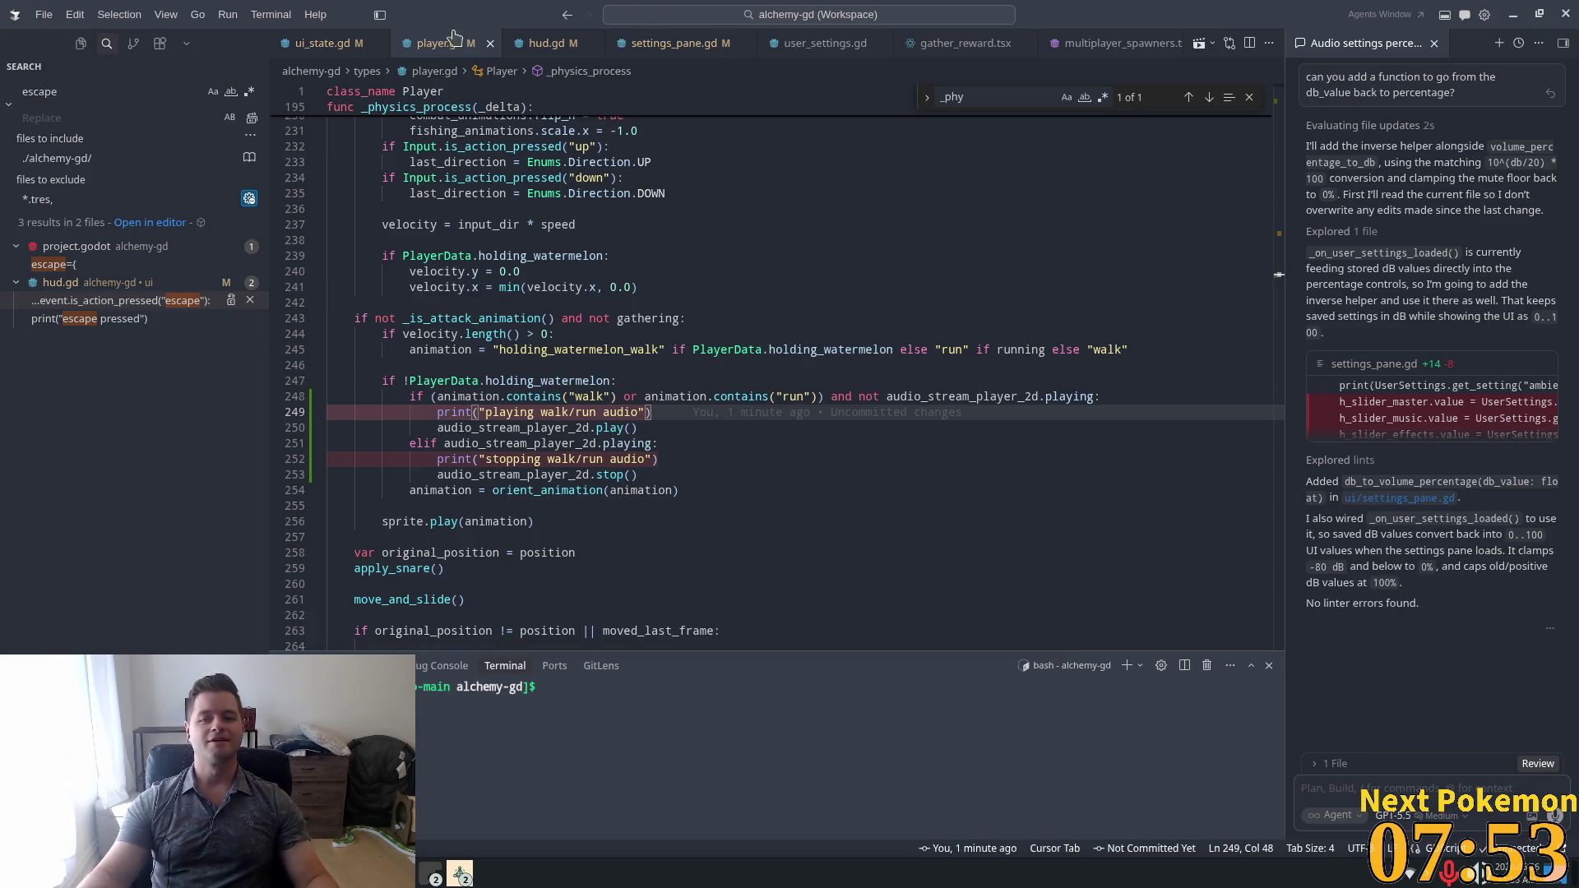
key("Up")
key("Up")
left_click(660, 414)
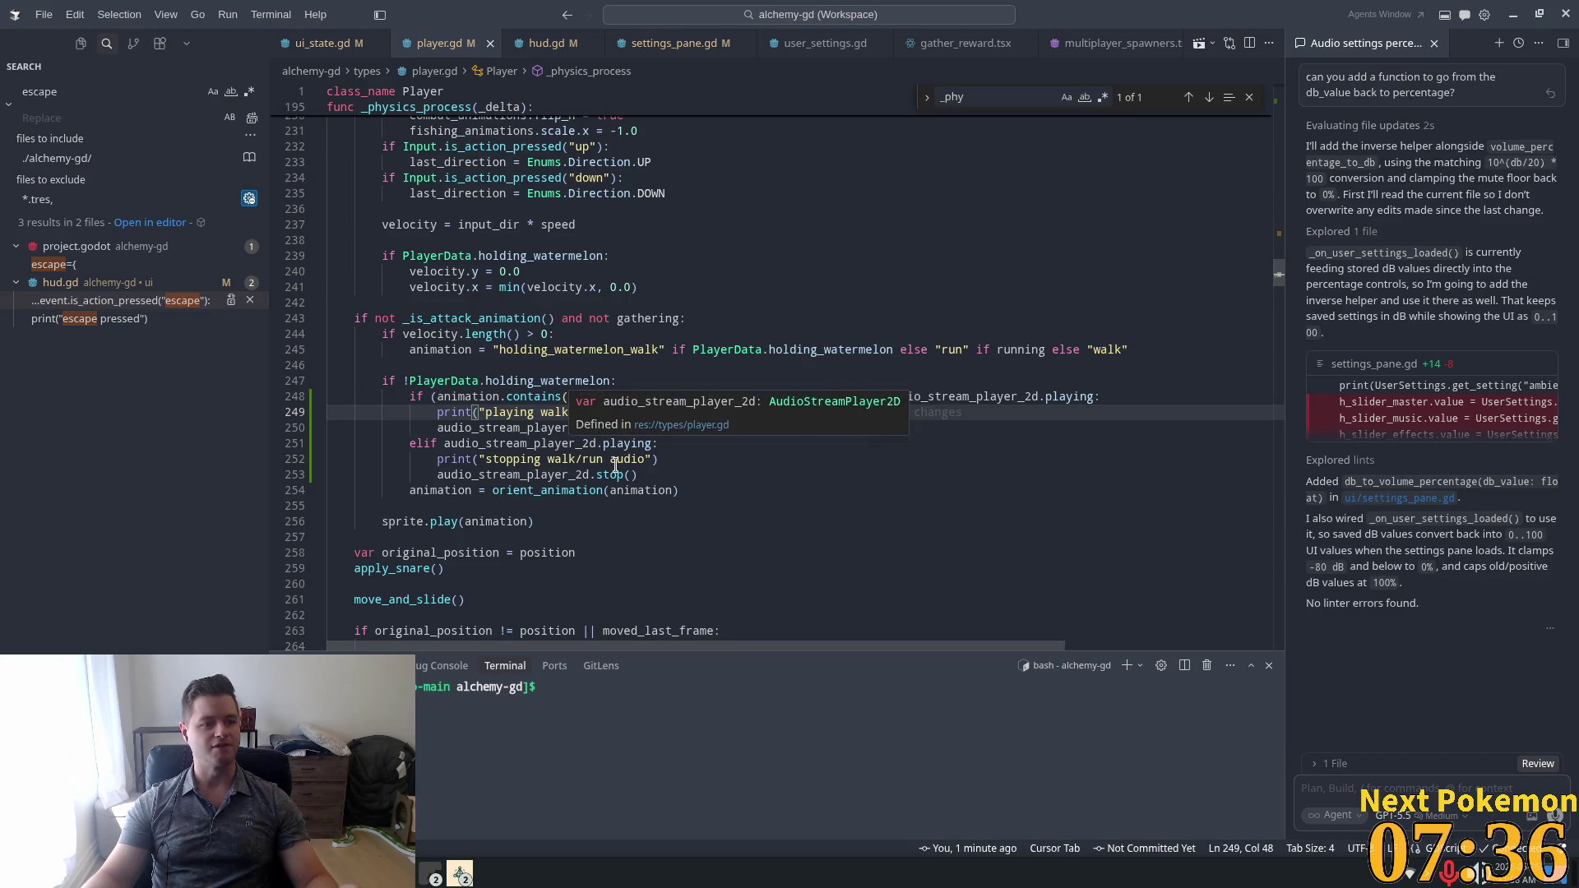
left_click(662, 429)
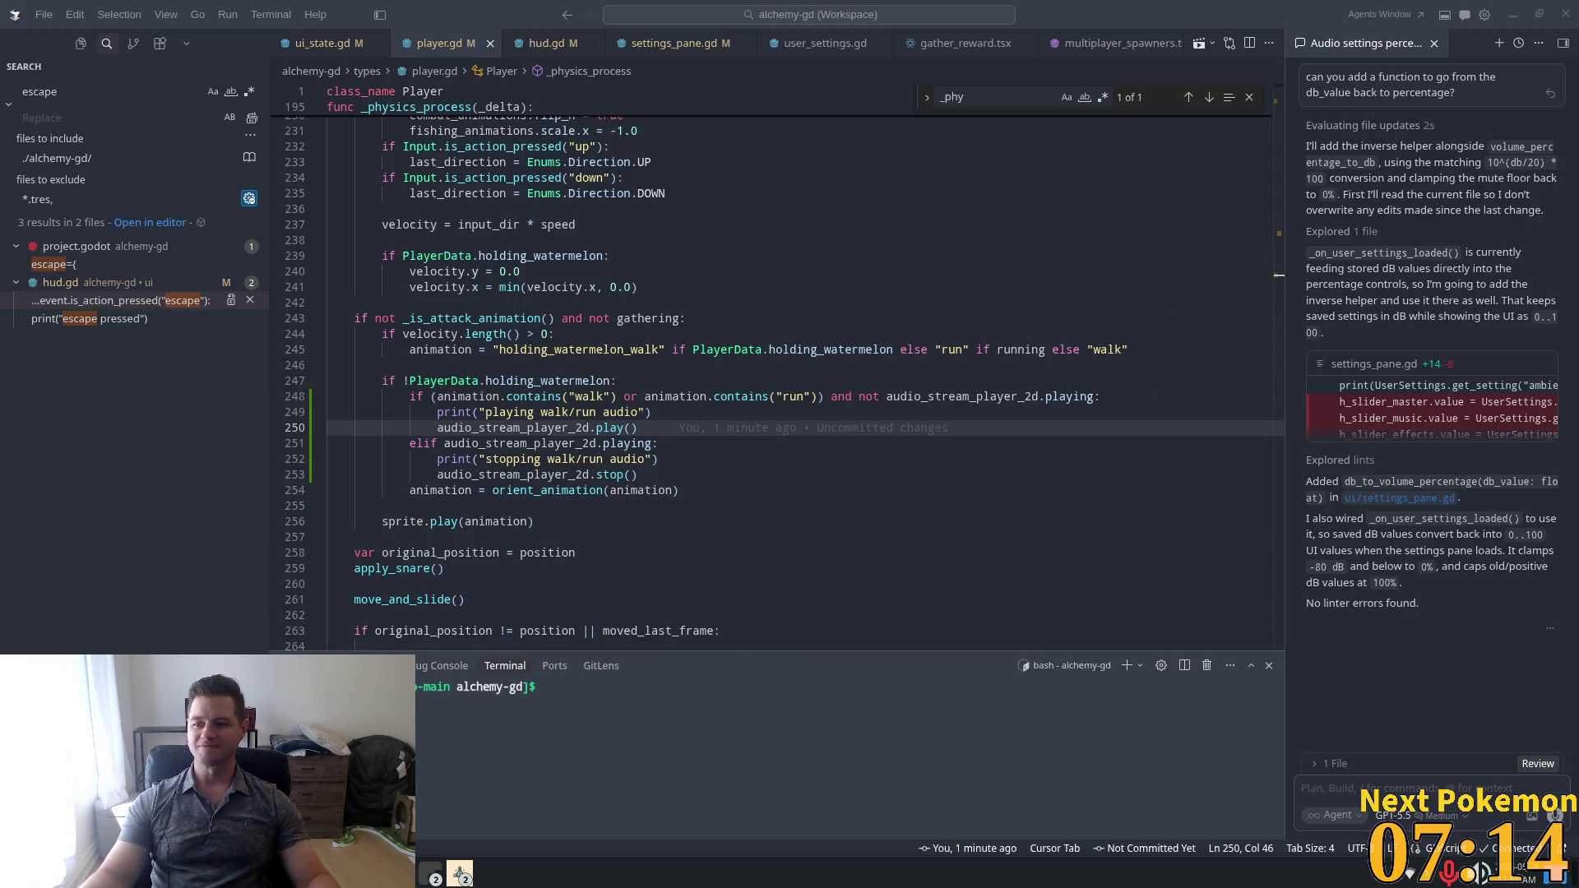
left_click(670, 334)
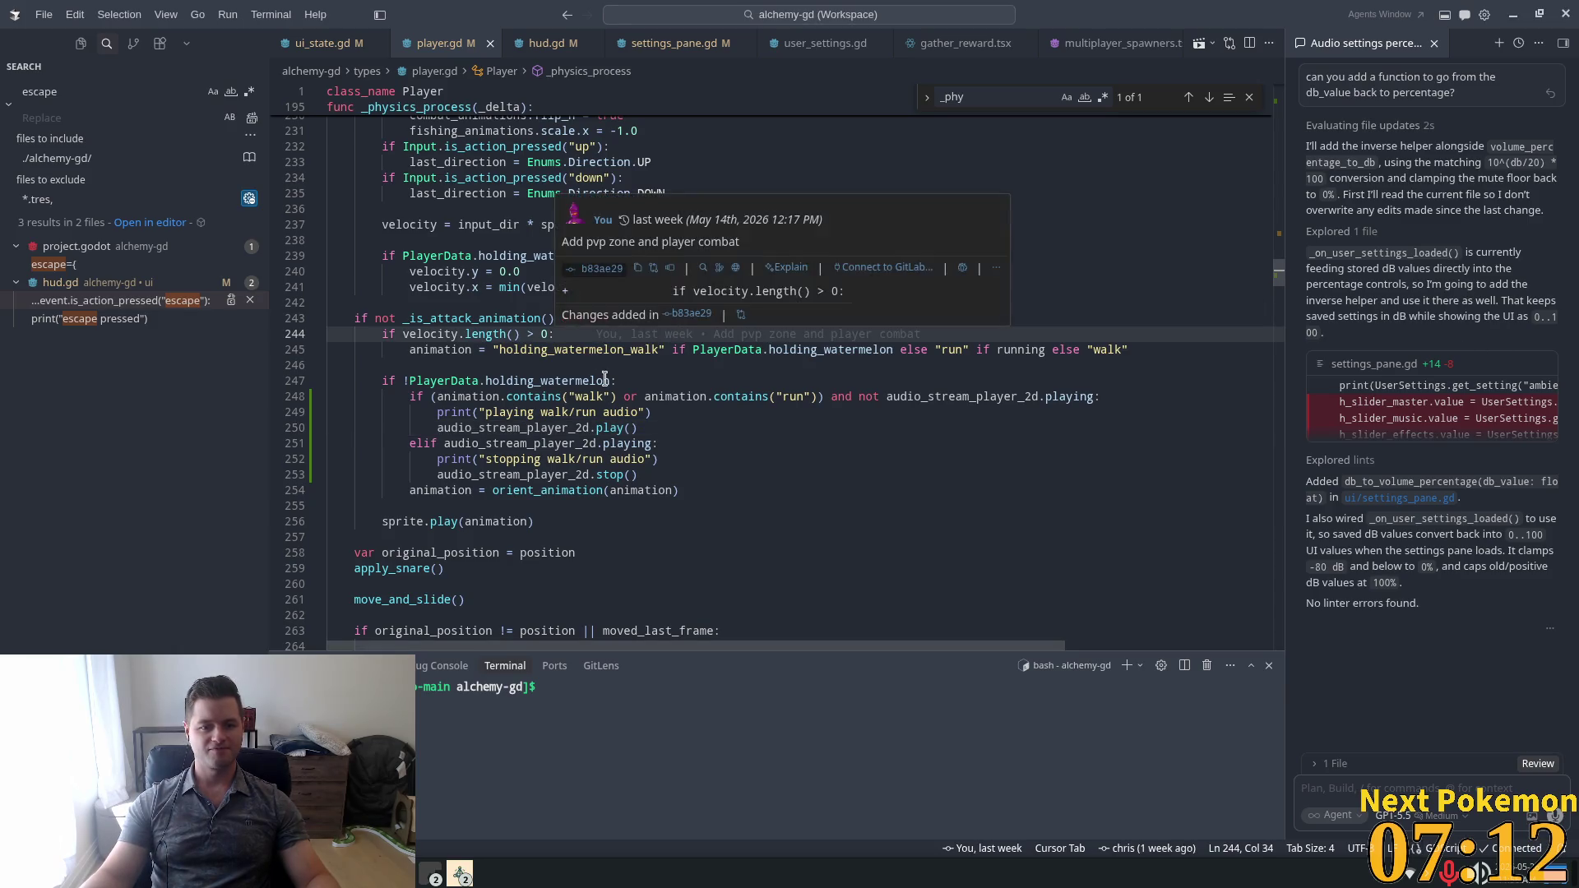
Review the footstep play/stop lines in player.gd, then relaunch the game from Godot.
left_click(666, 413)
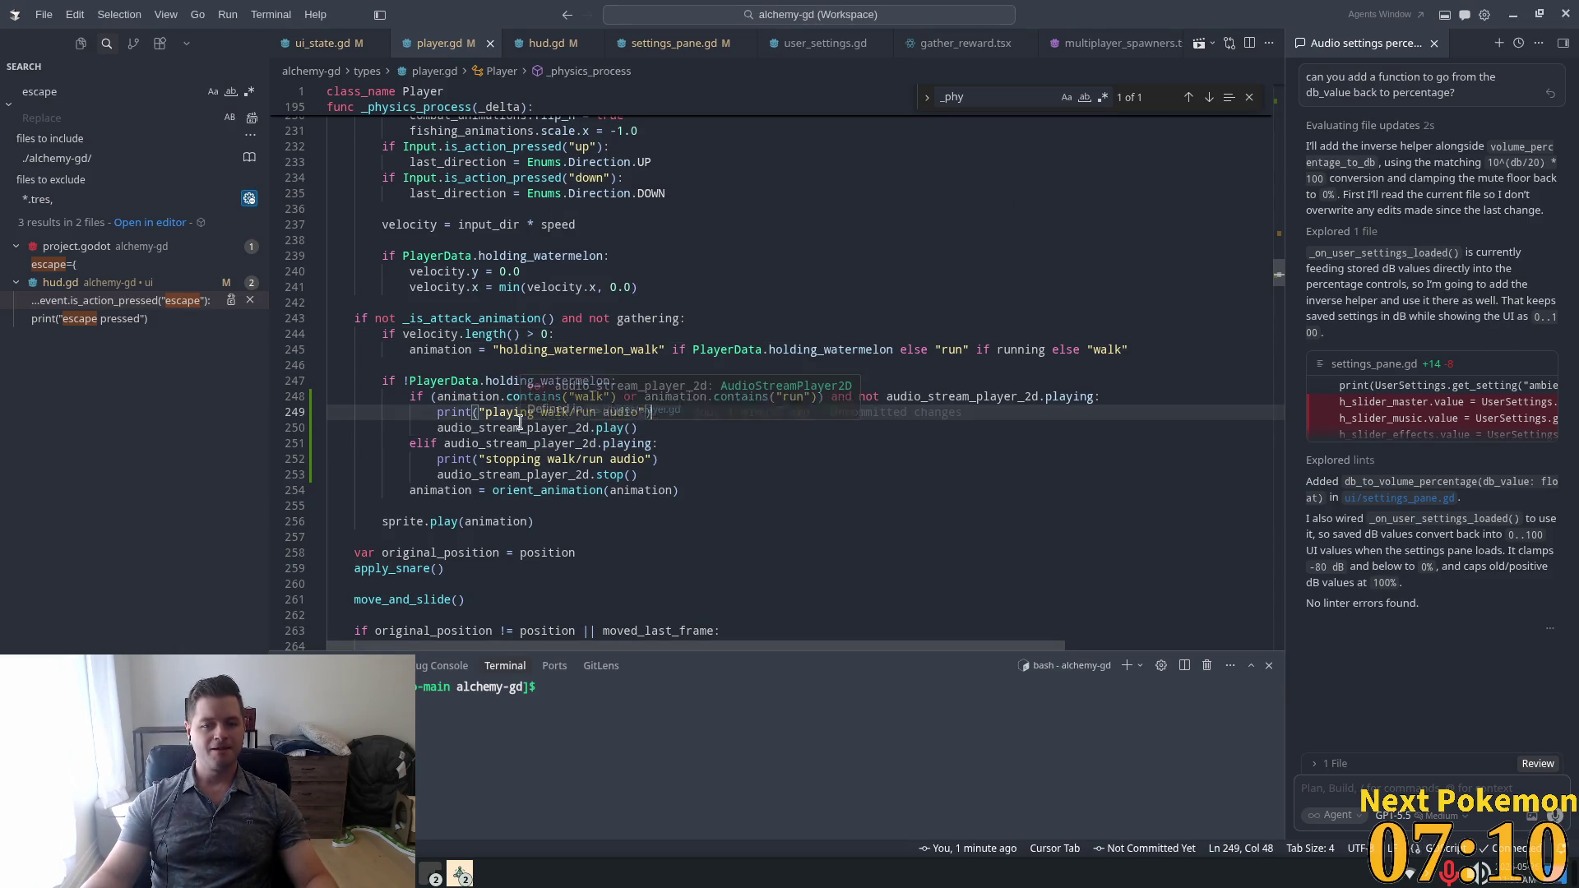
mouse_move(507, 406)
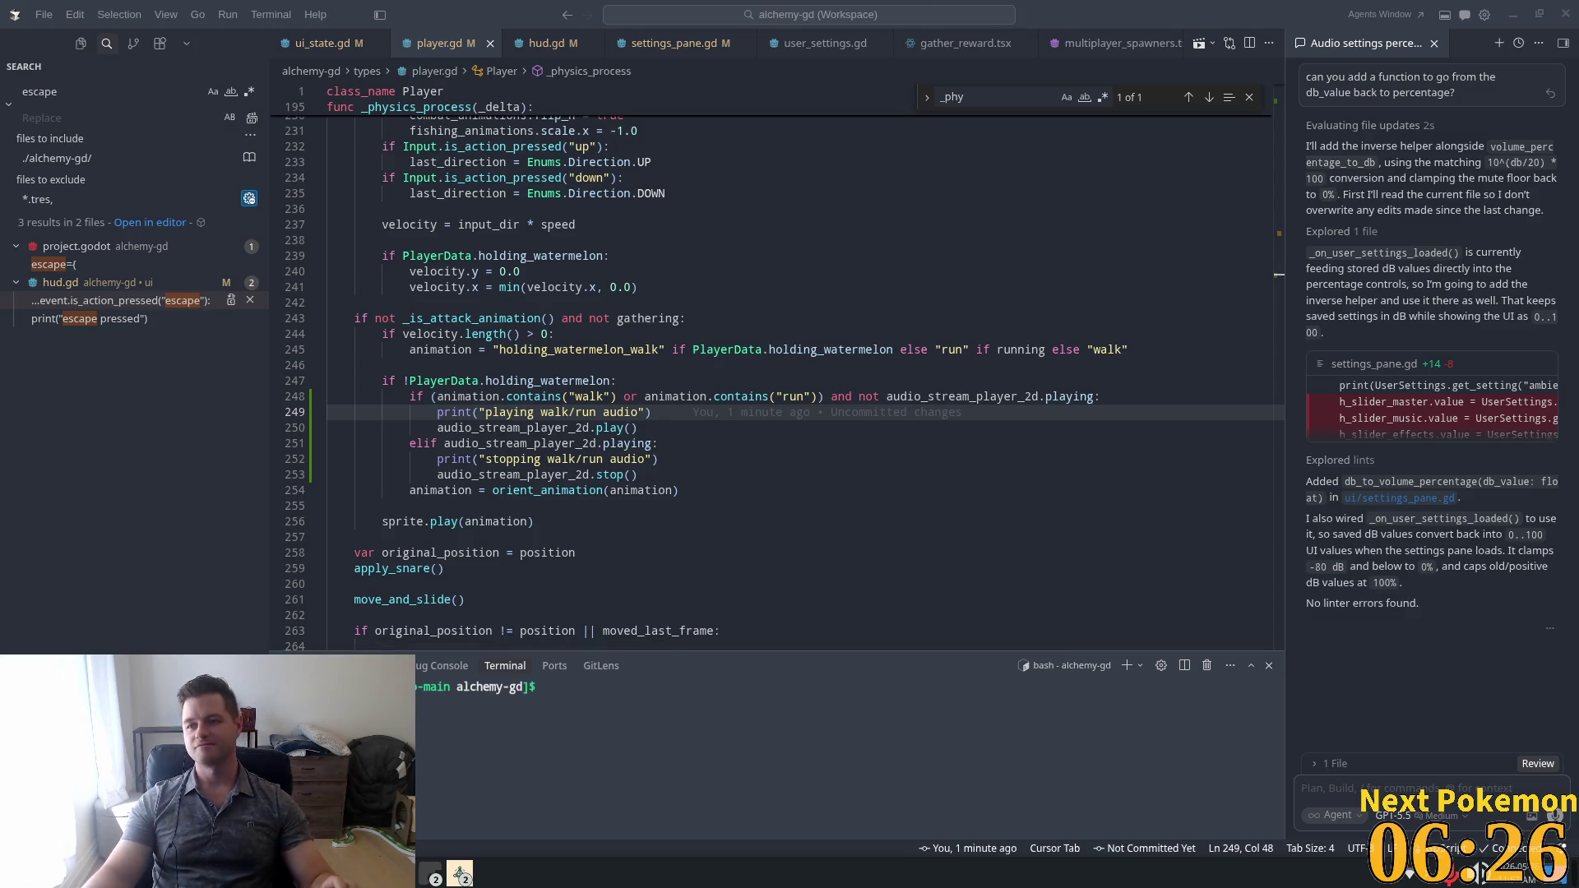
left_click(645, 422)
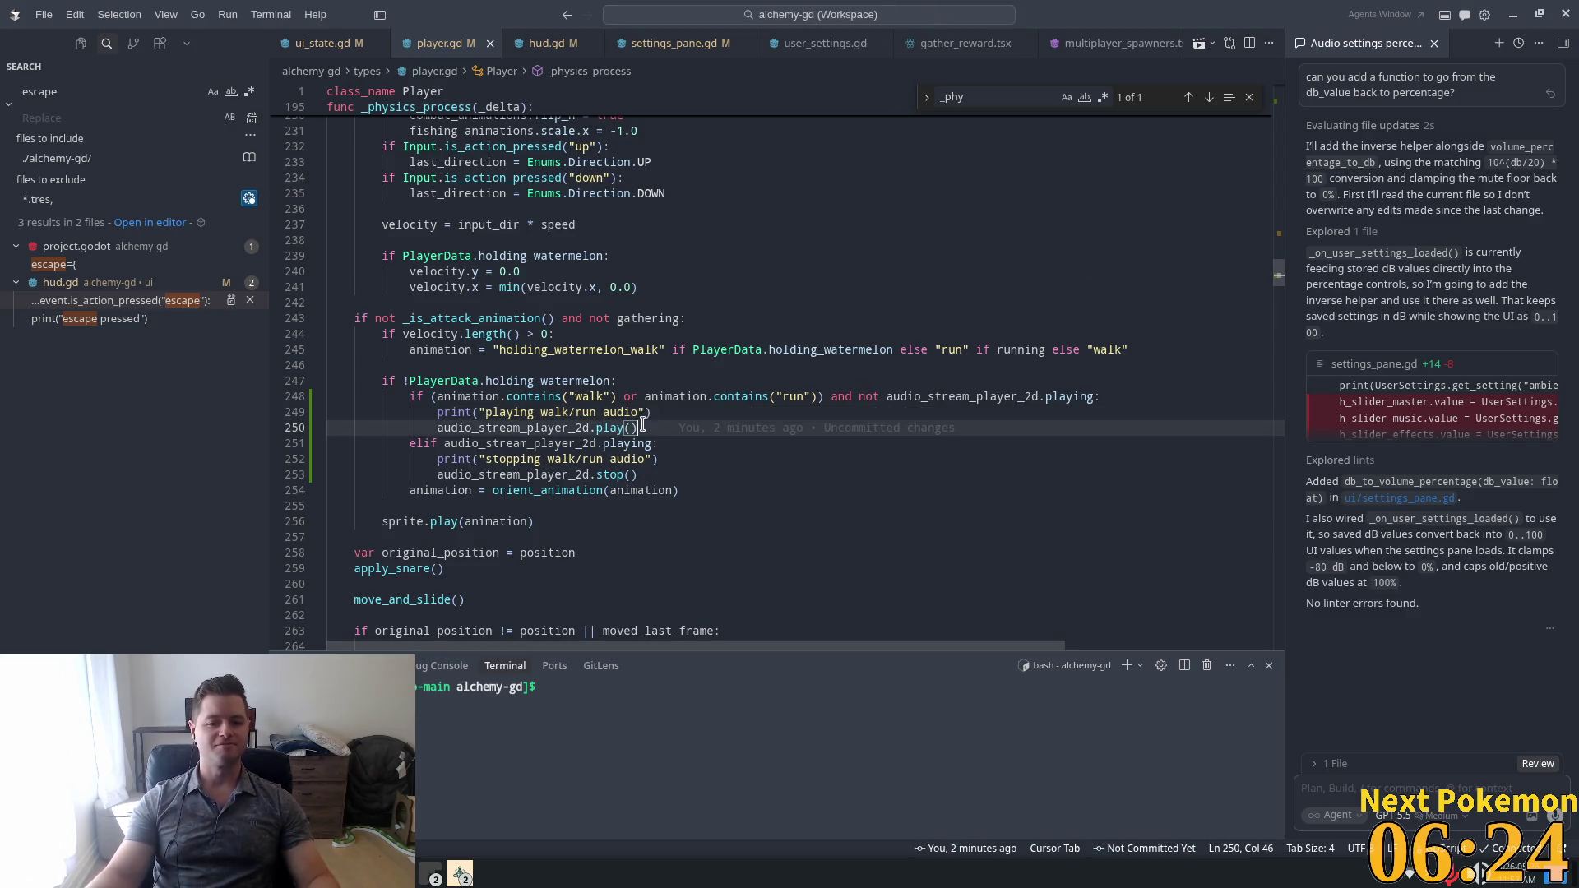
key("alt+Tab")
key("F5")
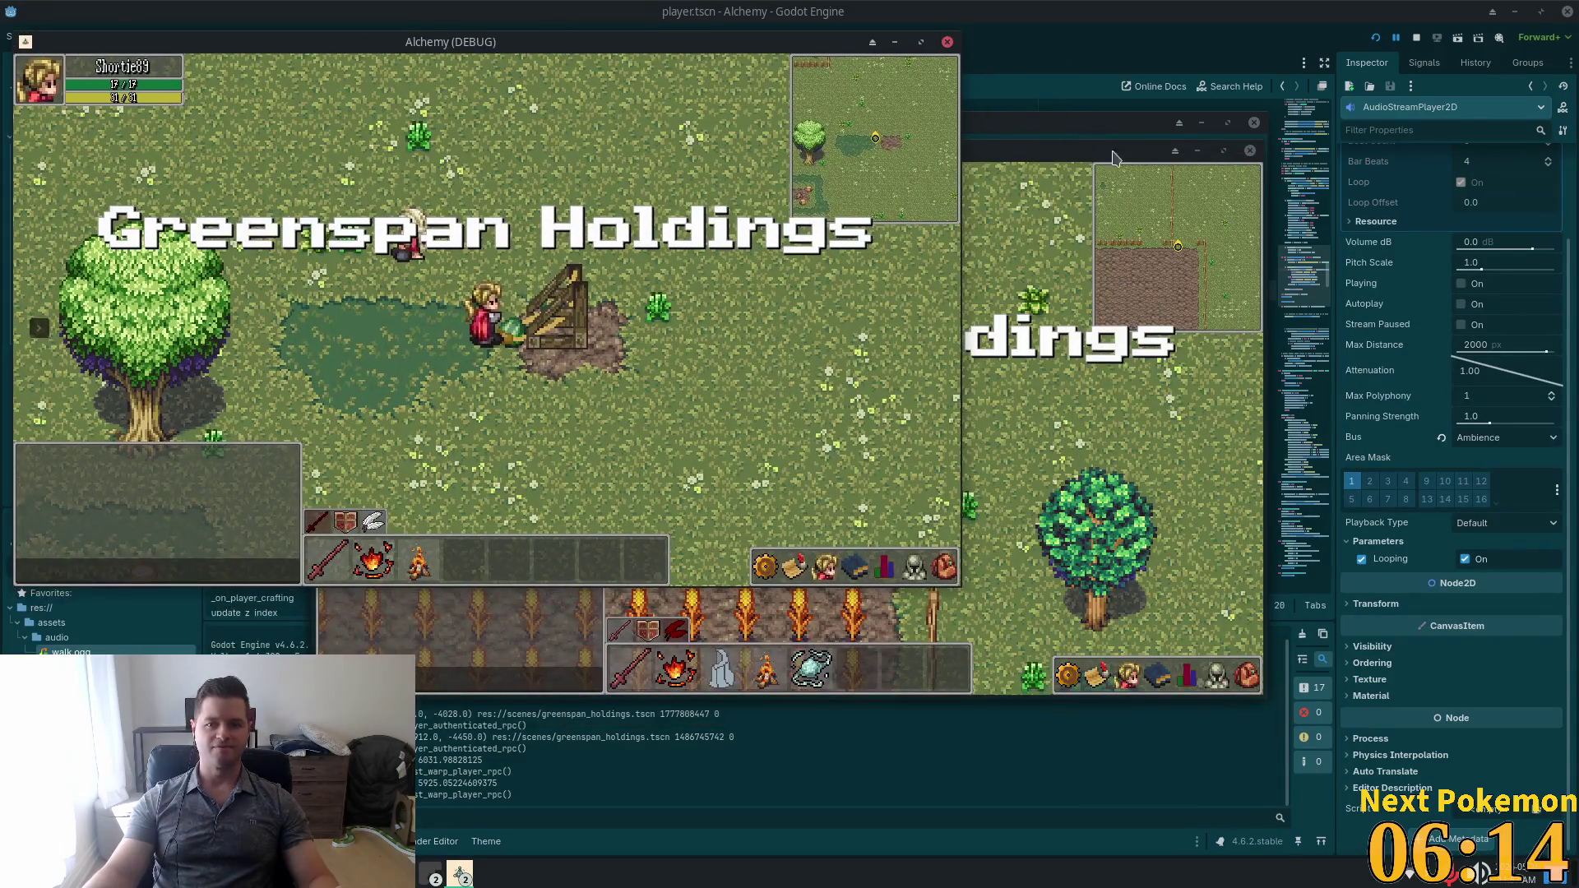
Move the second game window aside, walk the player north, east, south and west, then stop the game.
left_click_drag(1115, 156, 1329, 263)
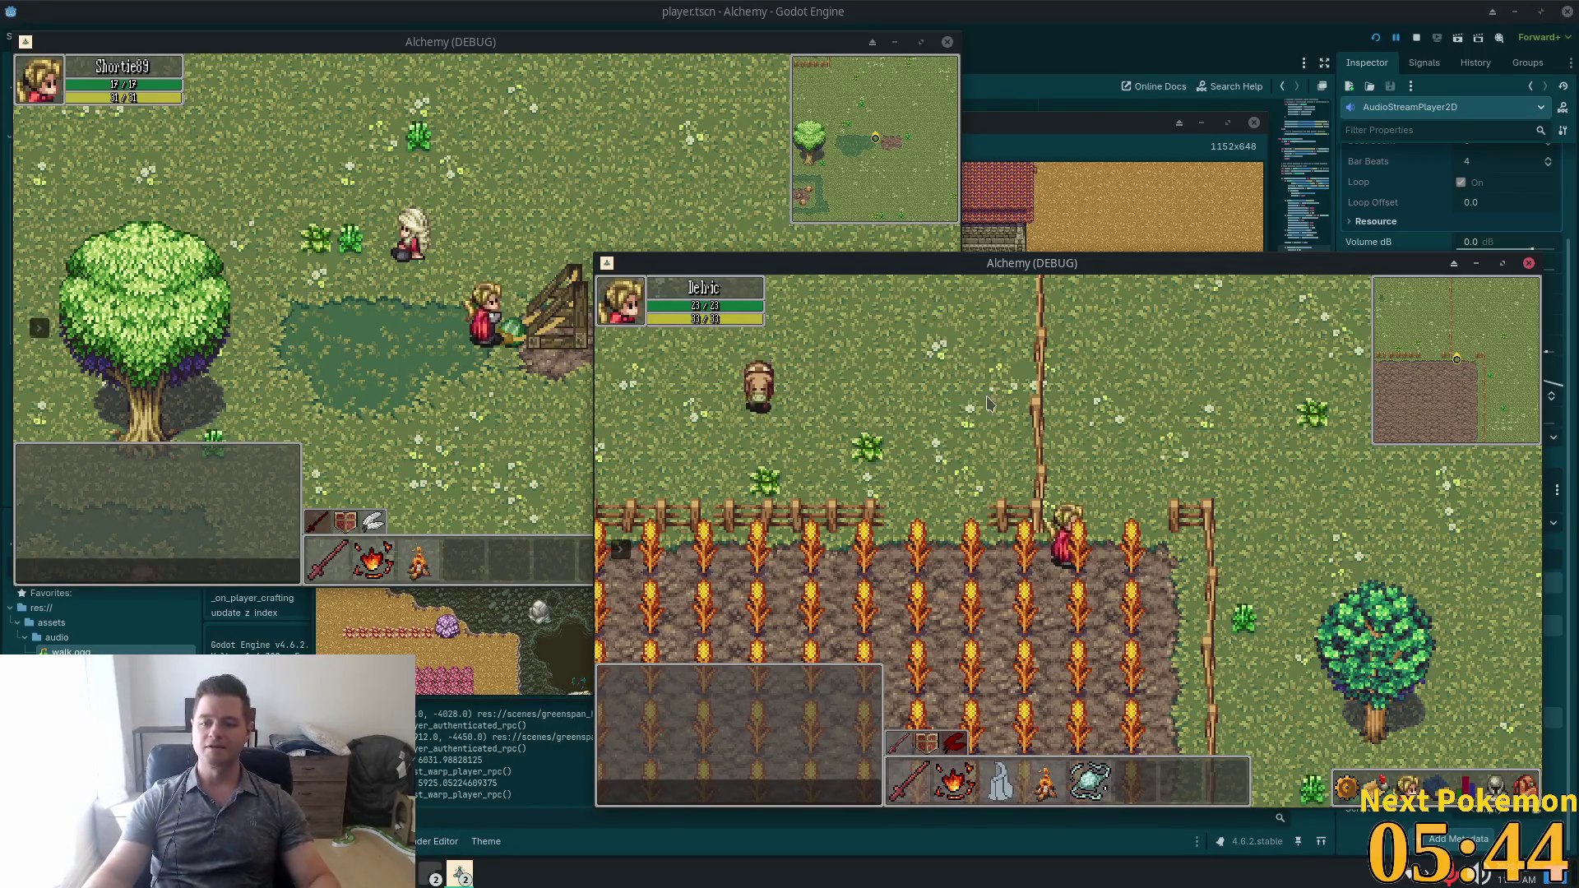
key("d")
key("w")
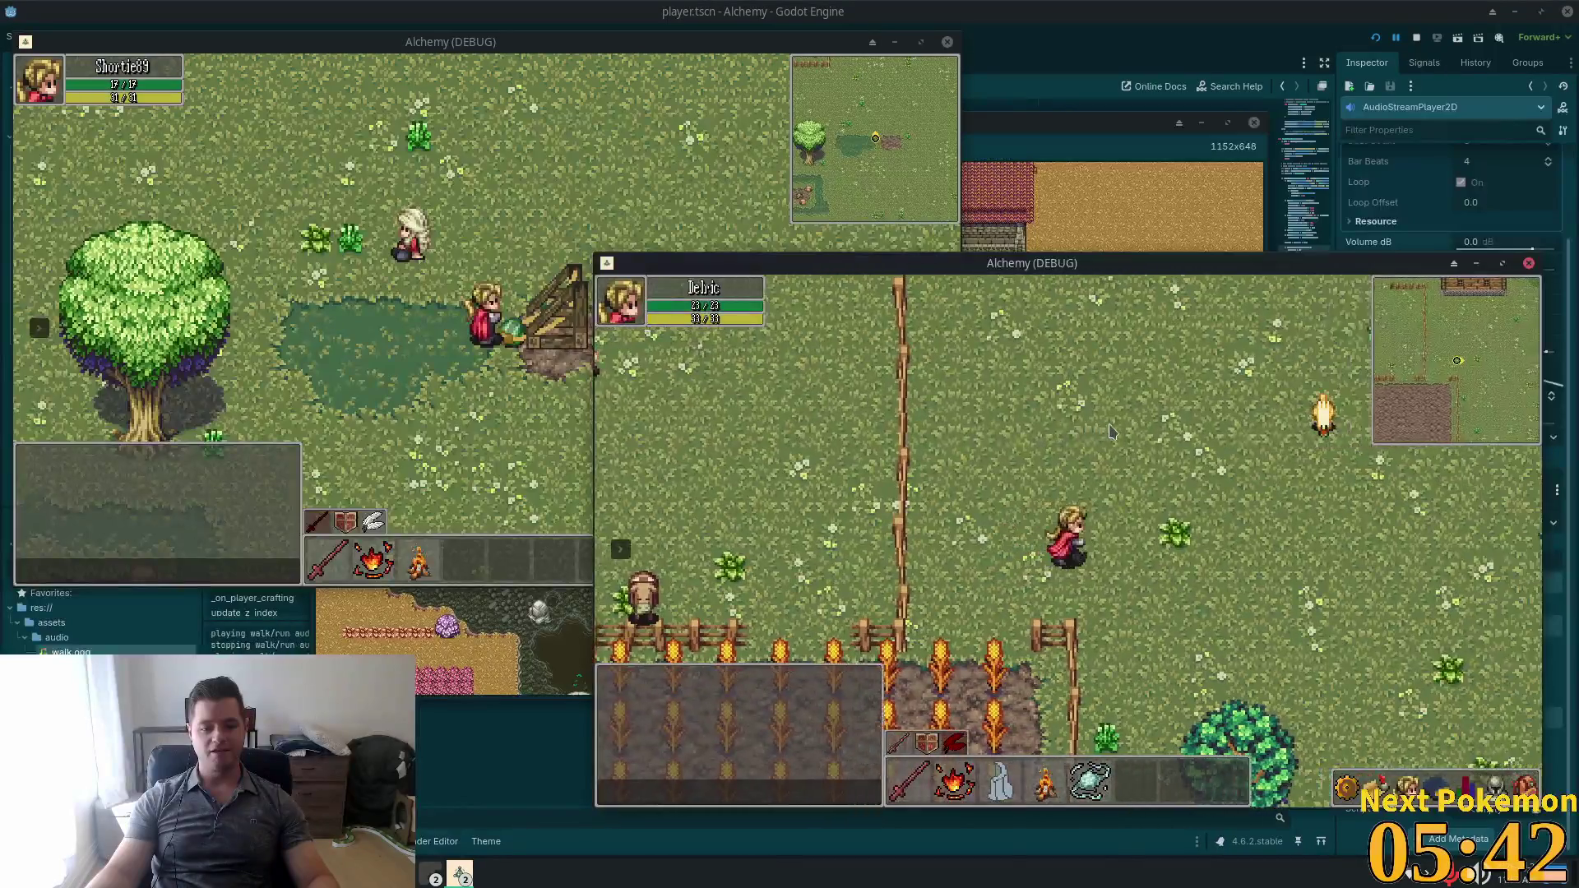
key("w")
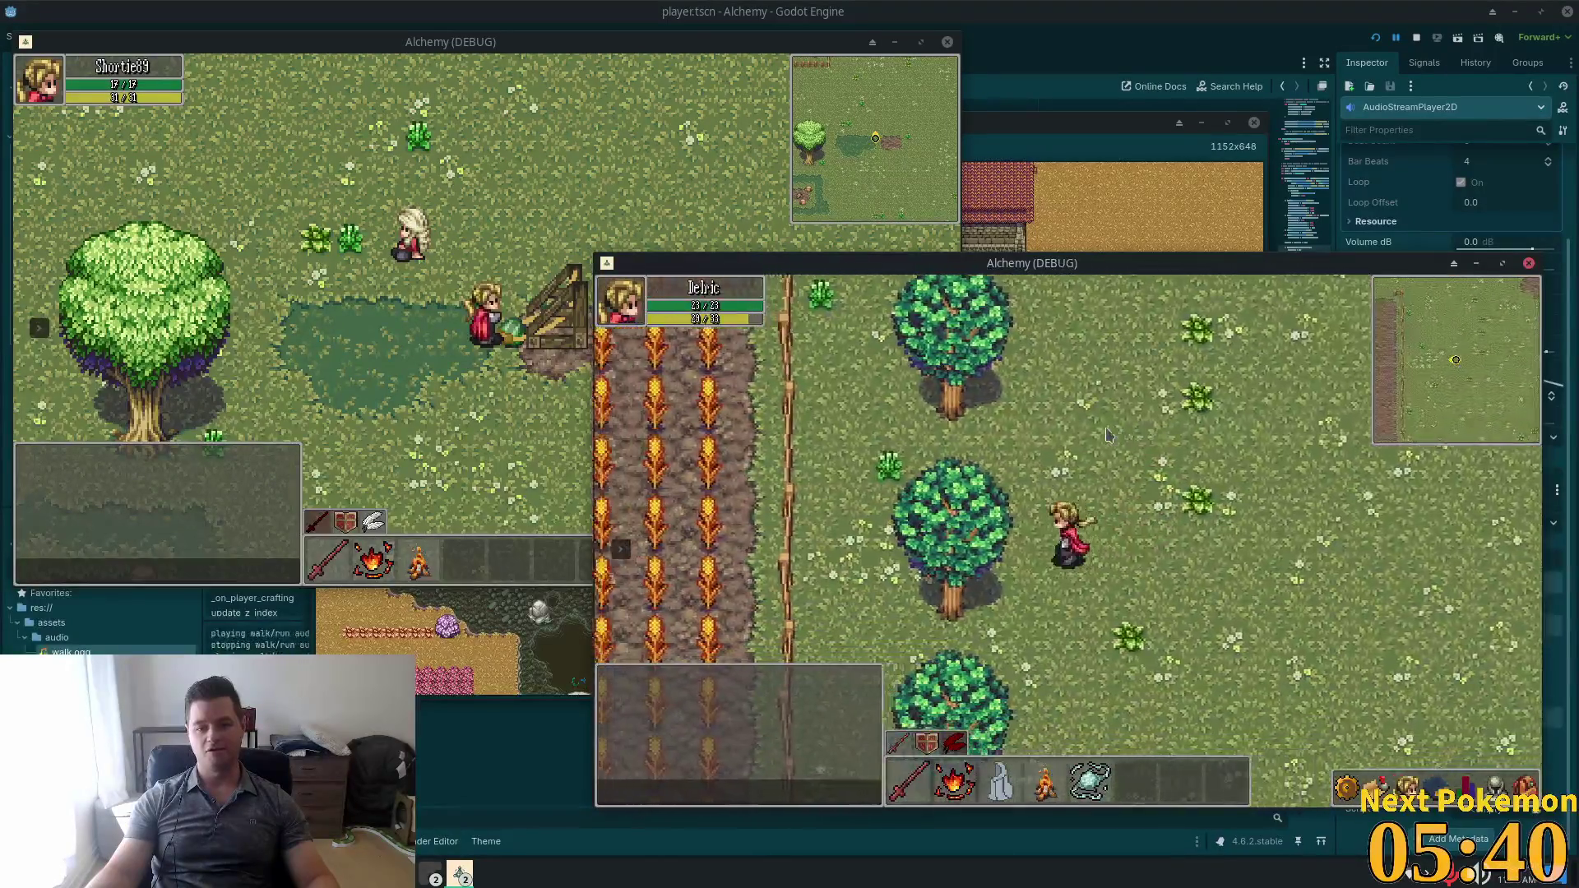
key("d")
key("s")
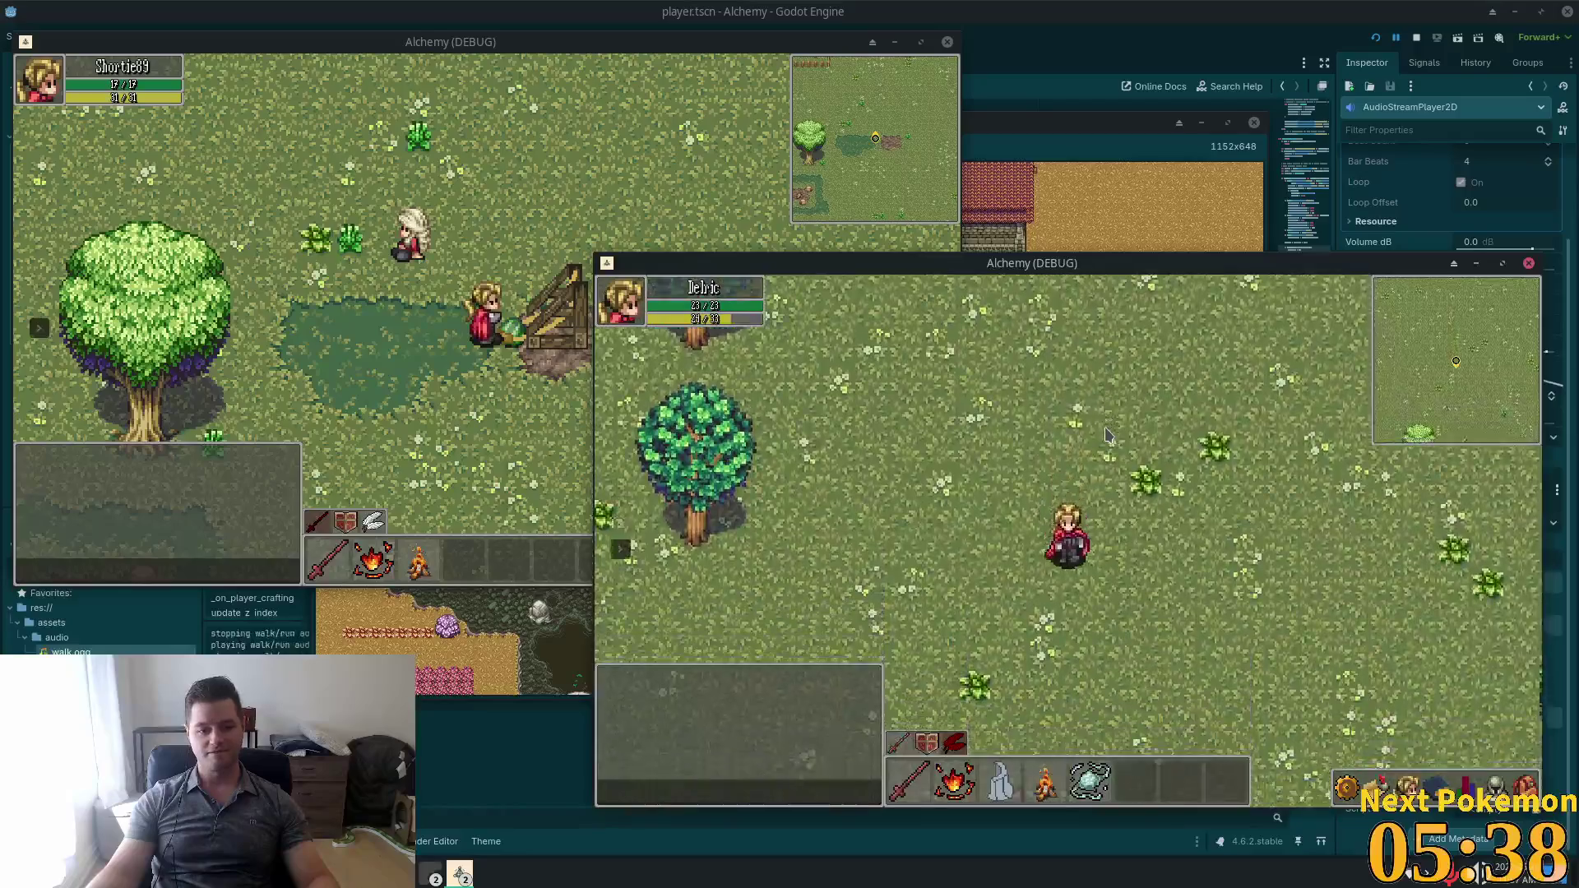
key("s")
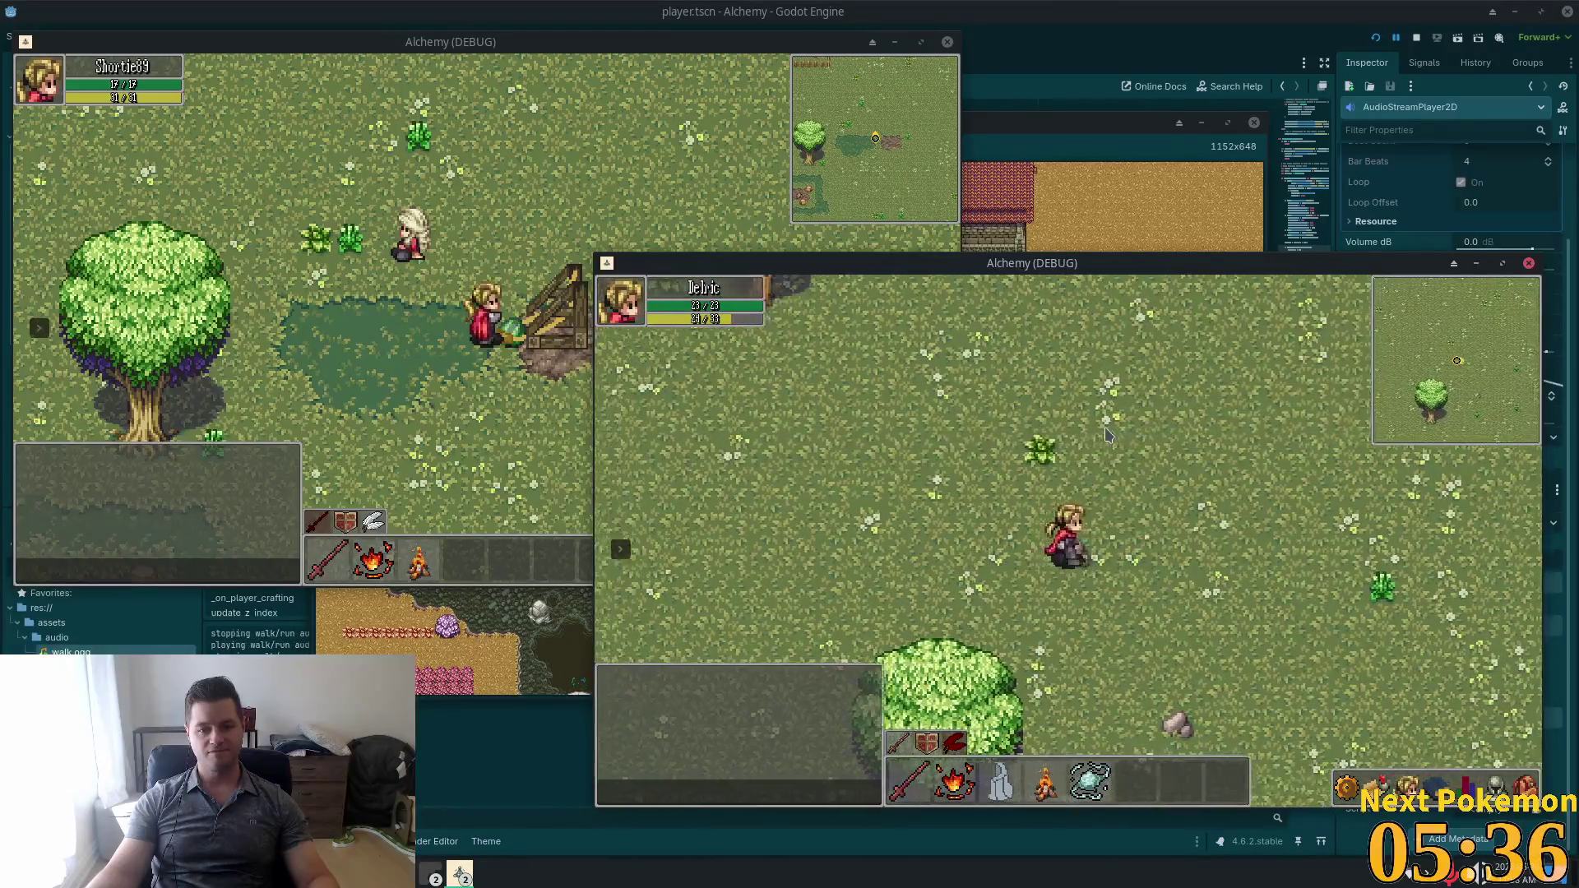
key("a")
key("F8")
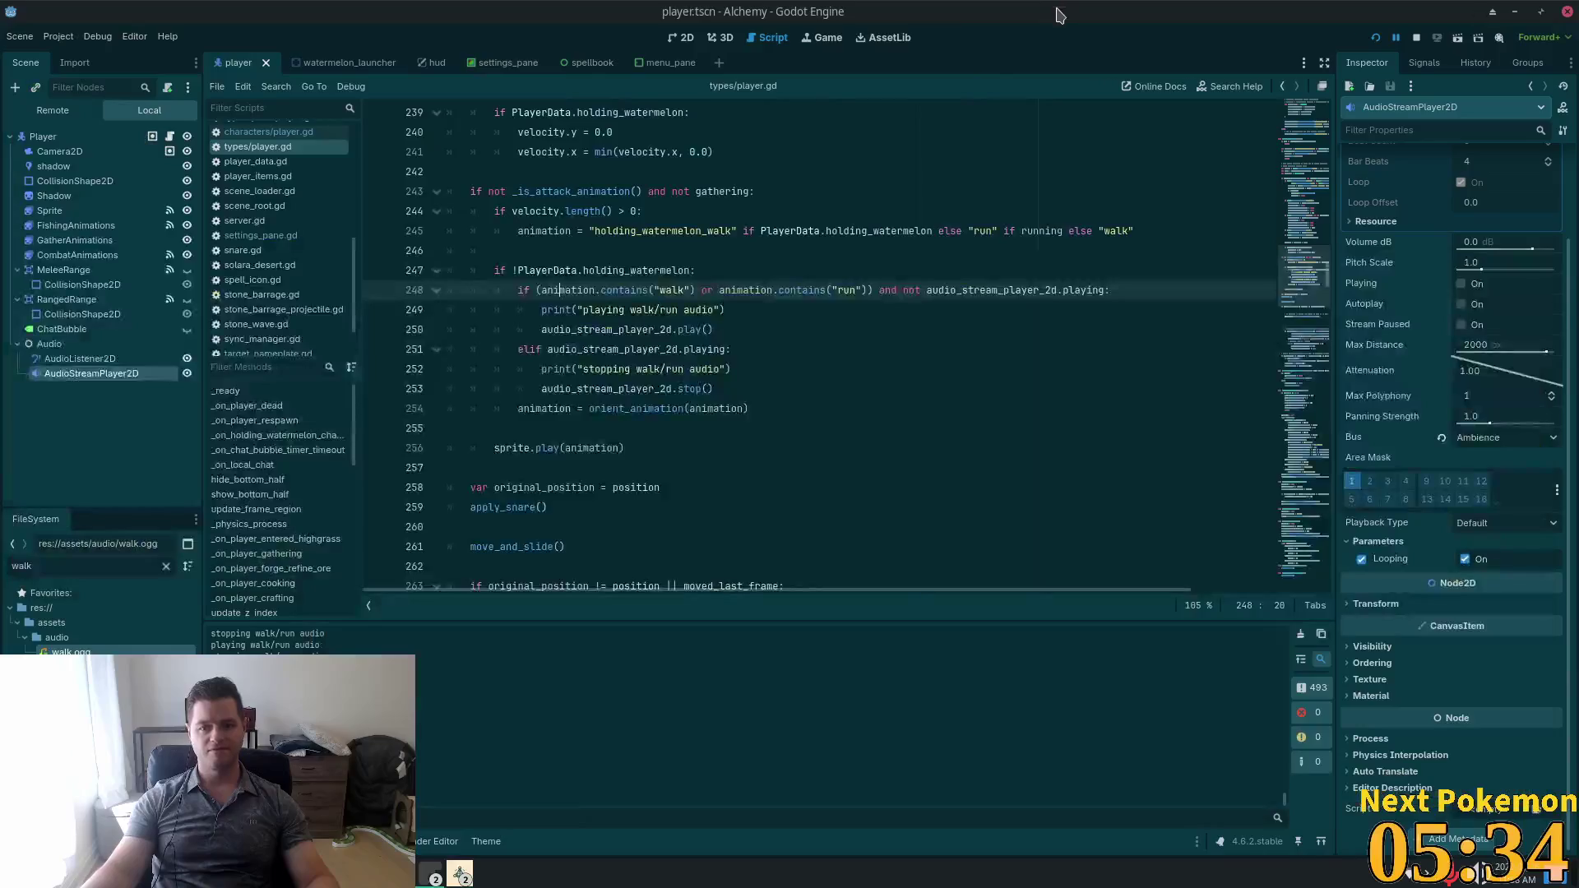
Delete the walk/run play-branch print statement and its empty line from player.gd.
double_click(580, 289)
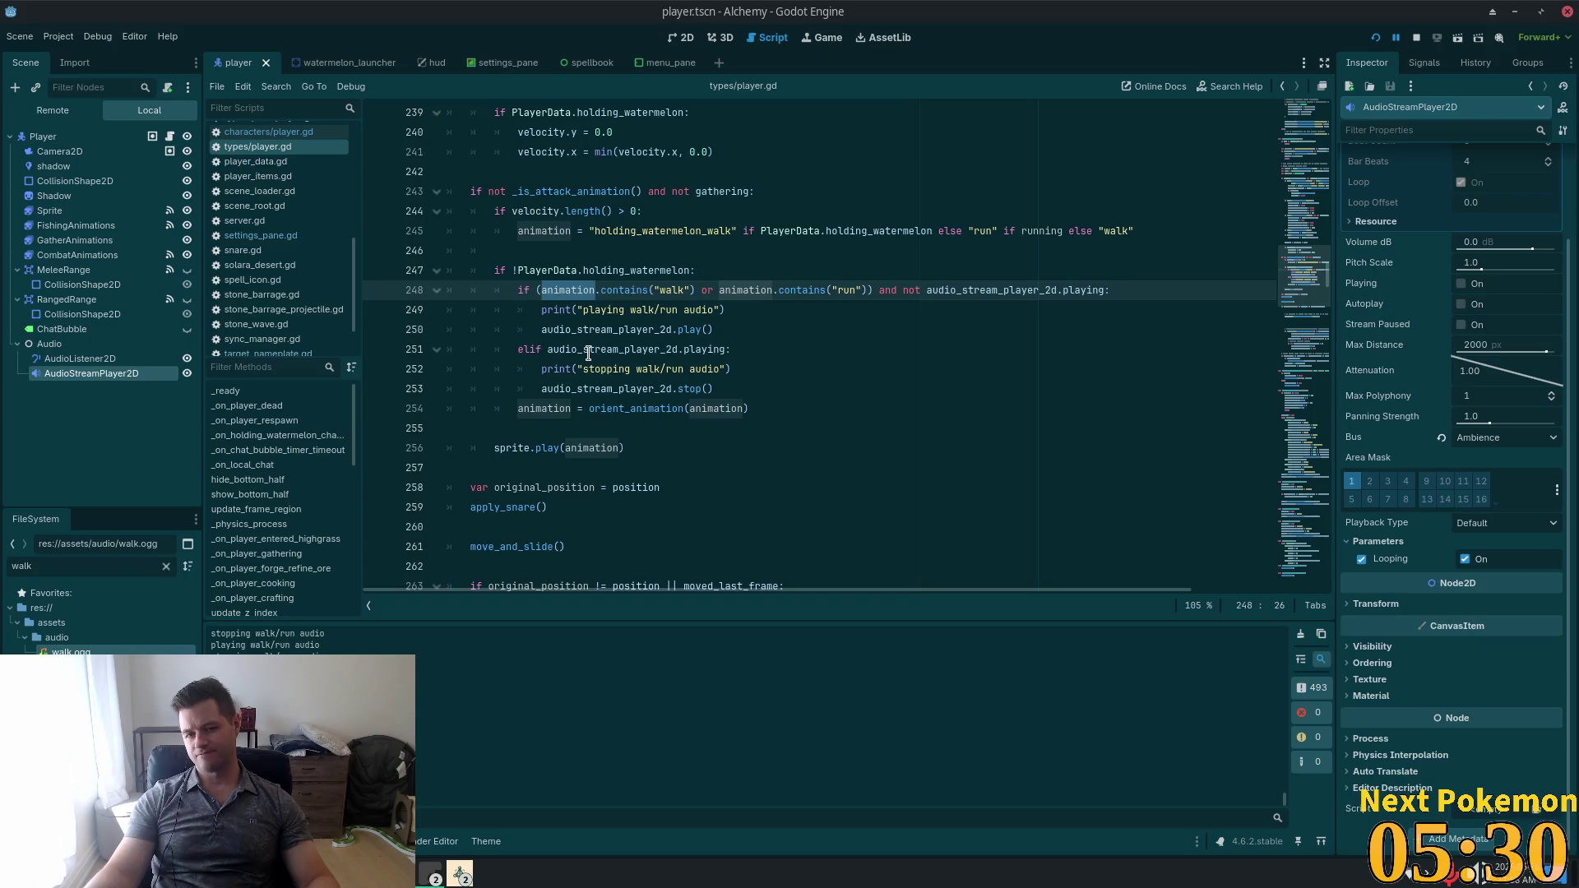
left_click(559, 350)
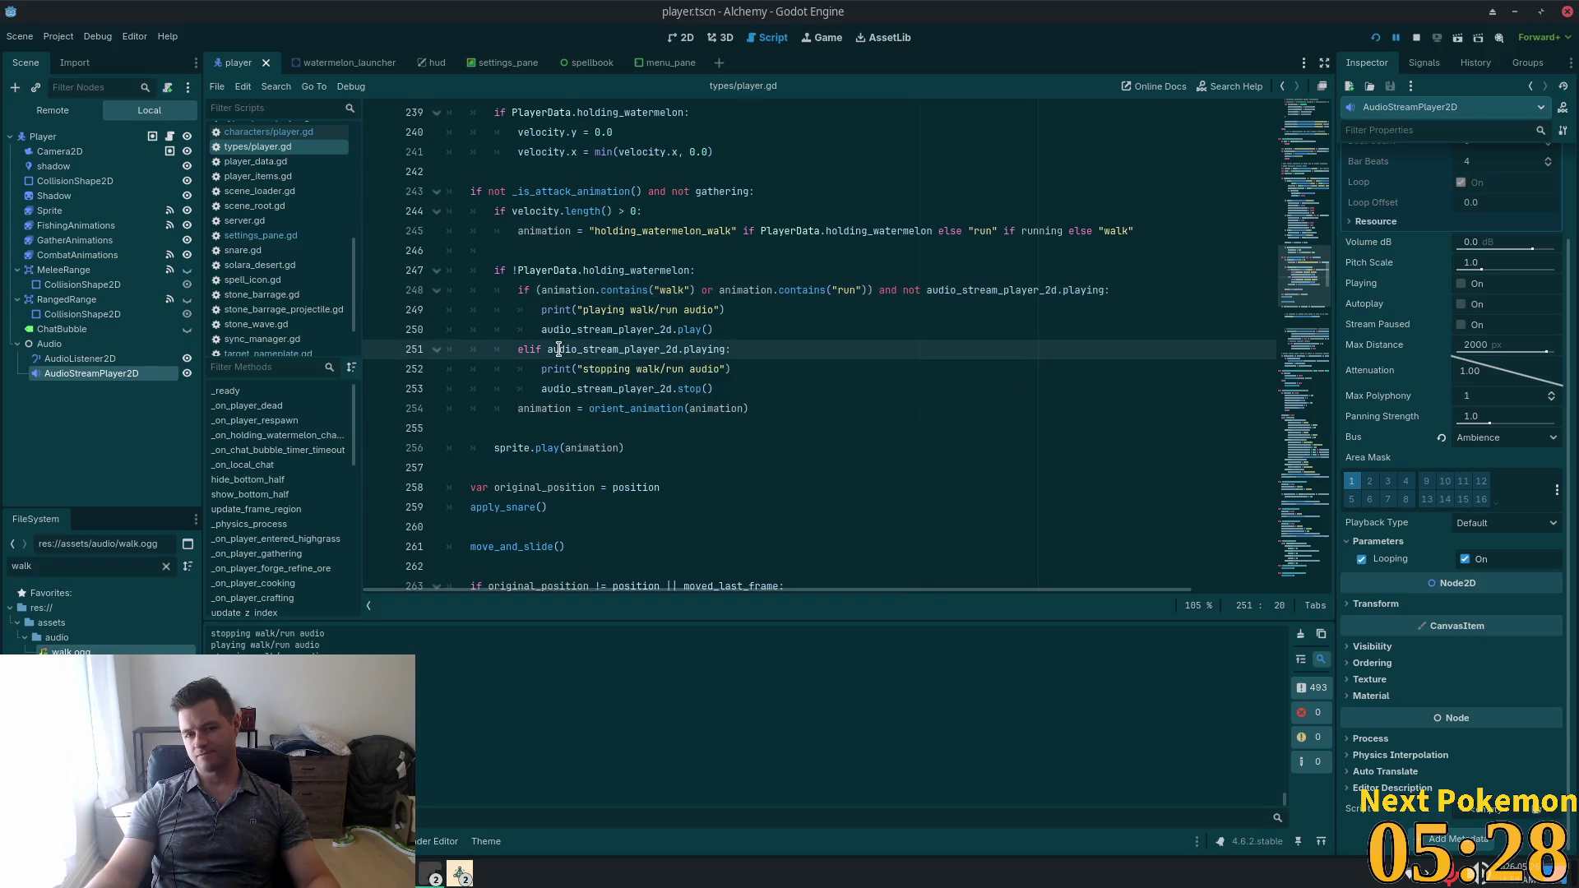
double_click(559, 350)
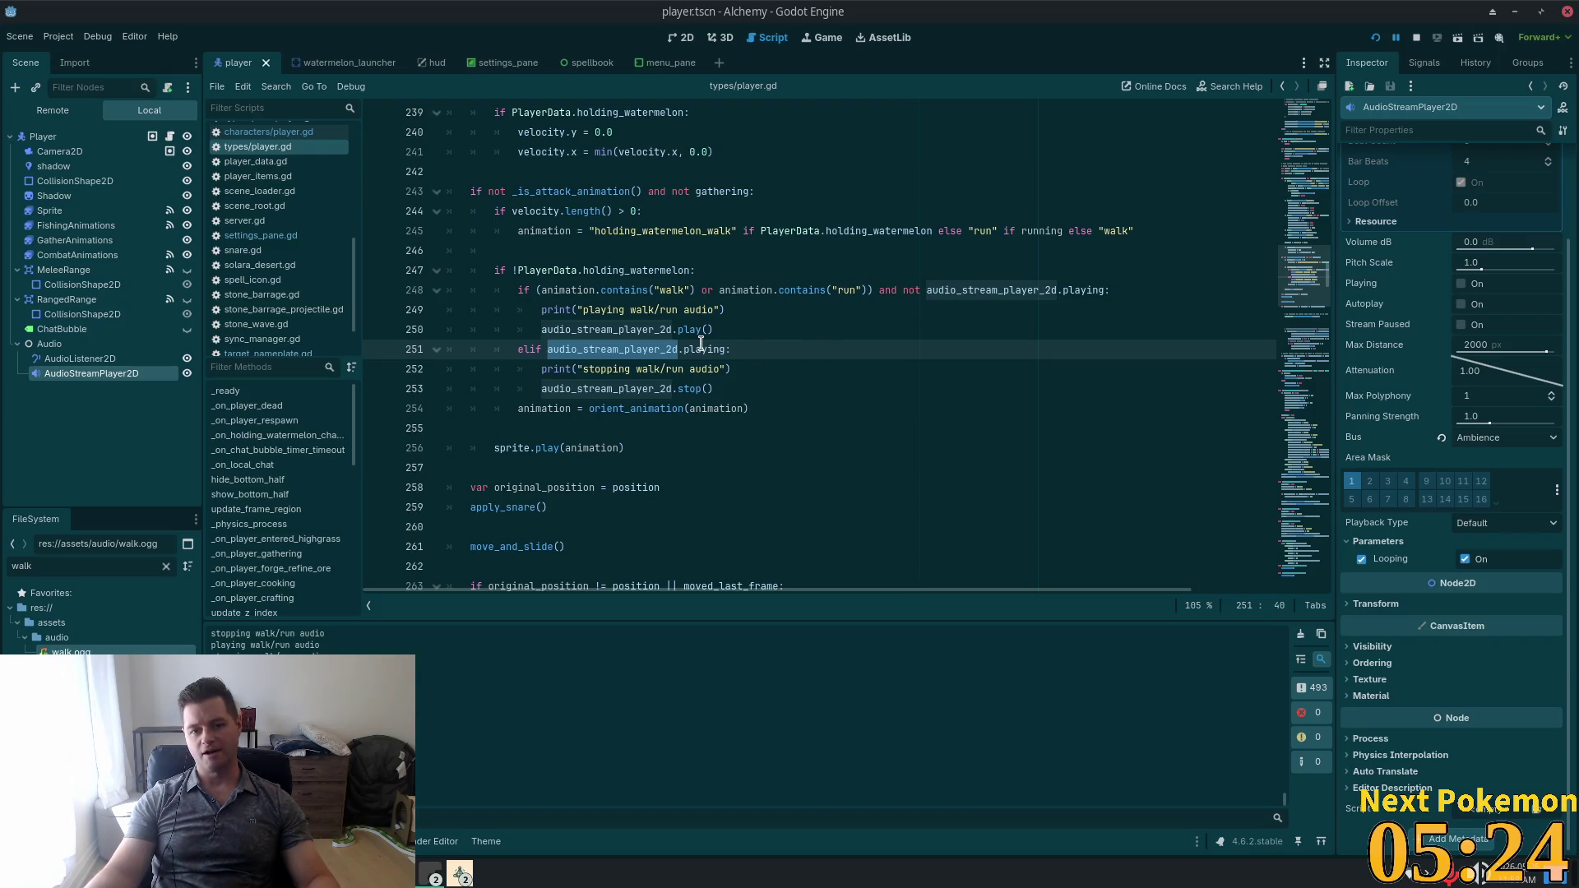
left_click(753, 345)
key("Return")
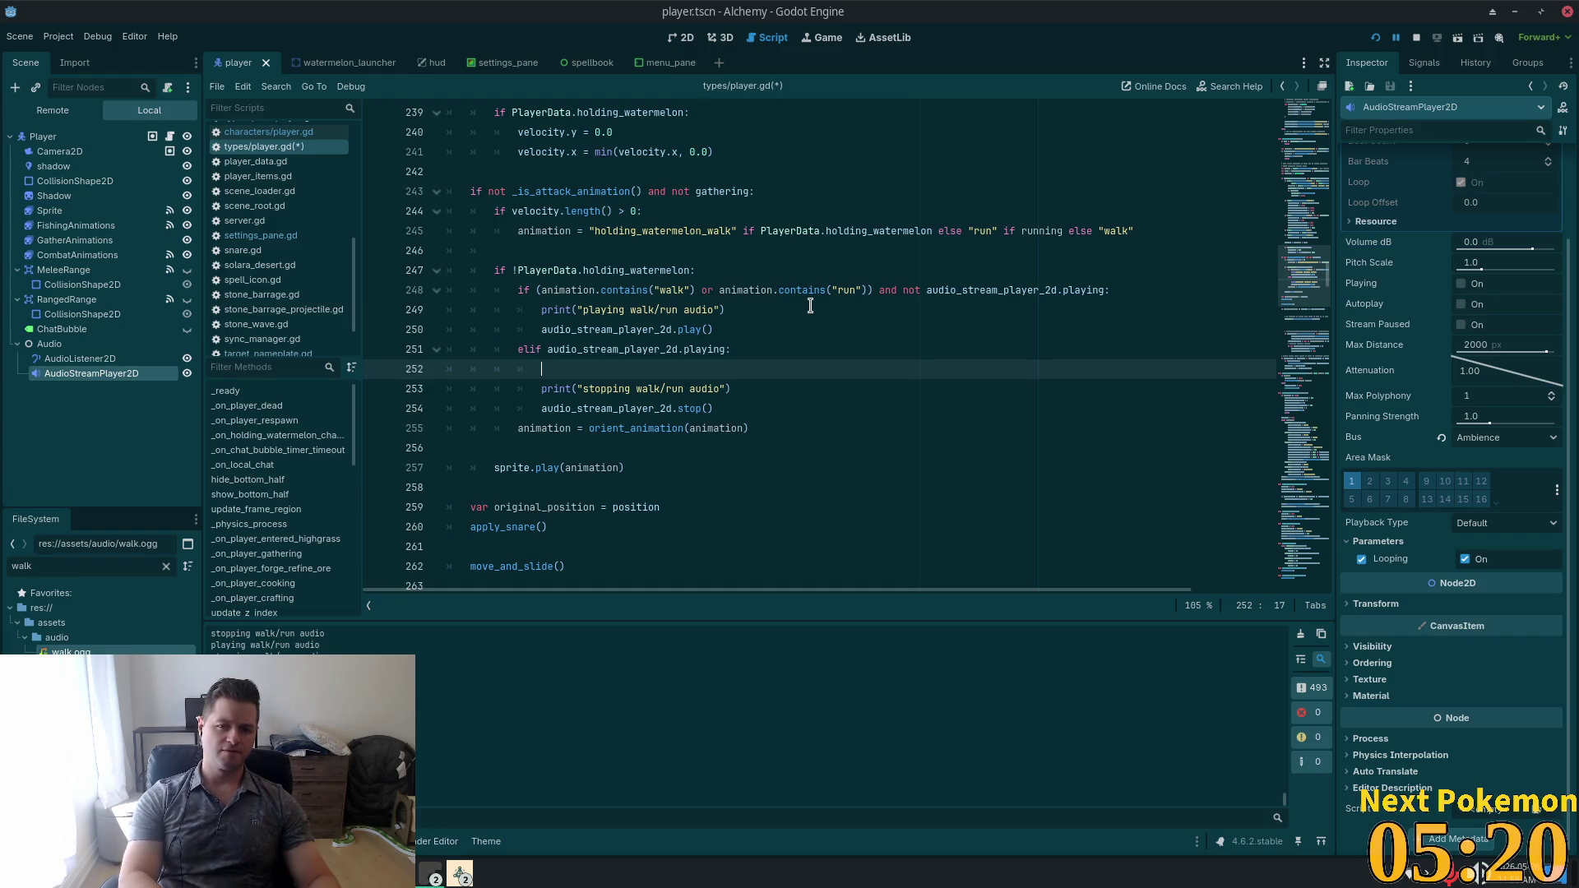
mouse_move(740, 311)
left_mouse_down()
mouse_move(581, 289)
mouse_move(394, 309)
left_mouse_up()
key("BackSpace")
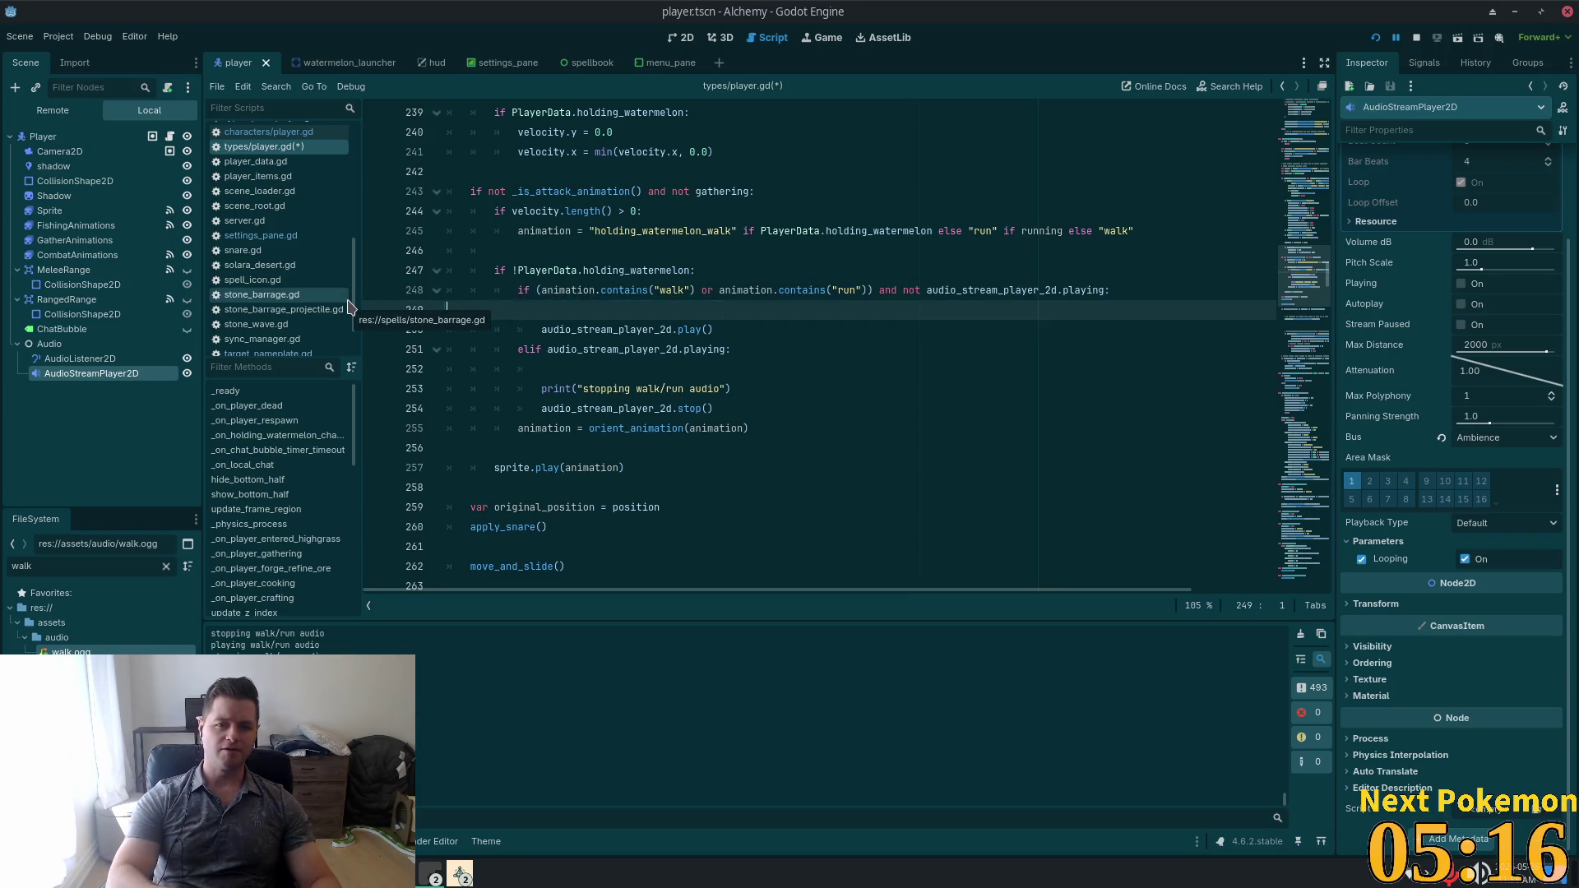
key("Delete")
Add print(animation) on the empty line in the elif stop branch.
left_click(535, 351)
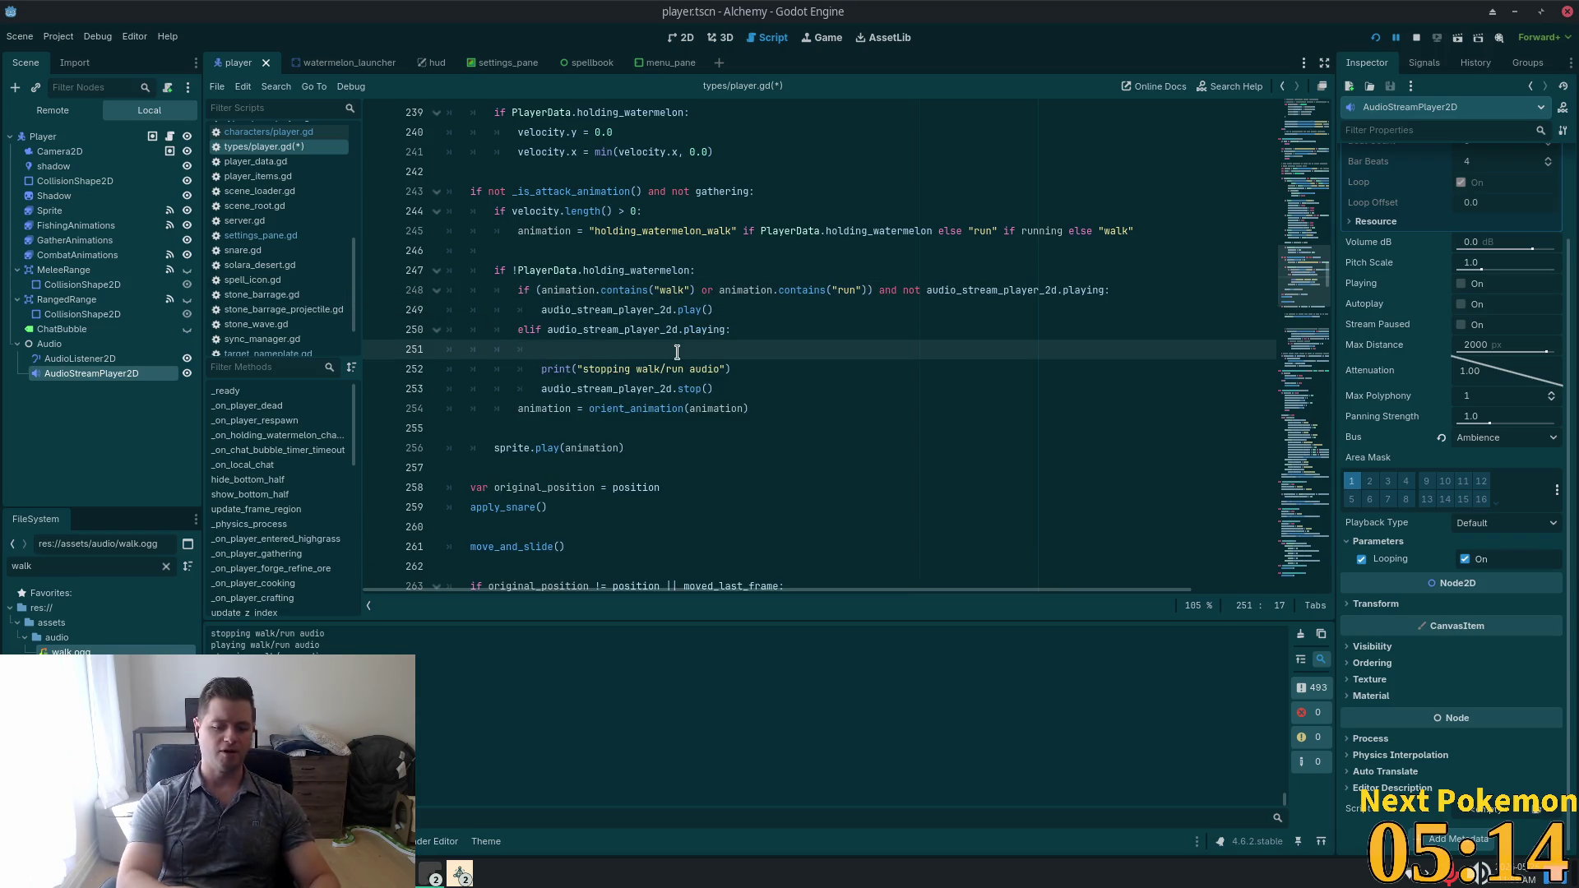
type("print(")
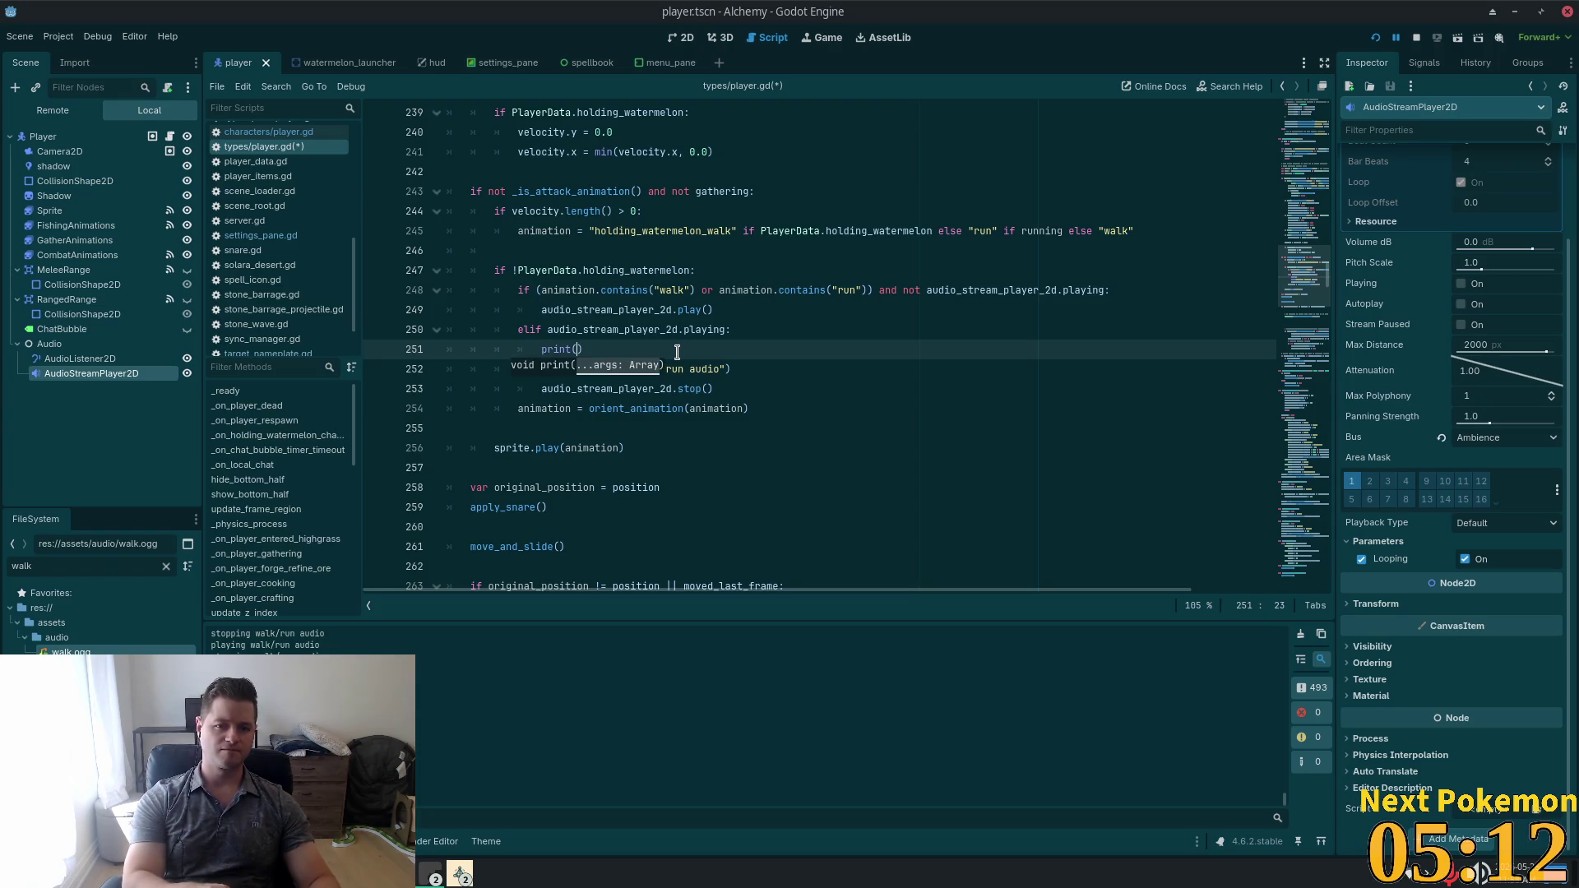
type("\"")
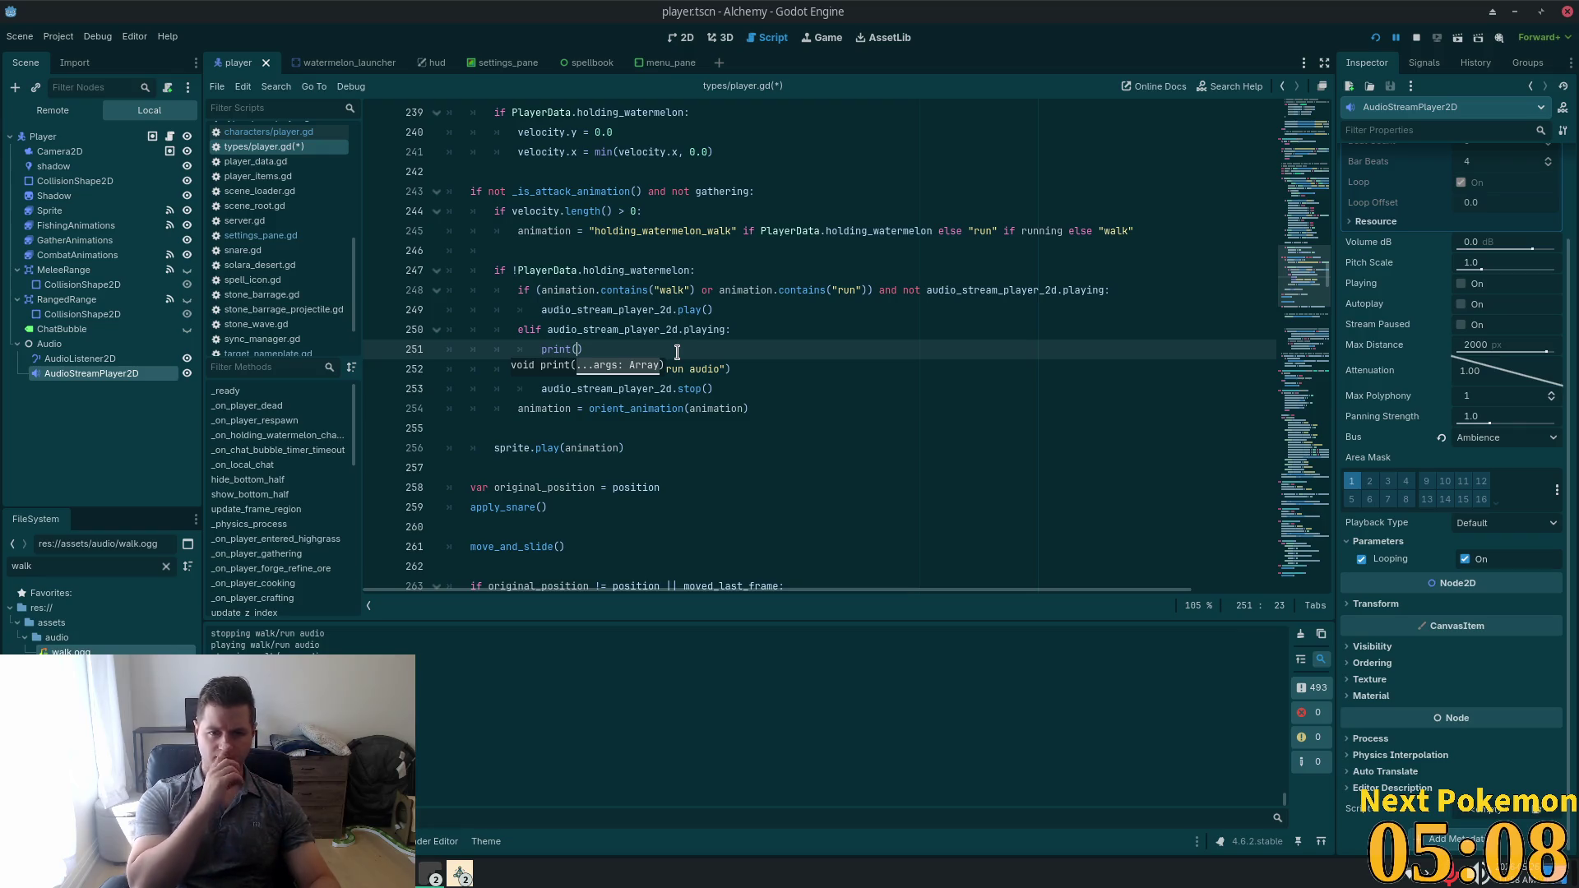
type("an")
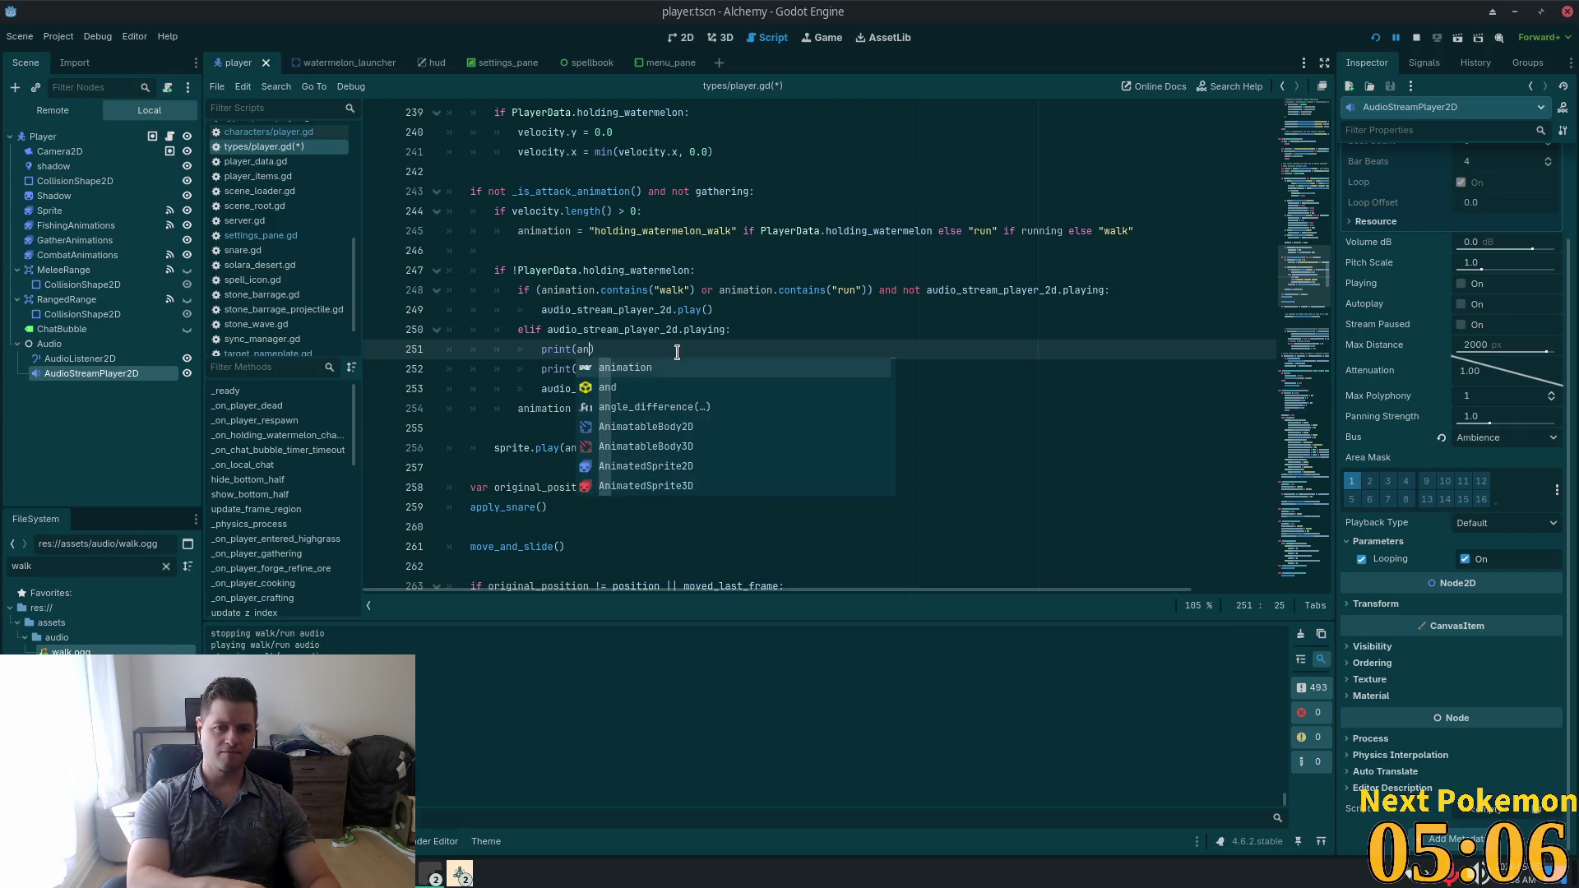
type("imnation")
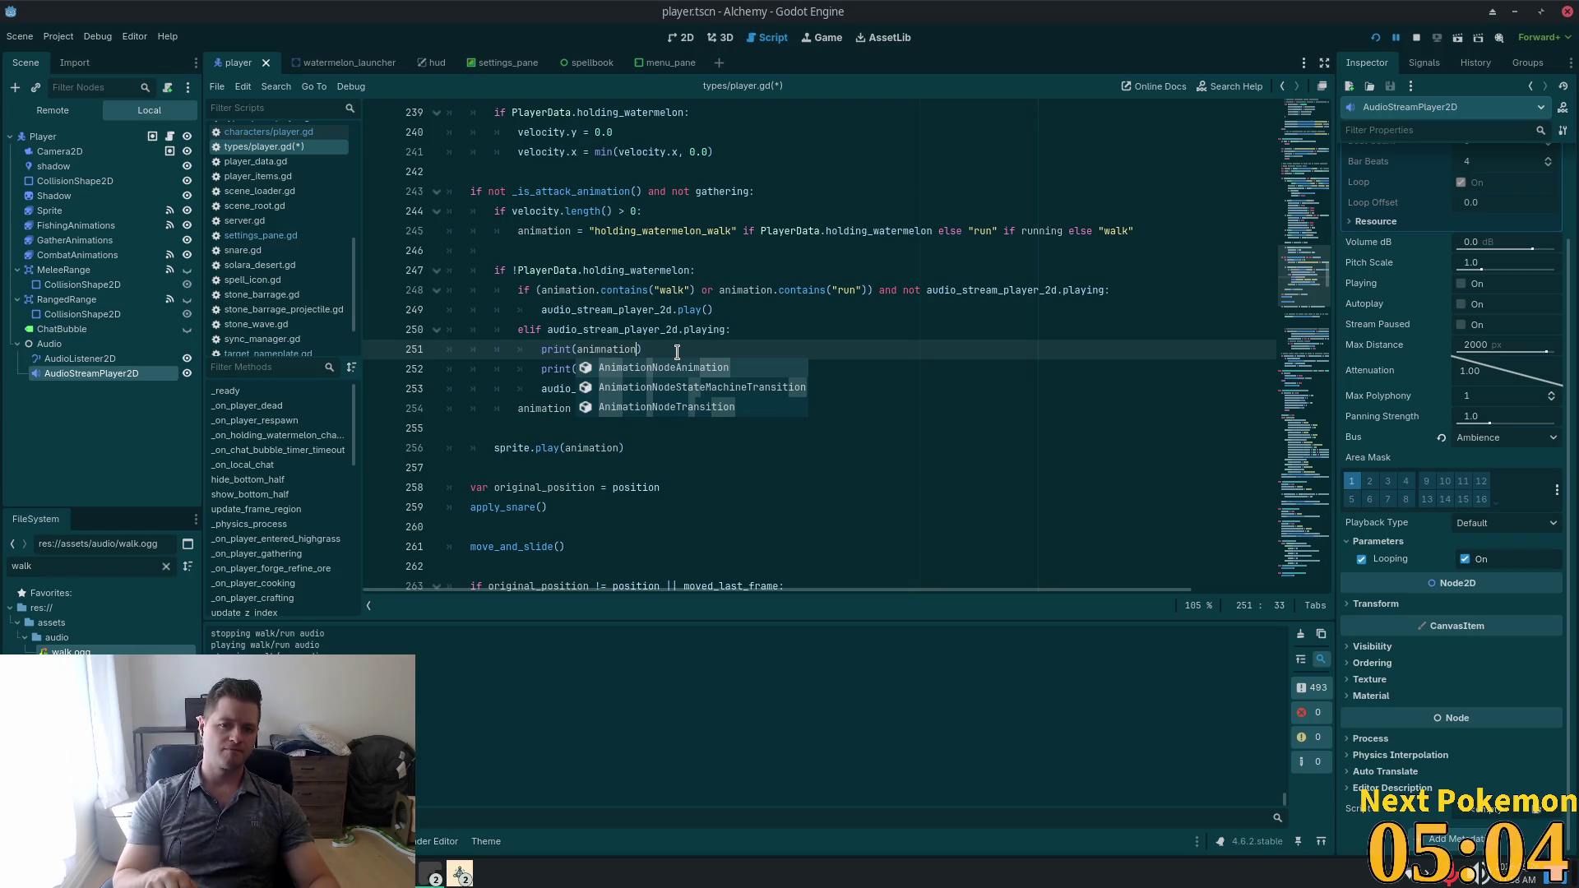
key("BackSpace")
key("BackSpace")
key("BackSpace")
type("nimation")
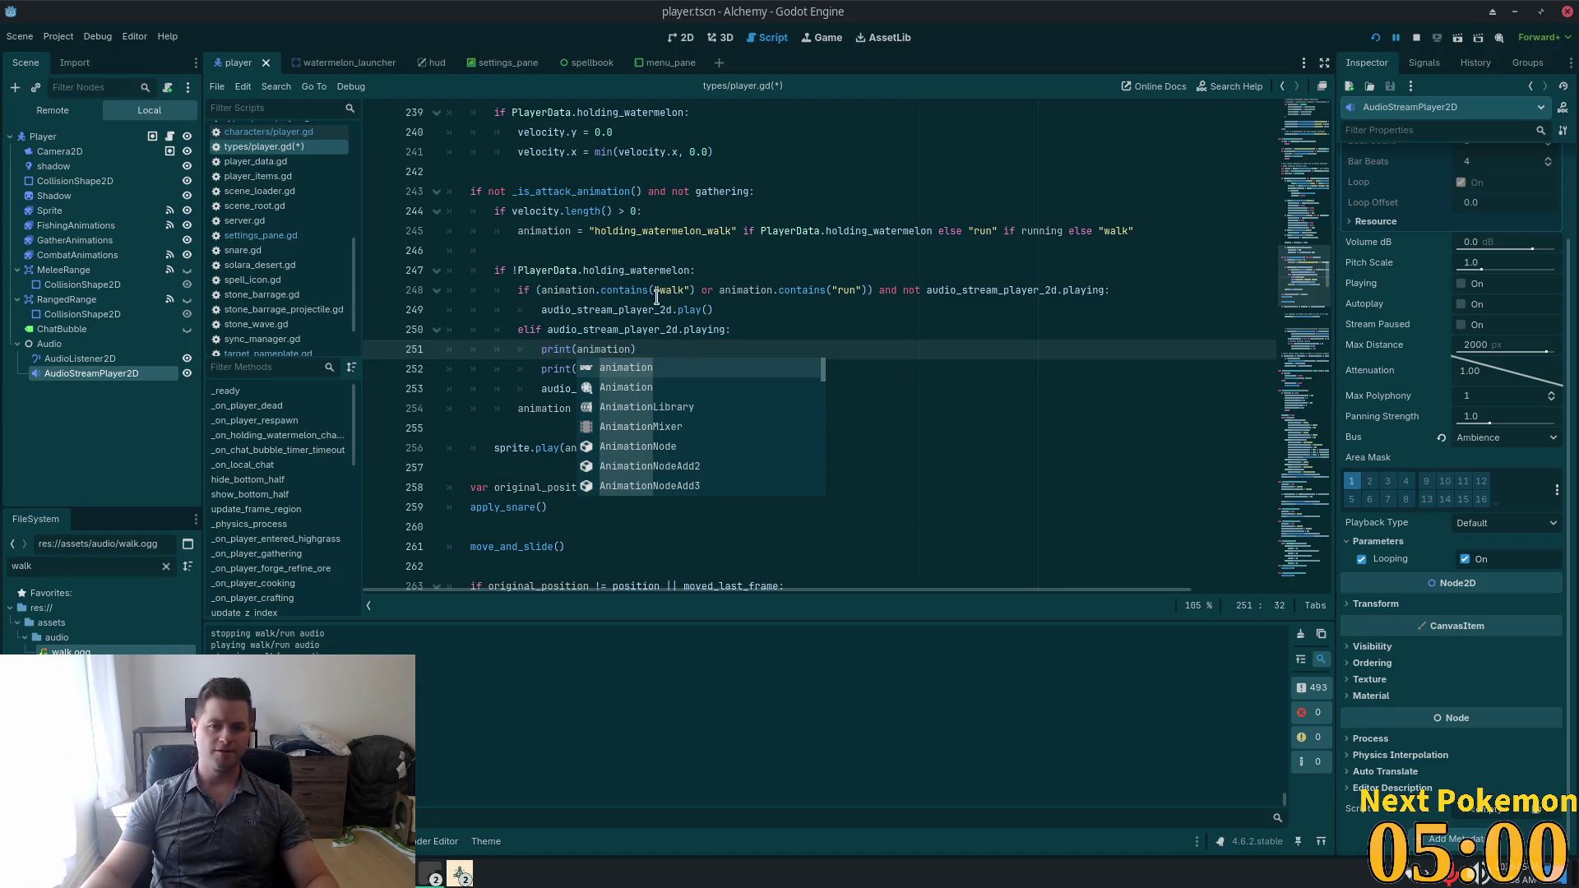
Add a print("\n\n=====") separator in the elif branch, save player.gd, and relaunch the game.
left_click(655, 296)
left_click(751, 320)
key("Return")
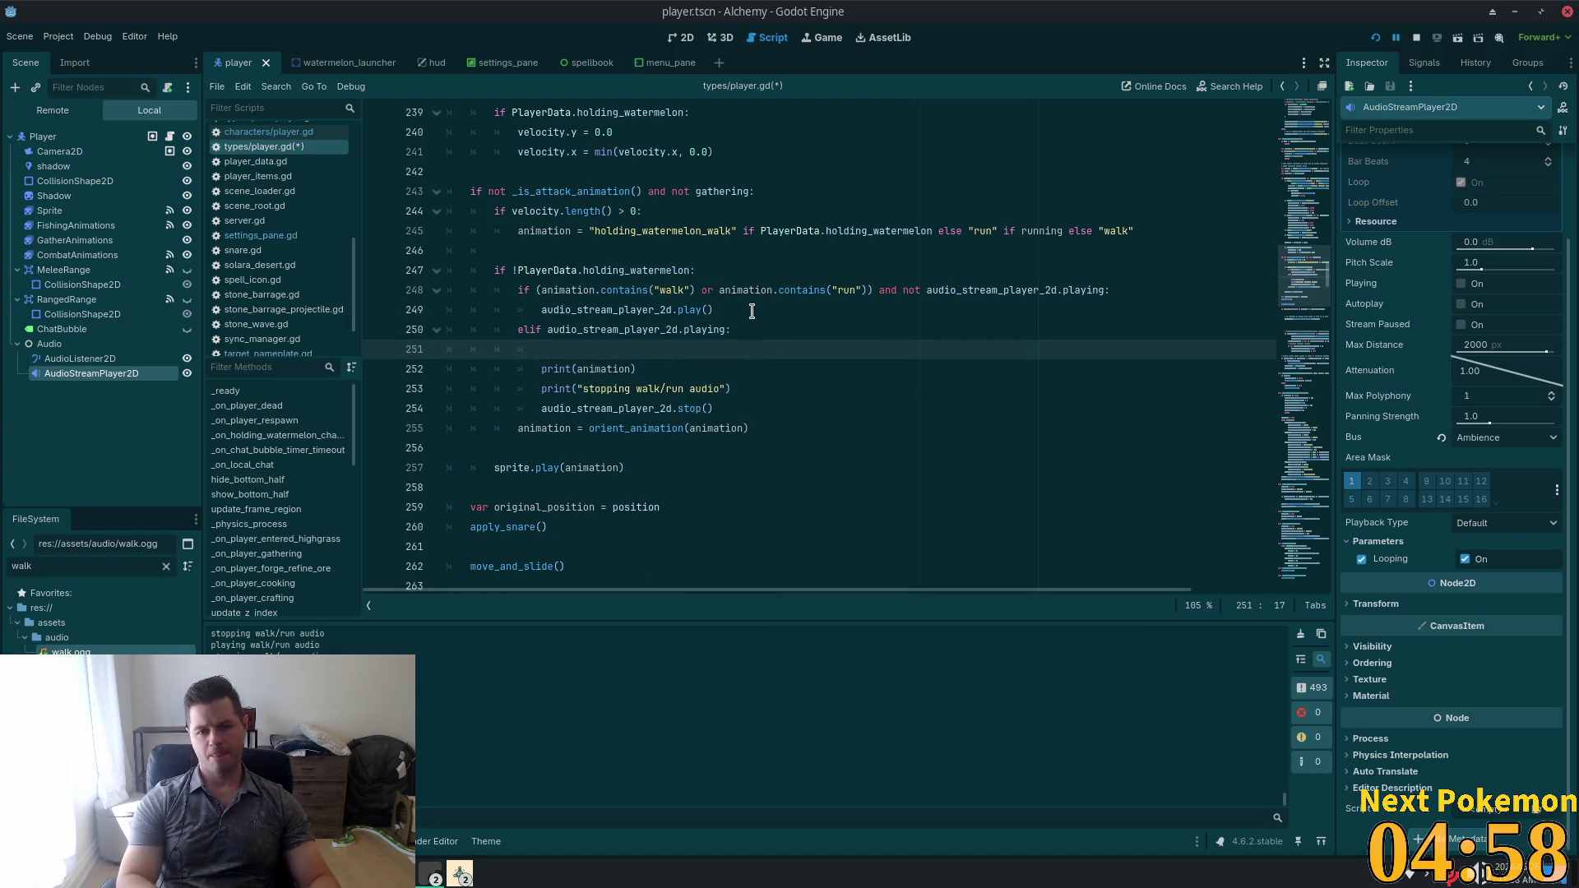
type("print(\"")
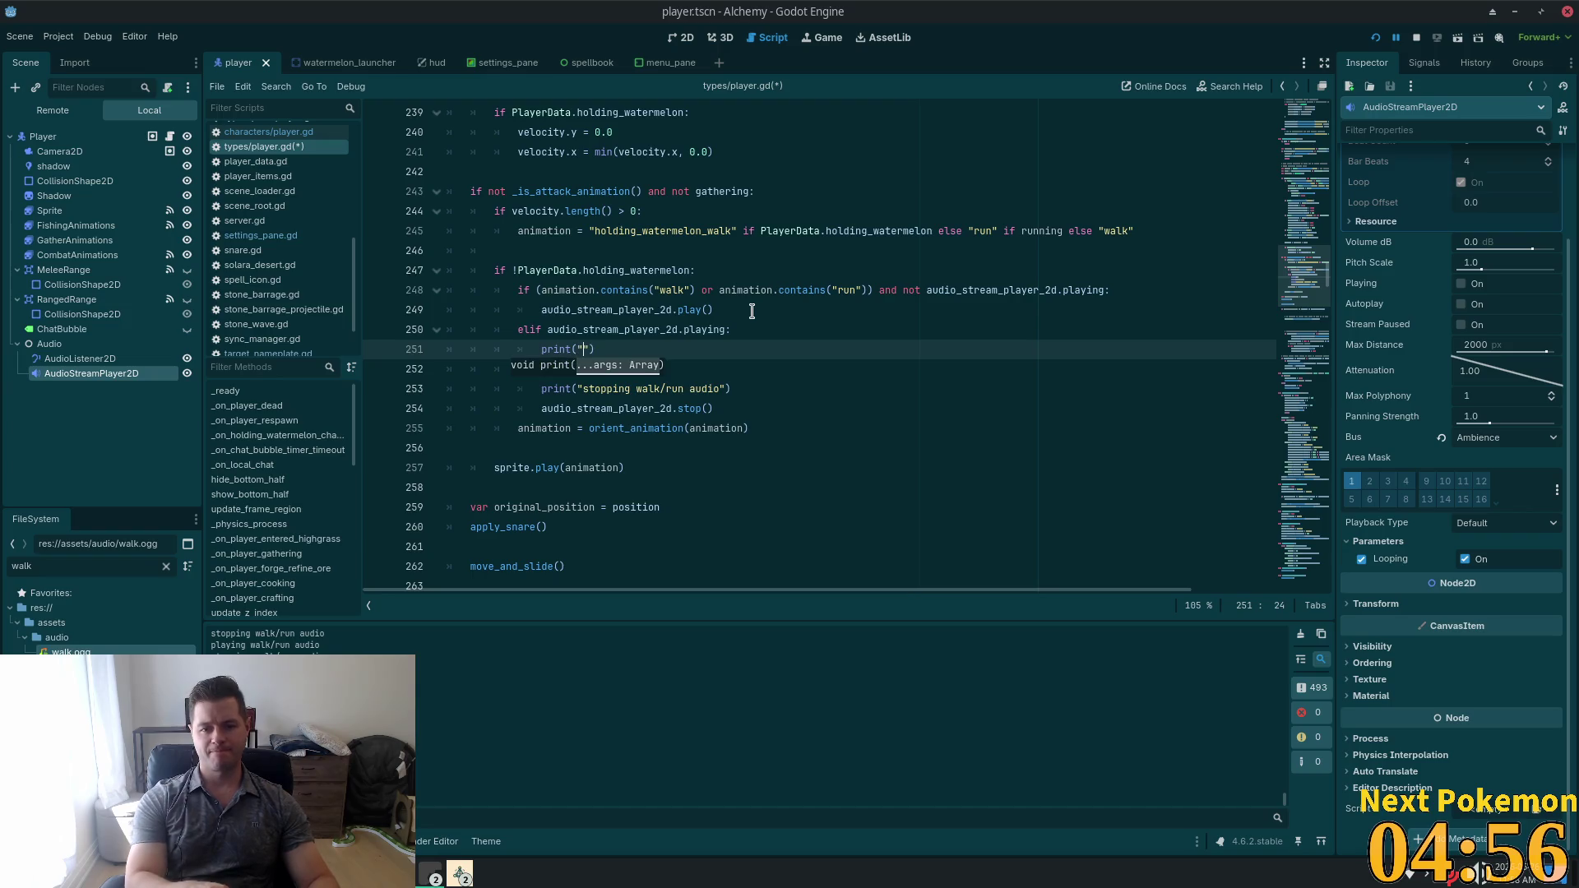
type("=")
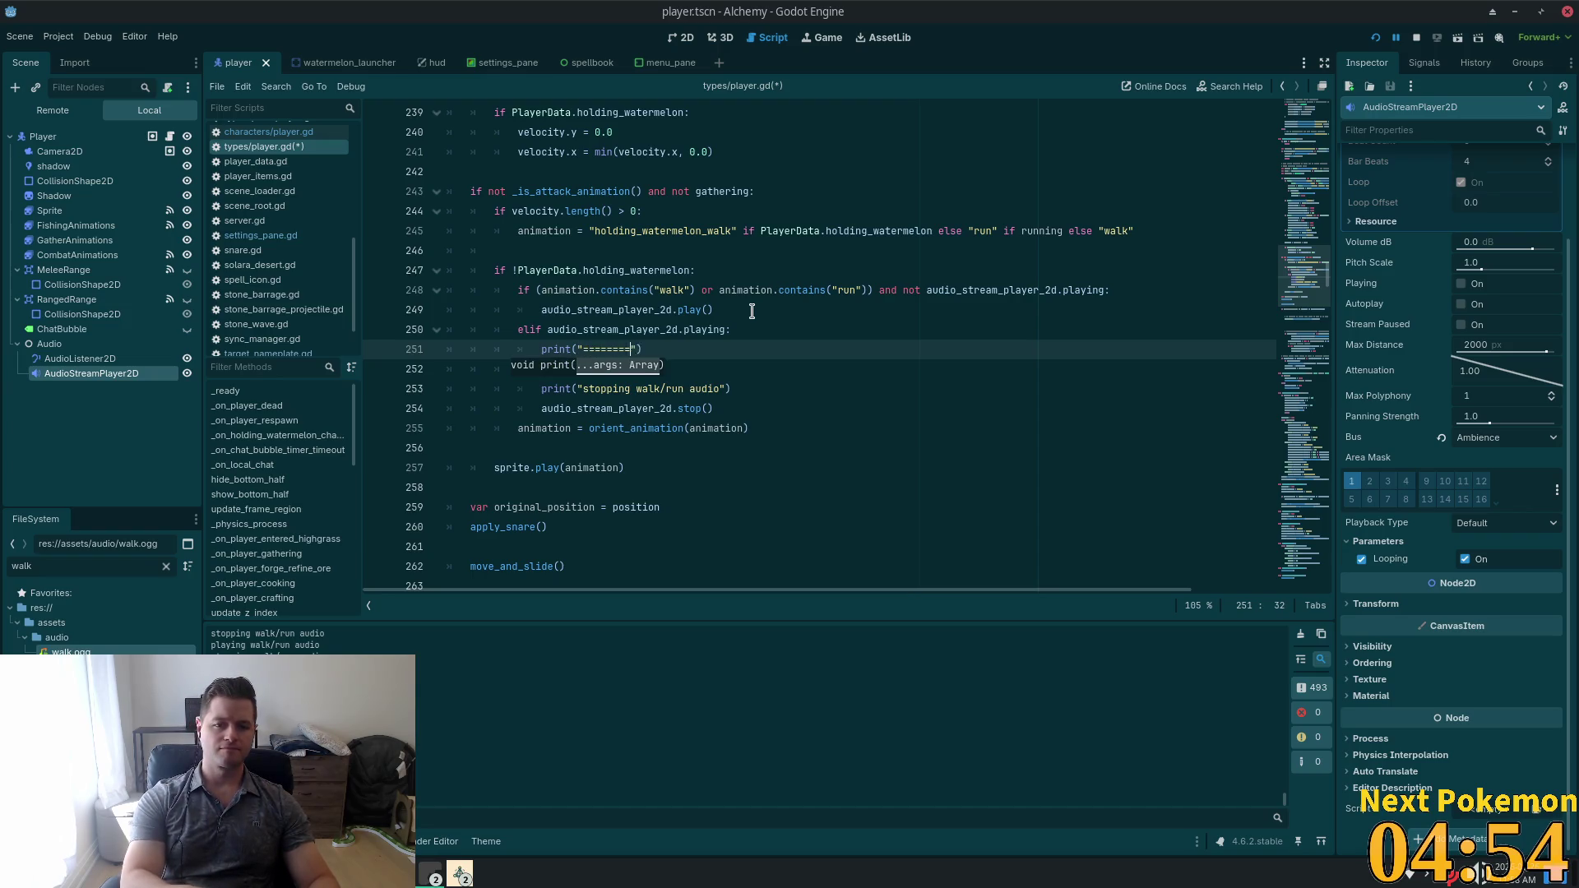
type("====")
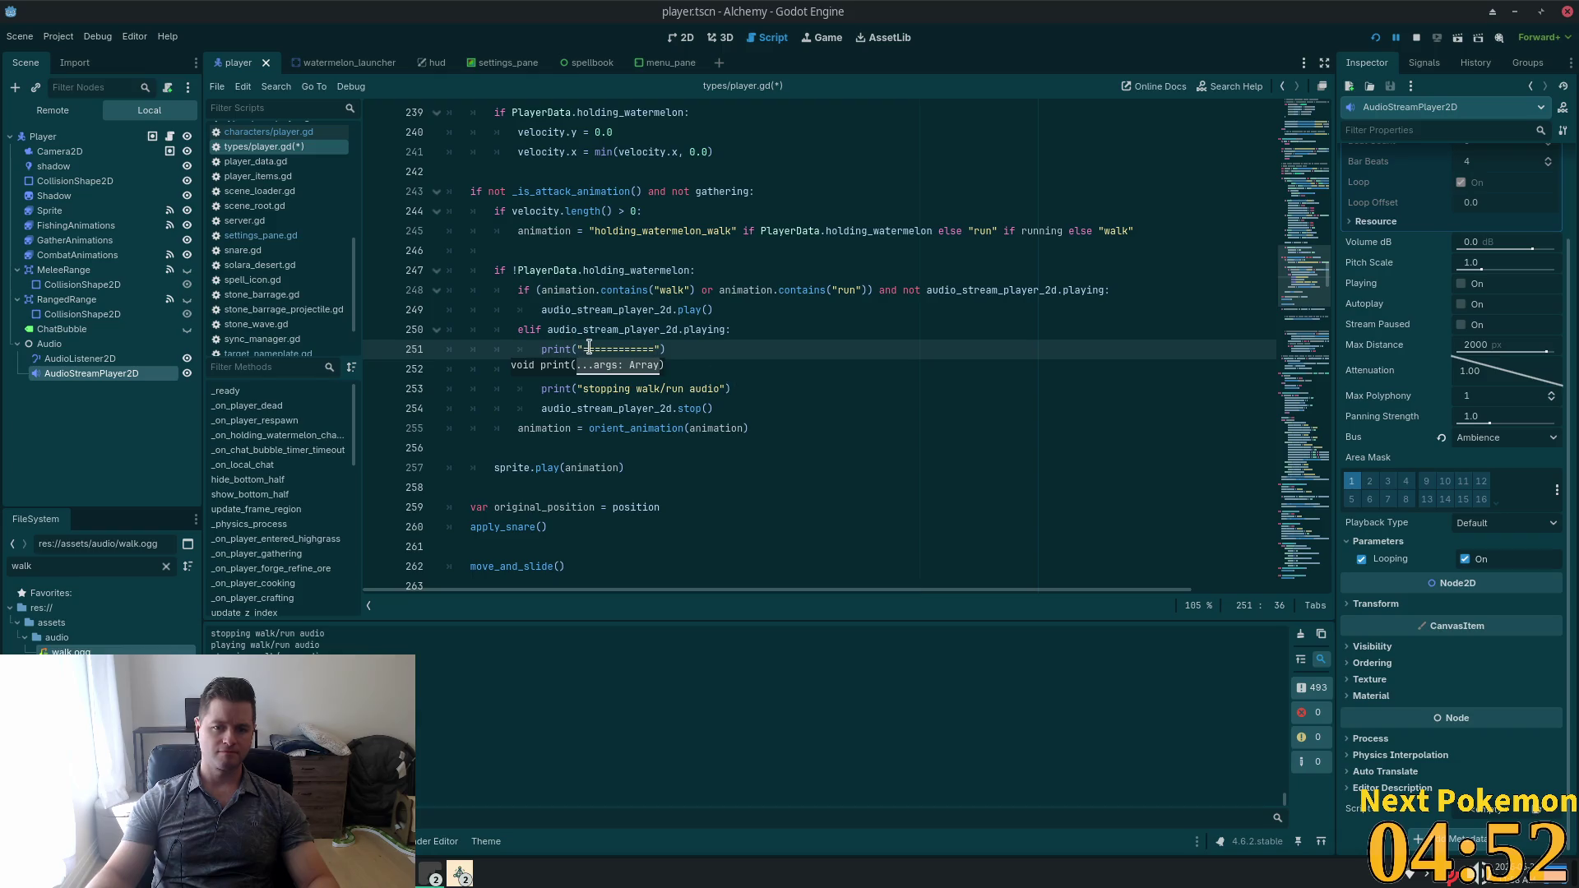
left_click(589, 349)
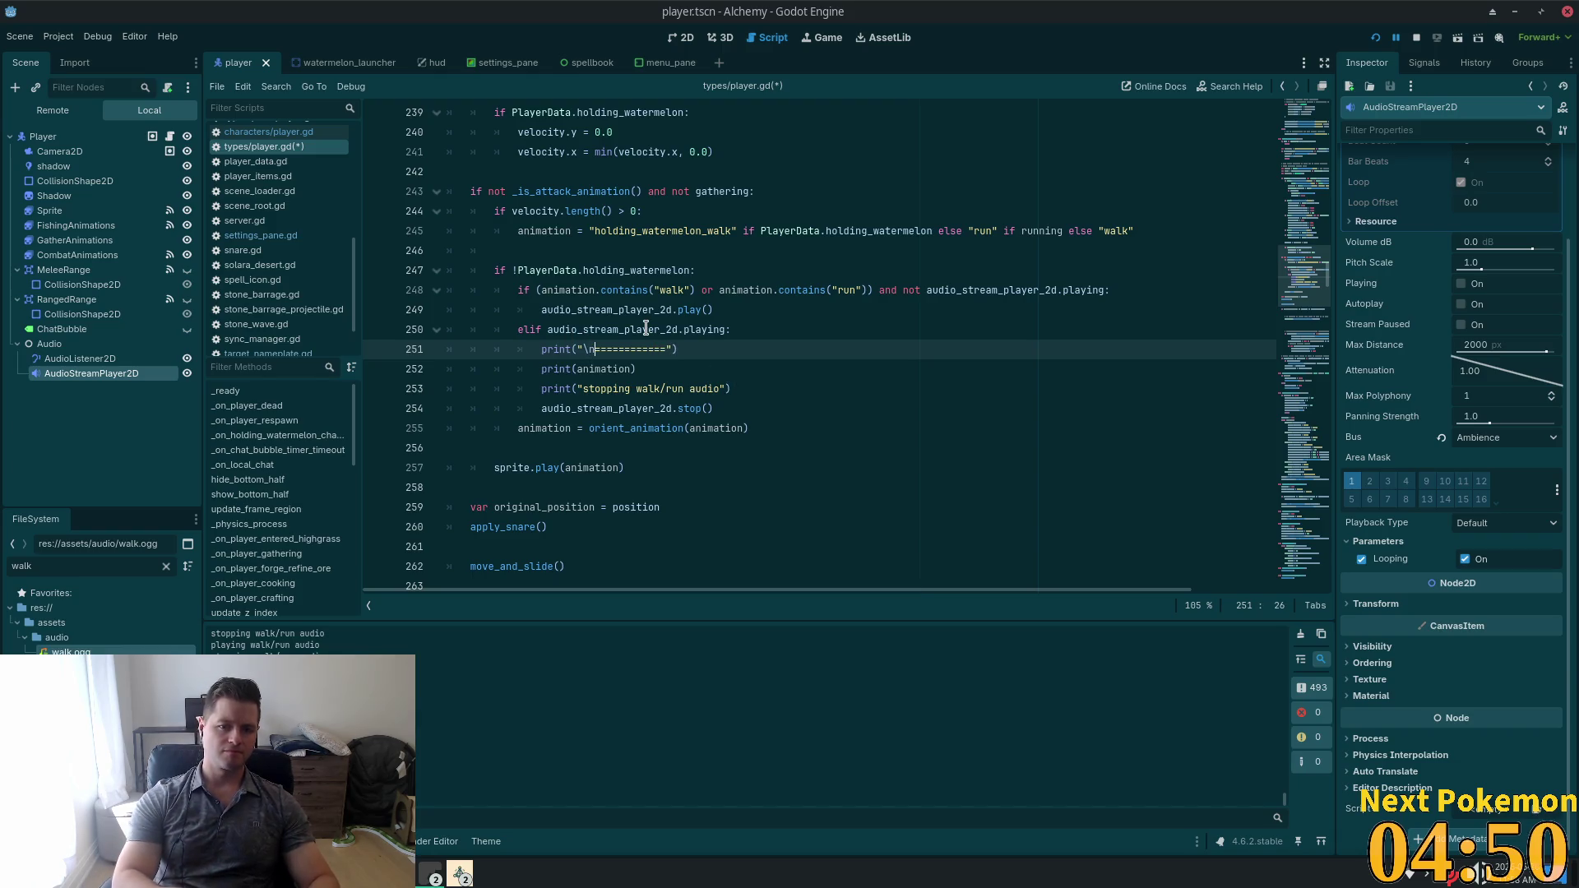
type("\\n")
key("ctrl+s")
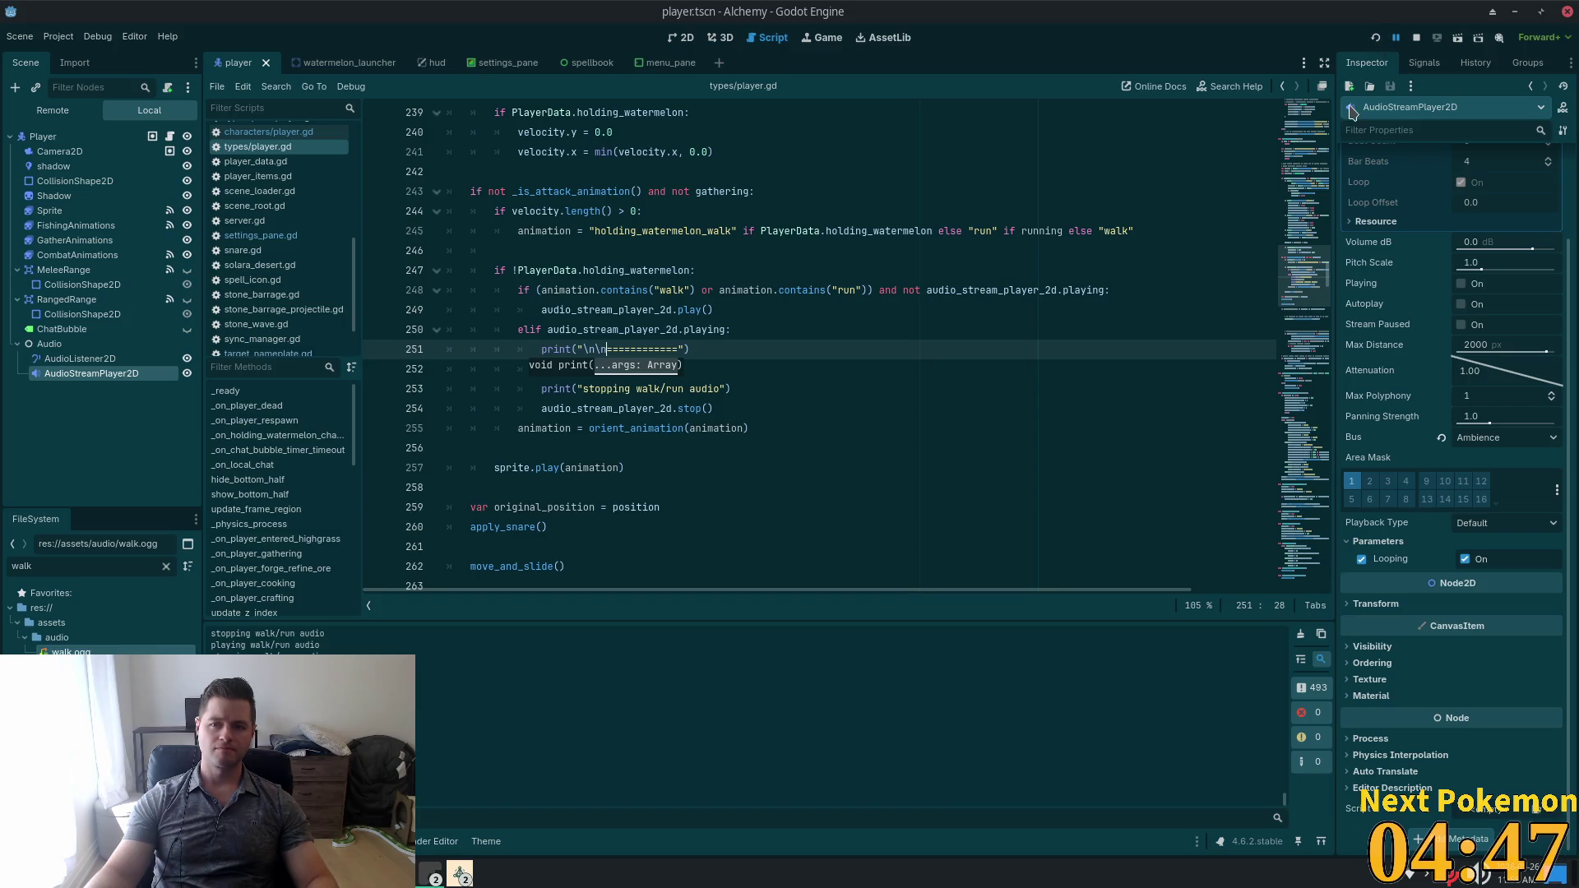
key("F5")
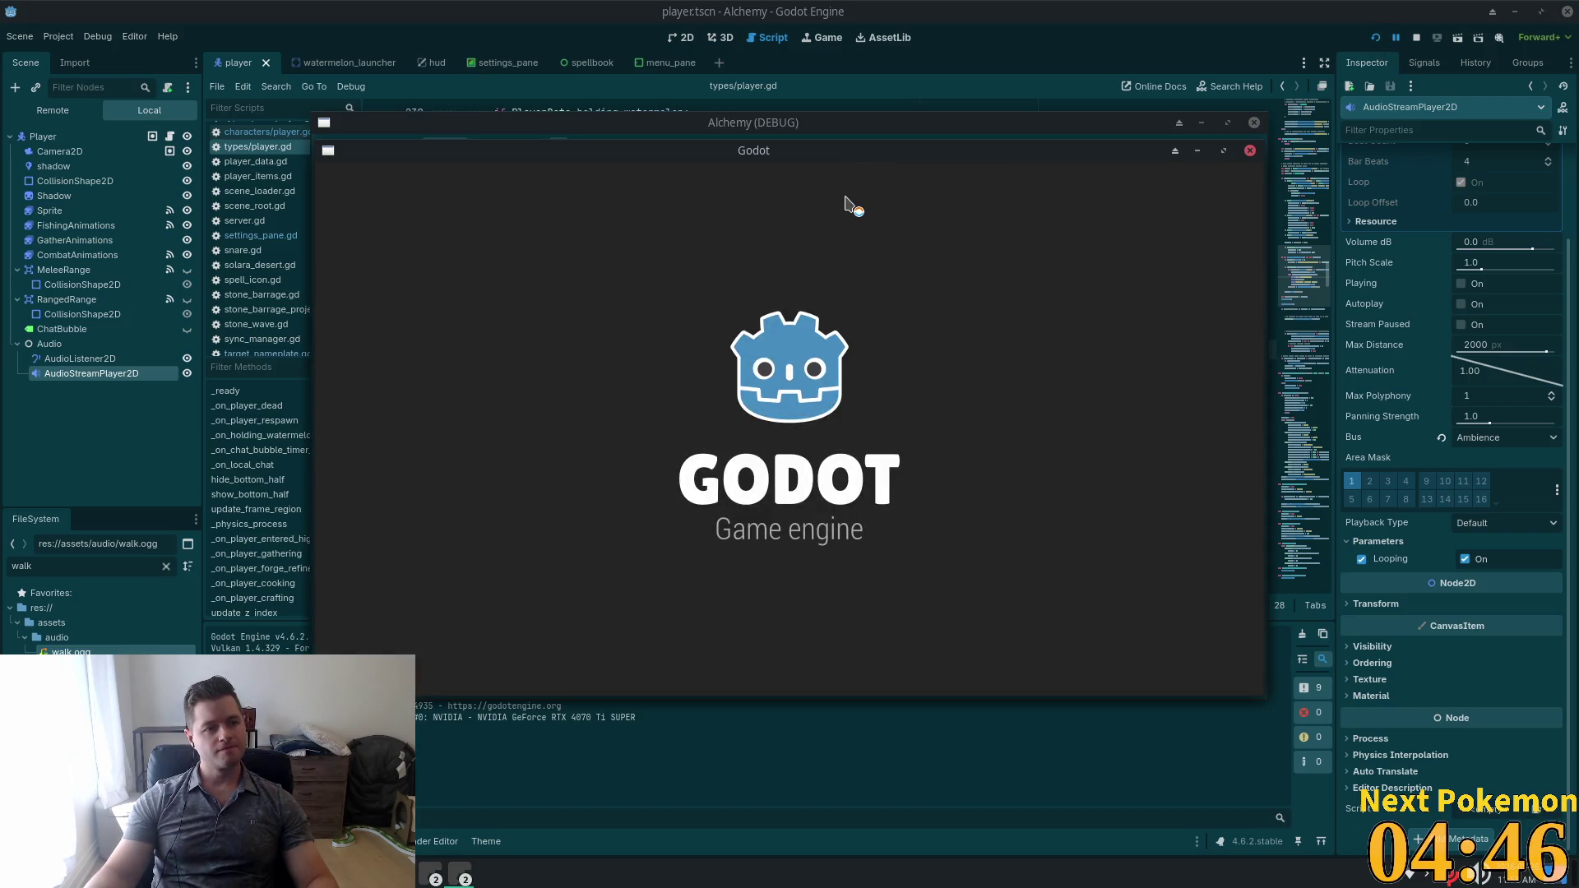
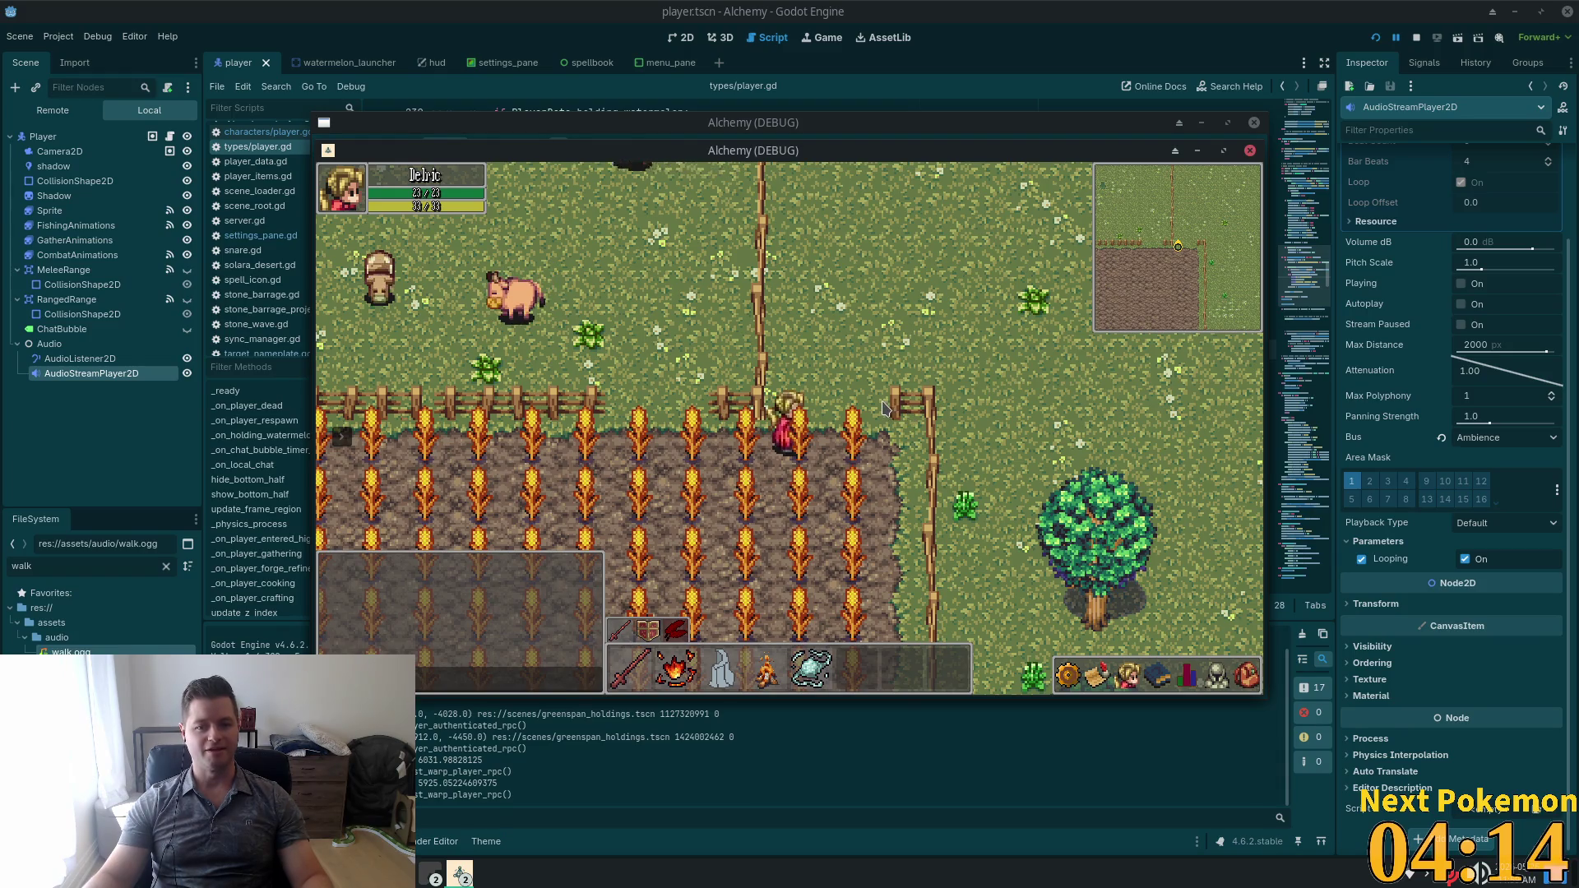
Walk the character north-east, south and north-west to test footsteps, then stop the game with F8.
key("w")
key("d")
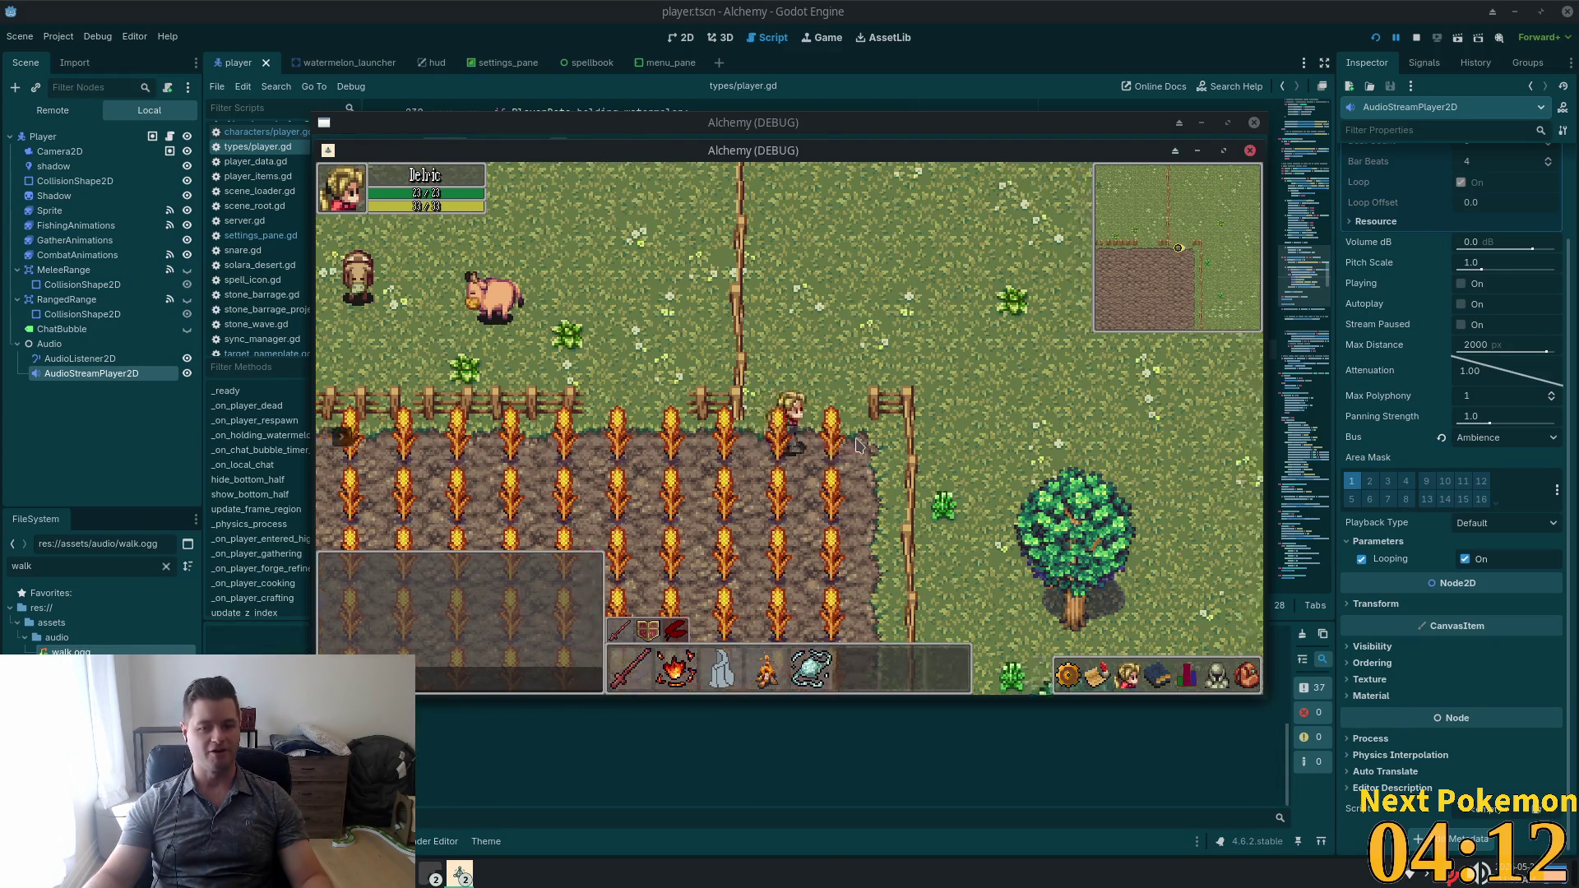
key("w")
key("d")
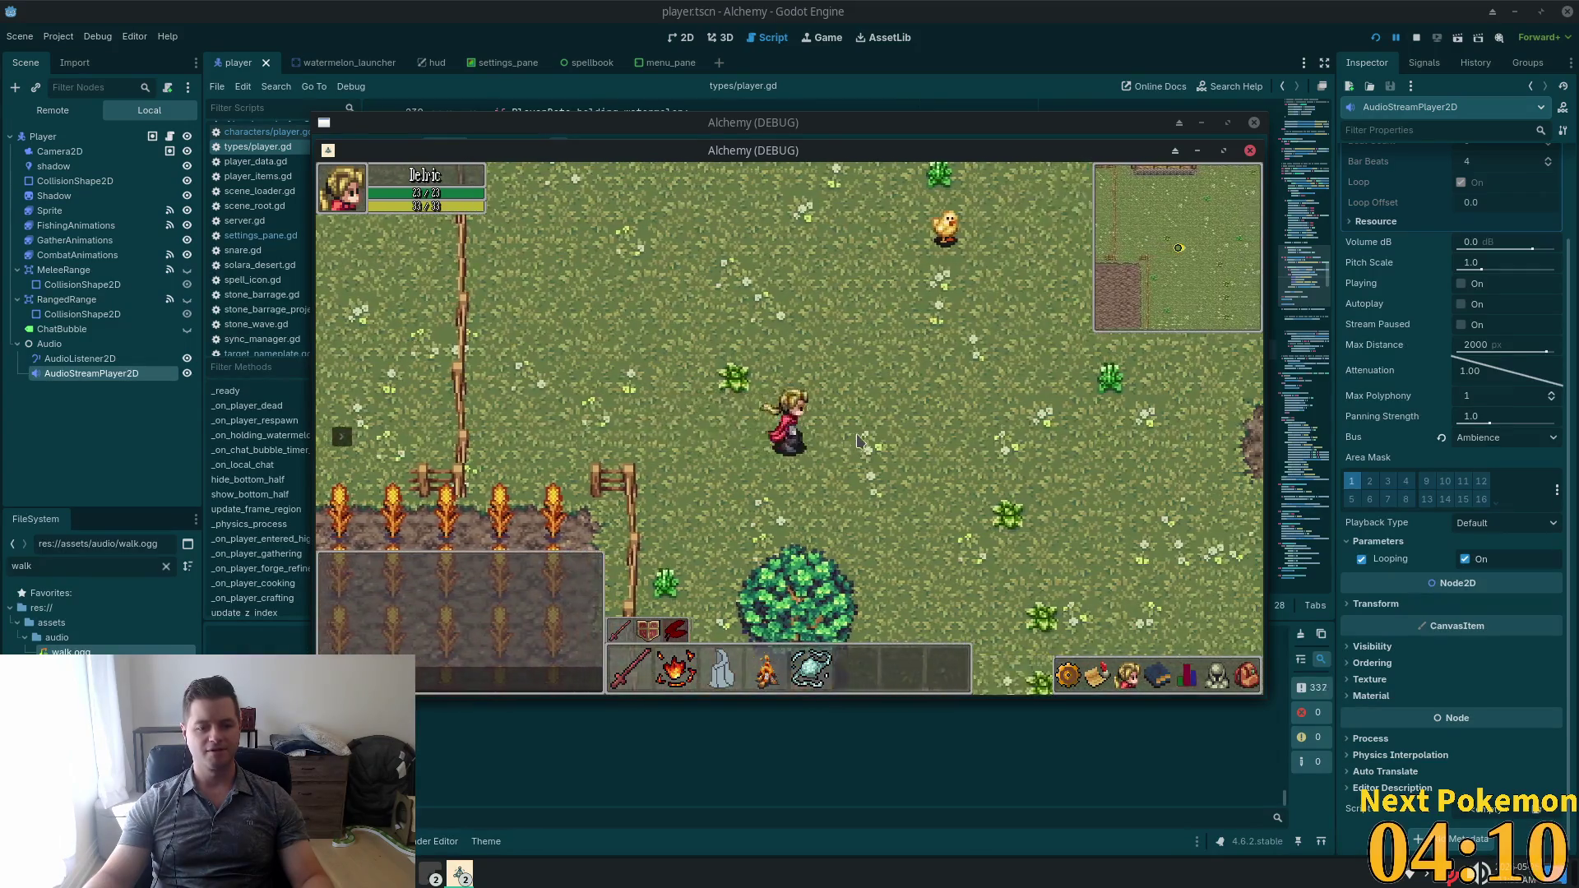
key("s")
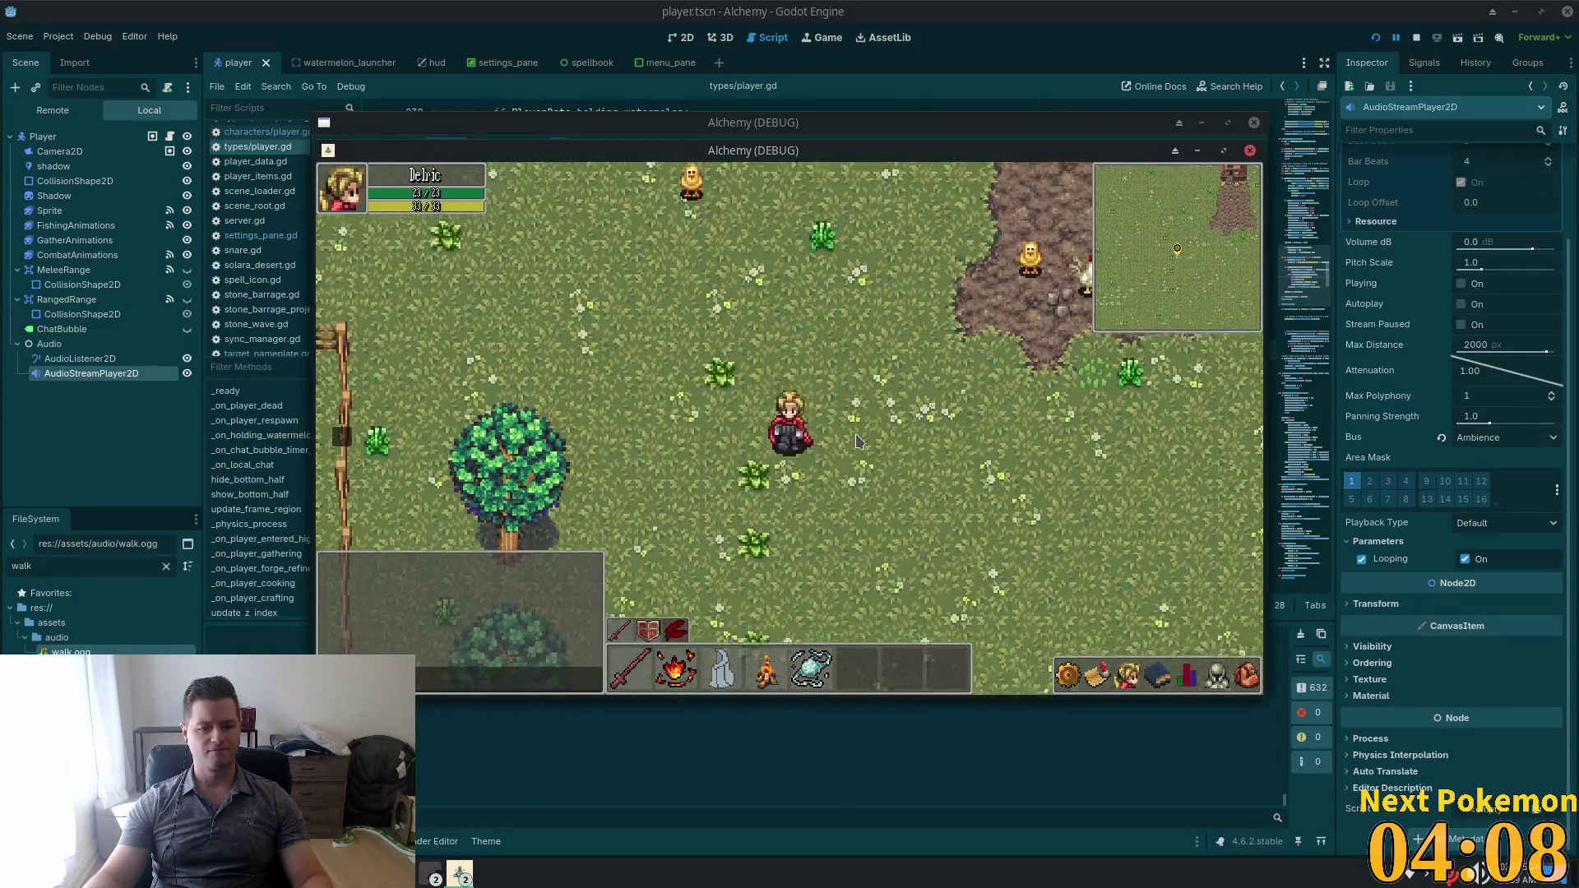
key("w")
key("a")
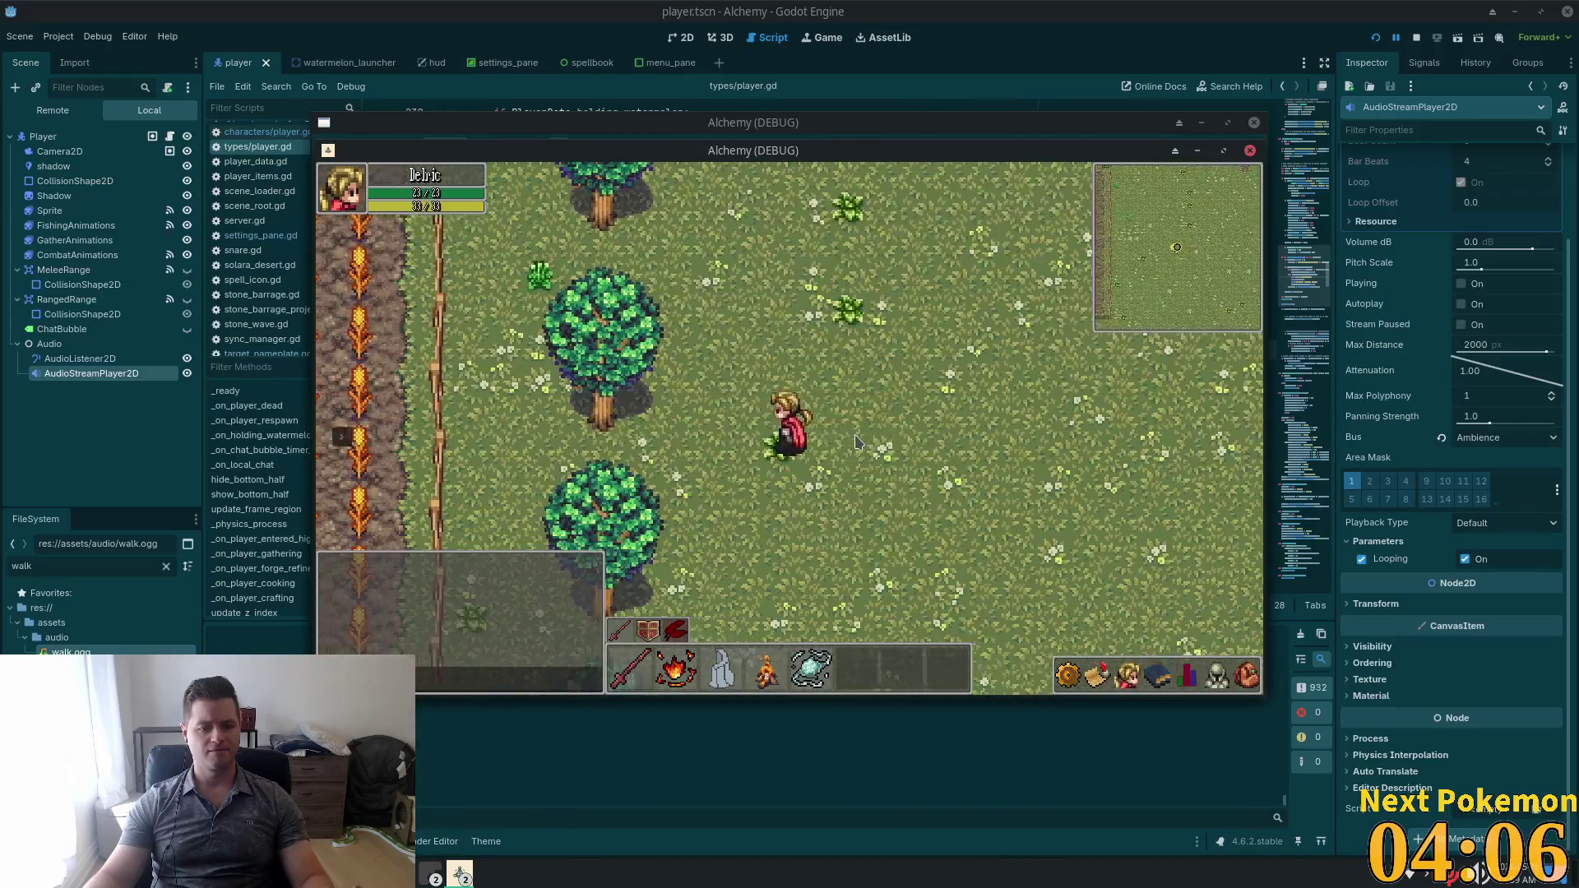
key("F8")
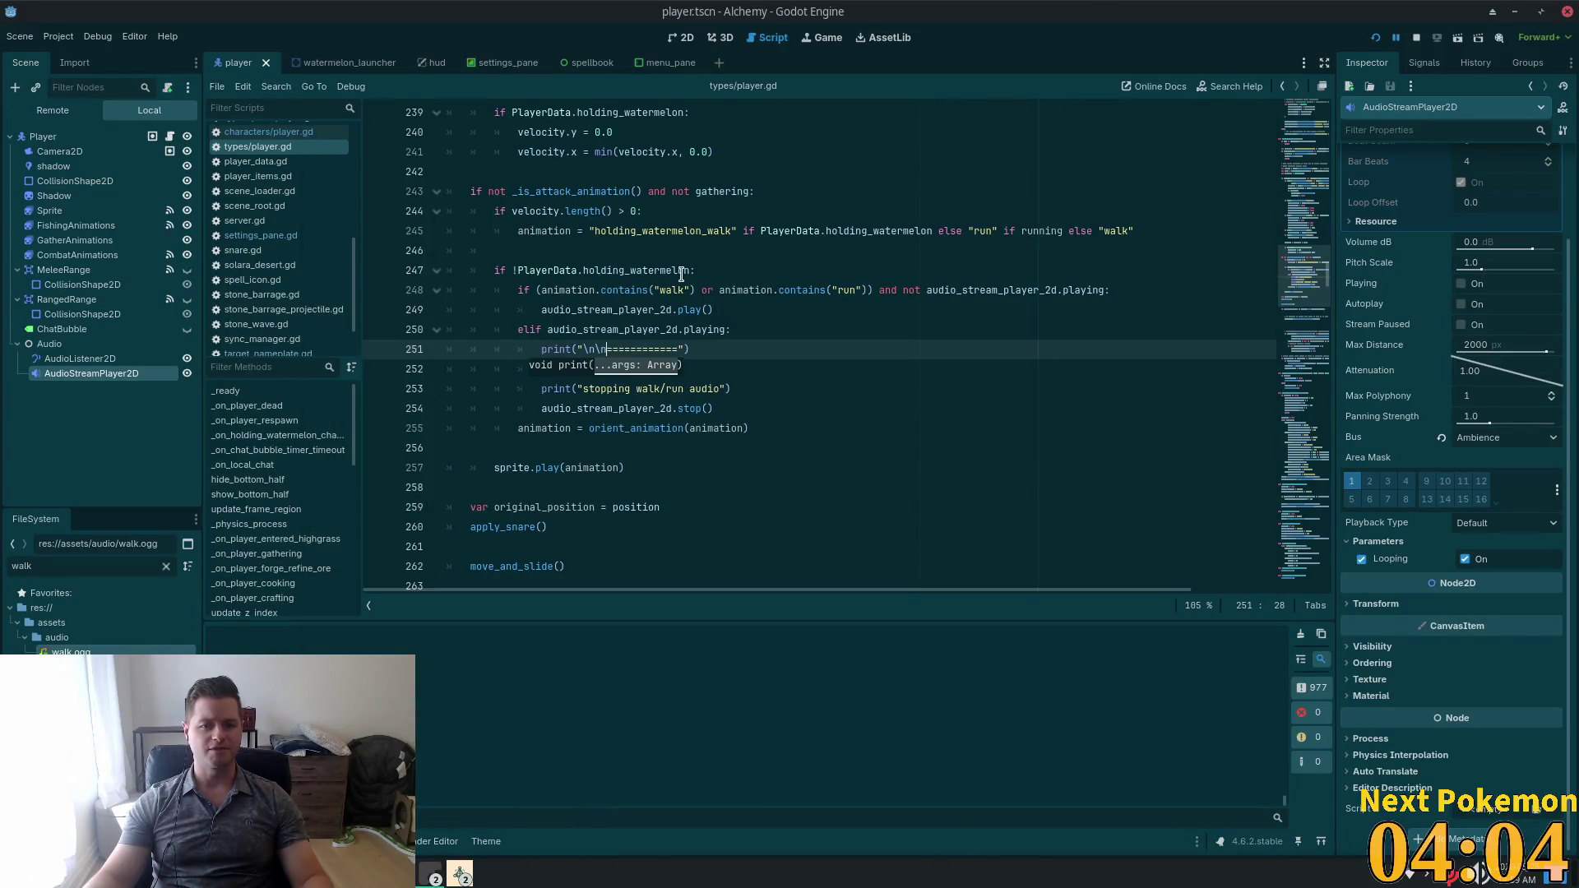
double_click(681, 273)
left_click(692, 289)
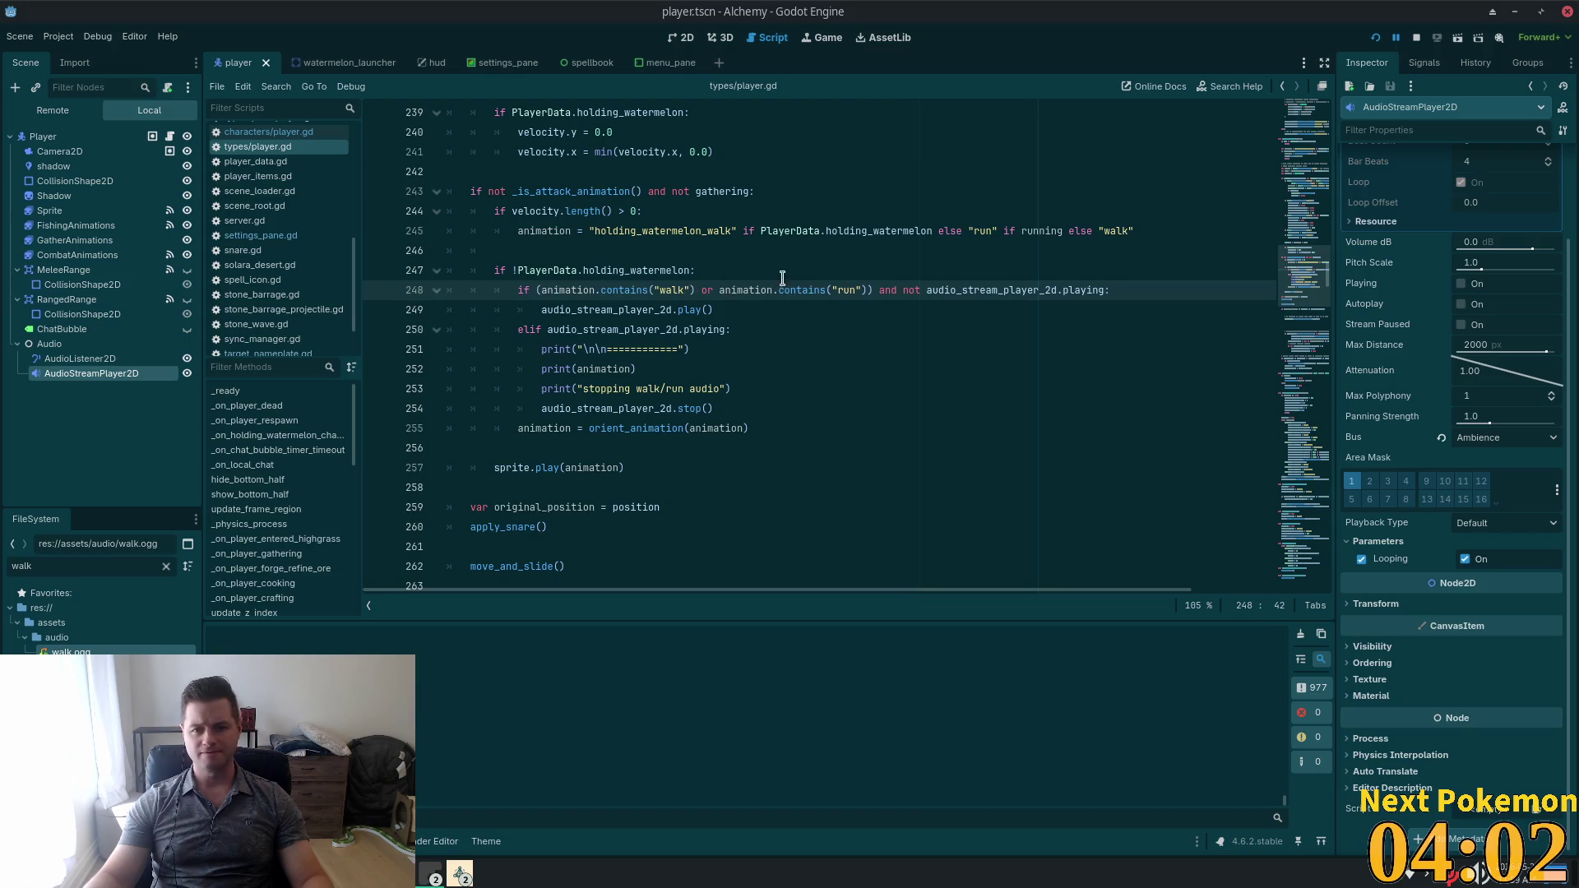
double_click(1005, 290)
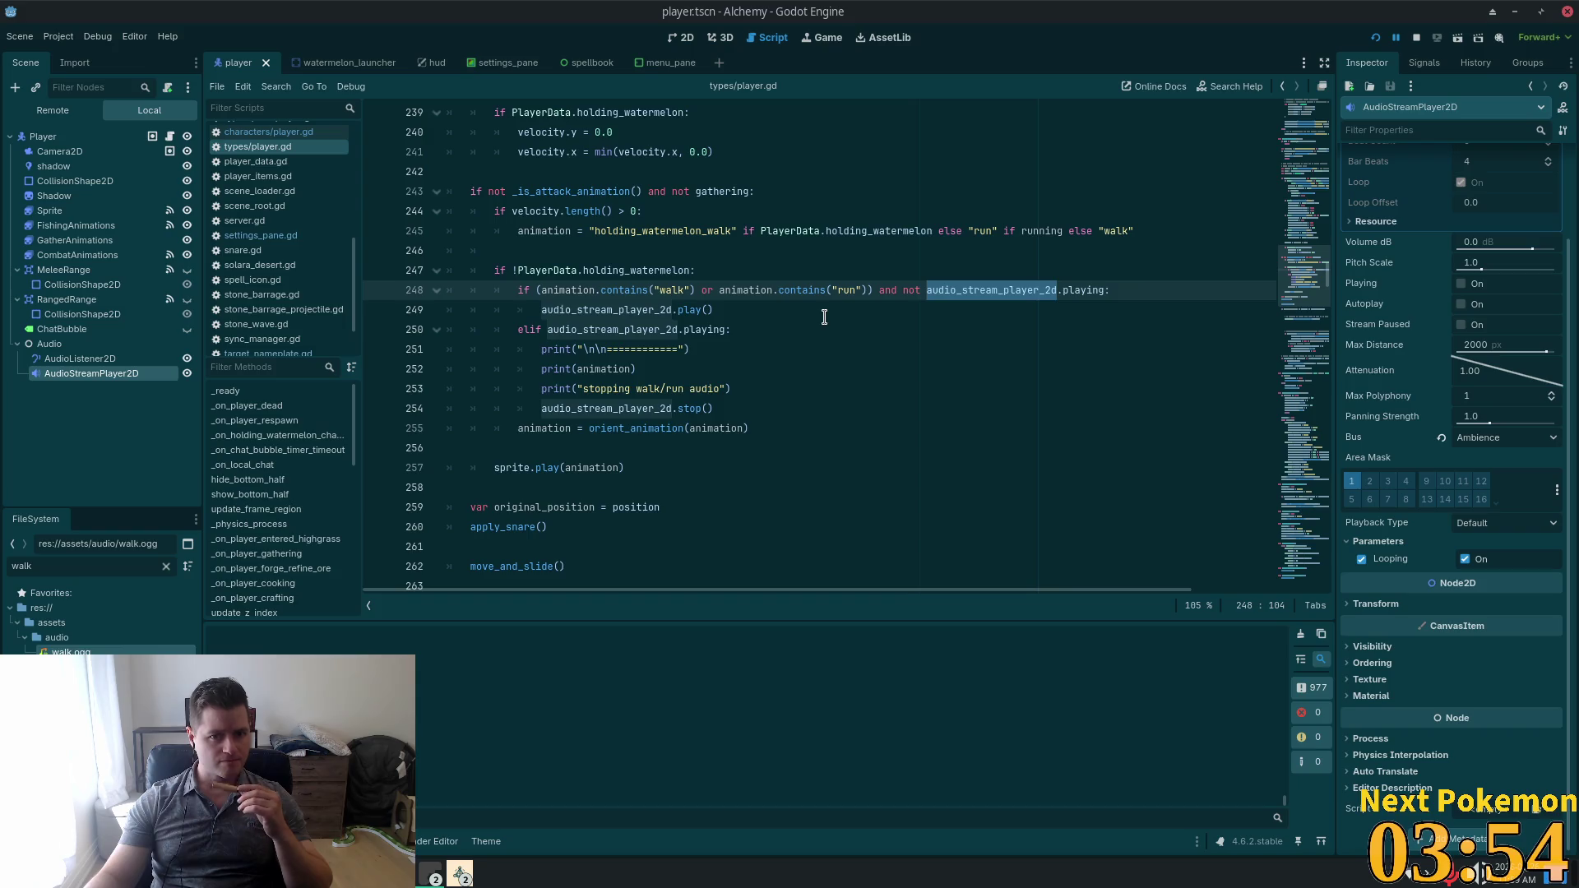
double_click(643, 328)
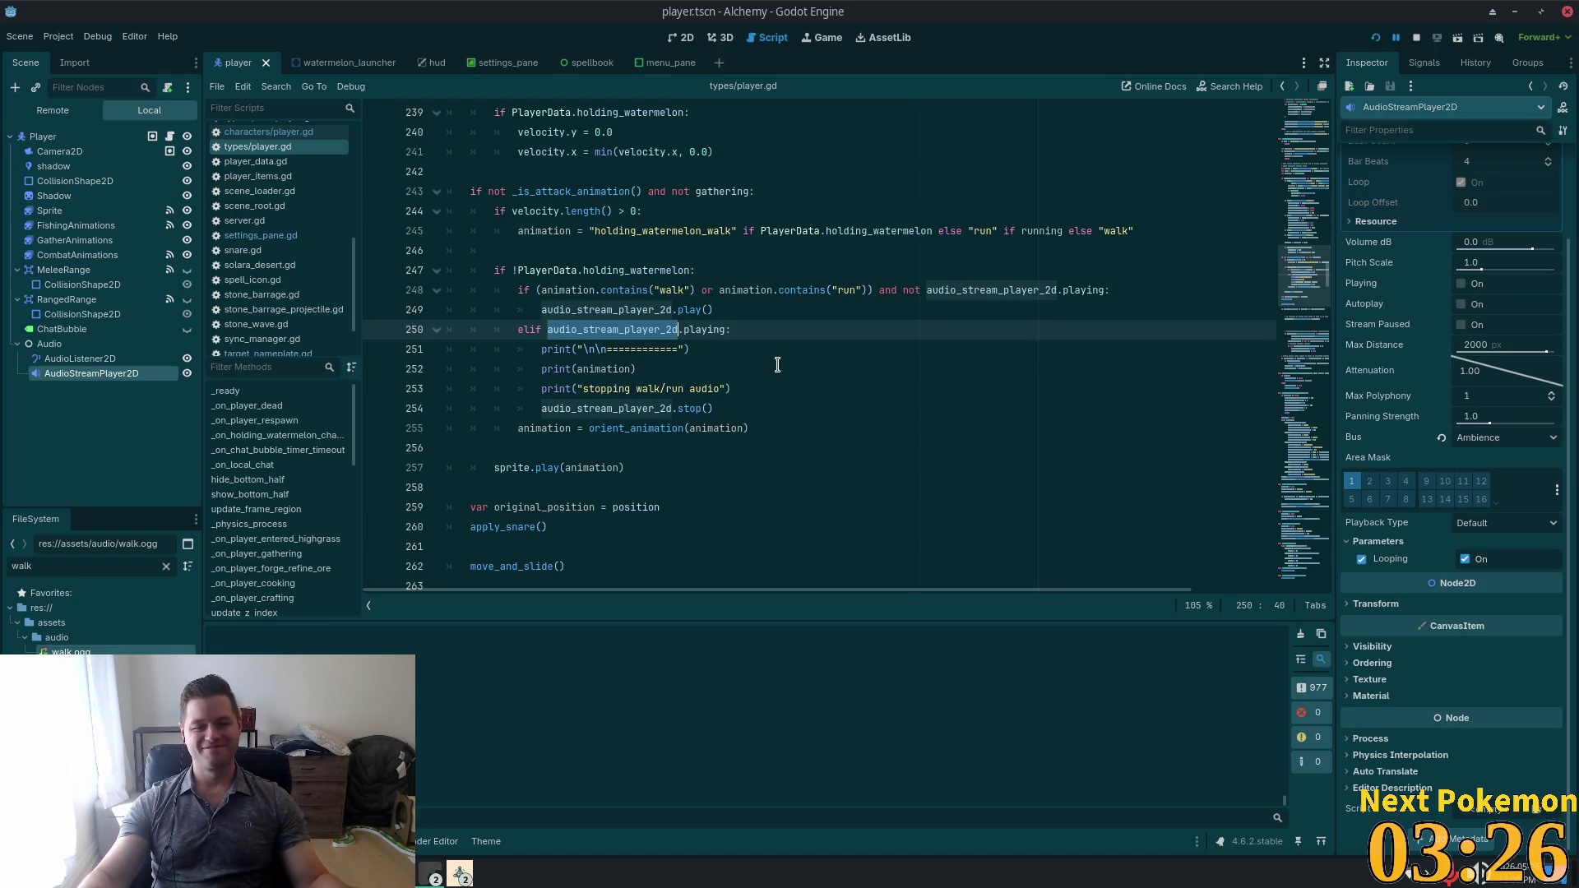
left_click(640, 290)
double_click(633, 289)
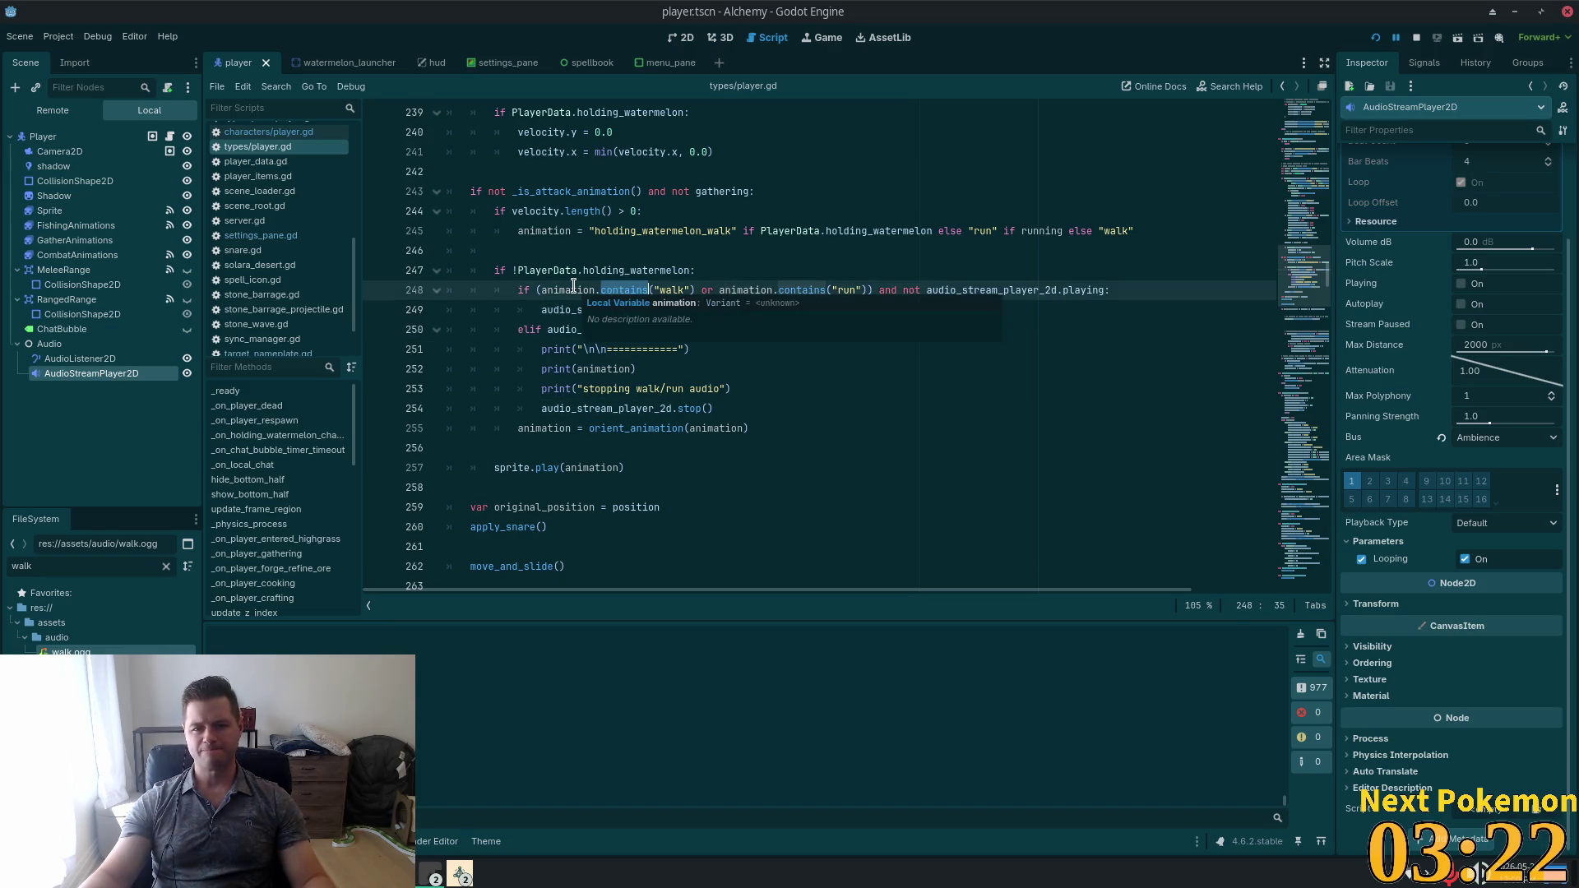
double_click(658, 271)
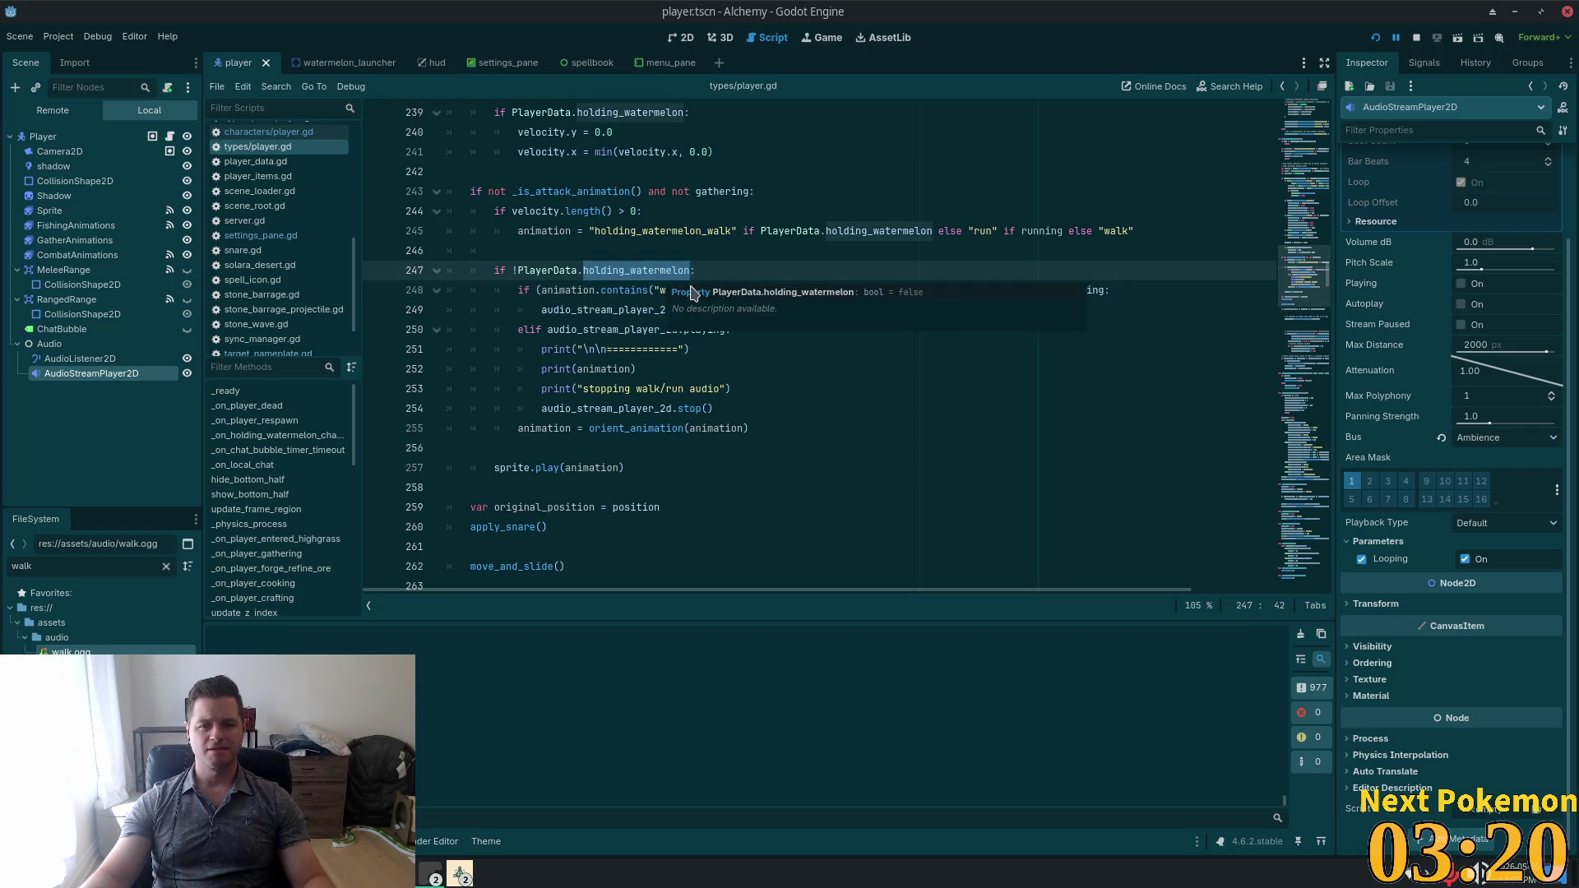
left_click(625, 291)
left_click(578, 330)
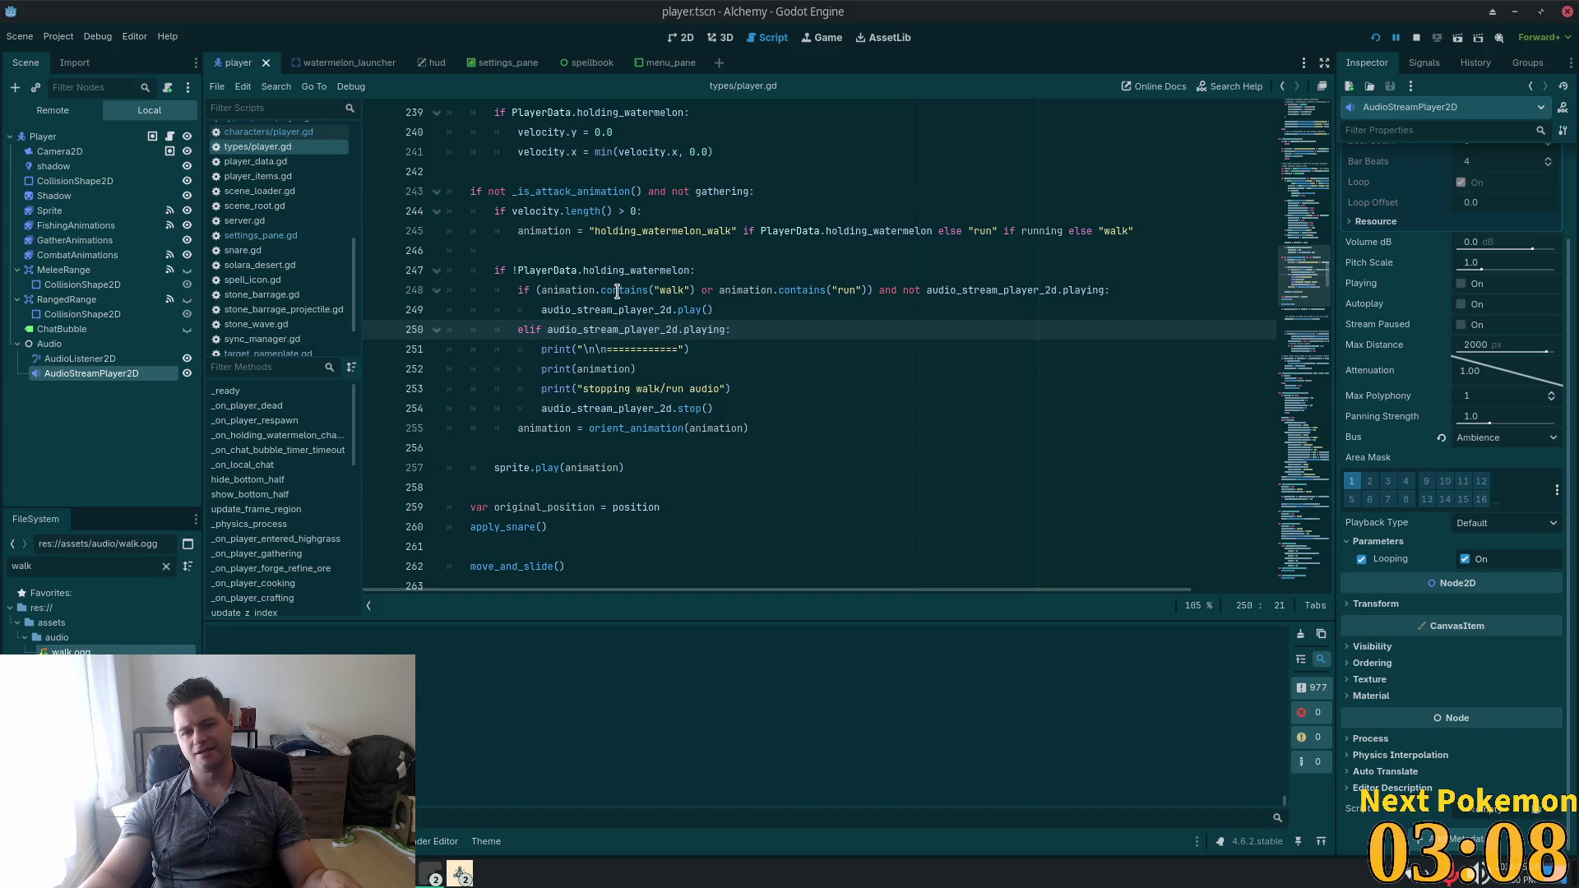
mouse_move(617, 291)
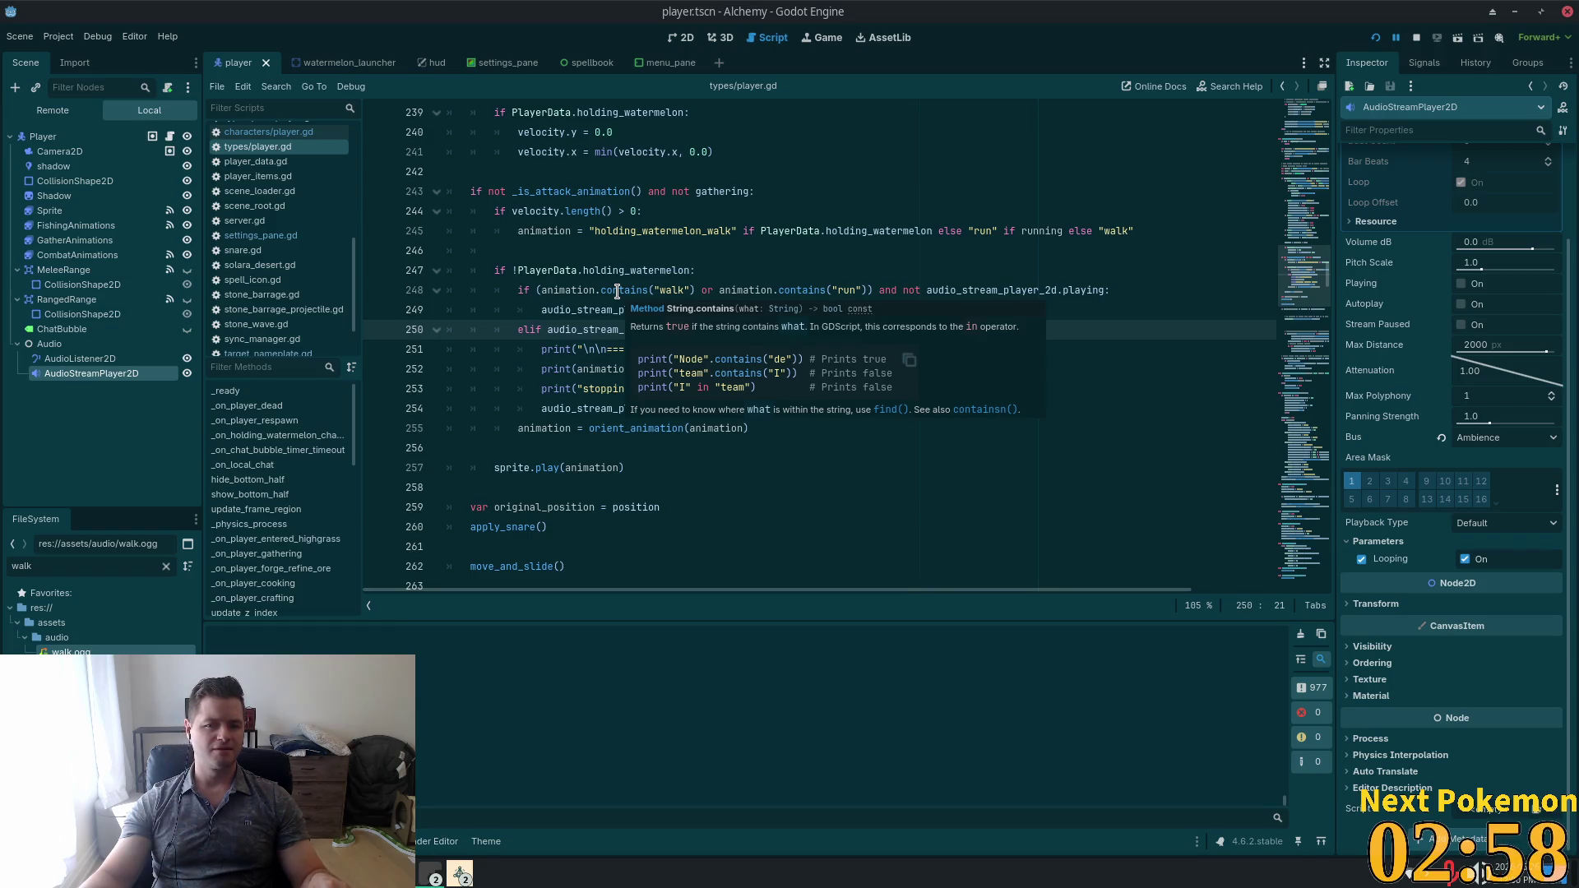
left_click(616, 292)
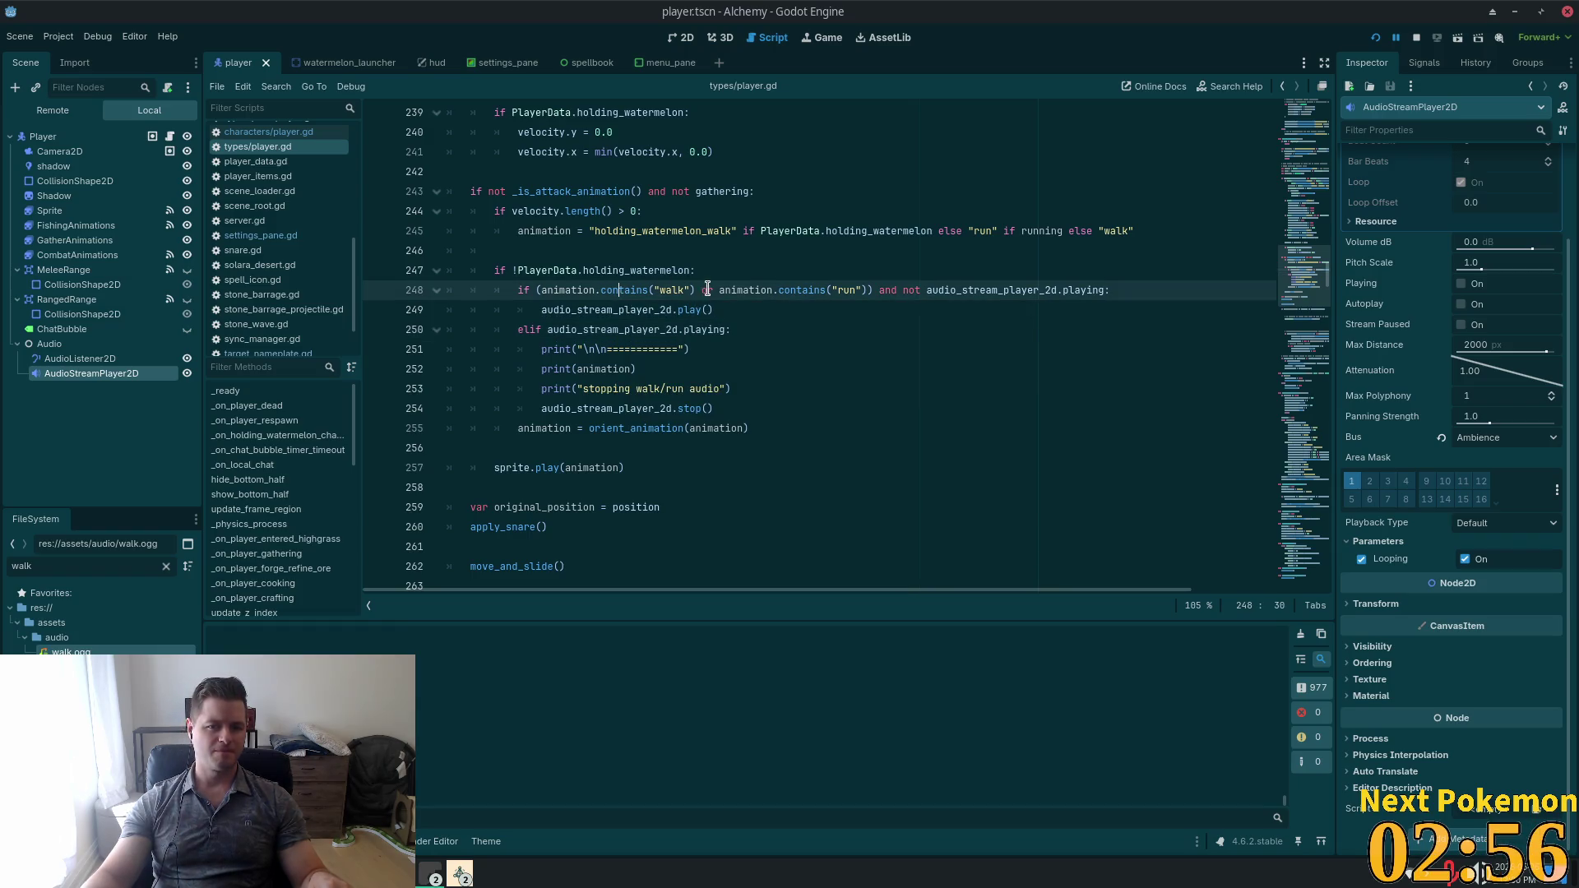
Rewrite the walk check on line 247 as "walk" in animation.
left_click_drag(695, 290, 537, 290)
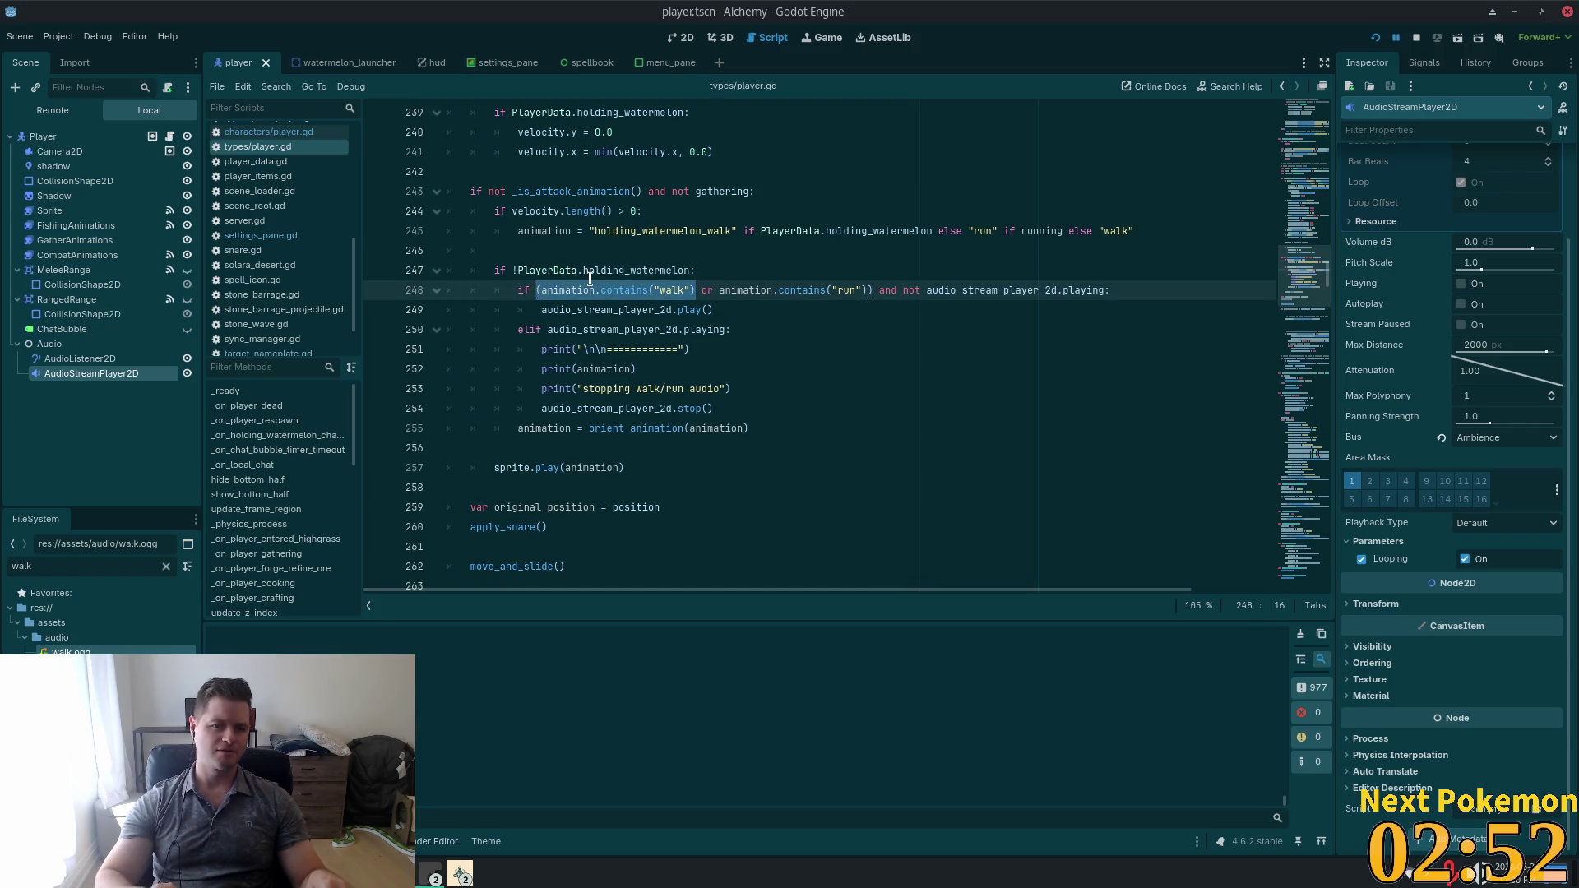
type("(w")
key("BackSpace")
type("\"walk")
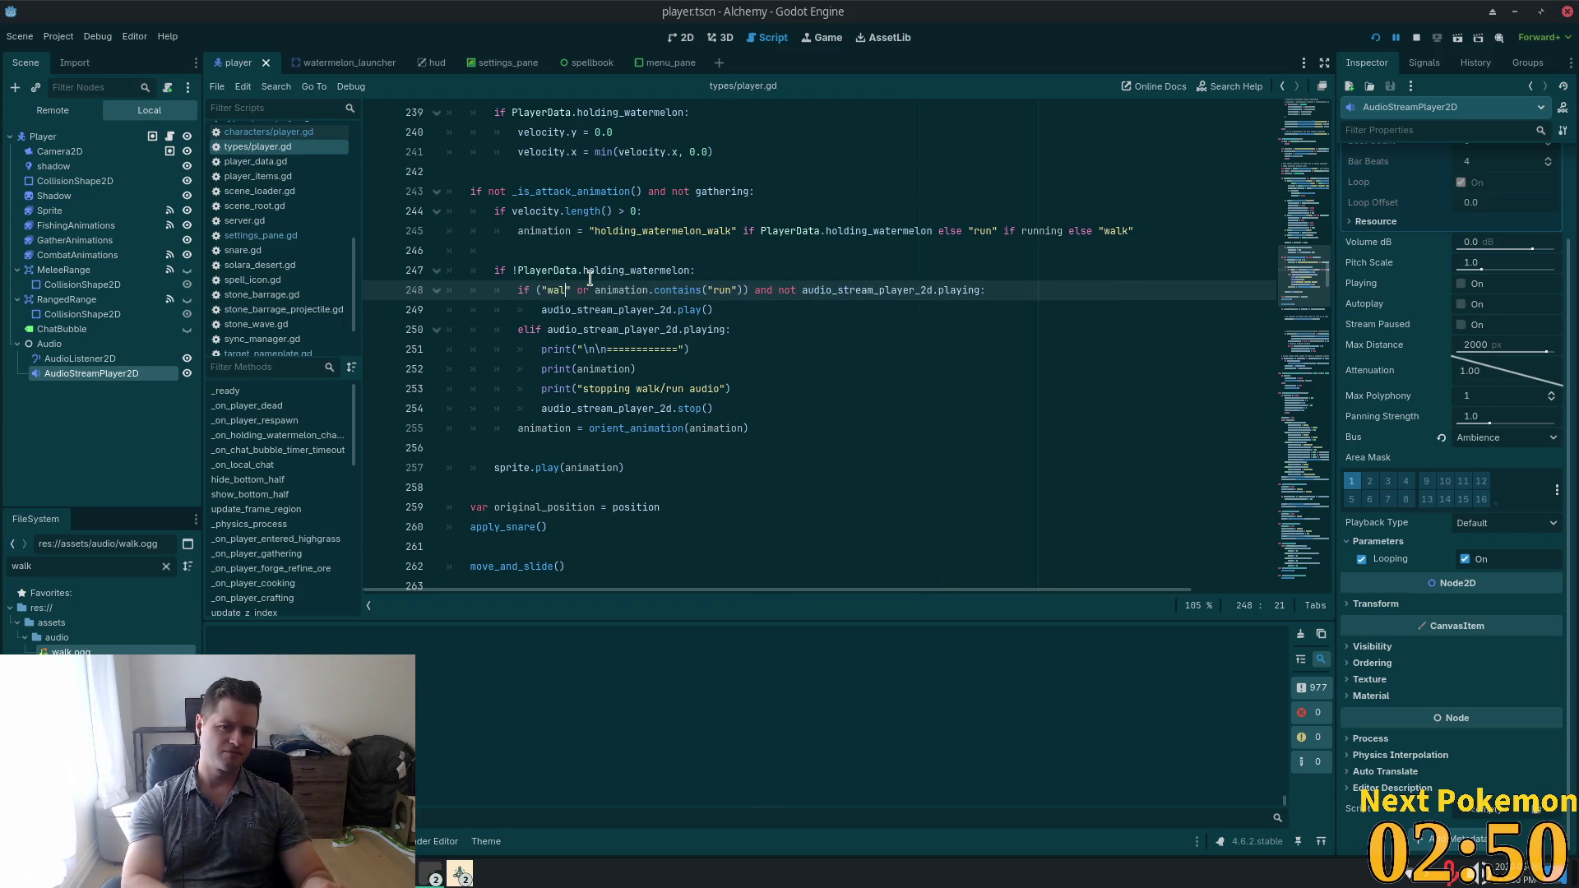
type("\" in anima")
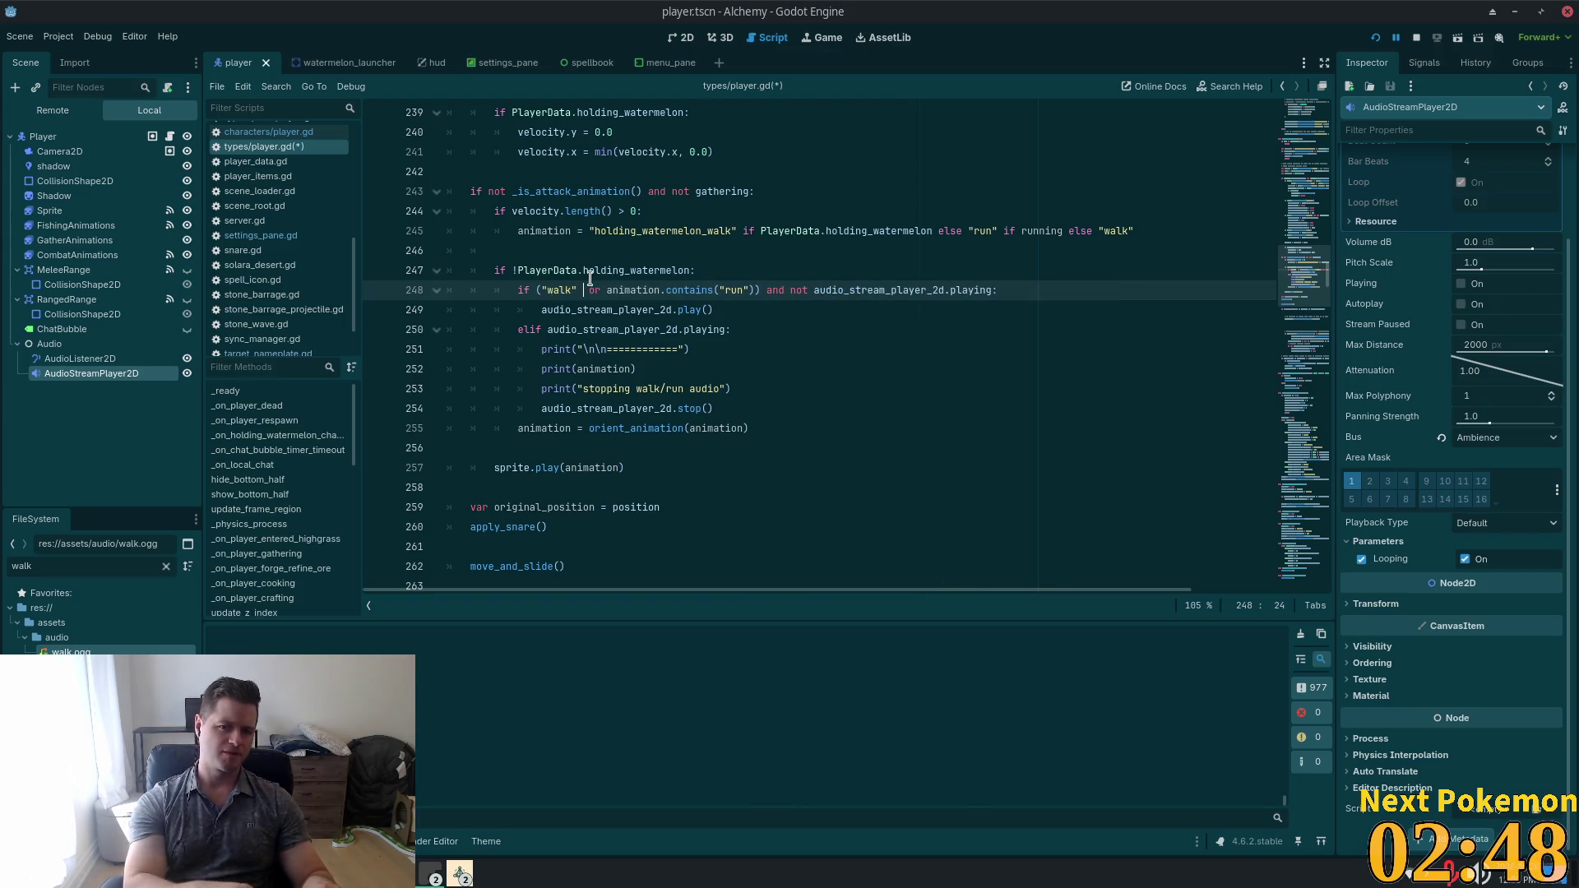
type("tion")
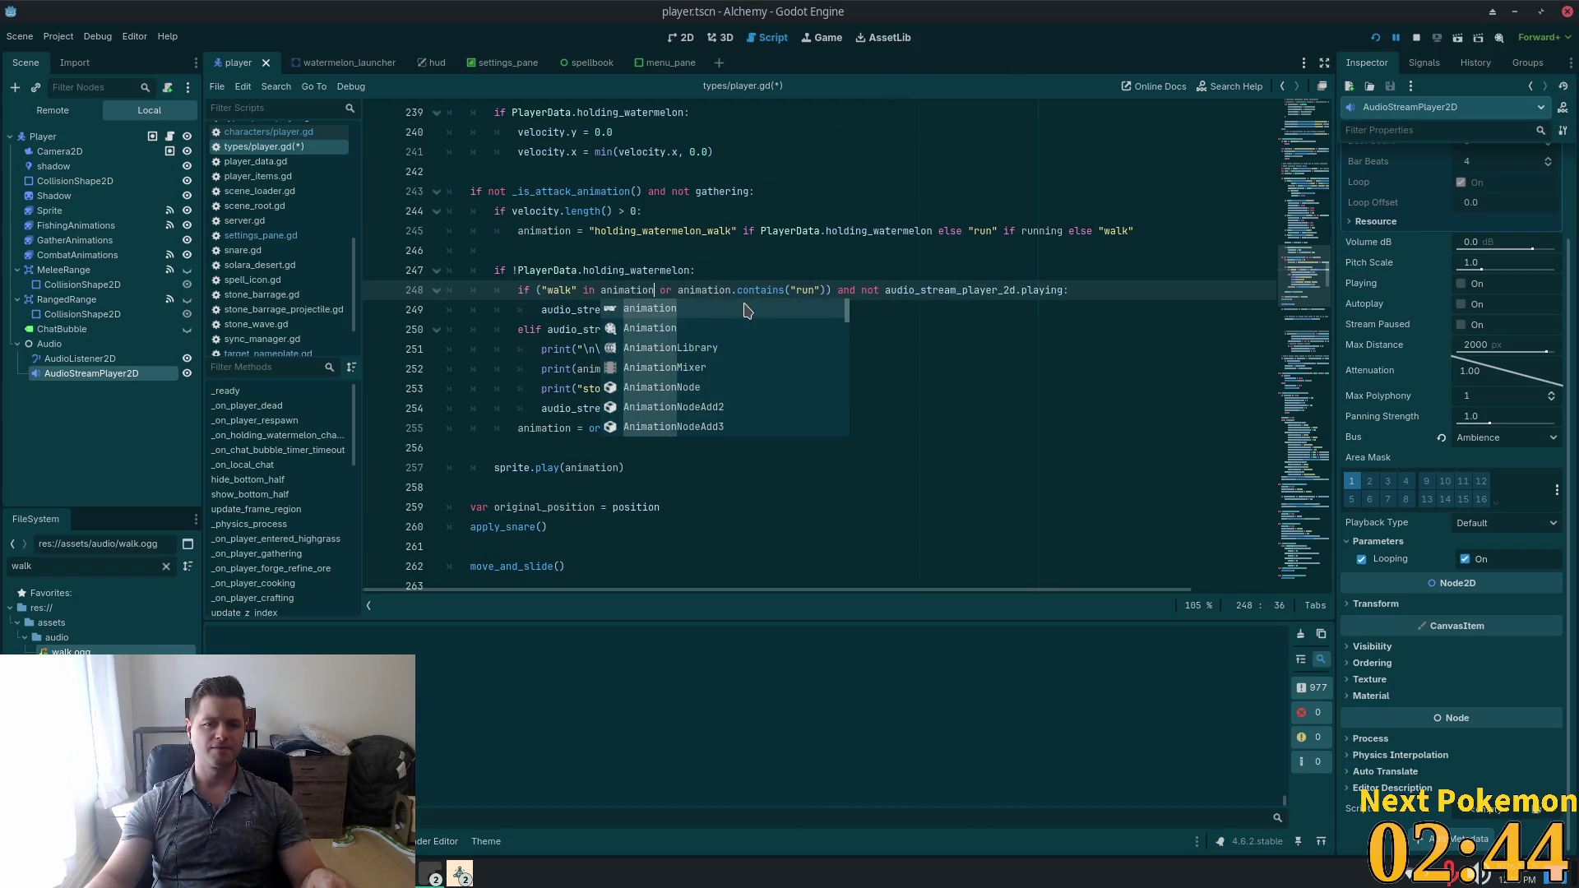
key("Escape")
Rewrite line 248's run check as an 'in animation' test, close the parenthesis and save.
left_click(782, 272)
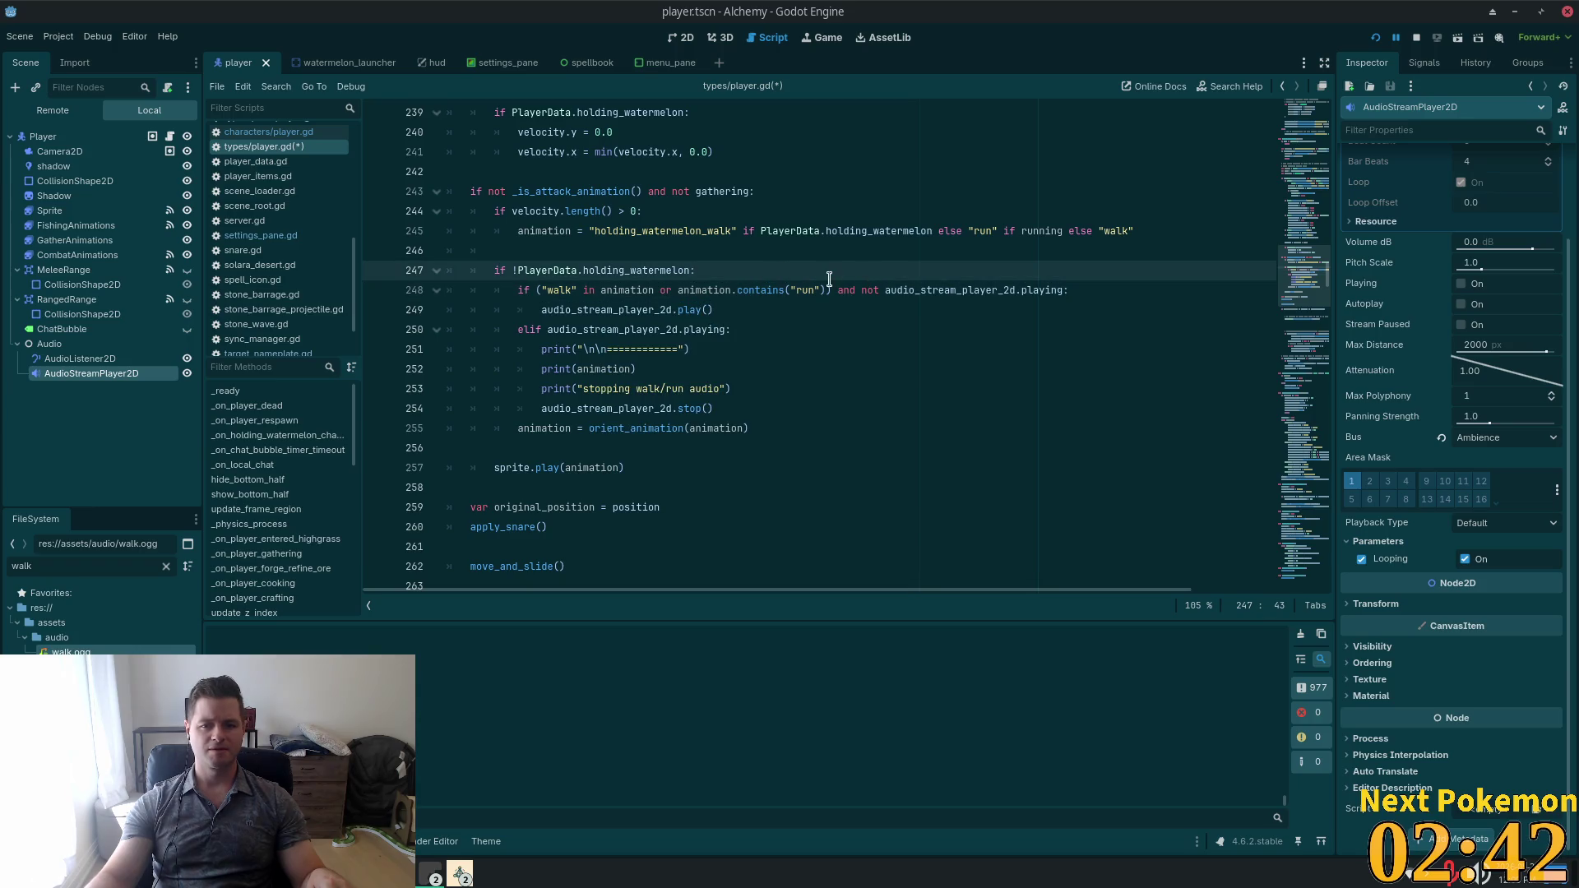
left_click_drag(832, 291, 679, 291)
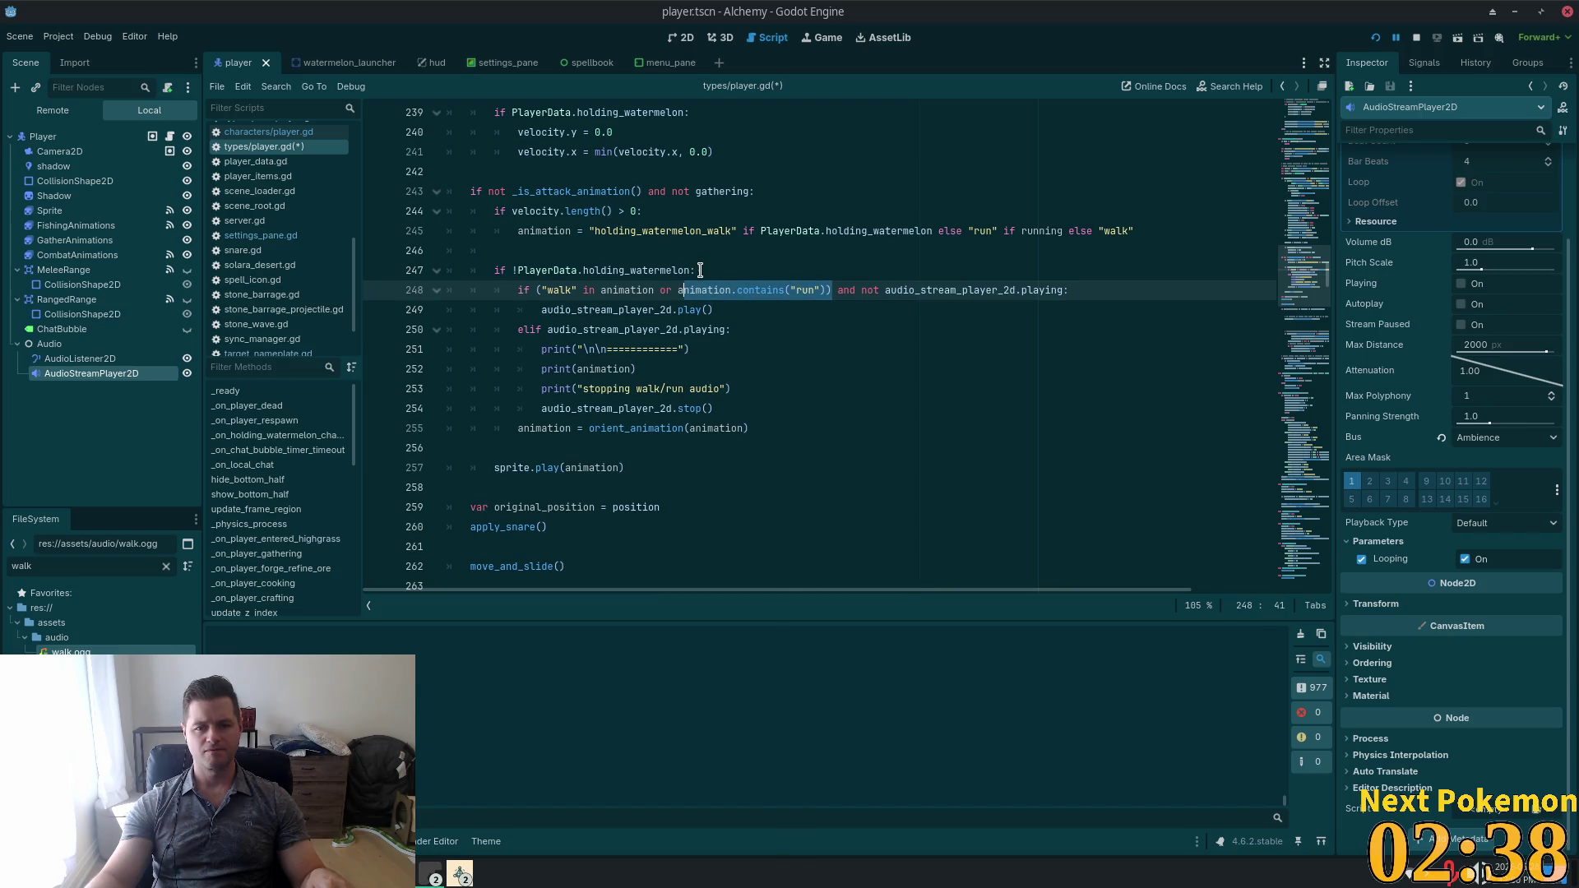
key("BackSpace")
key("BackSpace")
type("run ")
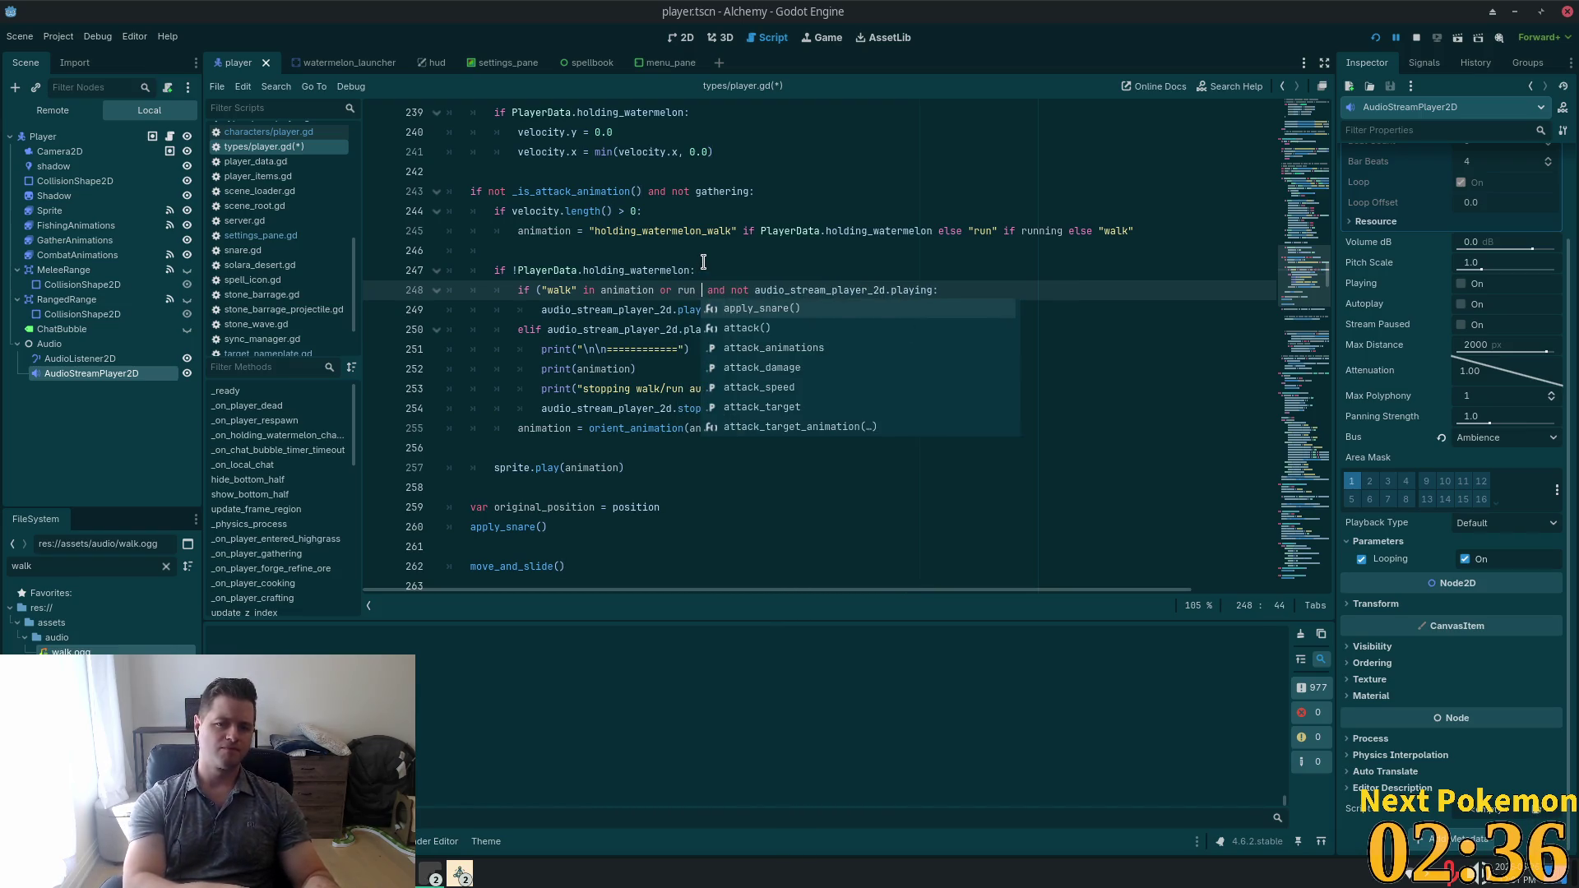
type("in anim")
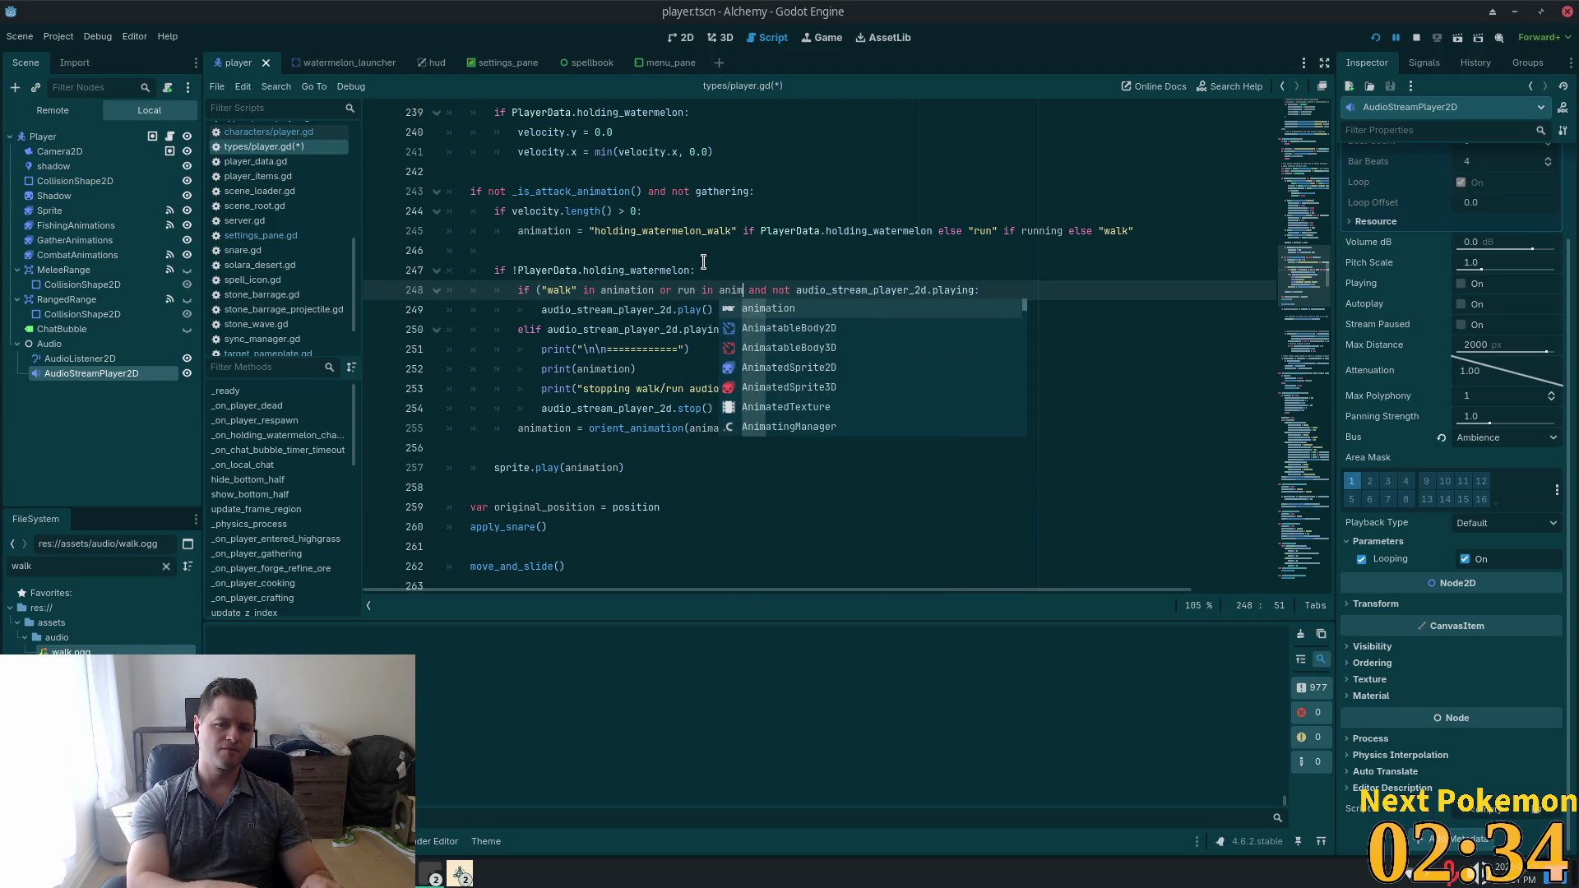
key("Return")
key("ctrl+s")
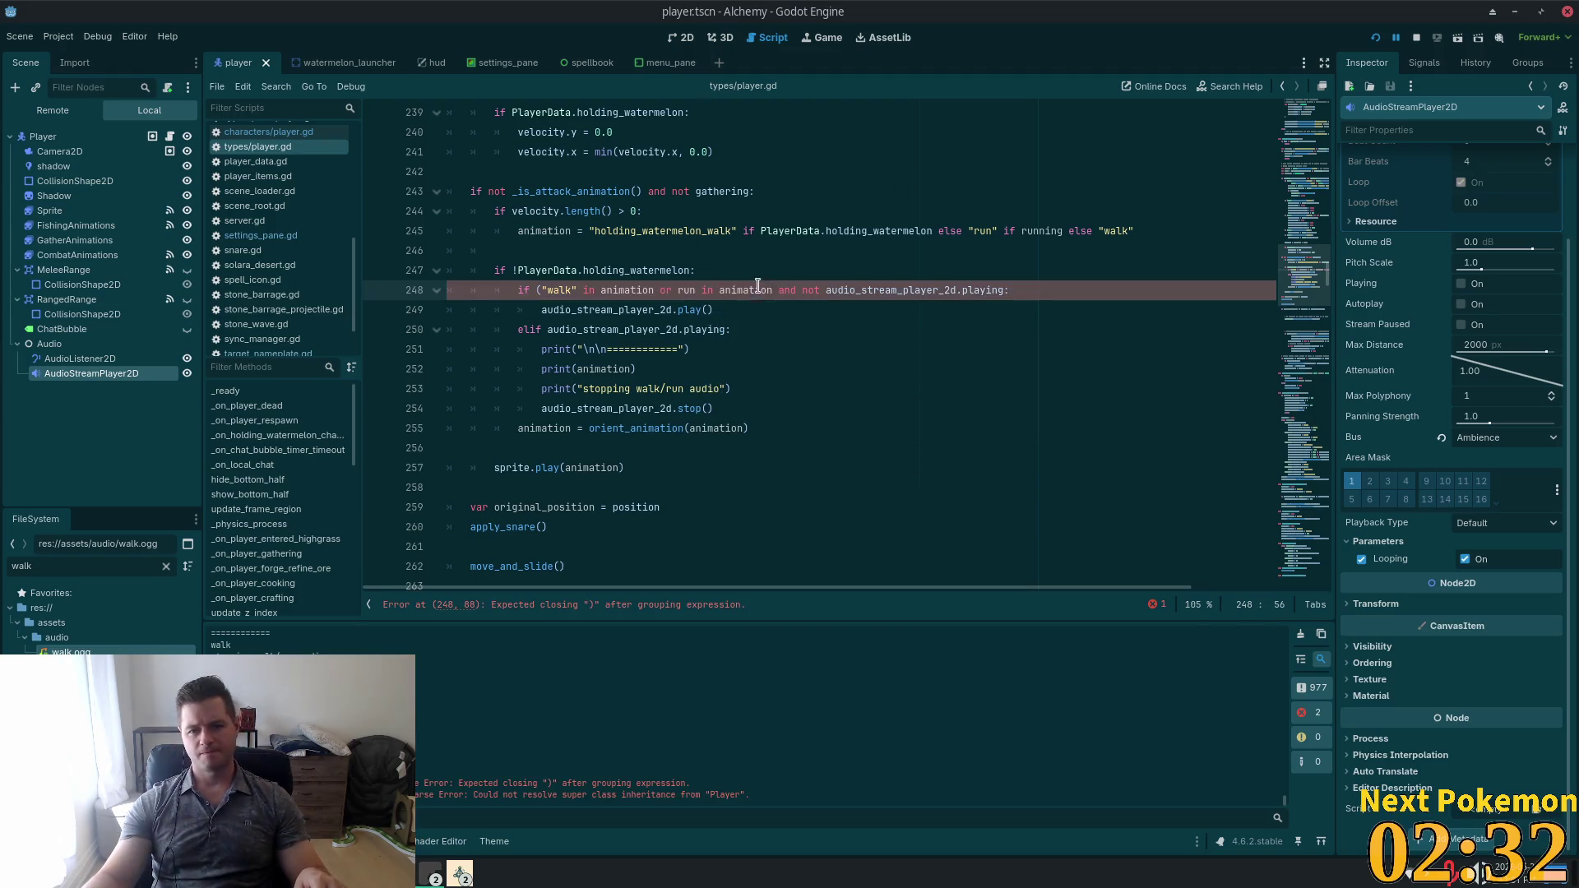
type(")")
key("ctrl+s")
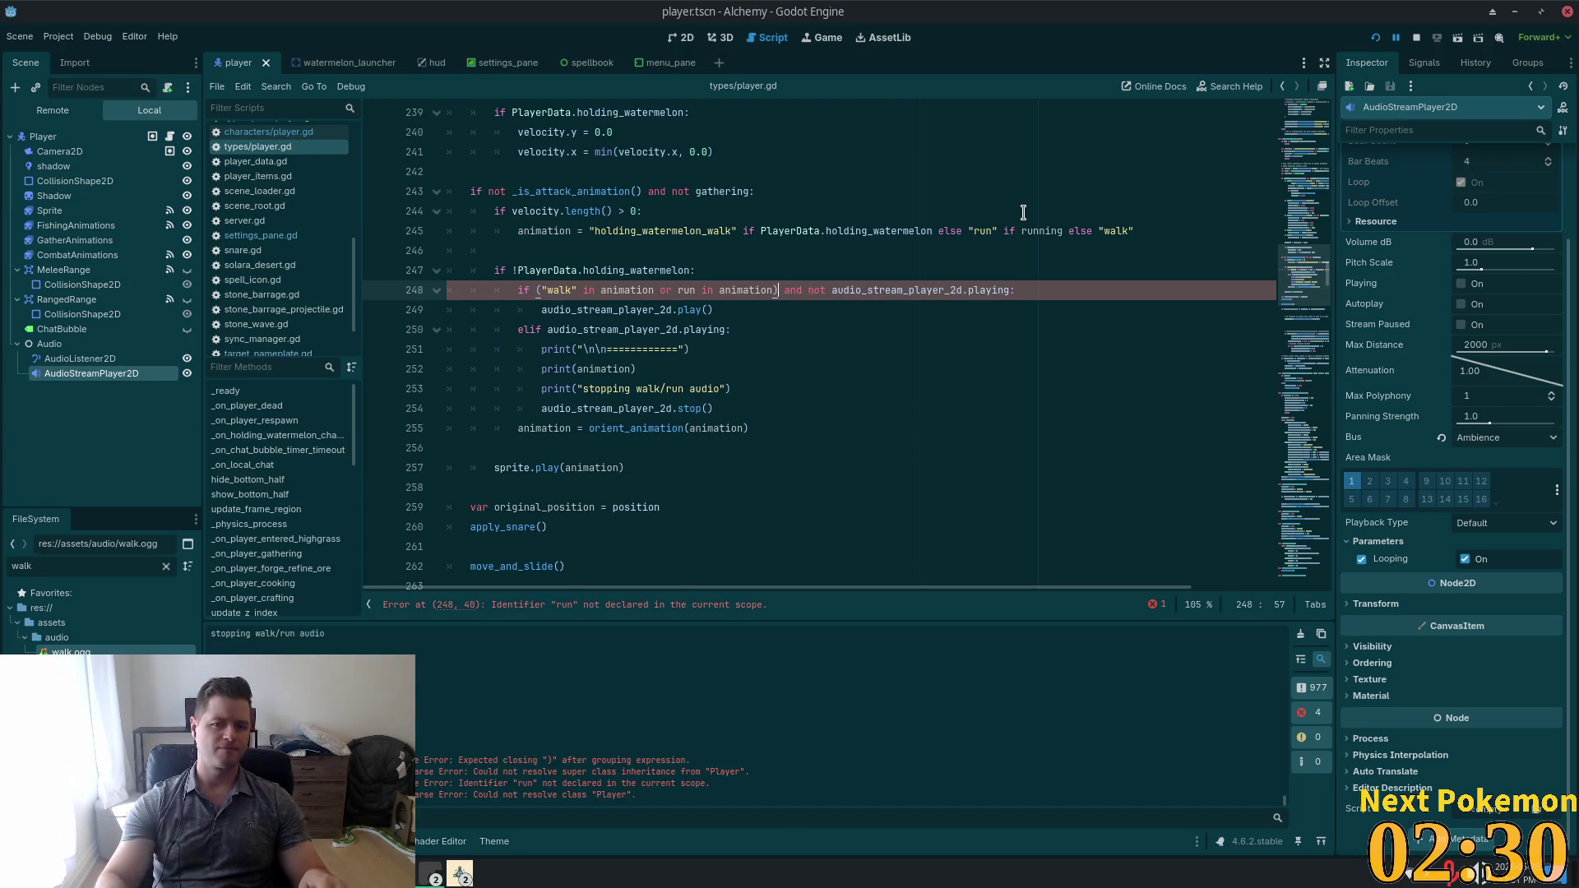
Wrap run in quotes on line 248 so the condition reads "run" in animation.
left_click(804, 176)
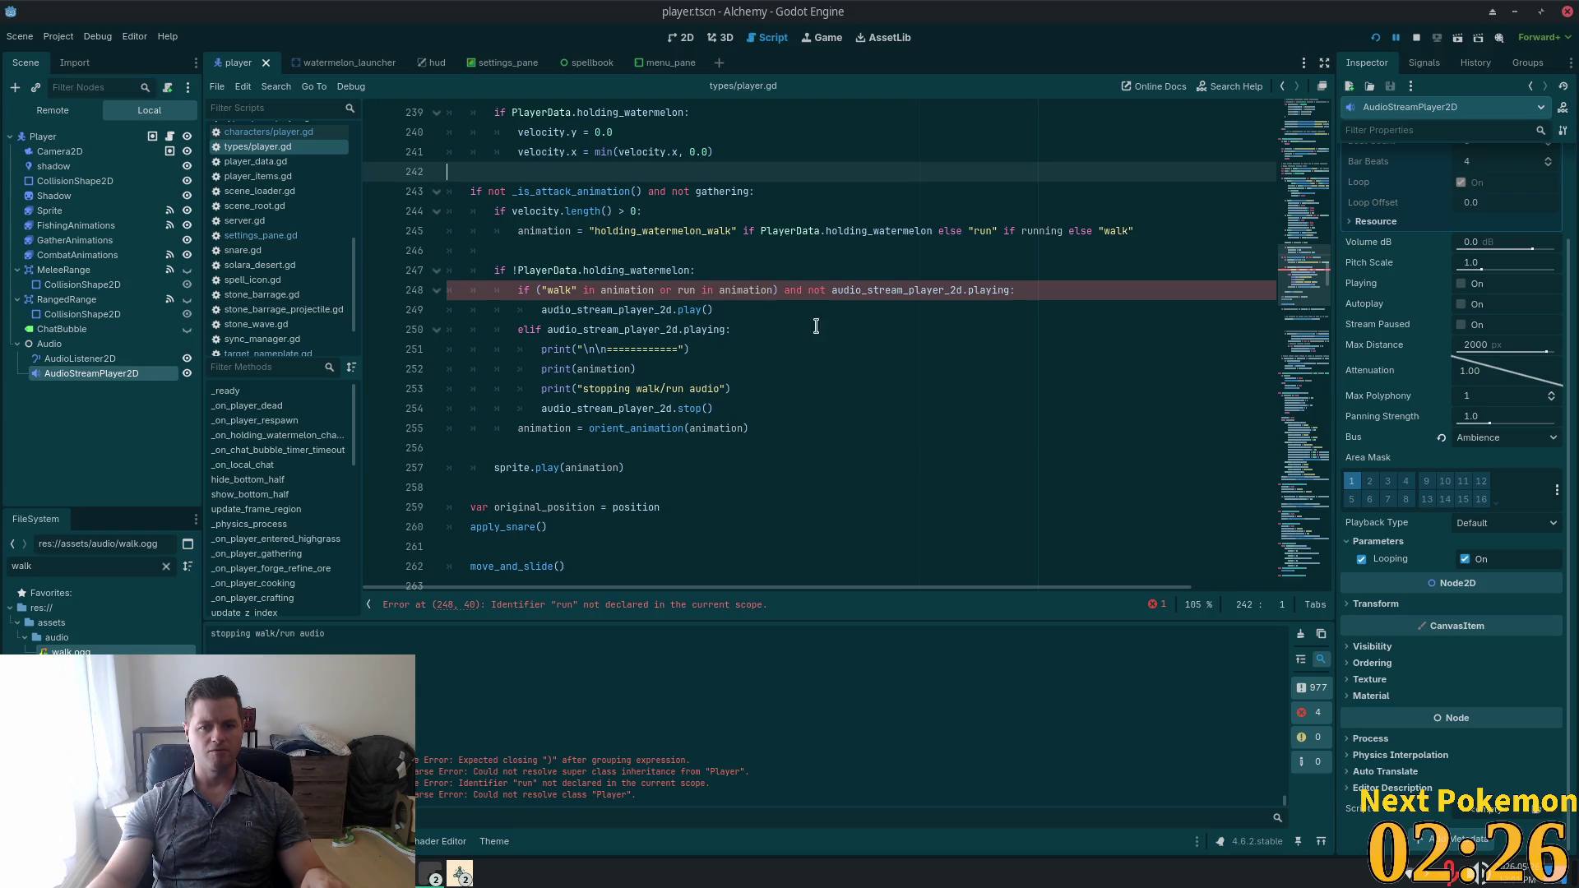
left_click(724, 291)
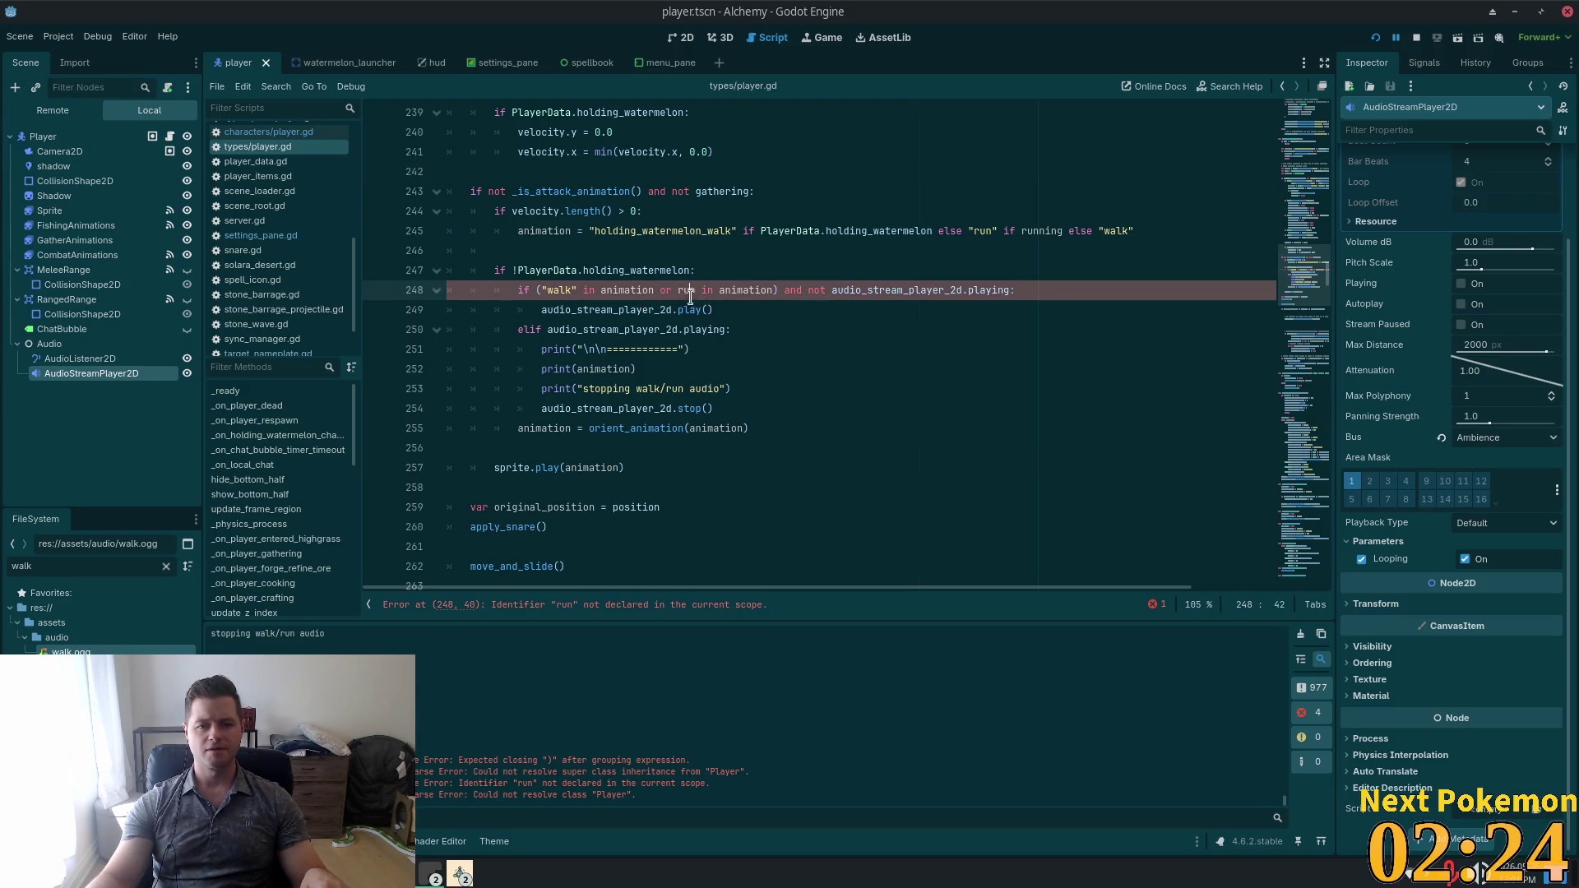
type("\"")
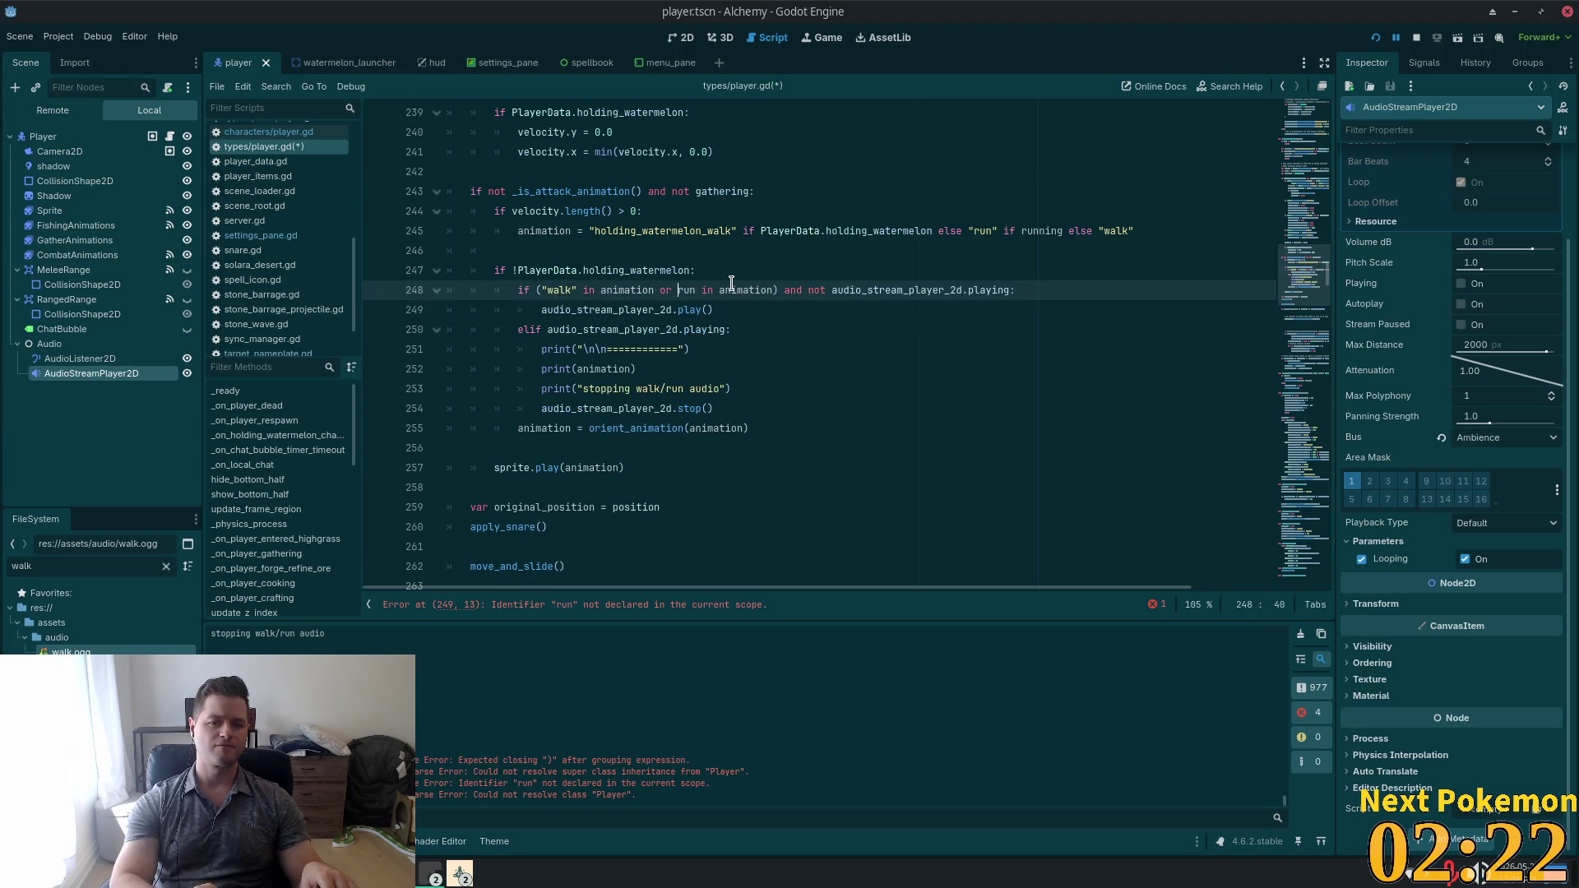
key("Right")
key("Right")
key("Right")
type("\"")
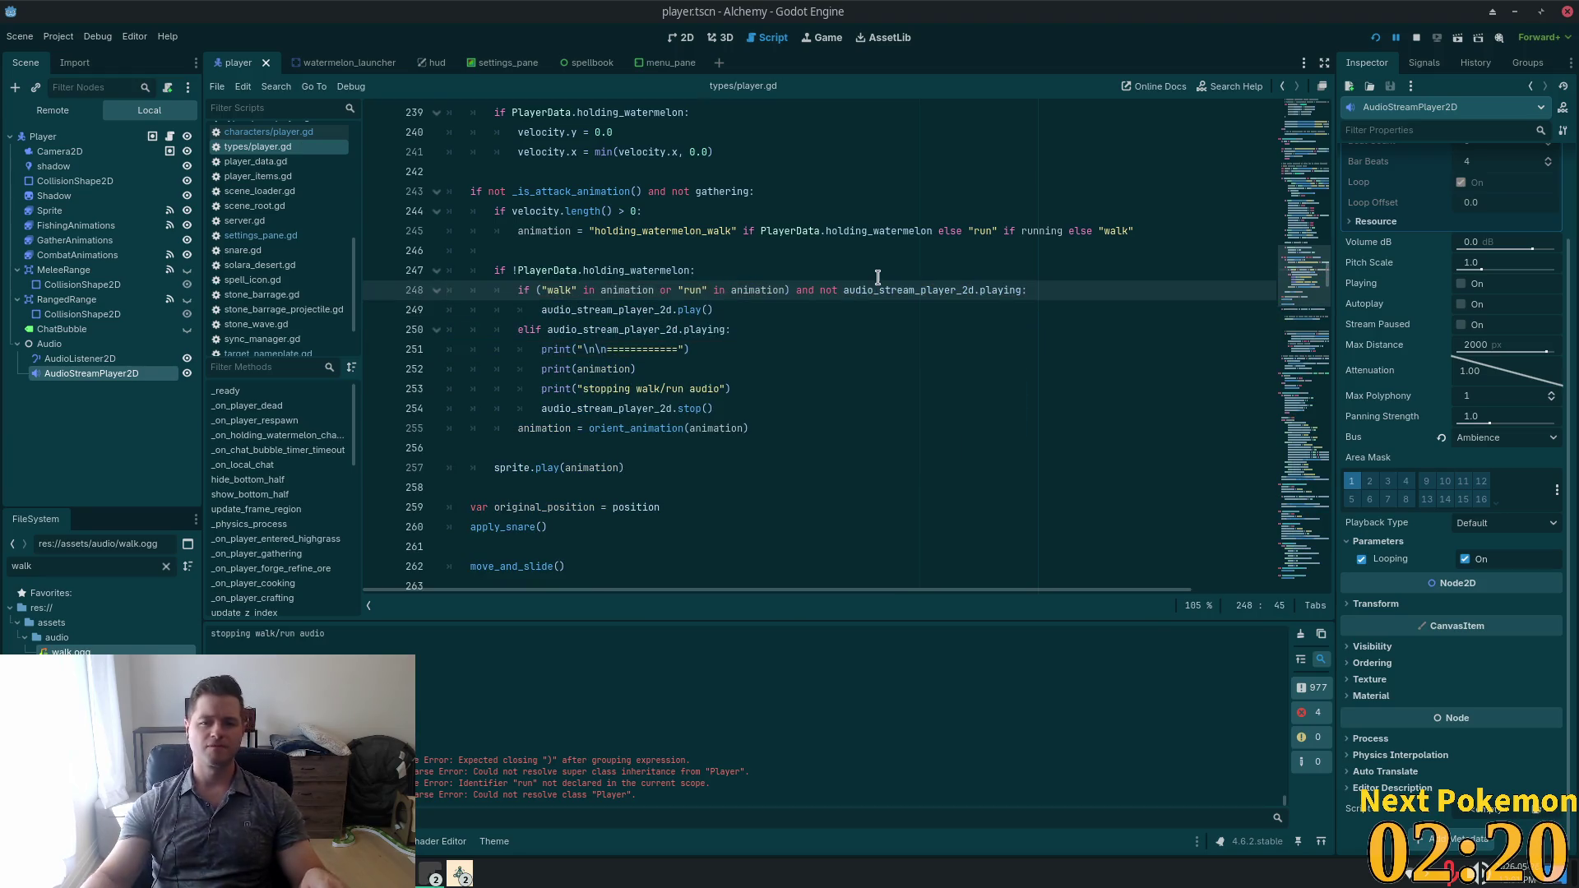
left_click(878, 275)
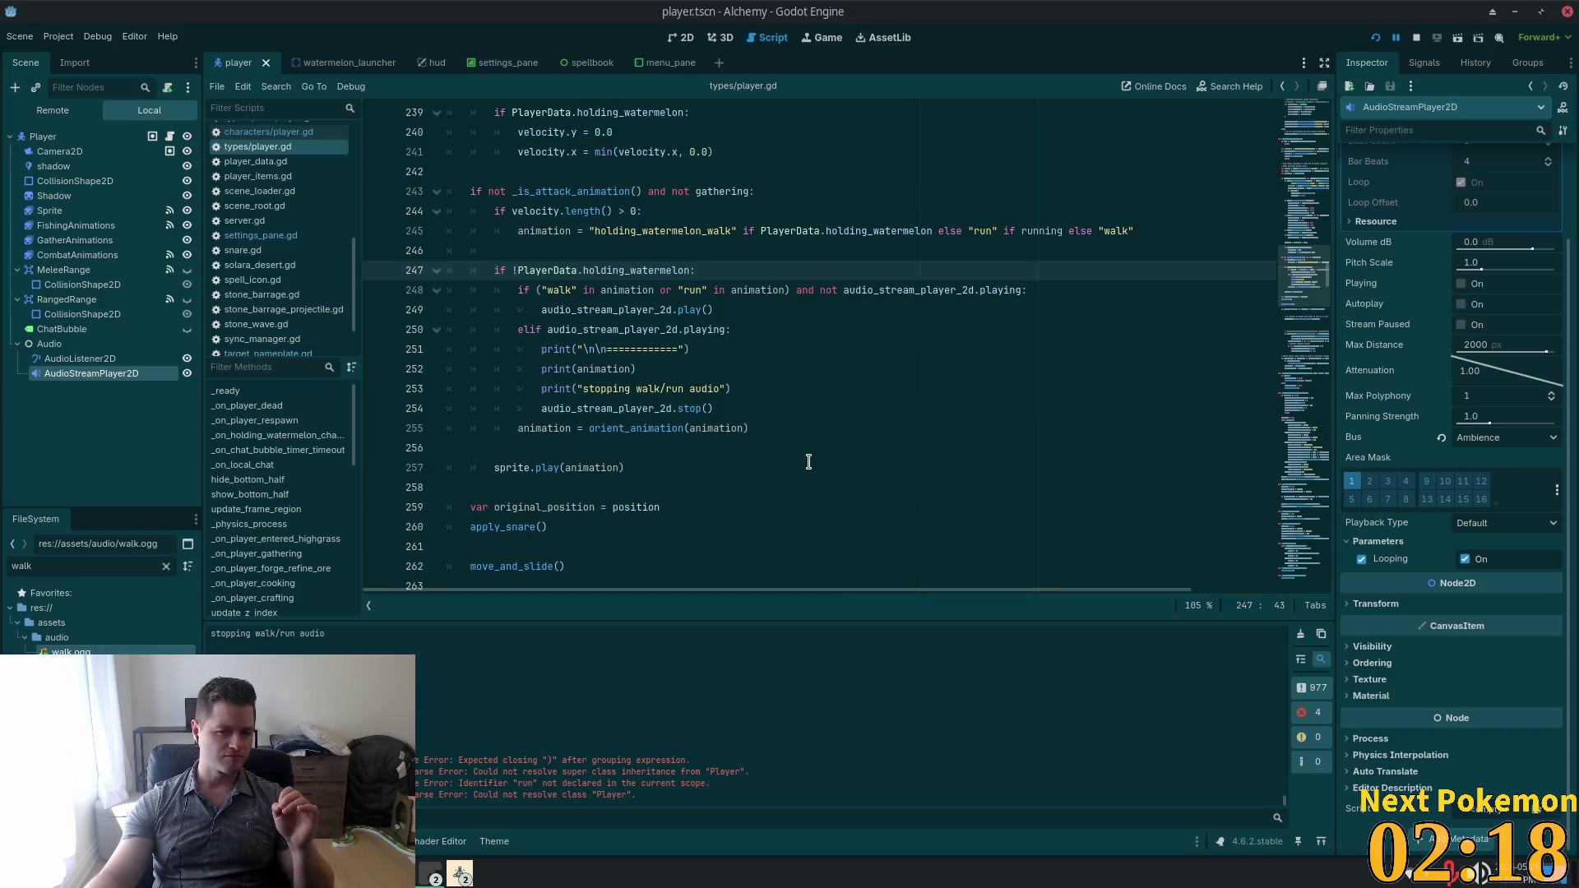
Add print("walk" in animation) on a new line 253, then save and run with F5.
left_click(662, 369)
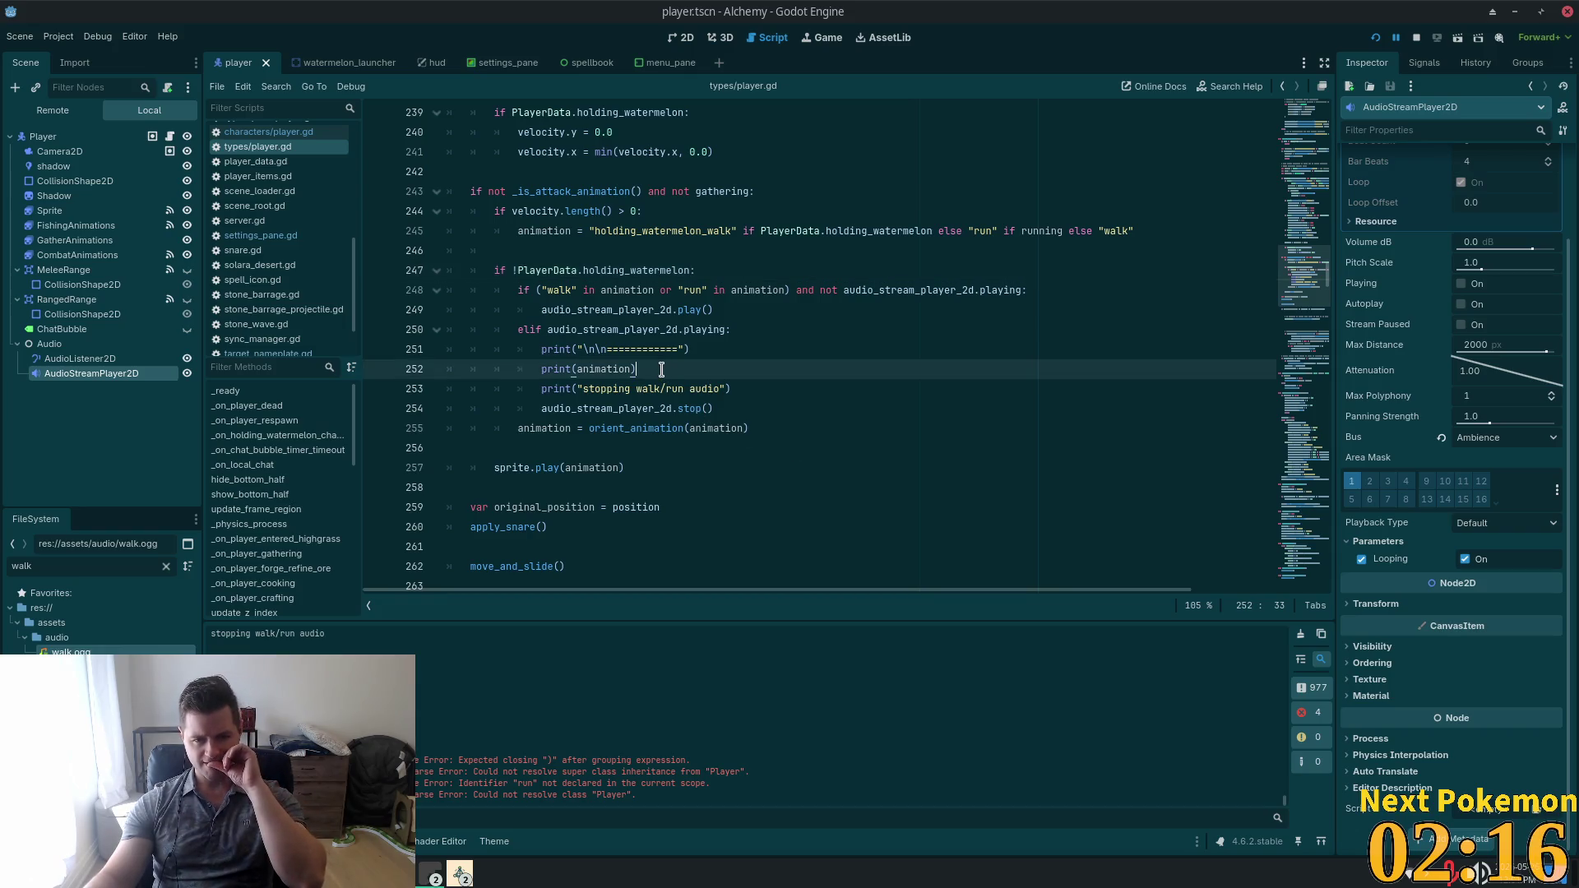
key("Return")
type("print(")
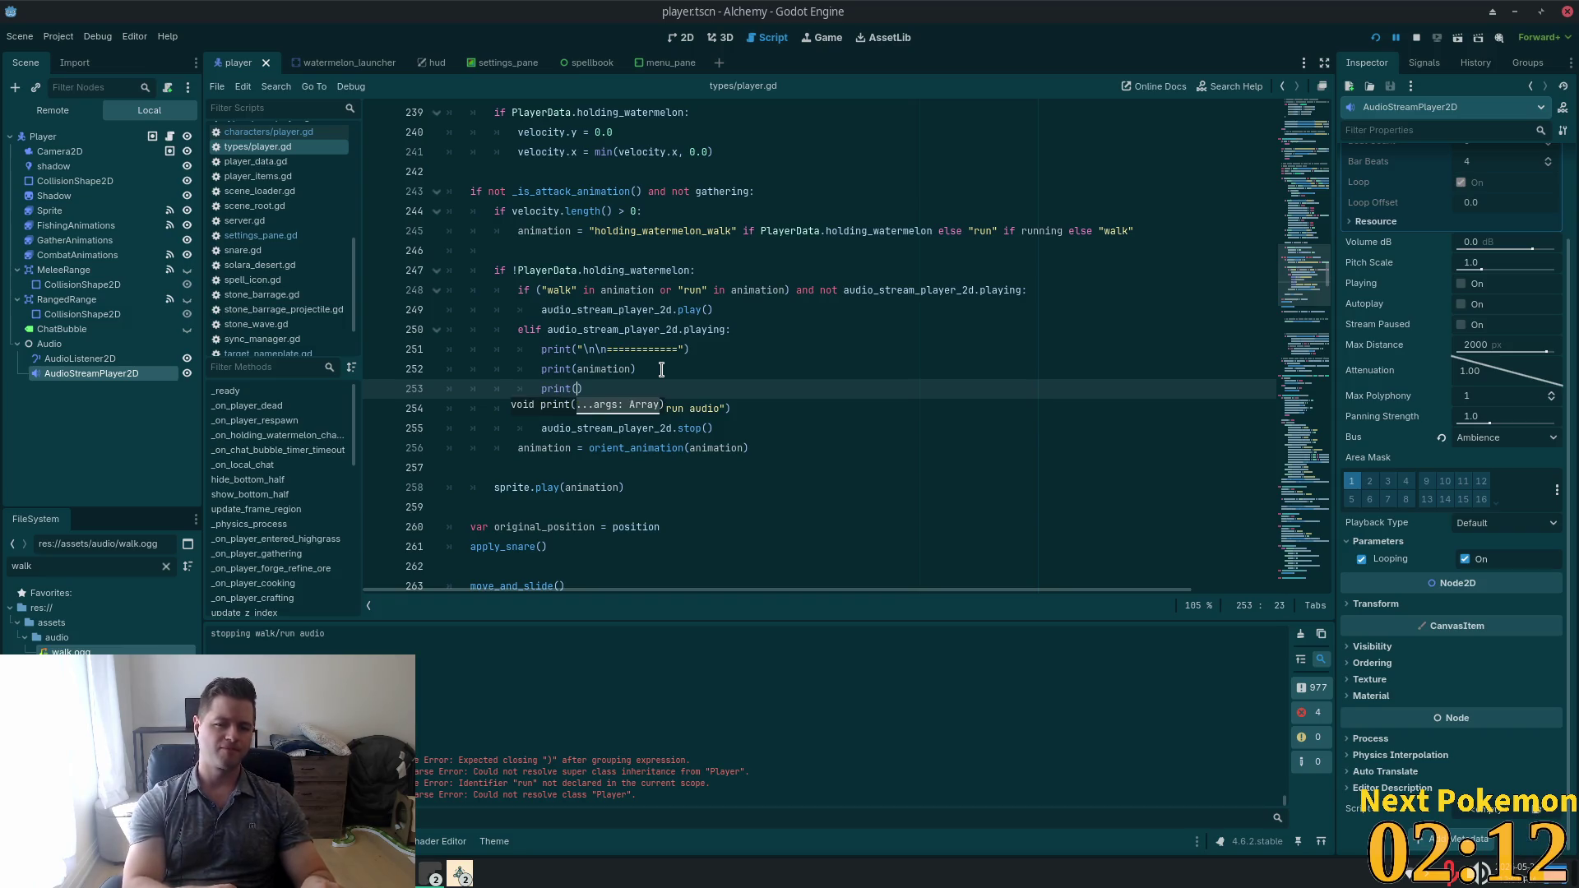
type(" \"")
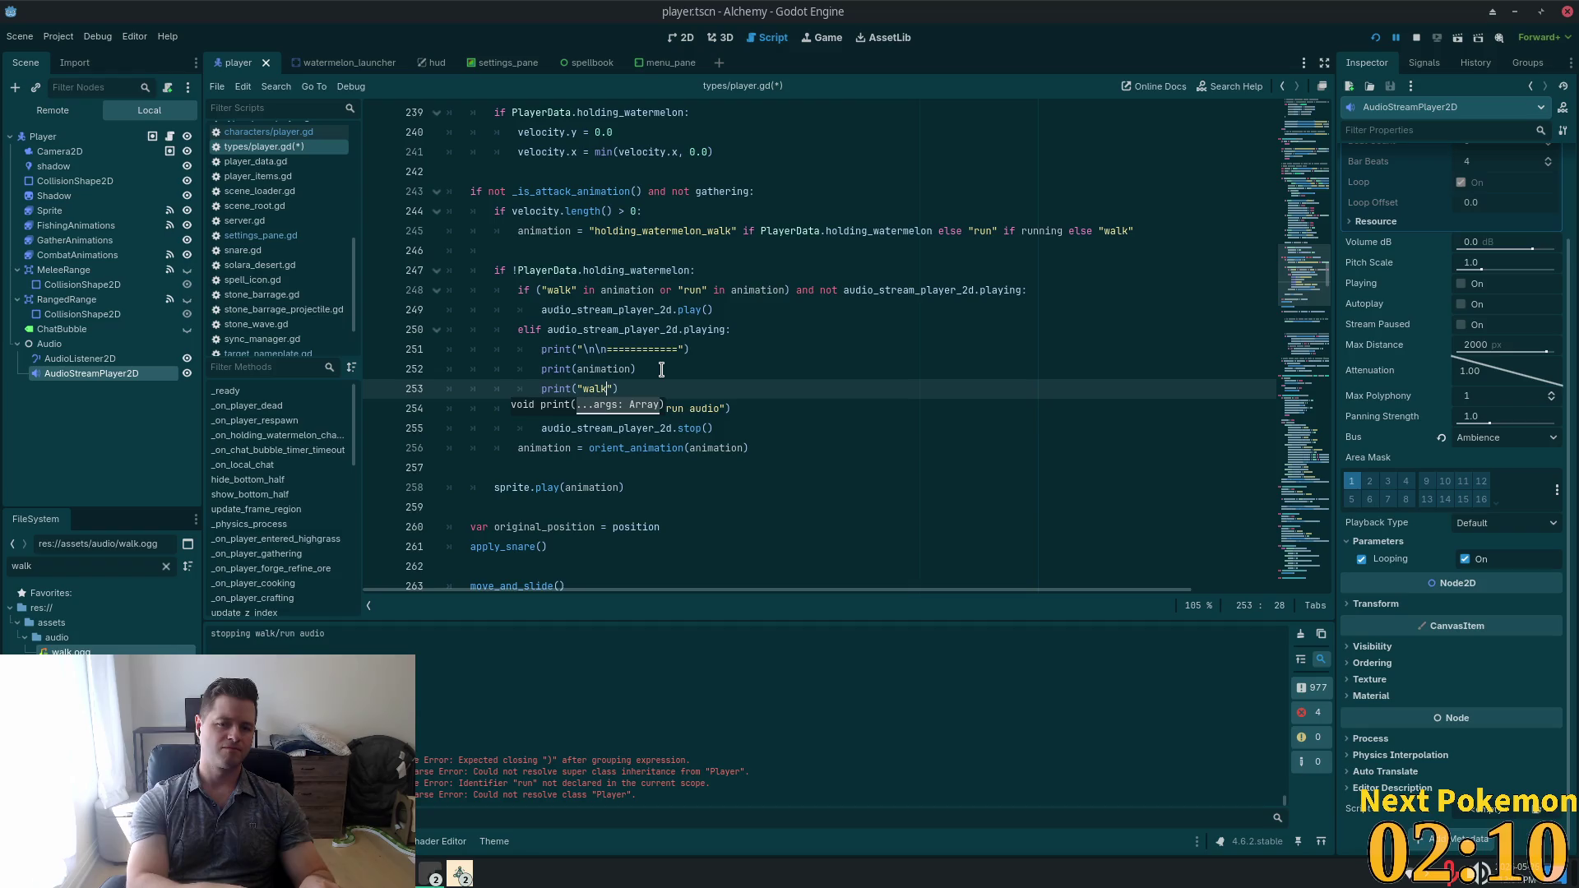
type("\"")
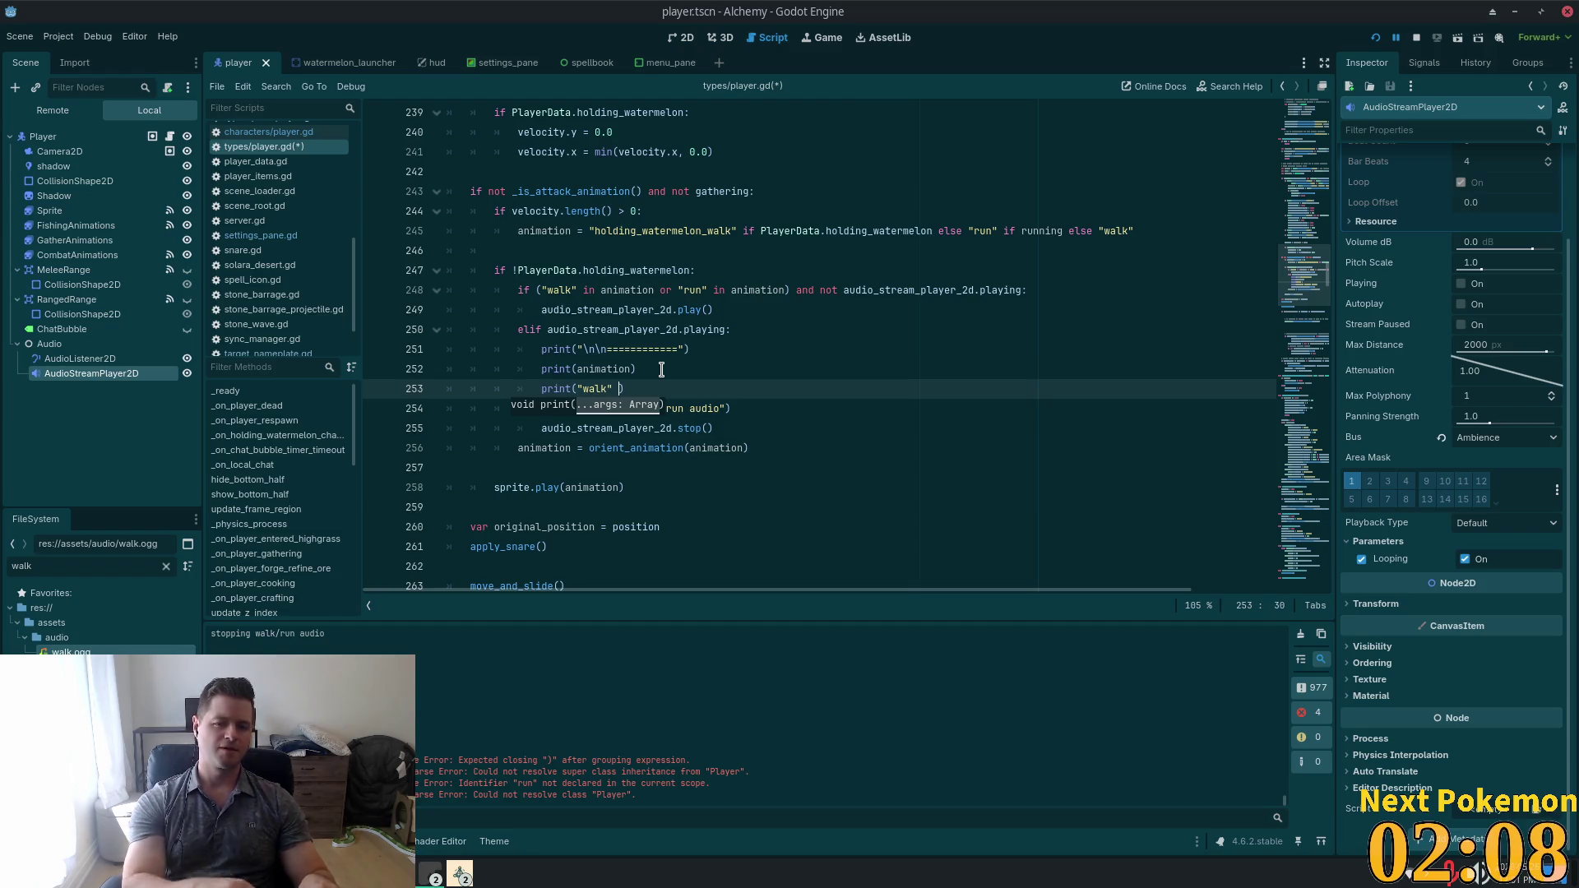
type("in animation")
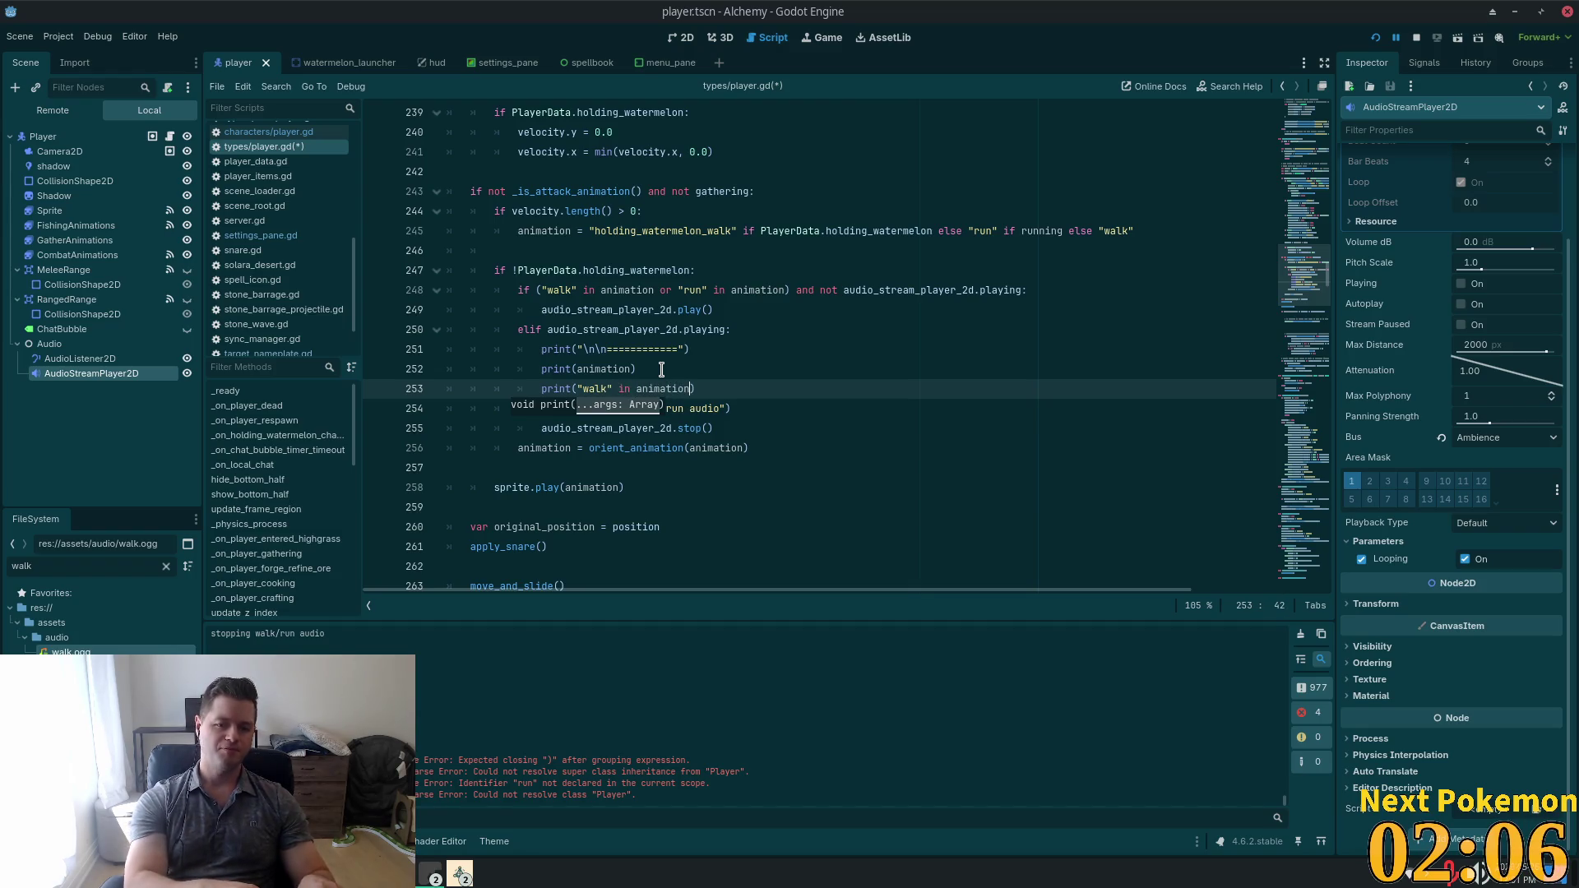
key("F5")
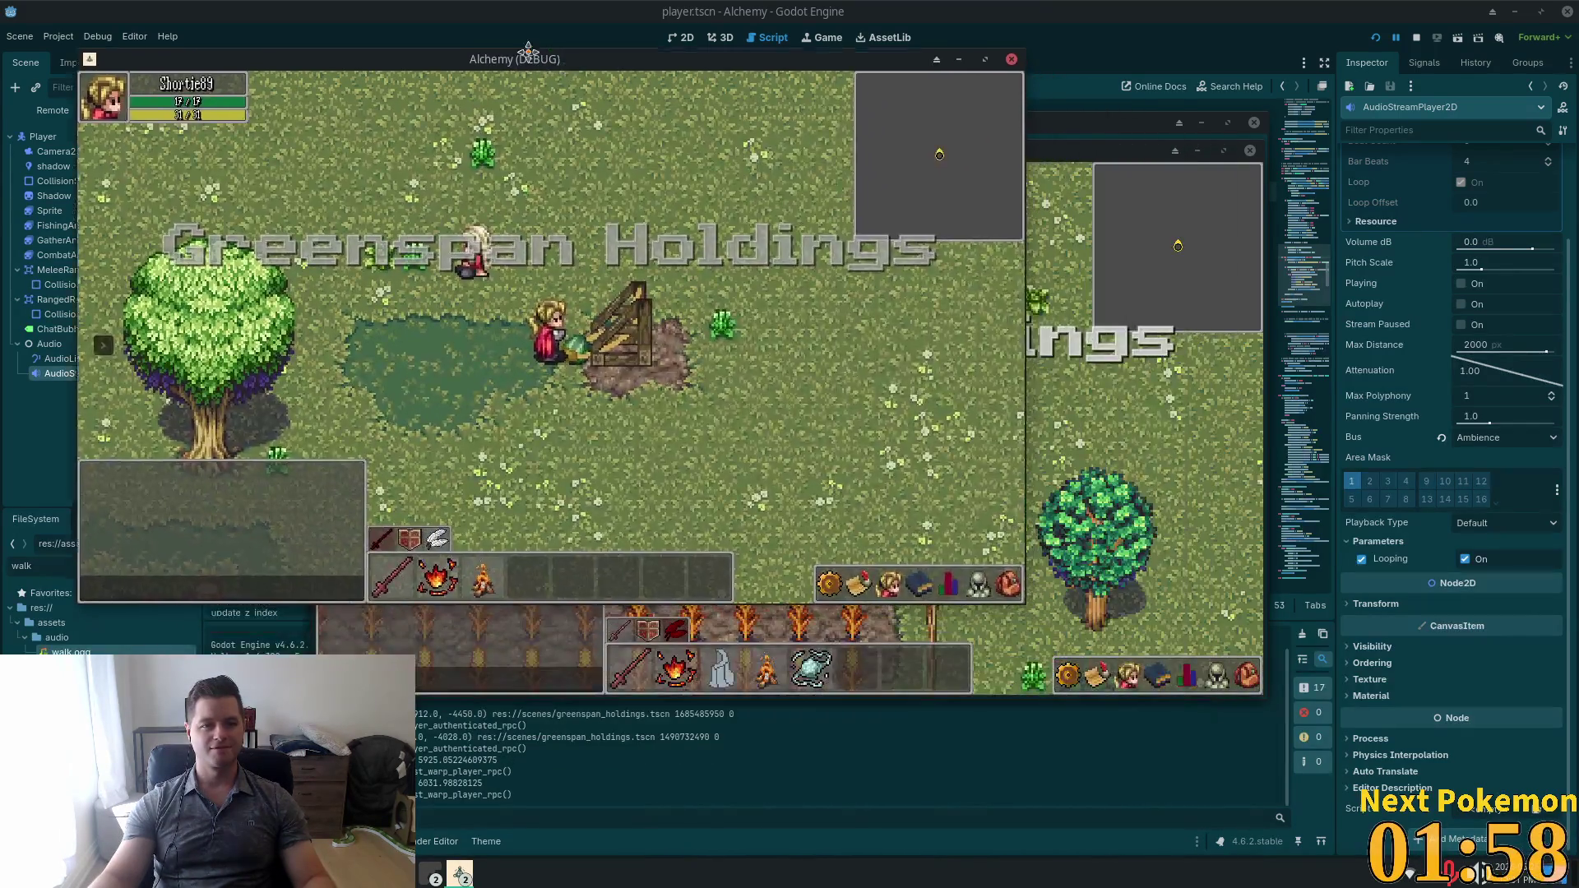
Move the first Alchemy window top-left, walk the character down, right and left, then return to the editor.
left_click_drag(528, 51, 450, 31)
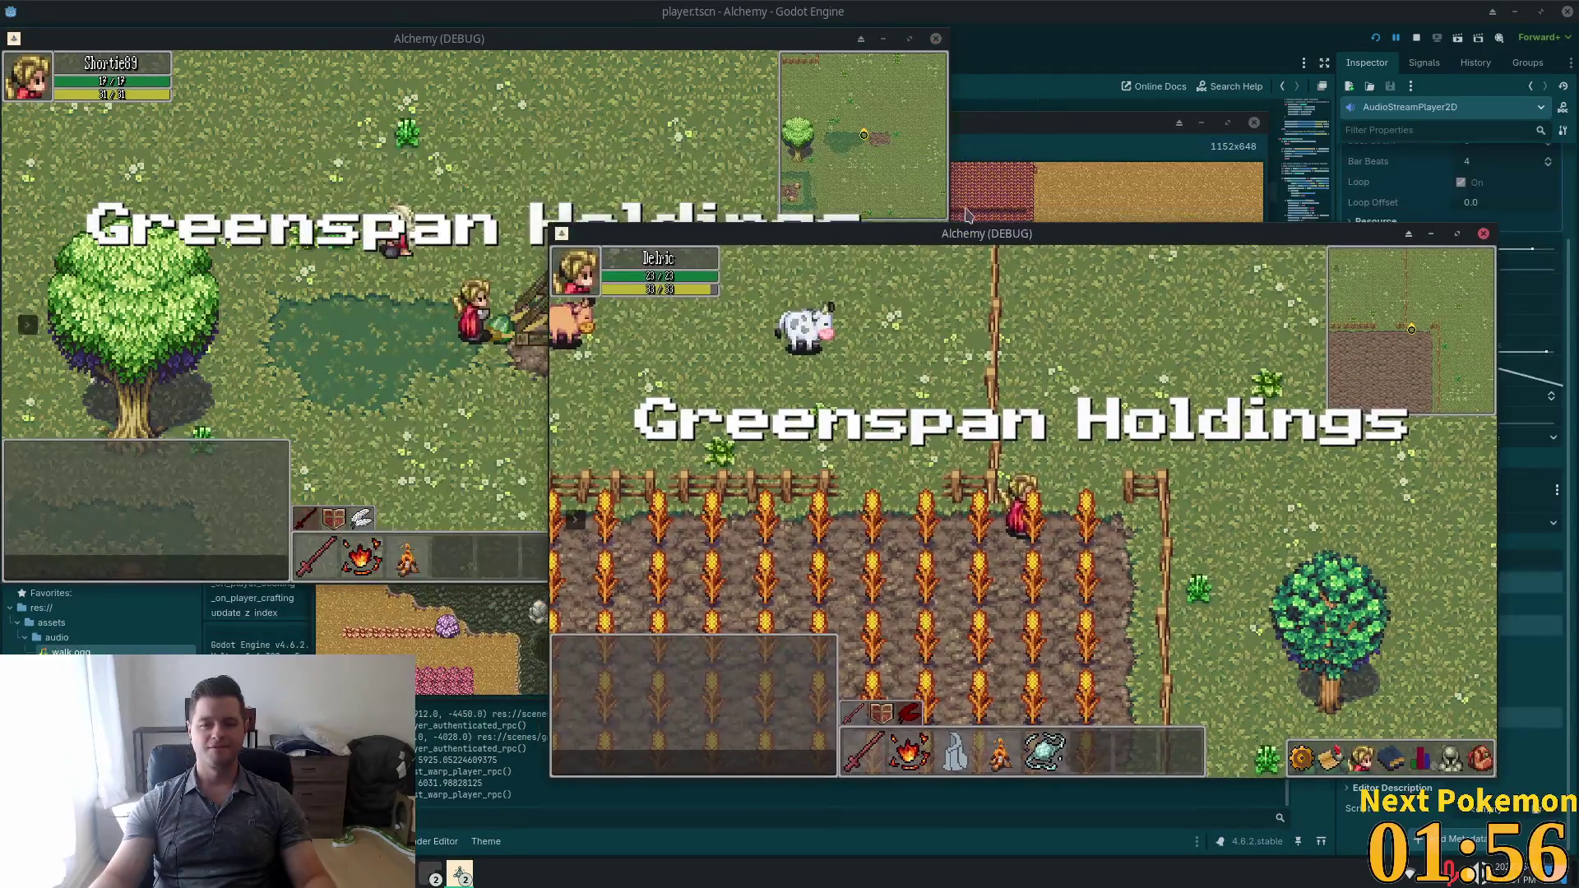
left_click(744, 257)
key("s")
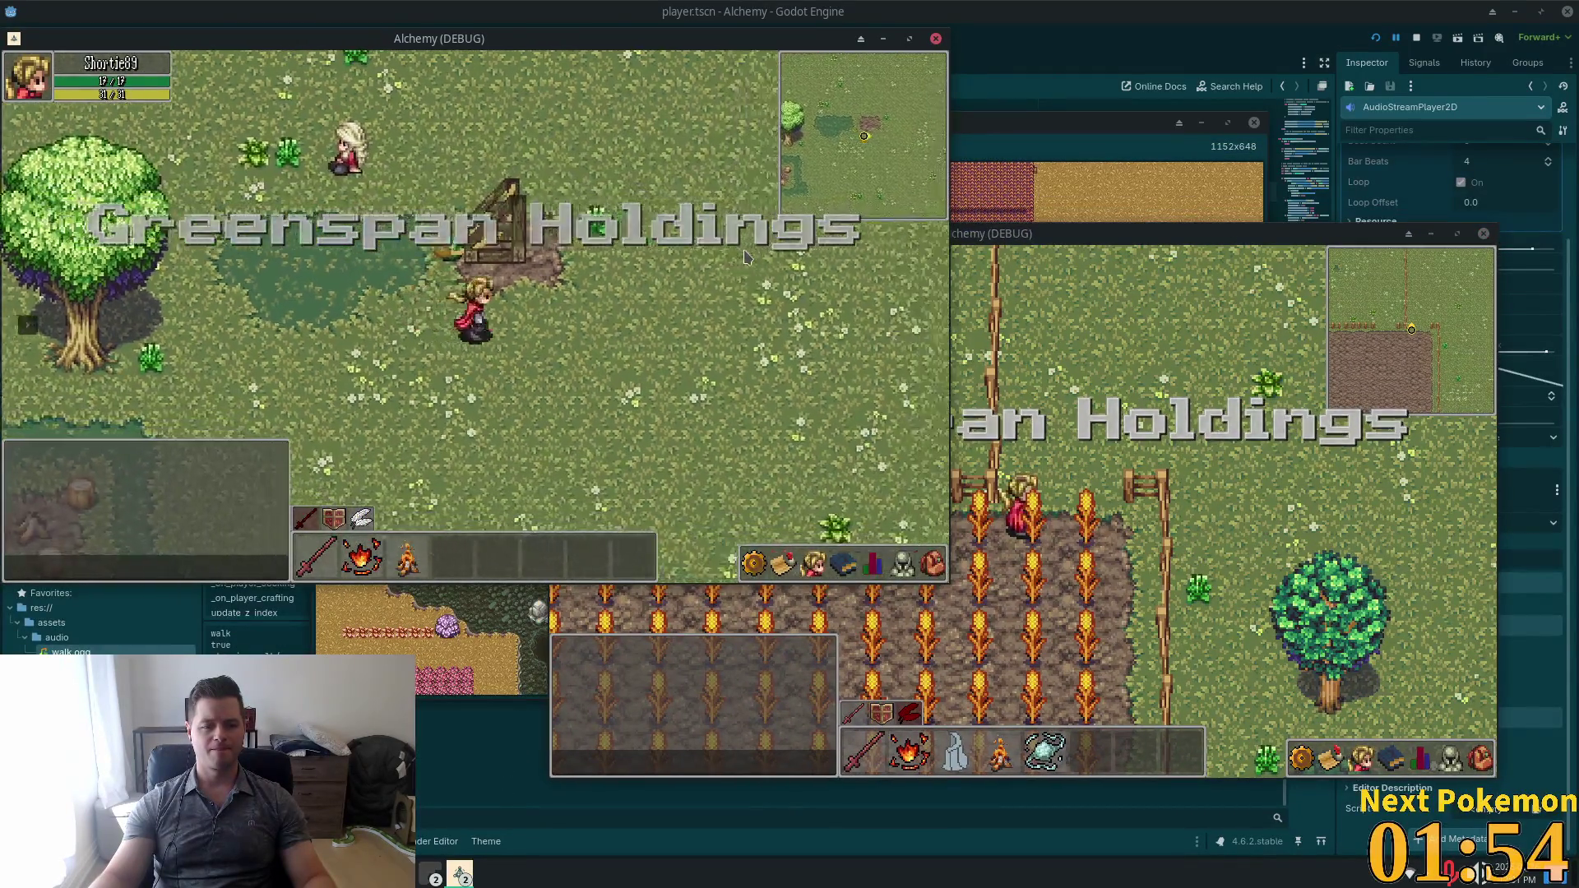
key("d")
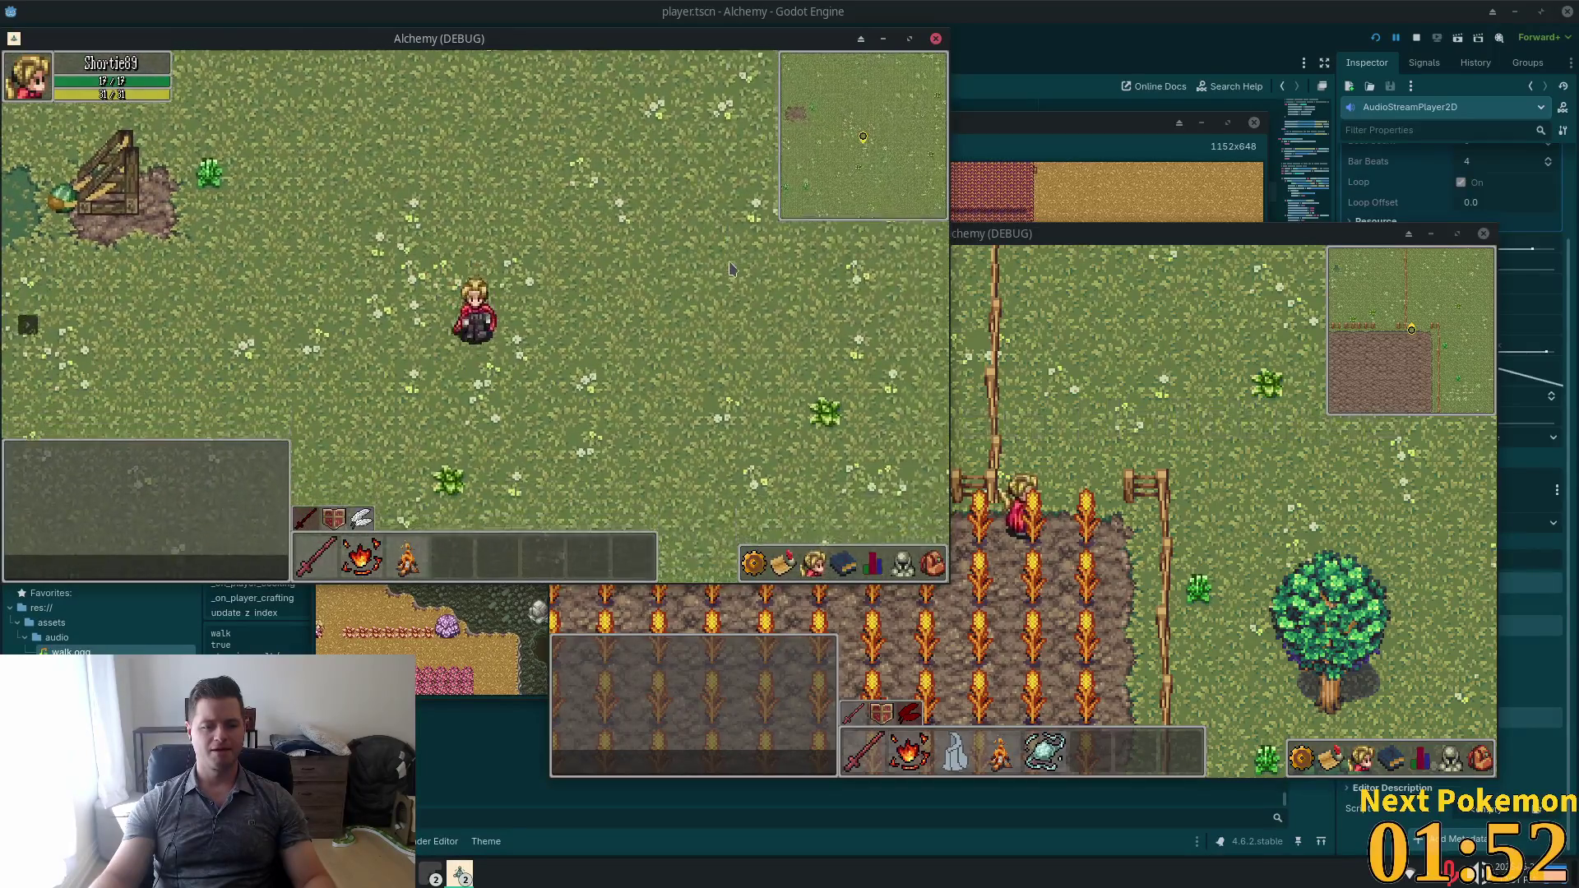
key("d")
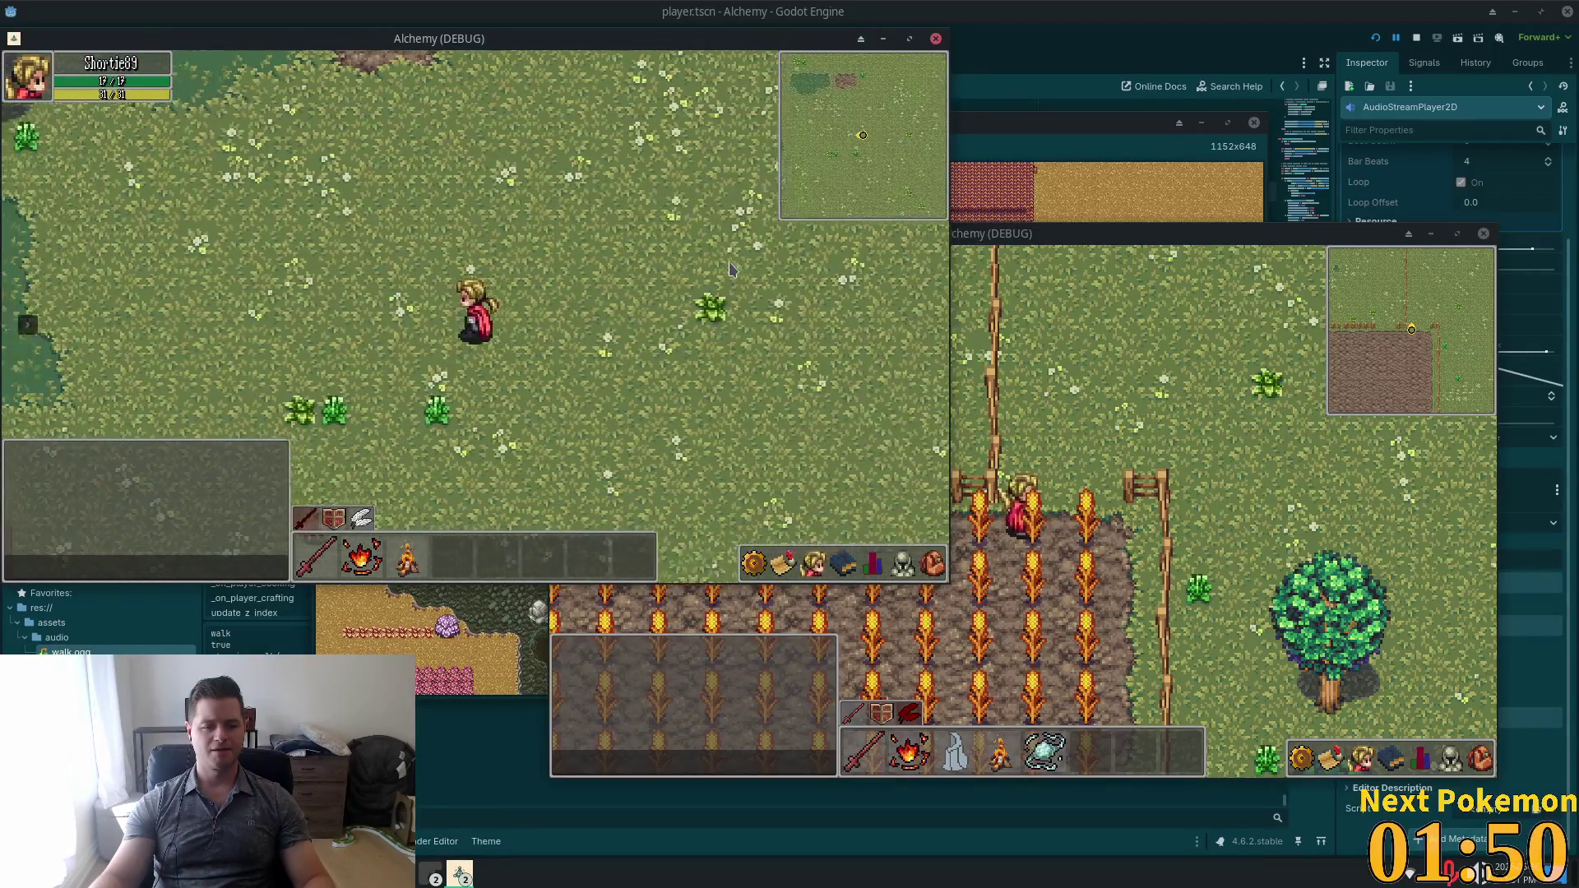
key("a")
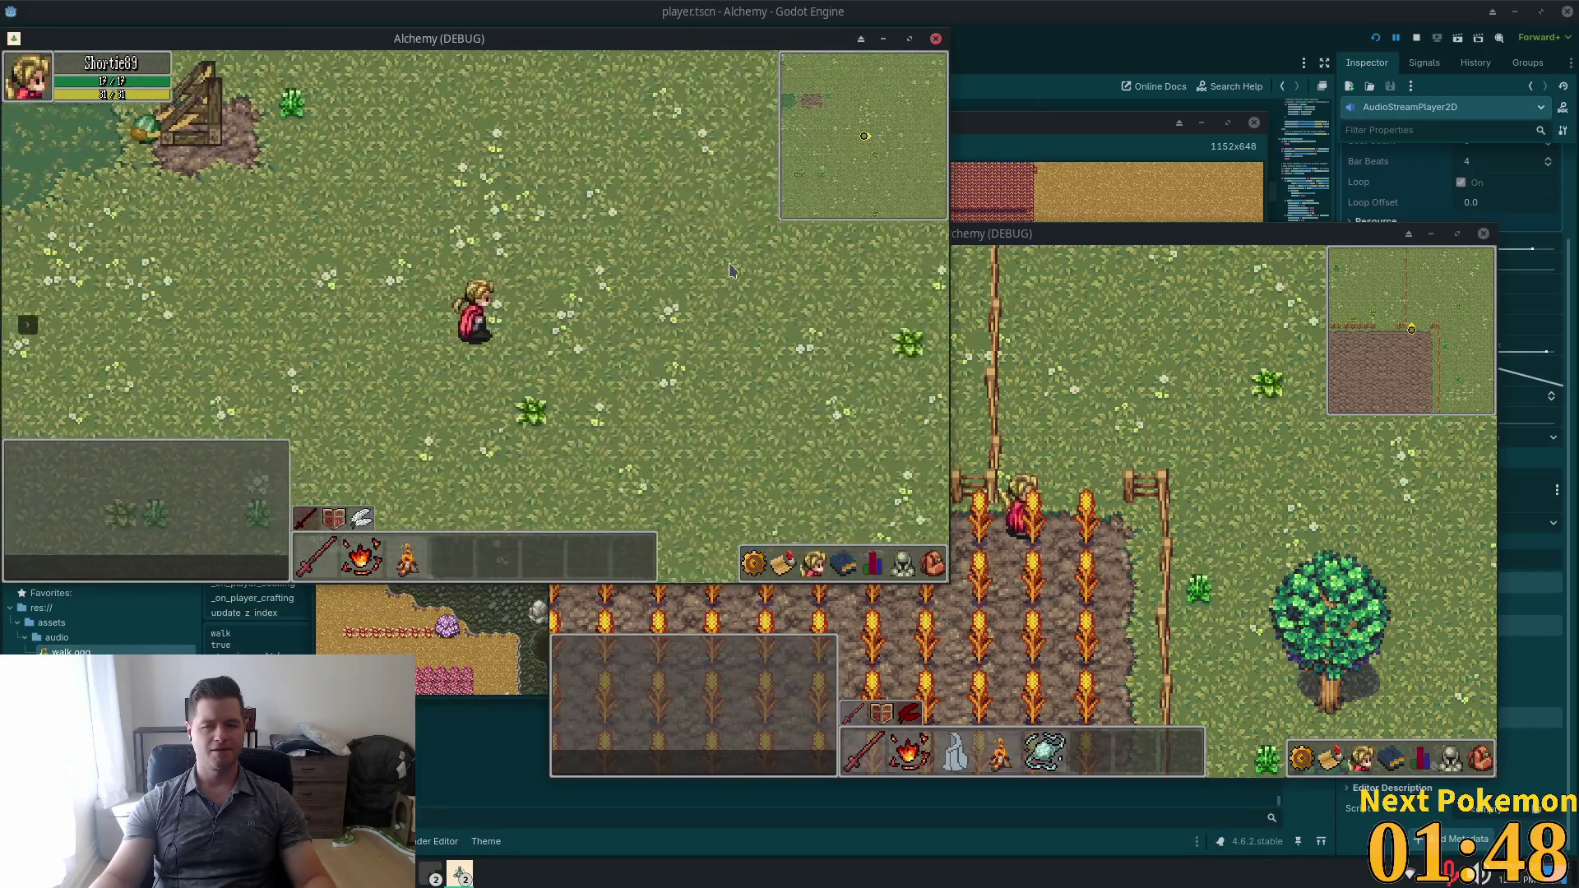
key("s")
key("a")
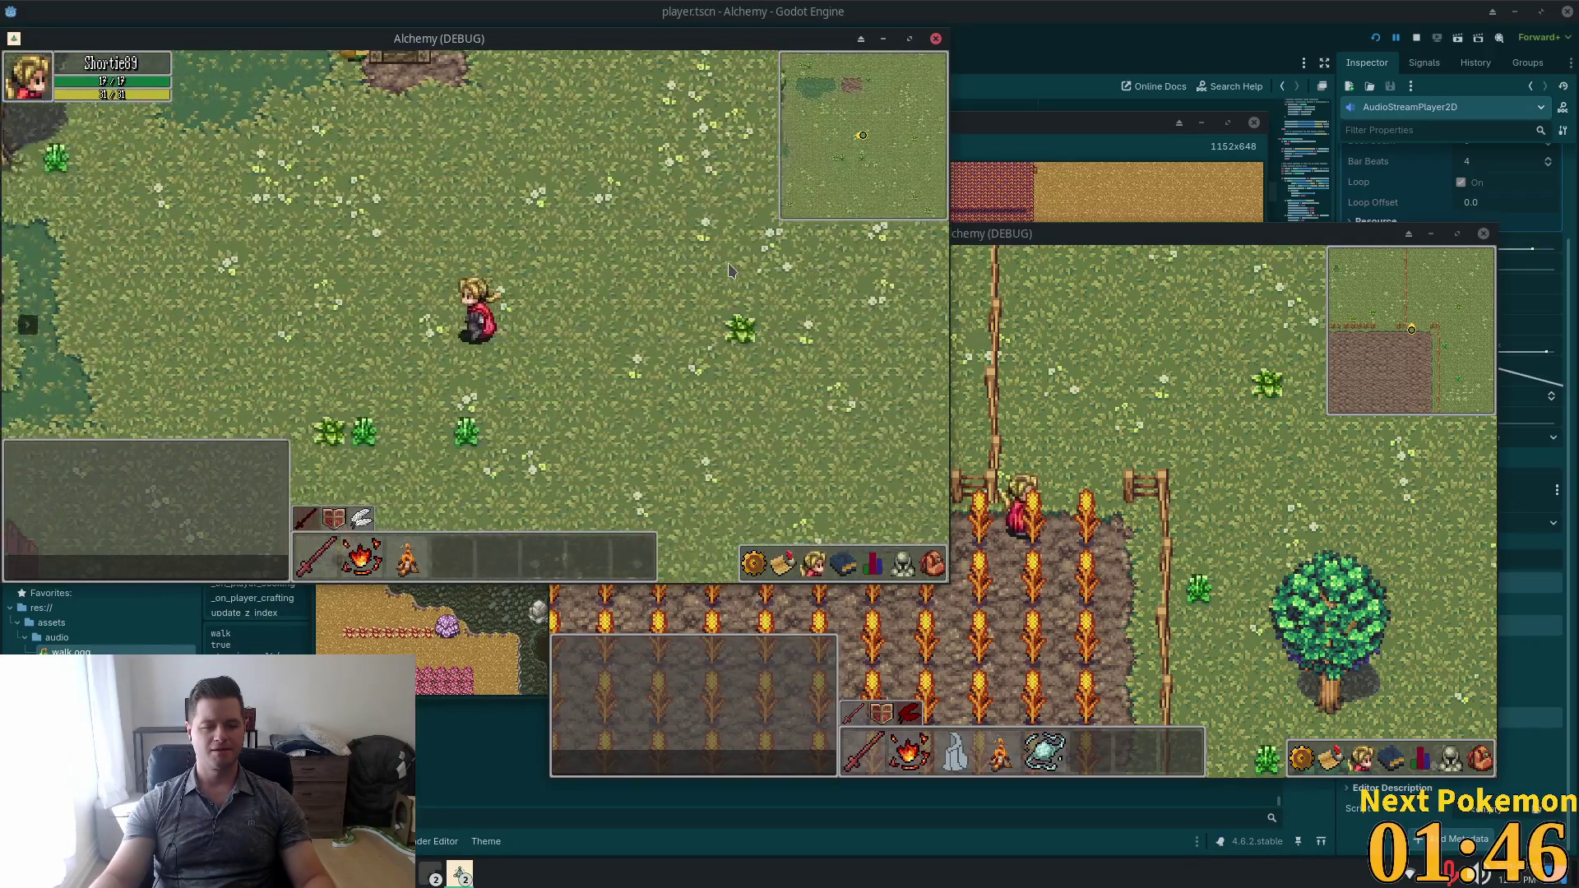
left_click(1184, 32)
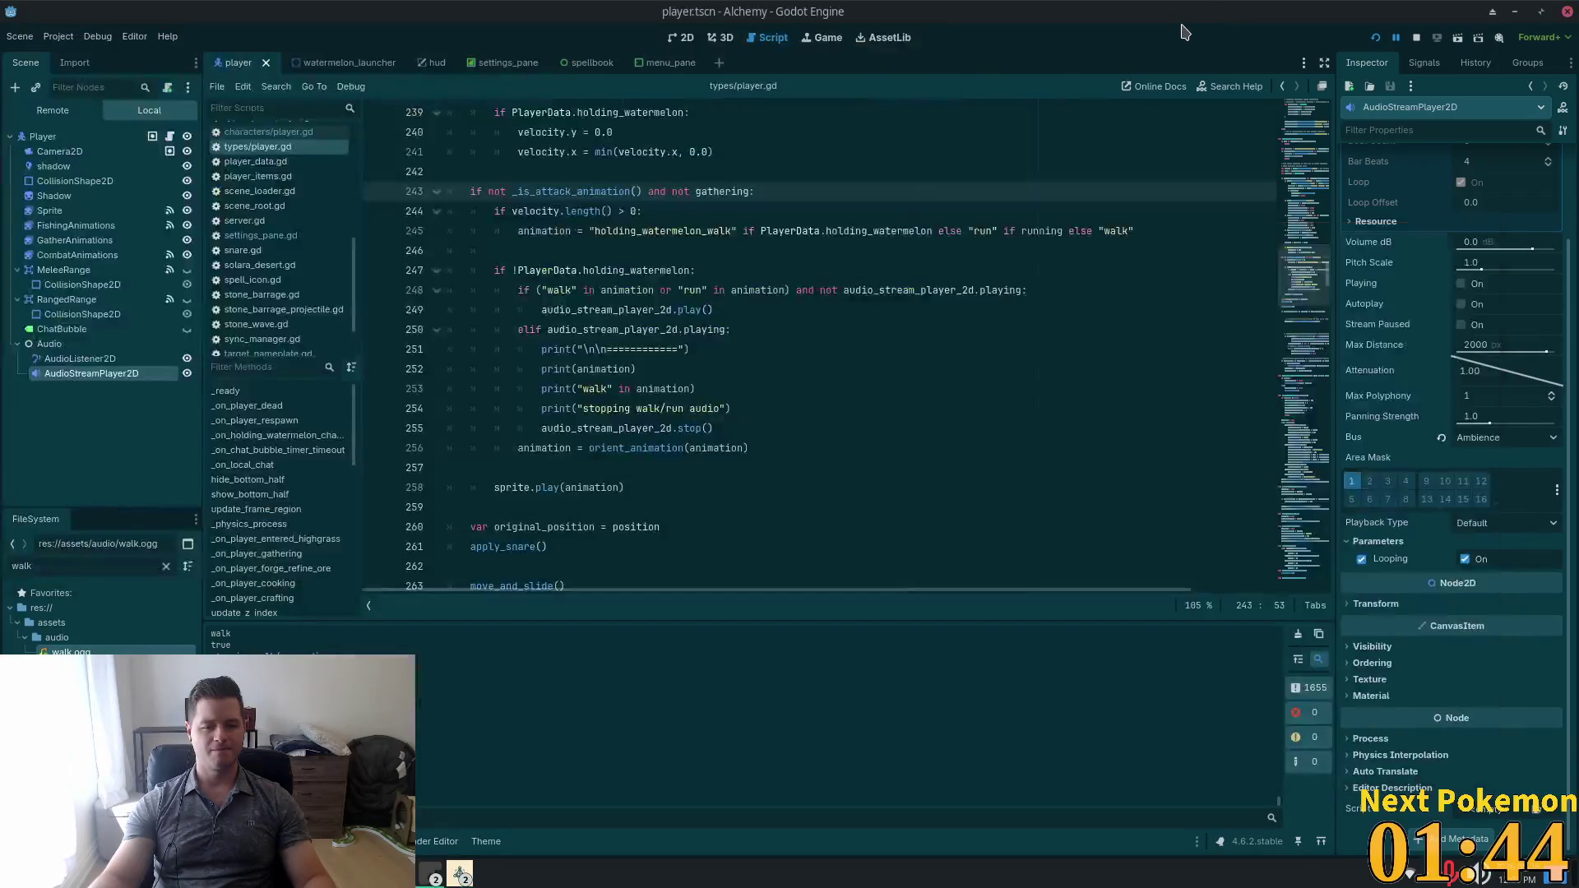
Remove the 'and audio_stream_player_2d.playing' check from line 248's condition.
left_click(873, 290)
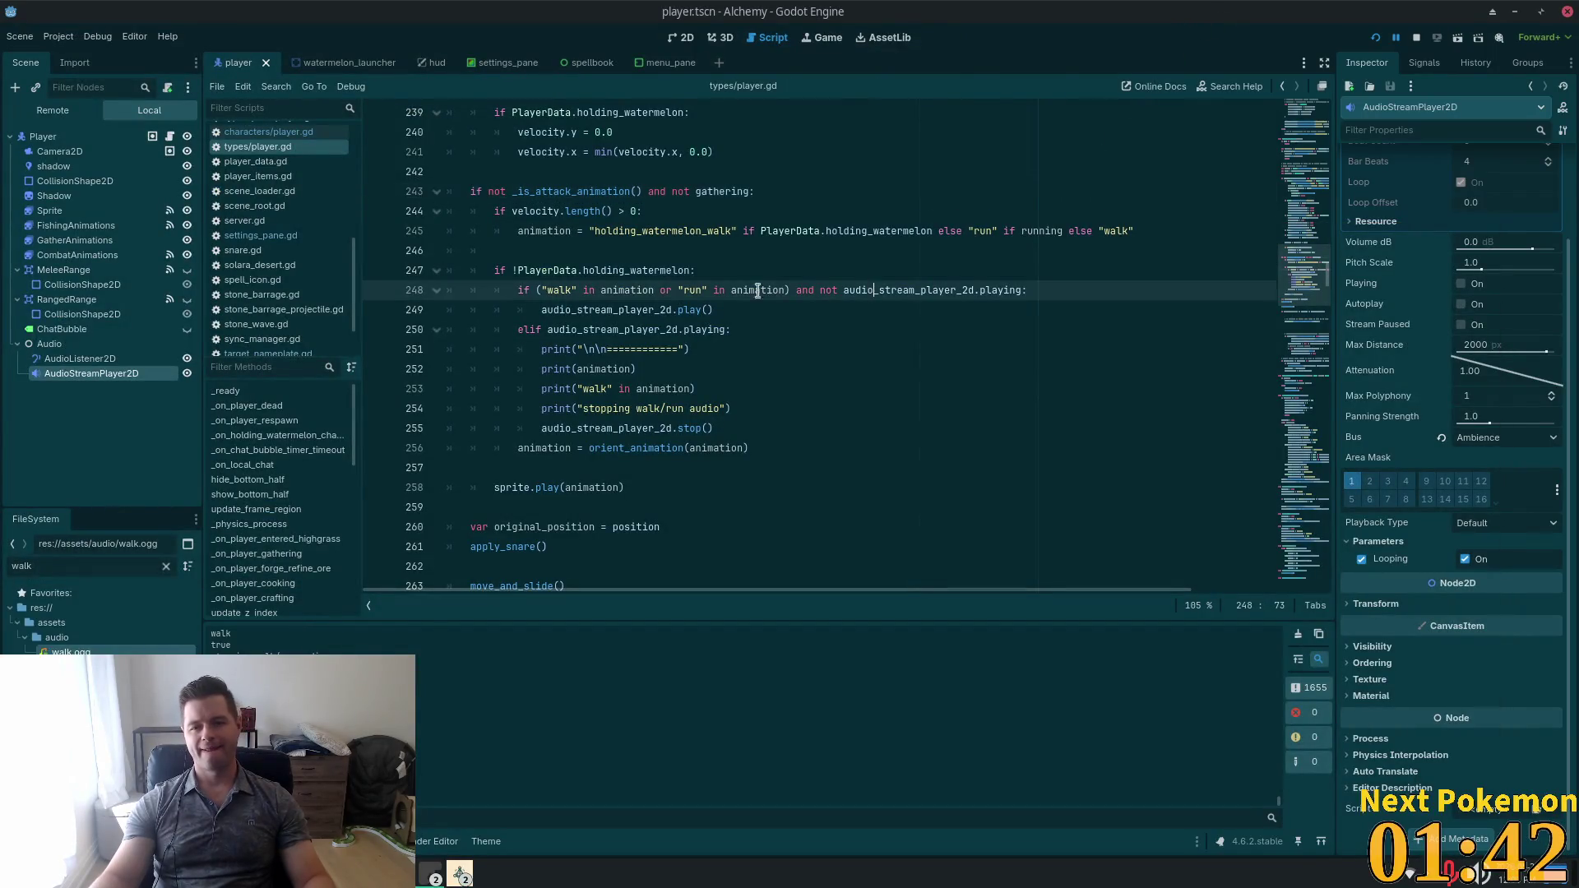
left_click(847, 289)
left_click_drag(818, 285, 1037, 296)
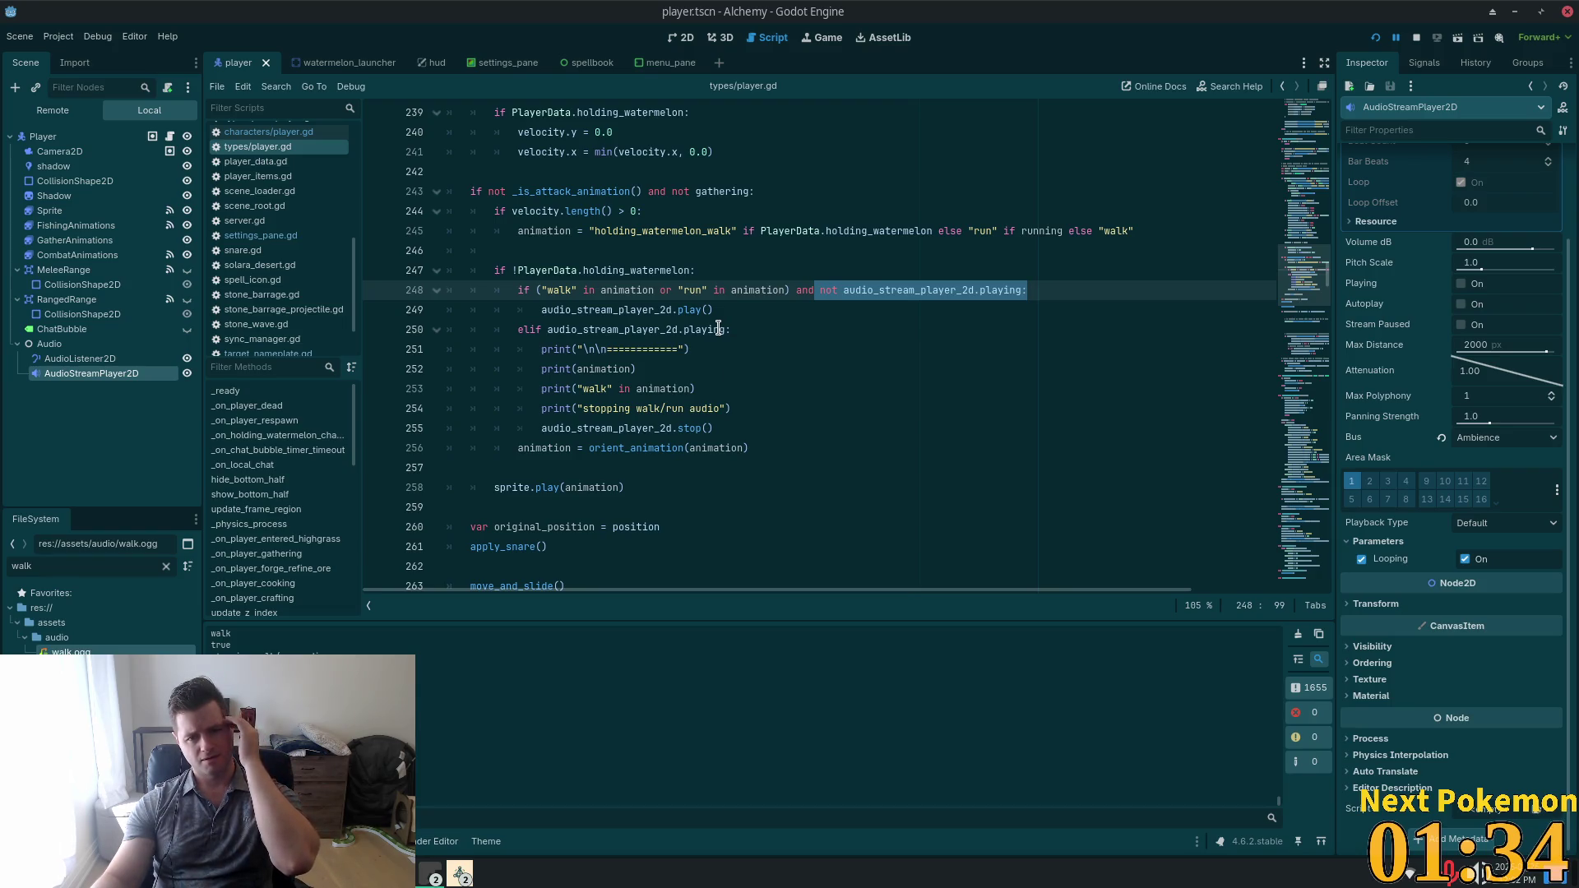
mouse_move(718, 329)
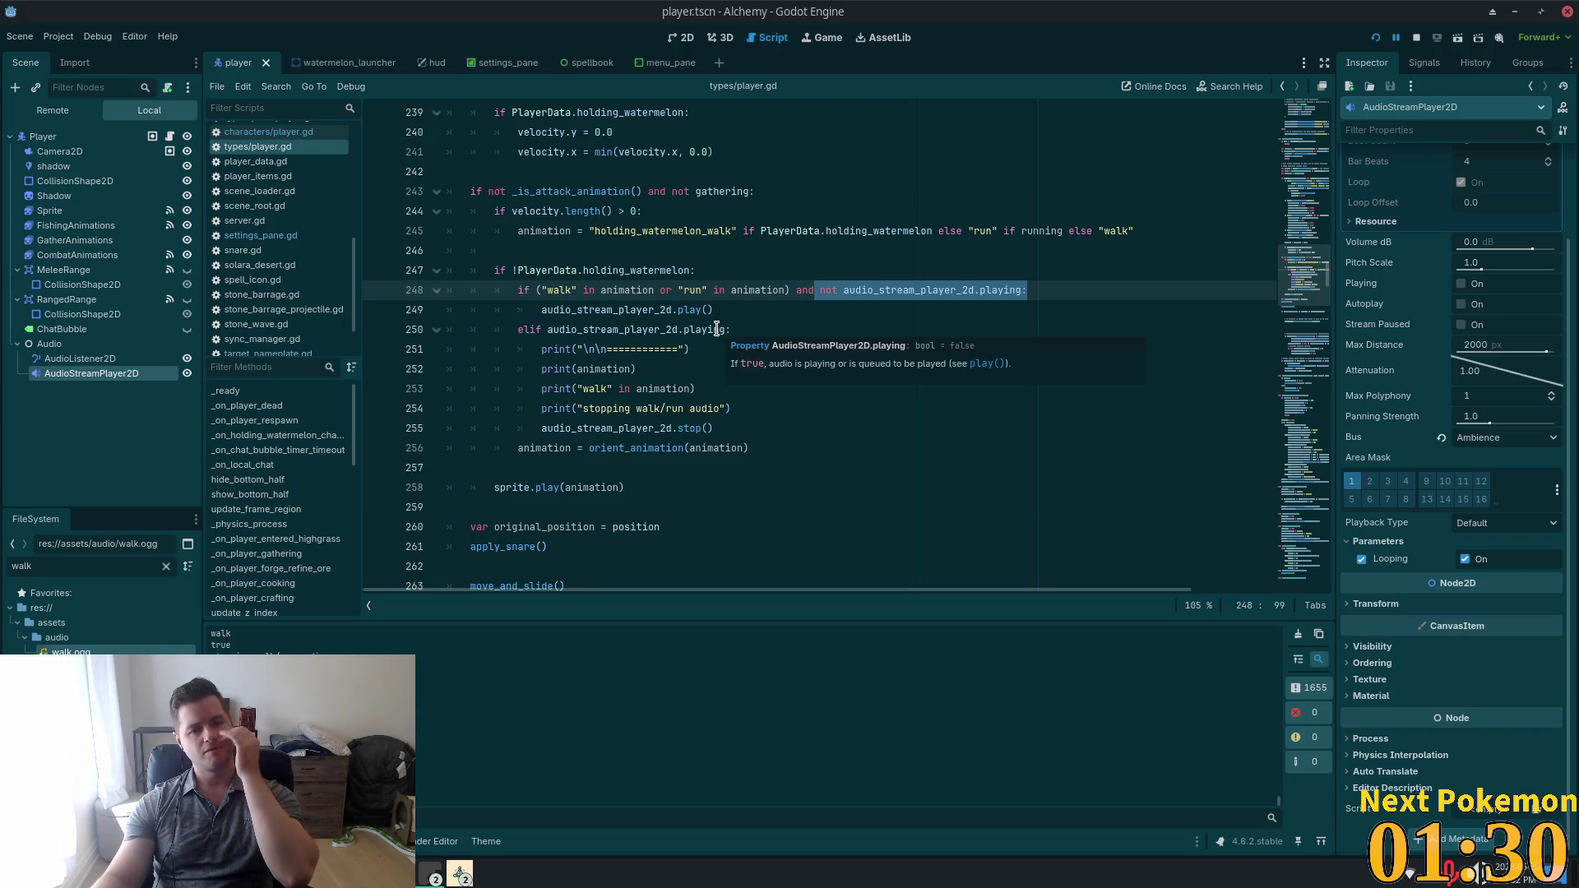
left_click(717, 329)
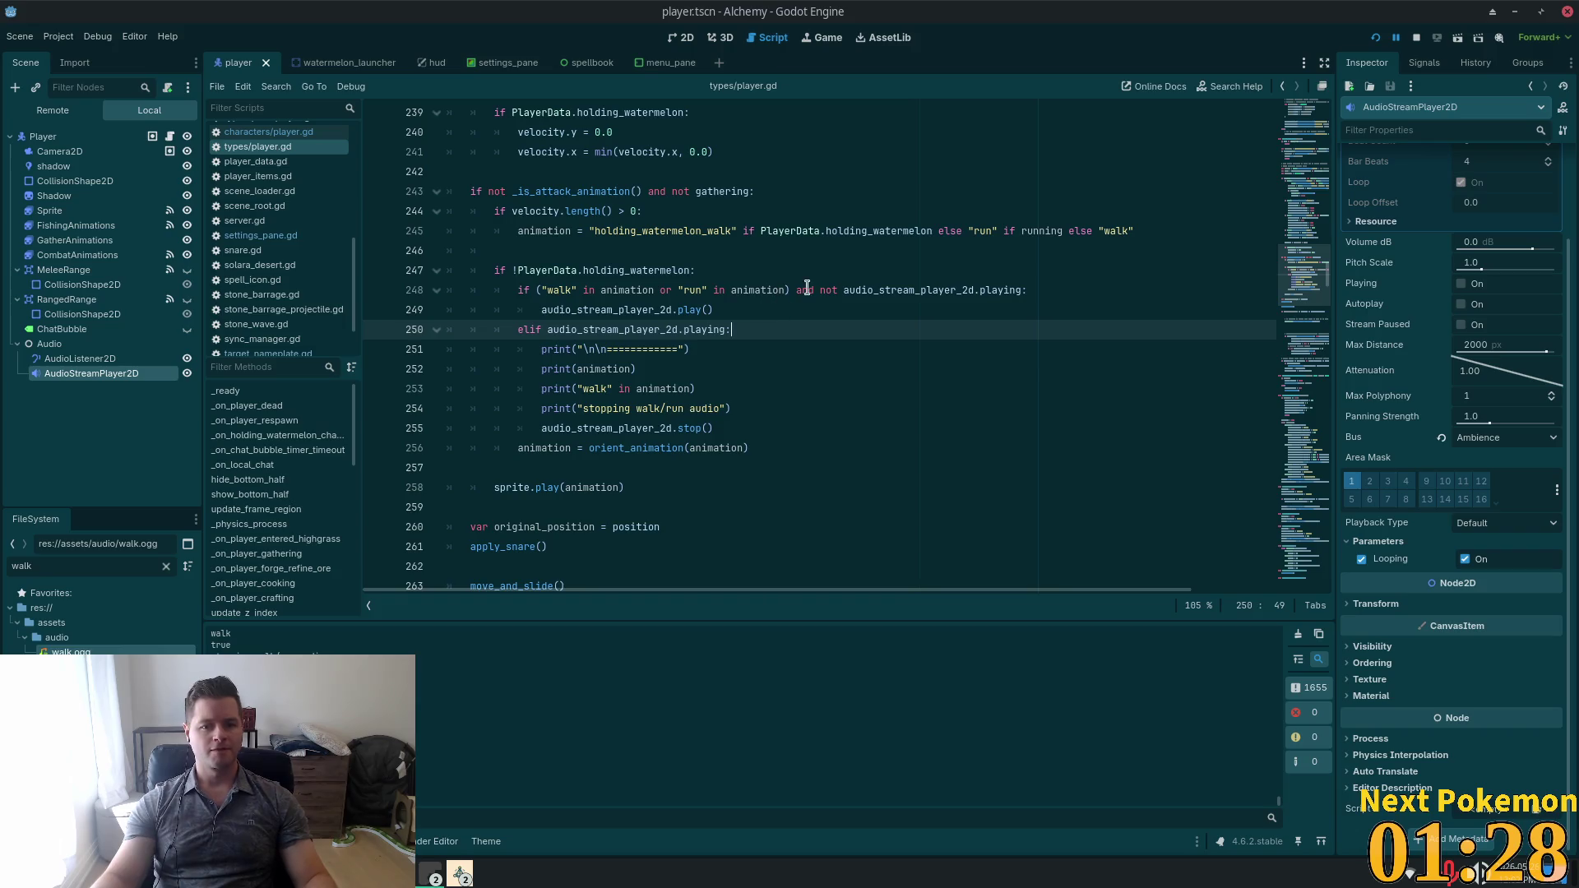
left_click_drag(790, 289, 546, 289)
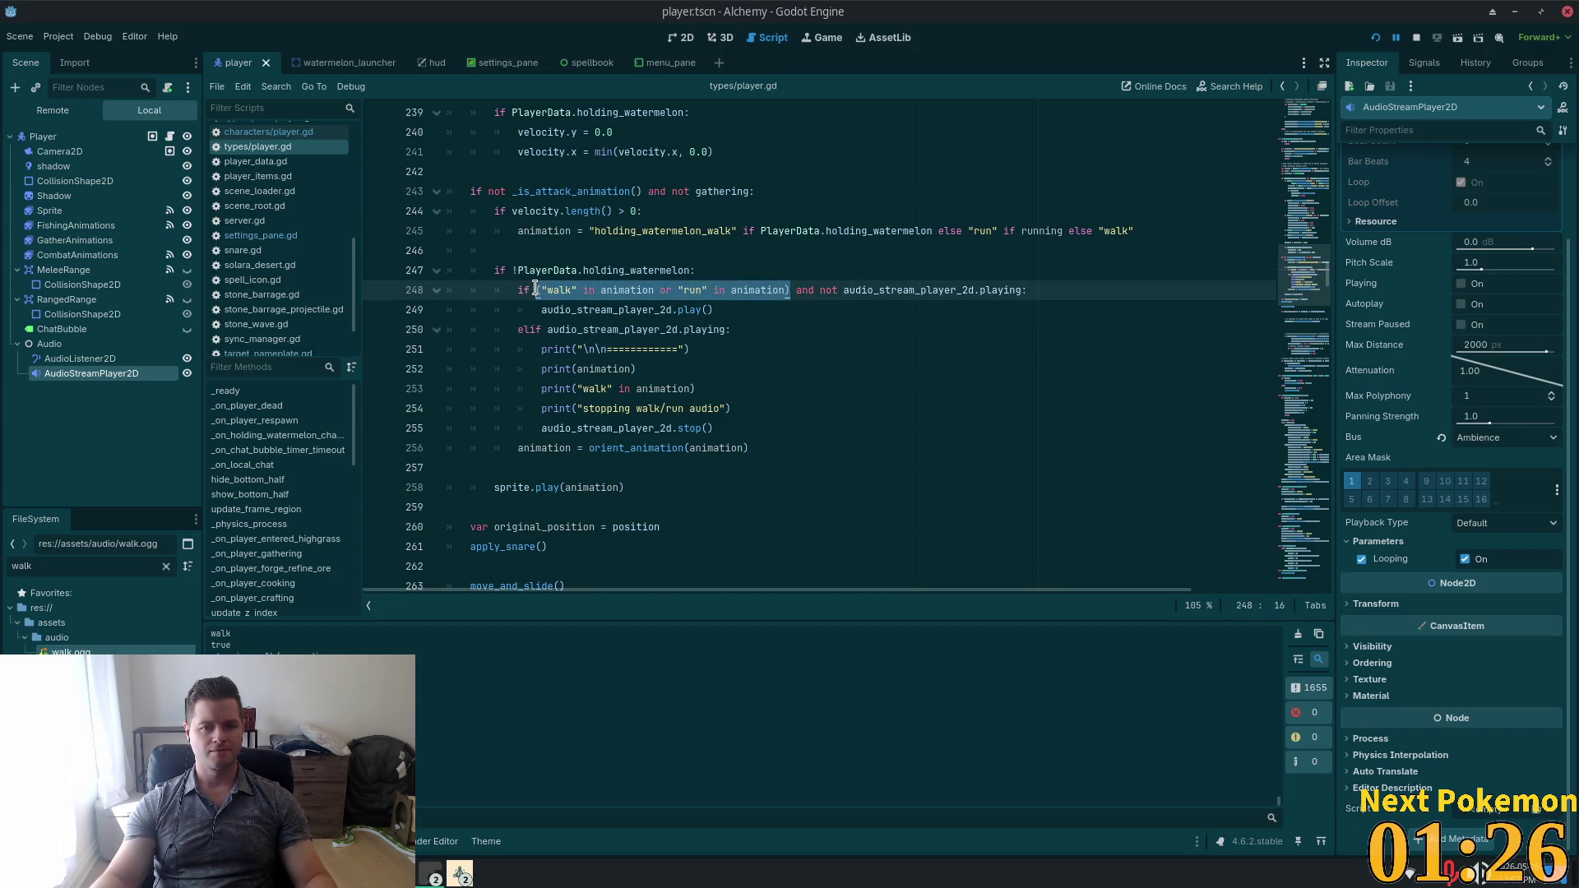
mouse_move(640, 270)
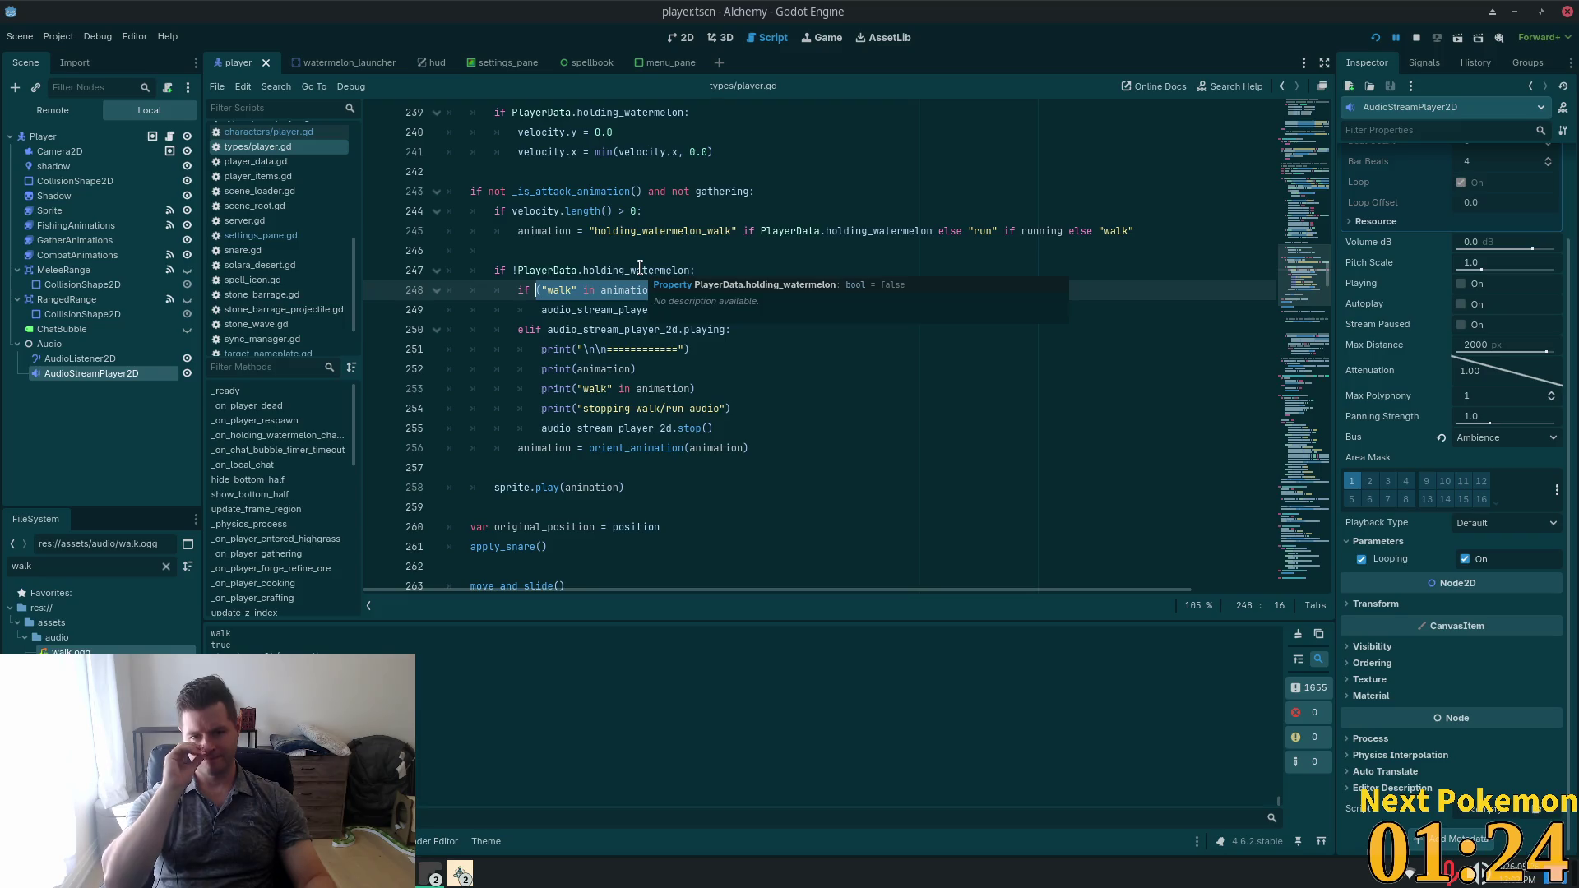
left_click(765, 171)
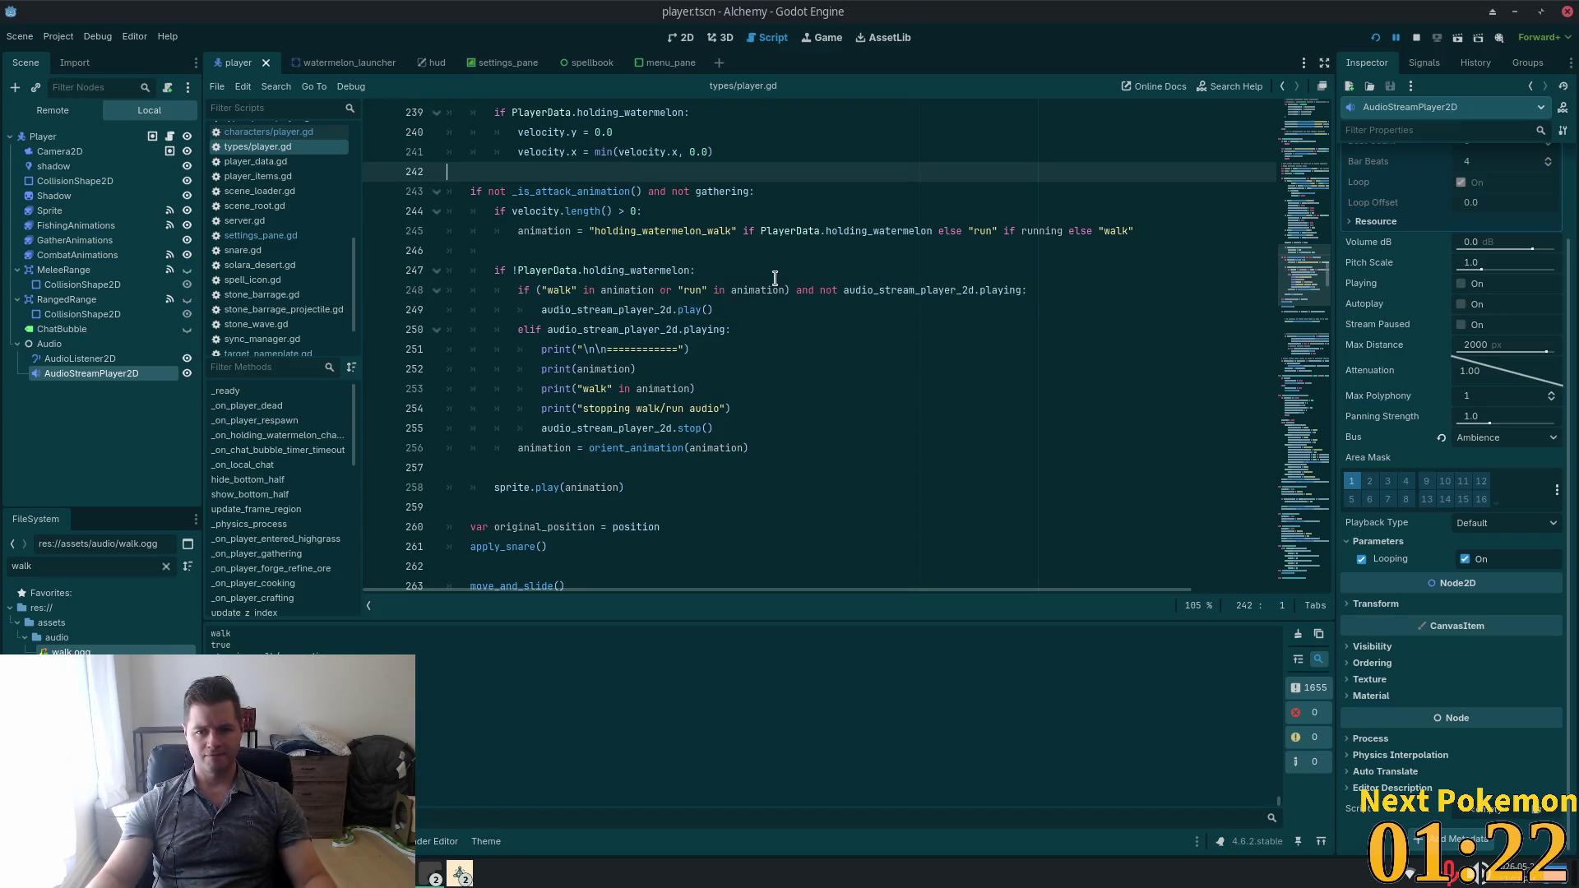
mouse_move(1022, 290)
left_mouse_down()
mouse_move(814, 288)
mouse_move(837, 284)
left_mouse_up()
key("ctrl+c")
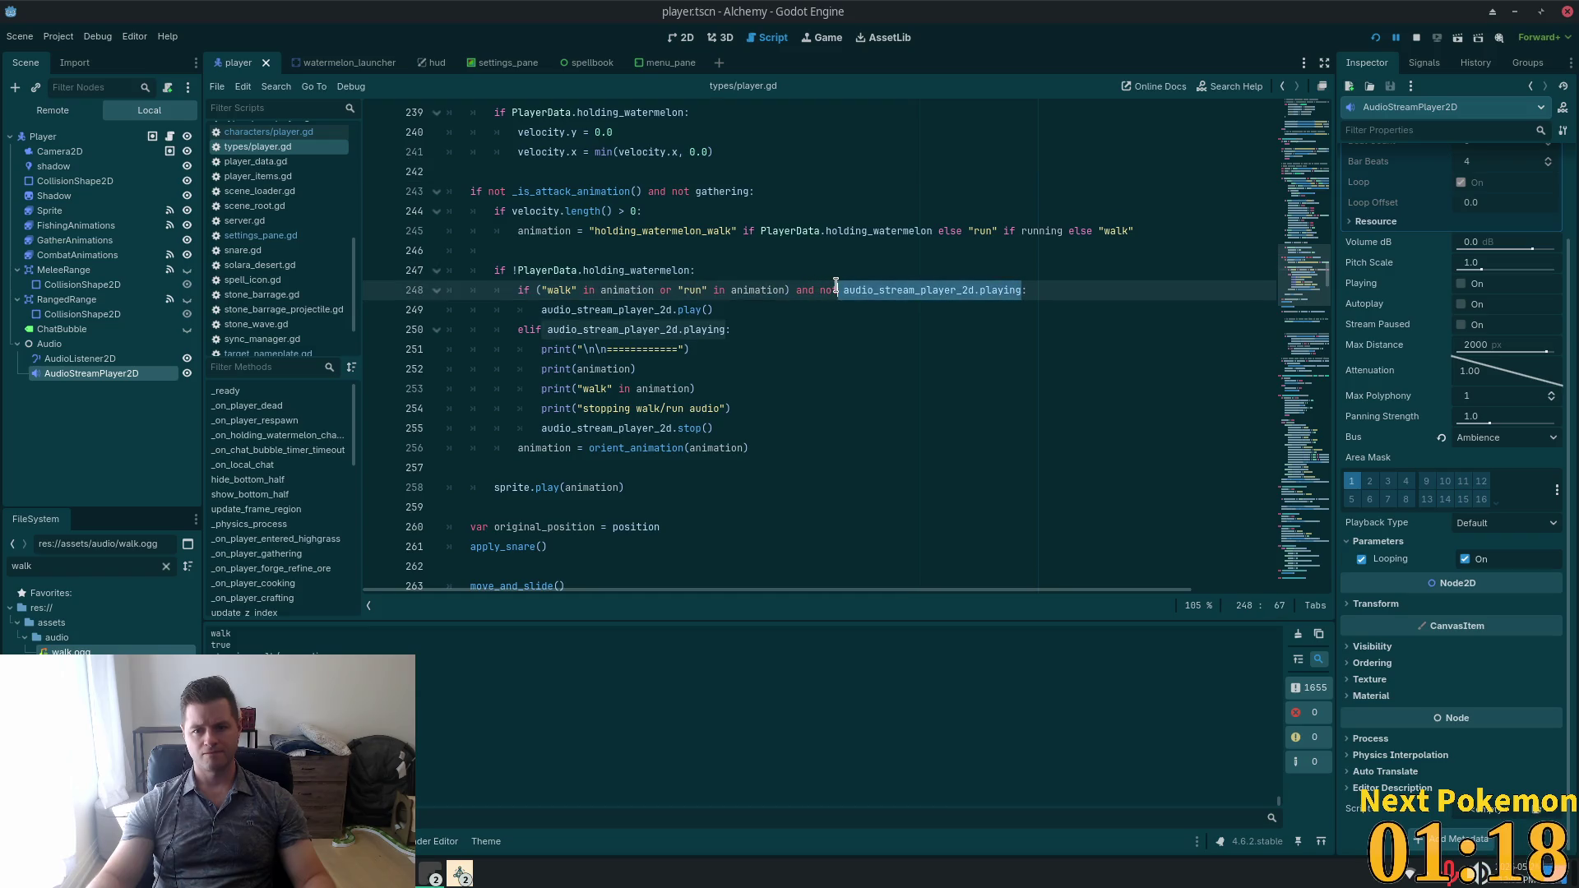
key("BackSpace")
key("BackSpace")
key("BackSpace")
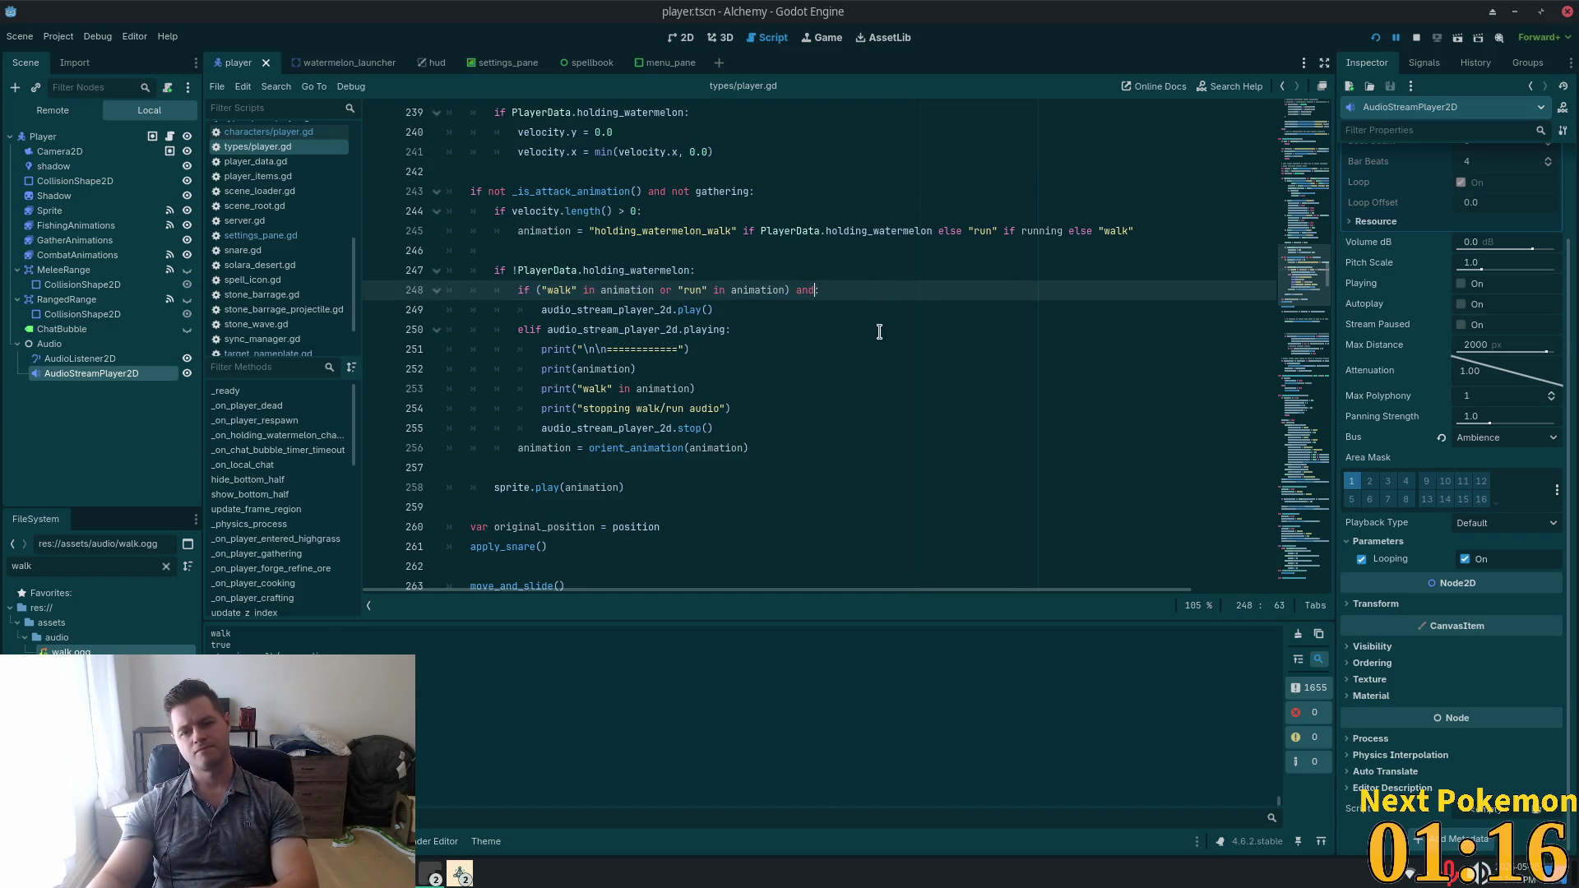
key("BackSpace")
key("BackSpace")
key("BackSpace")
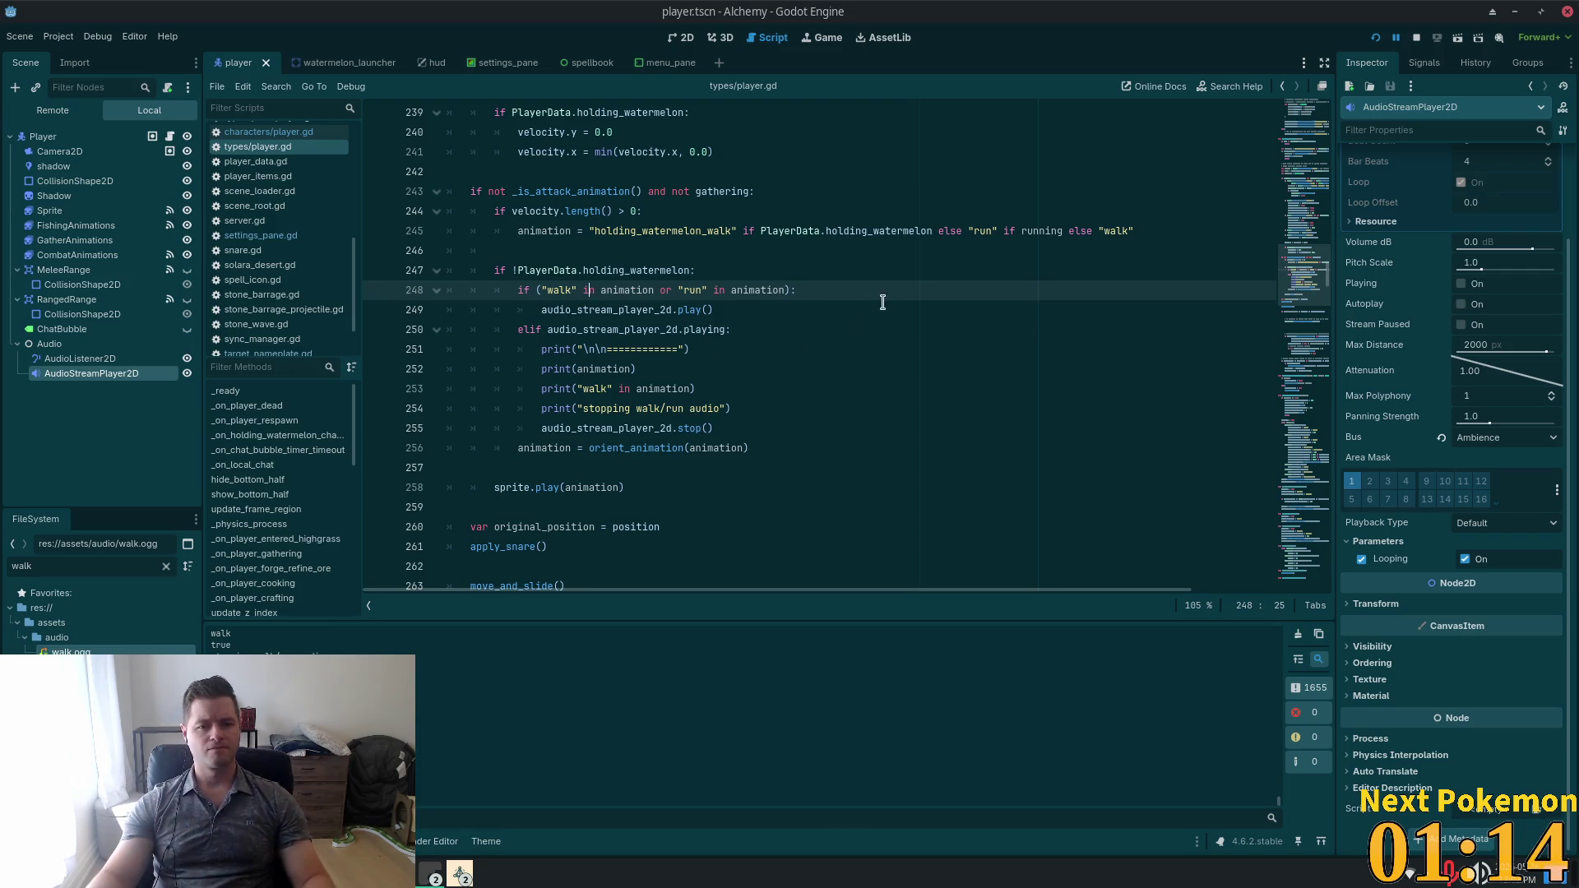
Add line 249 'if not audio_stream_player_2d.playing:' under the animation check.
left_click(835, 290)
key("Return")
type("if")
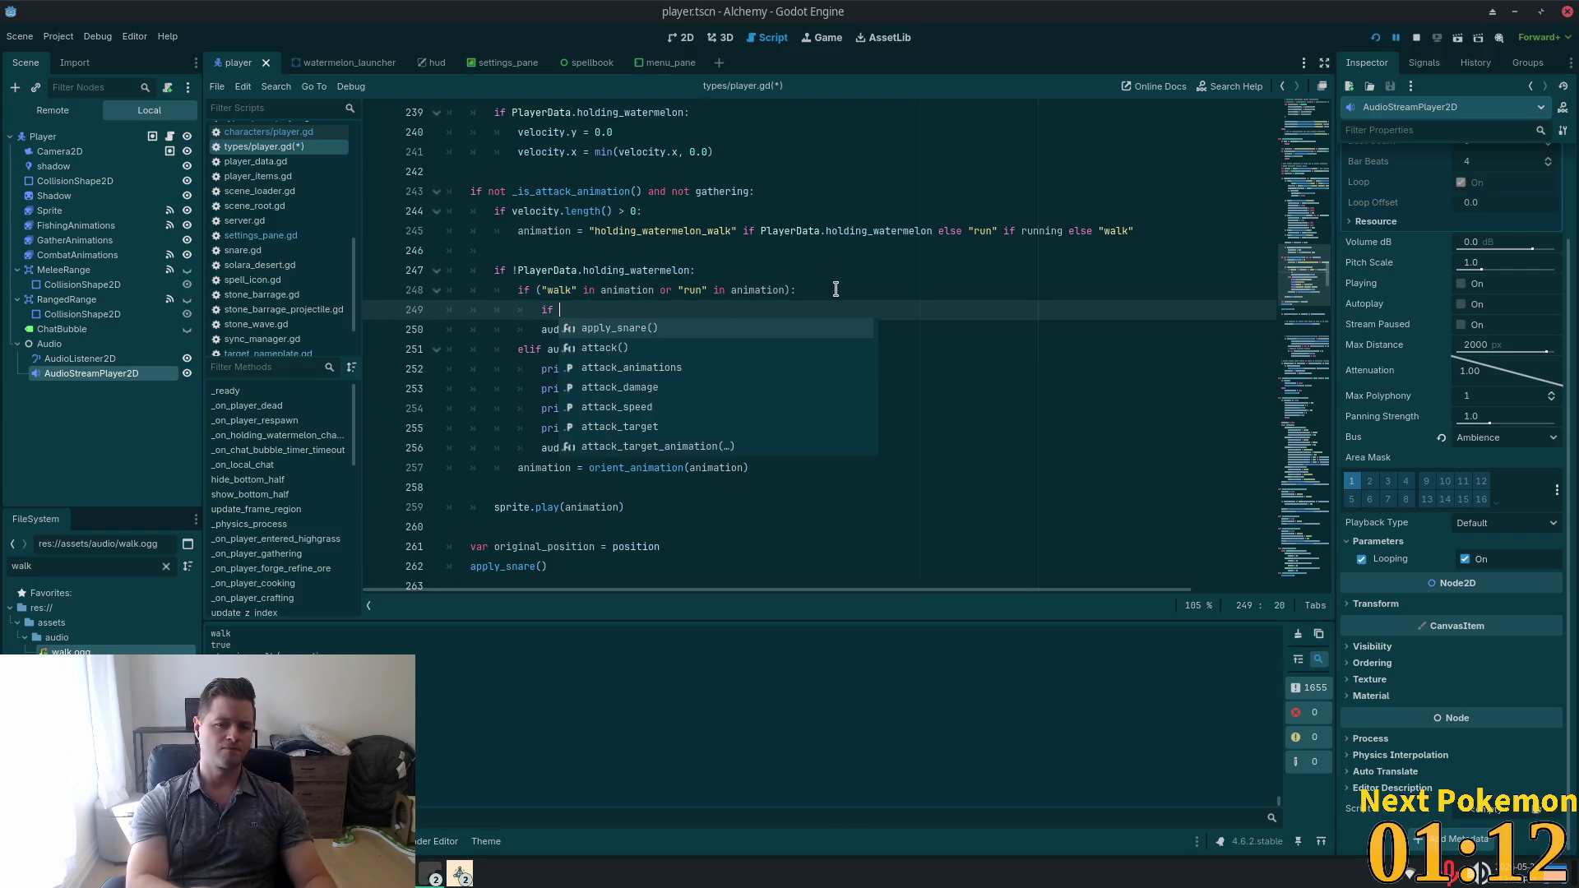
key("ctrl+v")
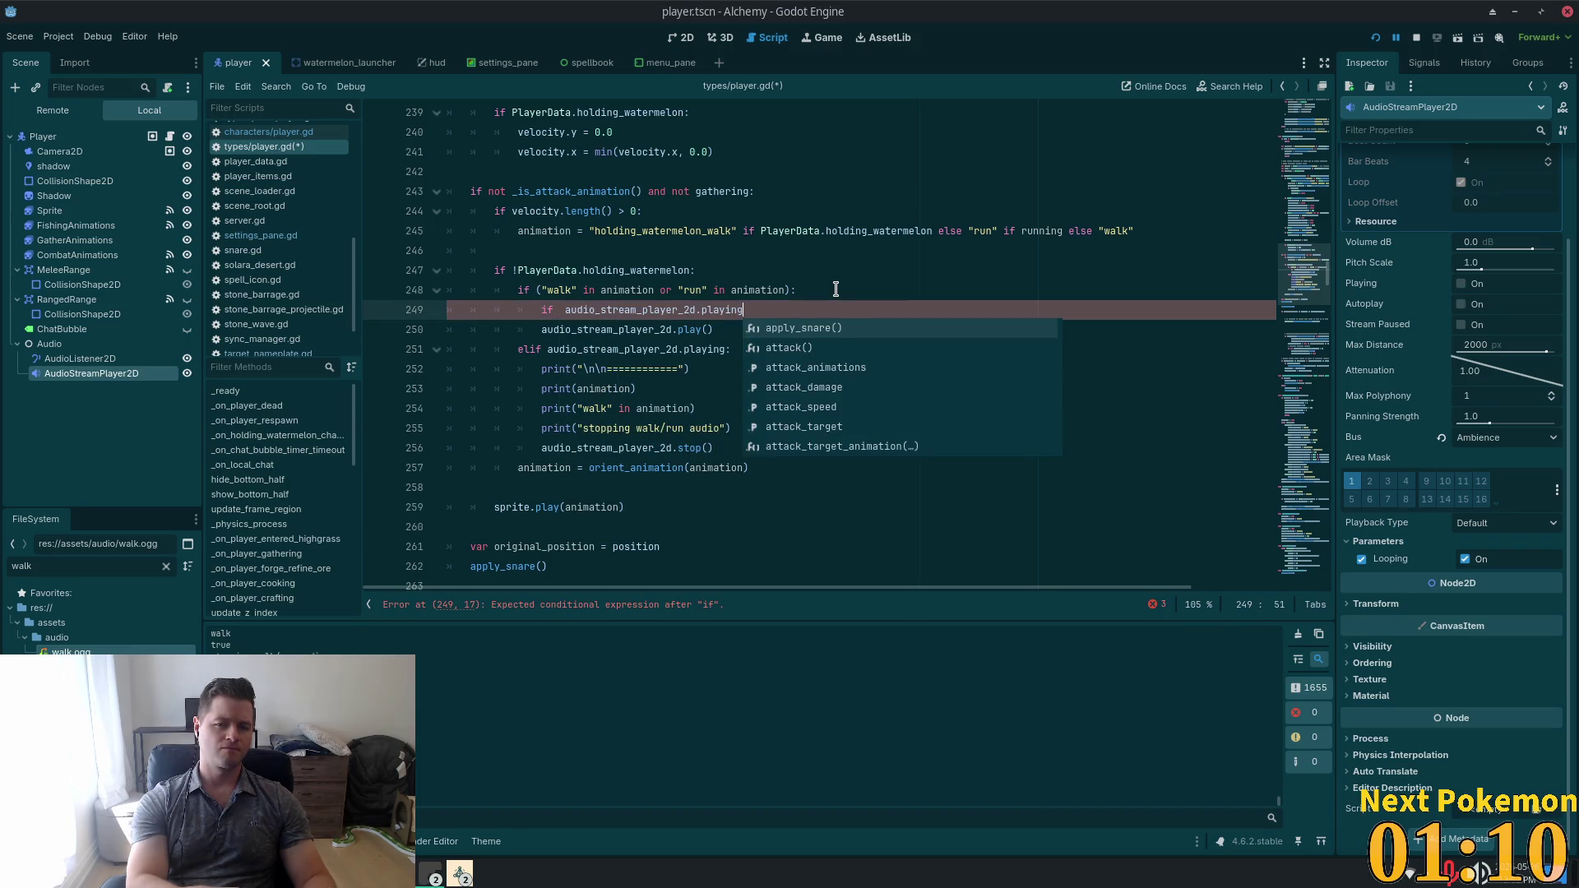
key("Home")
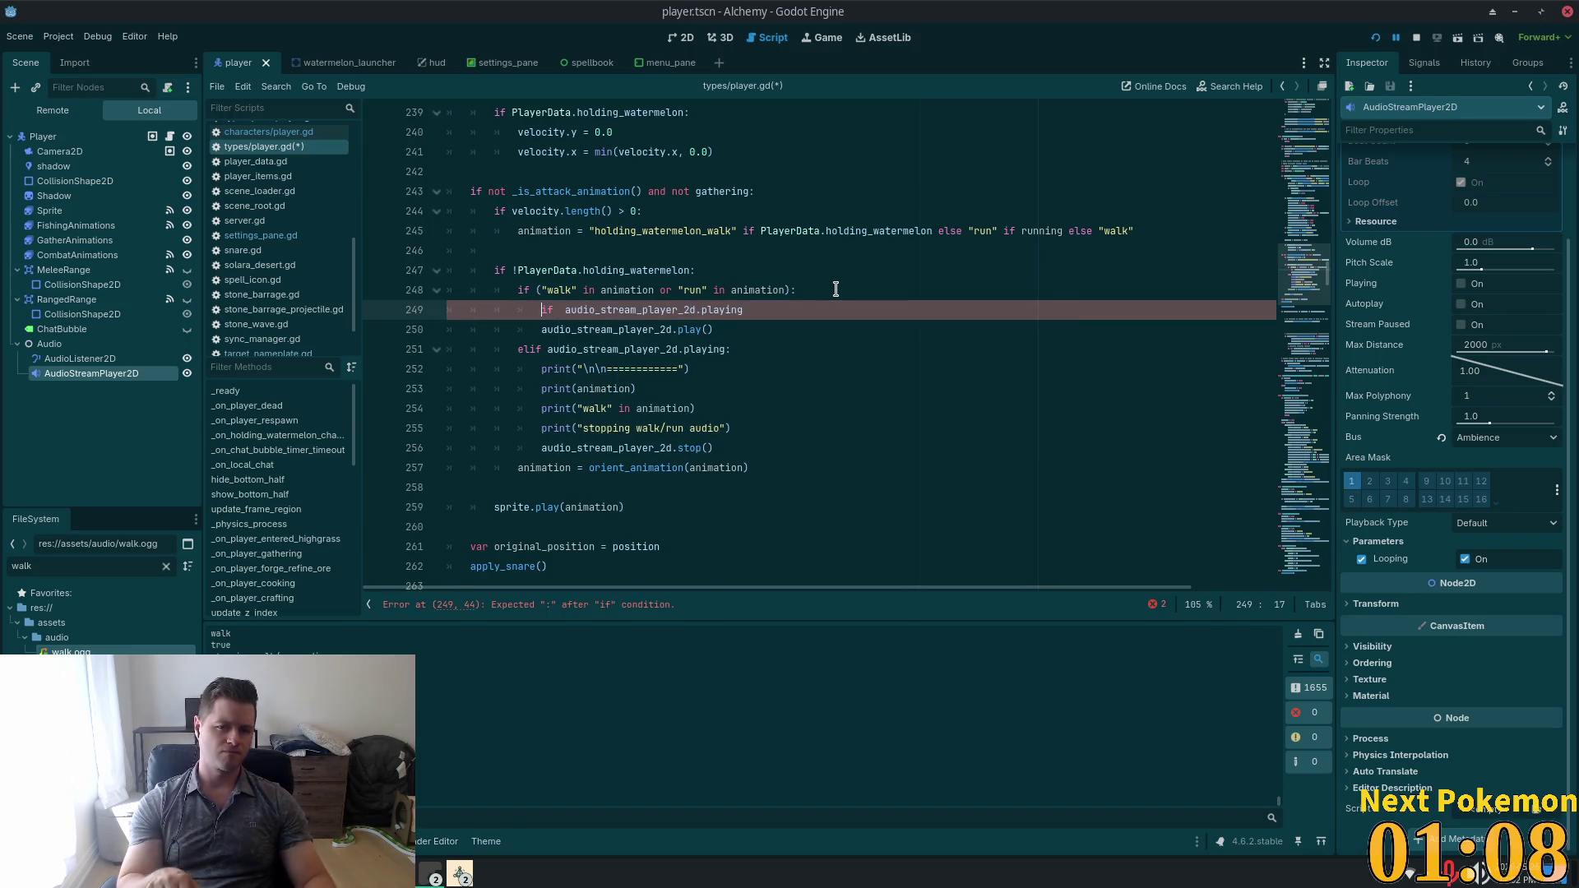
key("Right")
key("Right")
key("Right")
type("not")
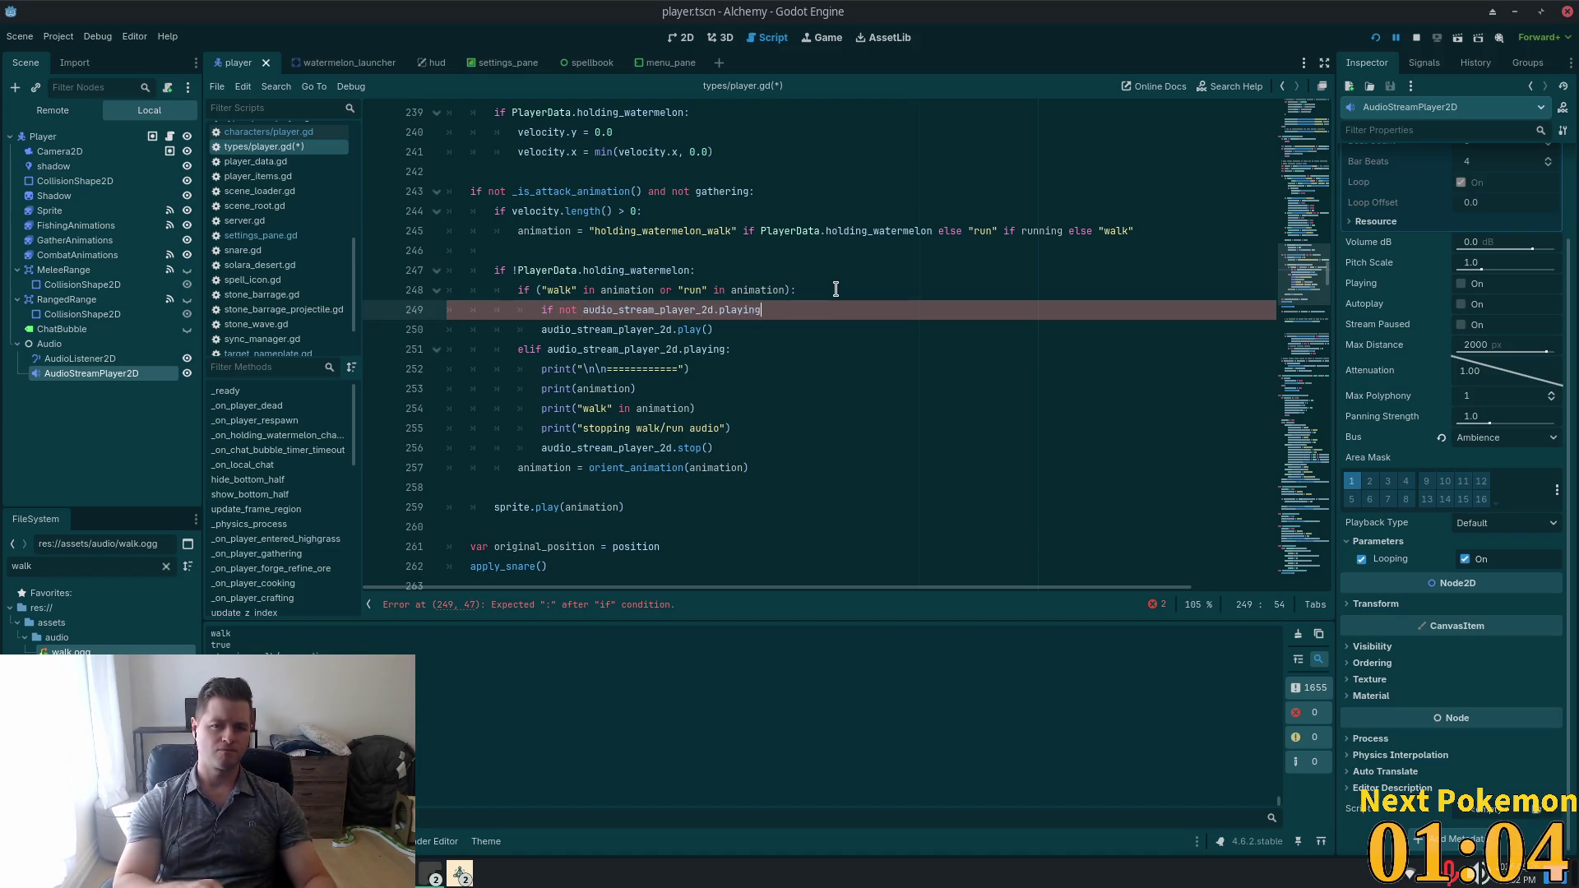
type(":")
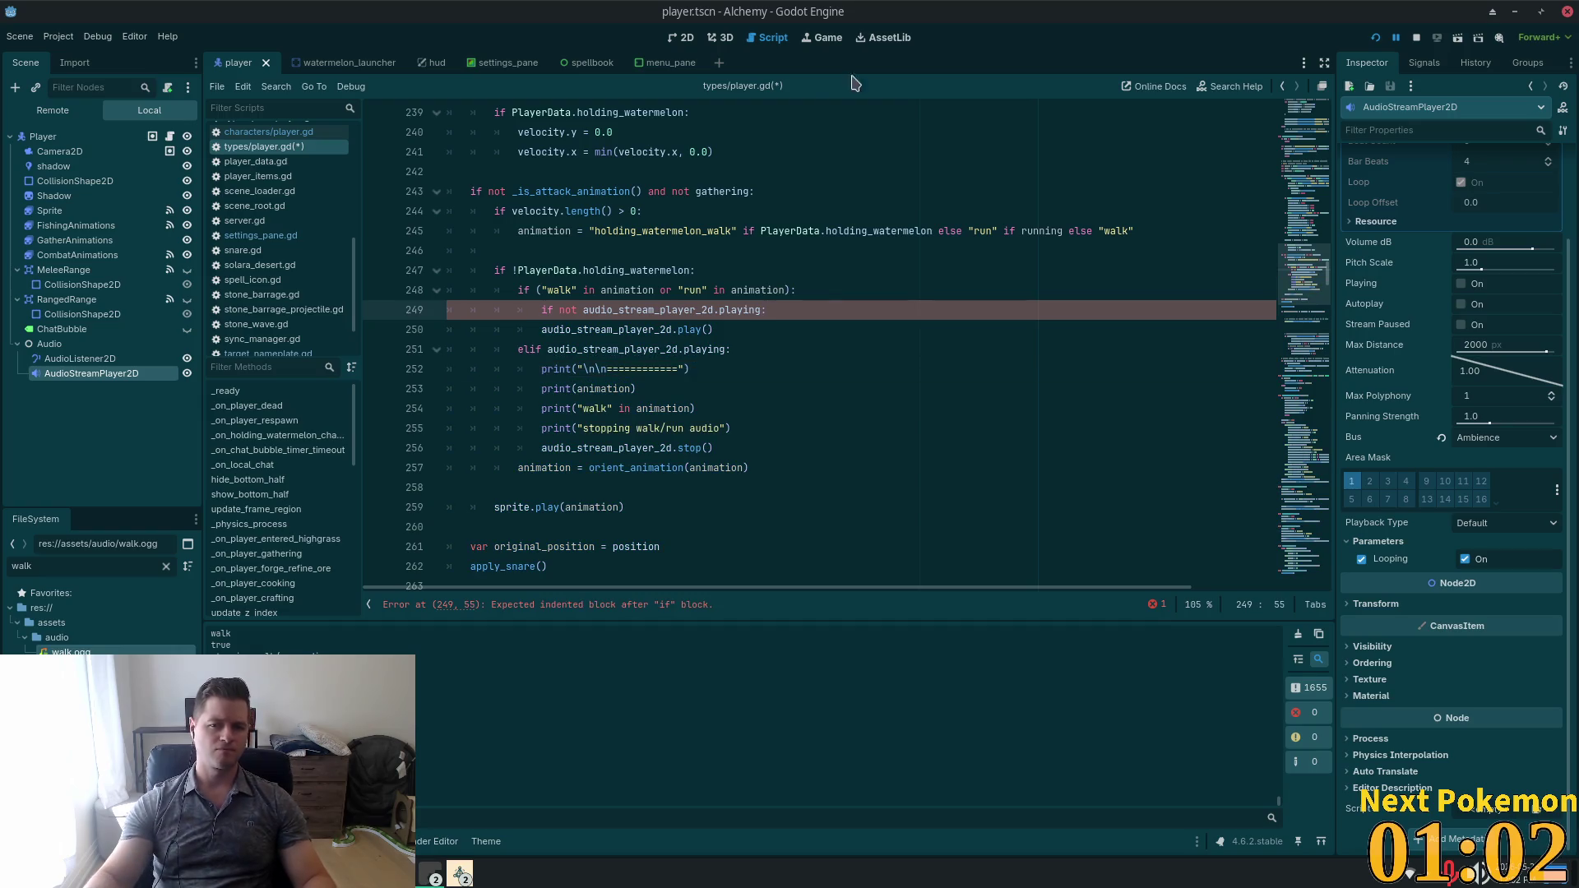
Indent play() under the new check, keep 'not' instead of '!', and save the script.
left_click(810, 132)
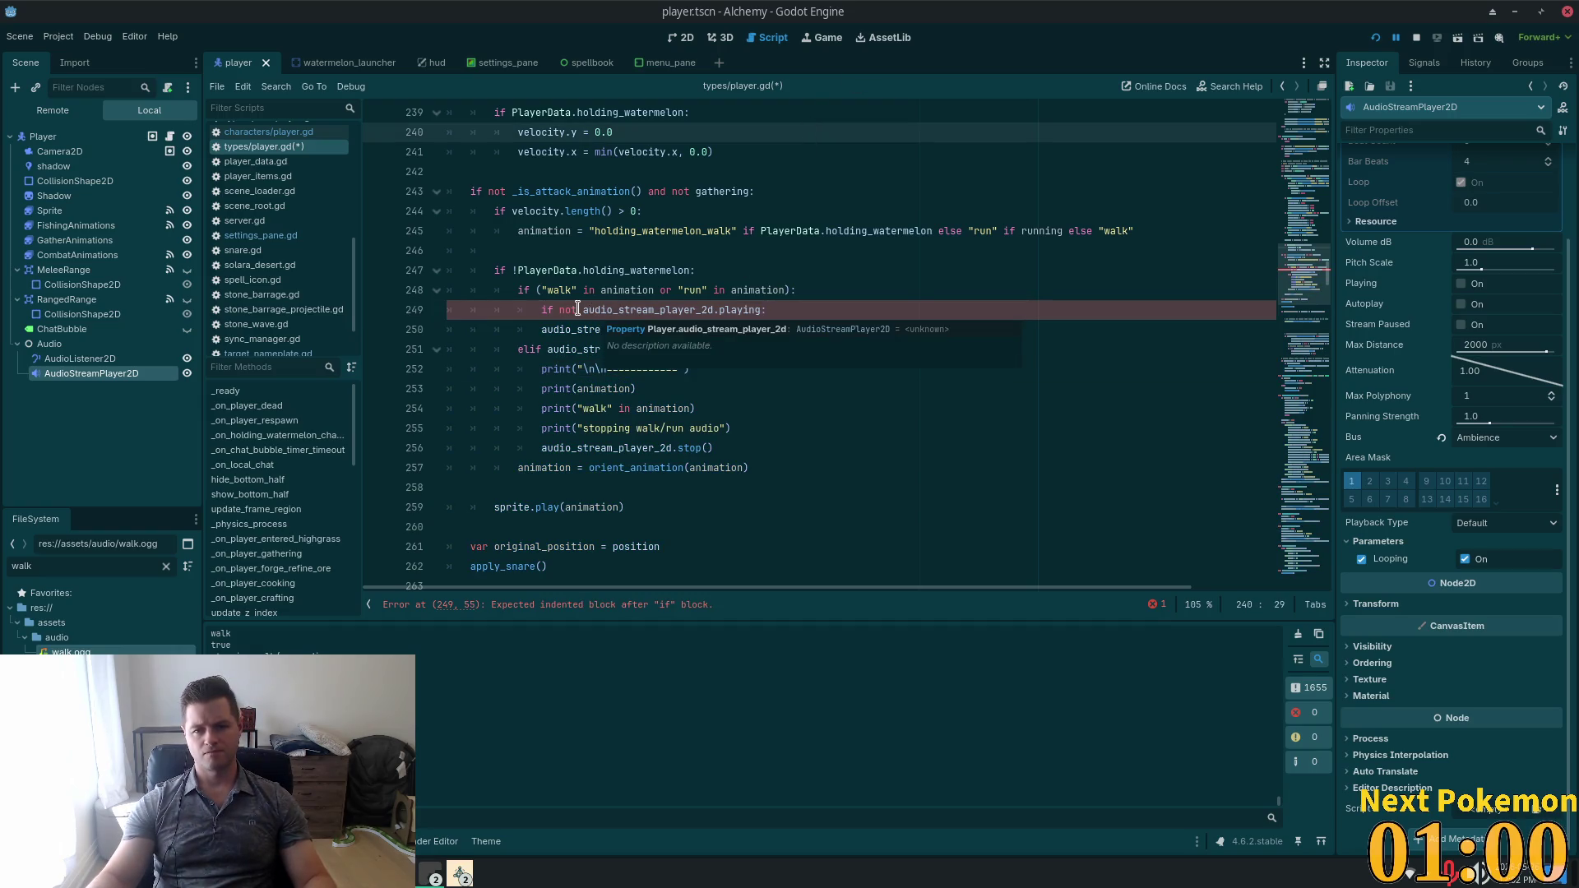
left_click_drag(582, 312, 560, 311)
type("!")
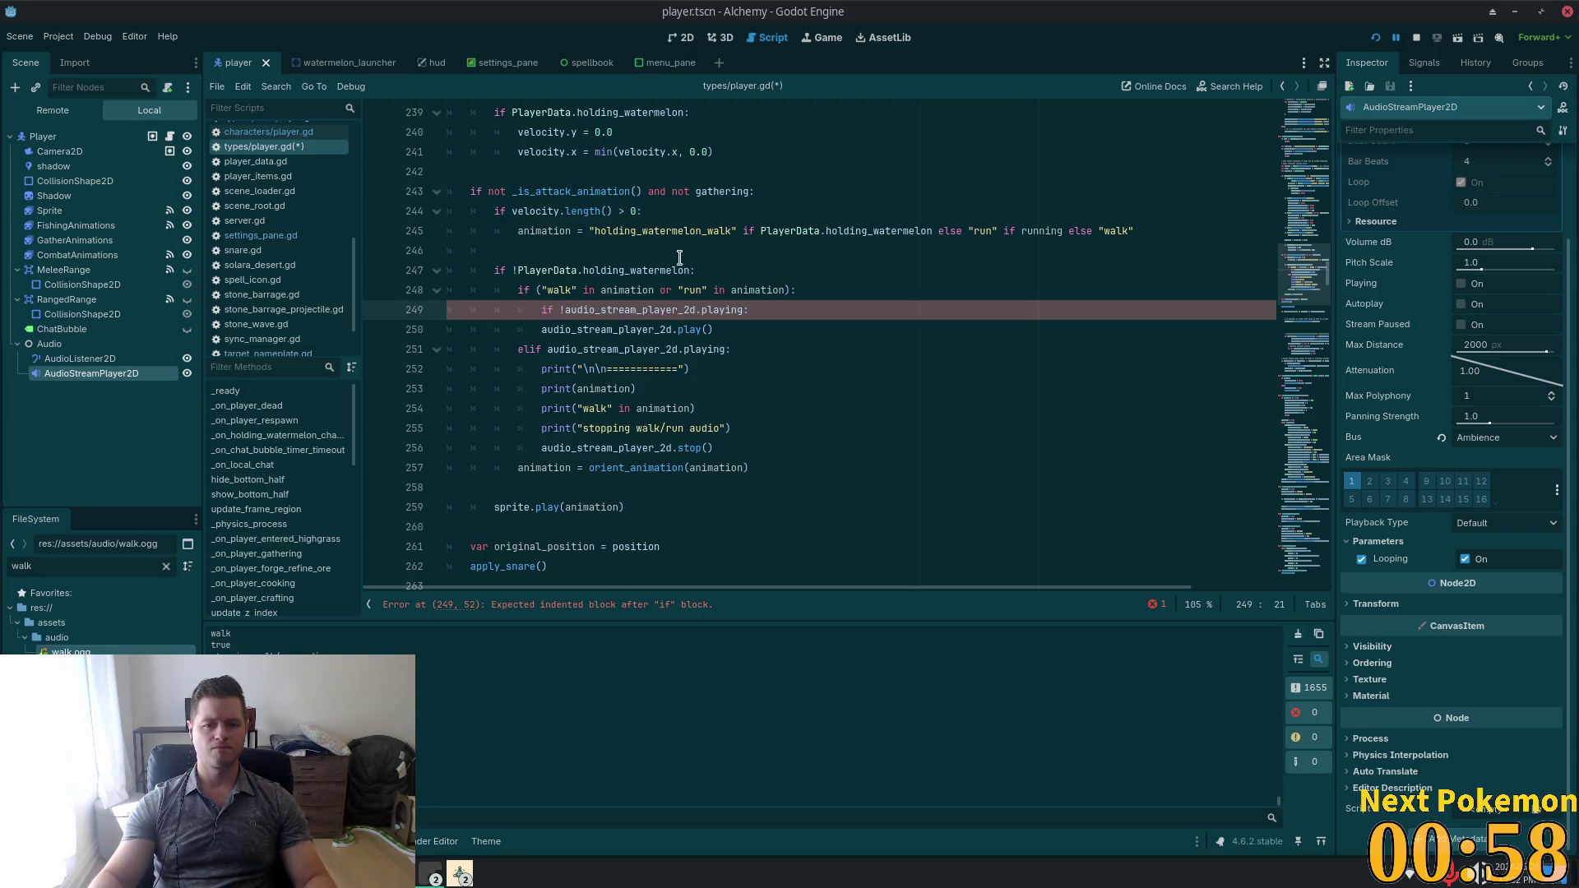
left_click(680, 268)
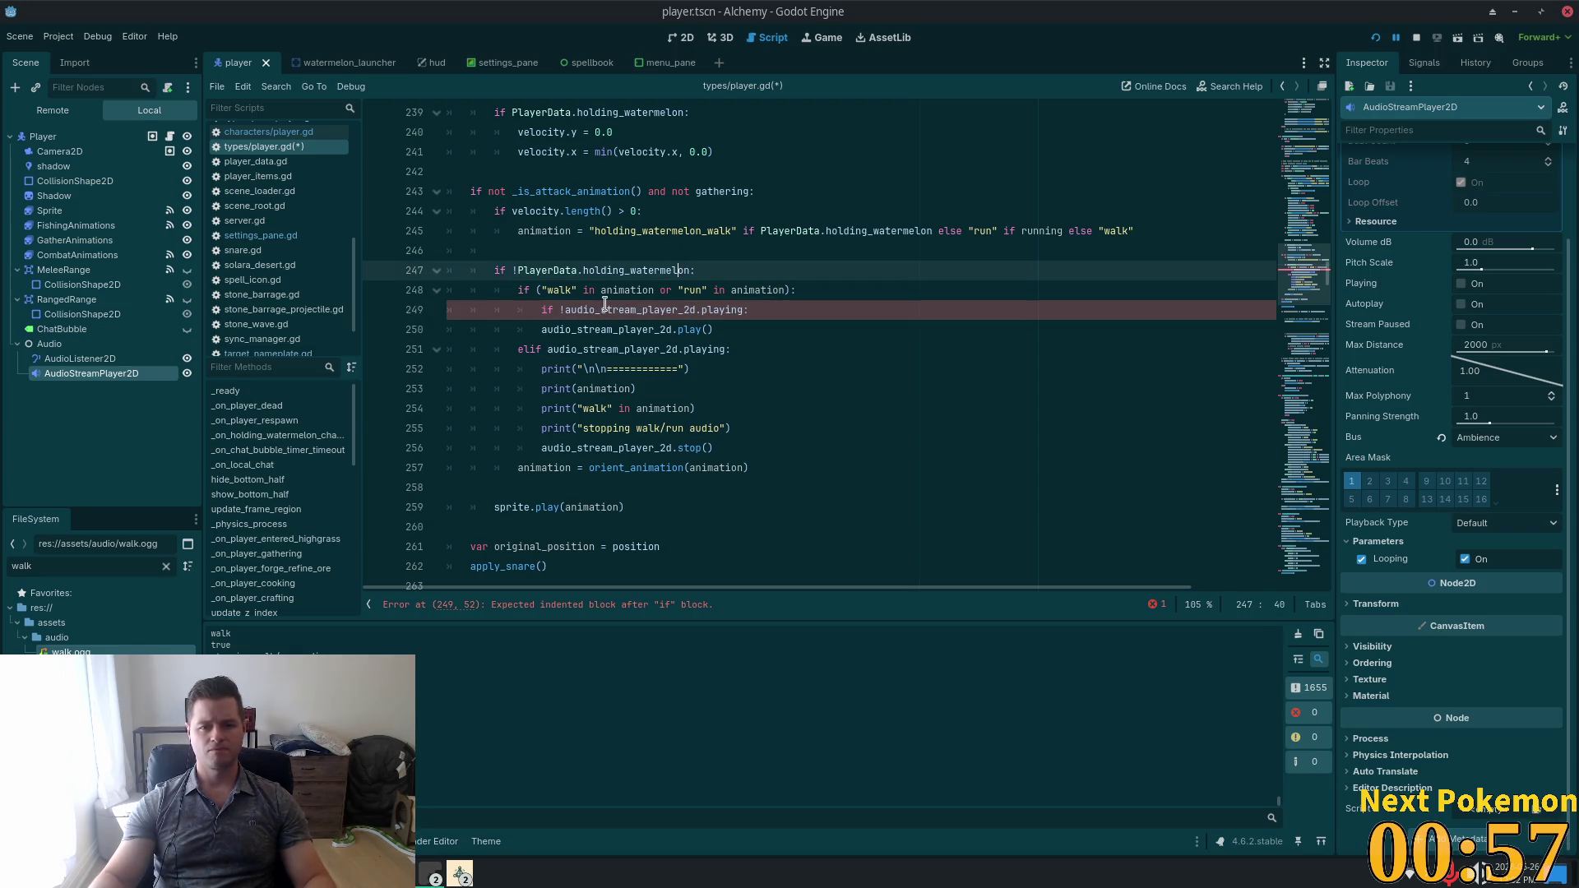
left_click(526, 324)
key("Tab")
left_click(810, 310)
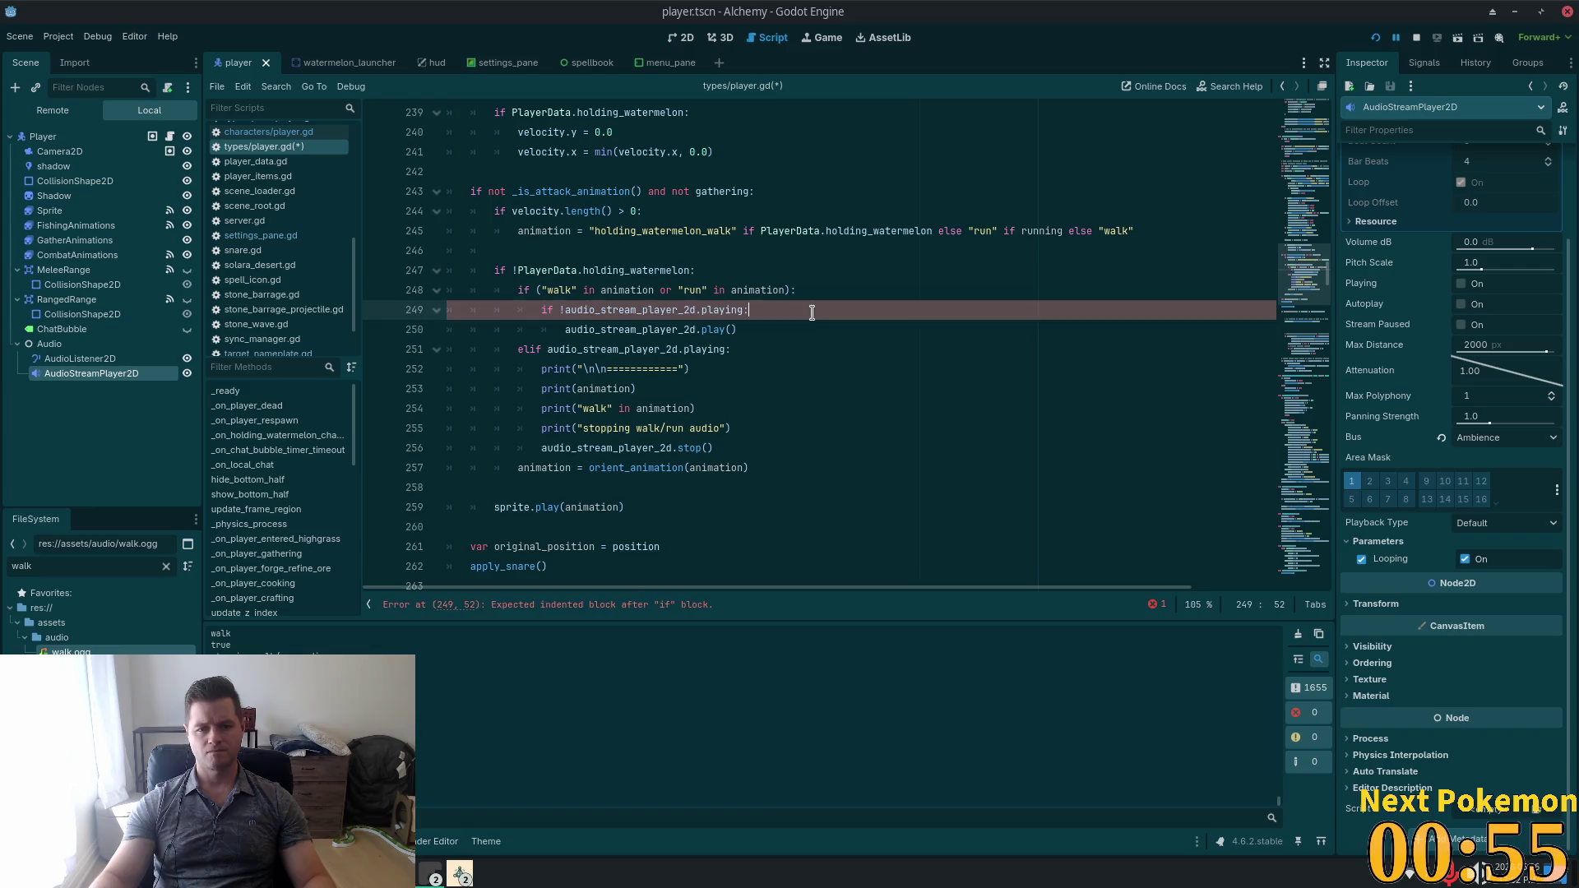
left_click(564, 310)
key("BackSpace")
type("not")
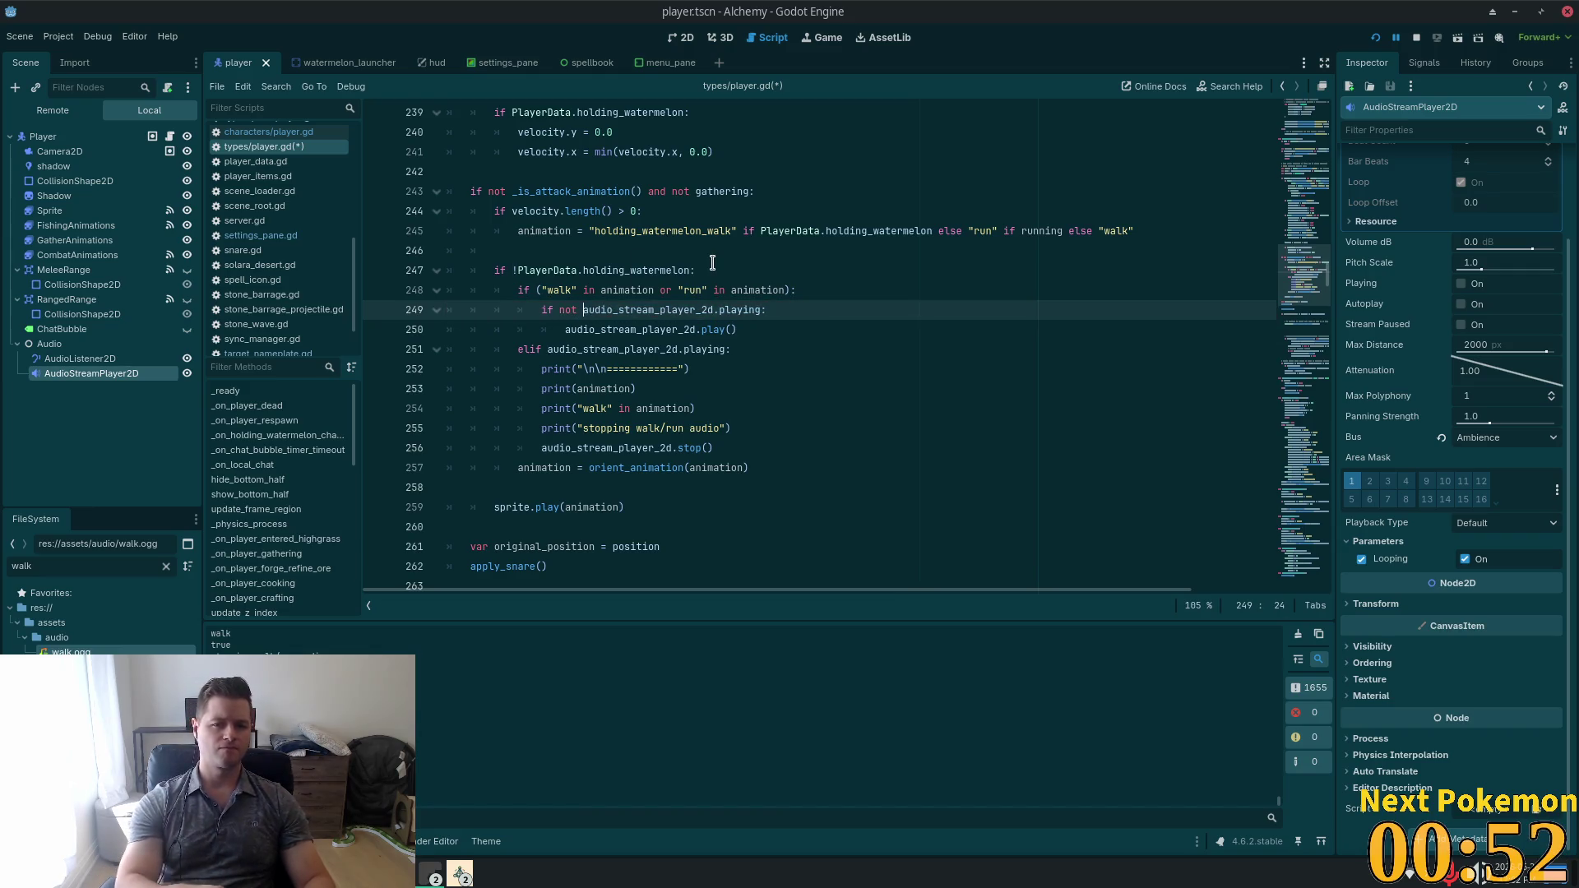
left_click(692, 212)
key("ctrl+s")
Delete the debug print lines 252–255 and run the game with F5.
left_click(688, 352)
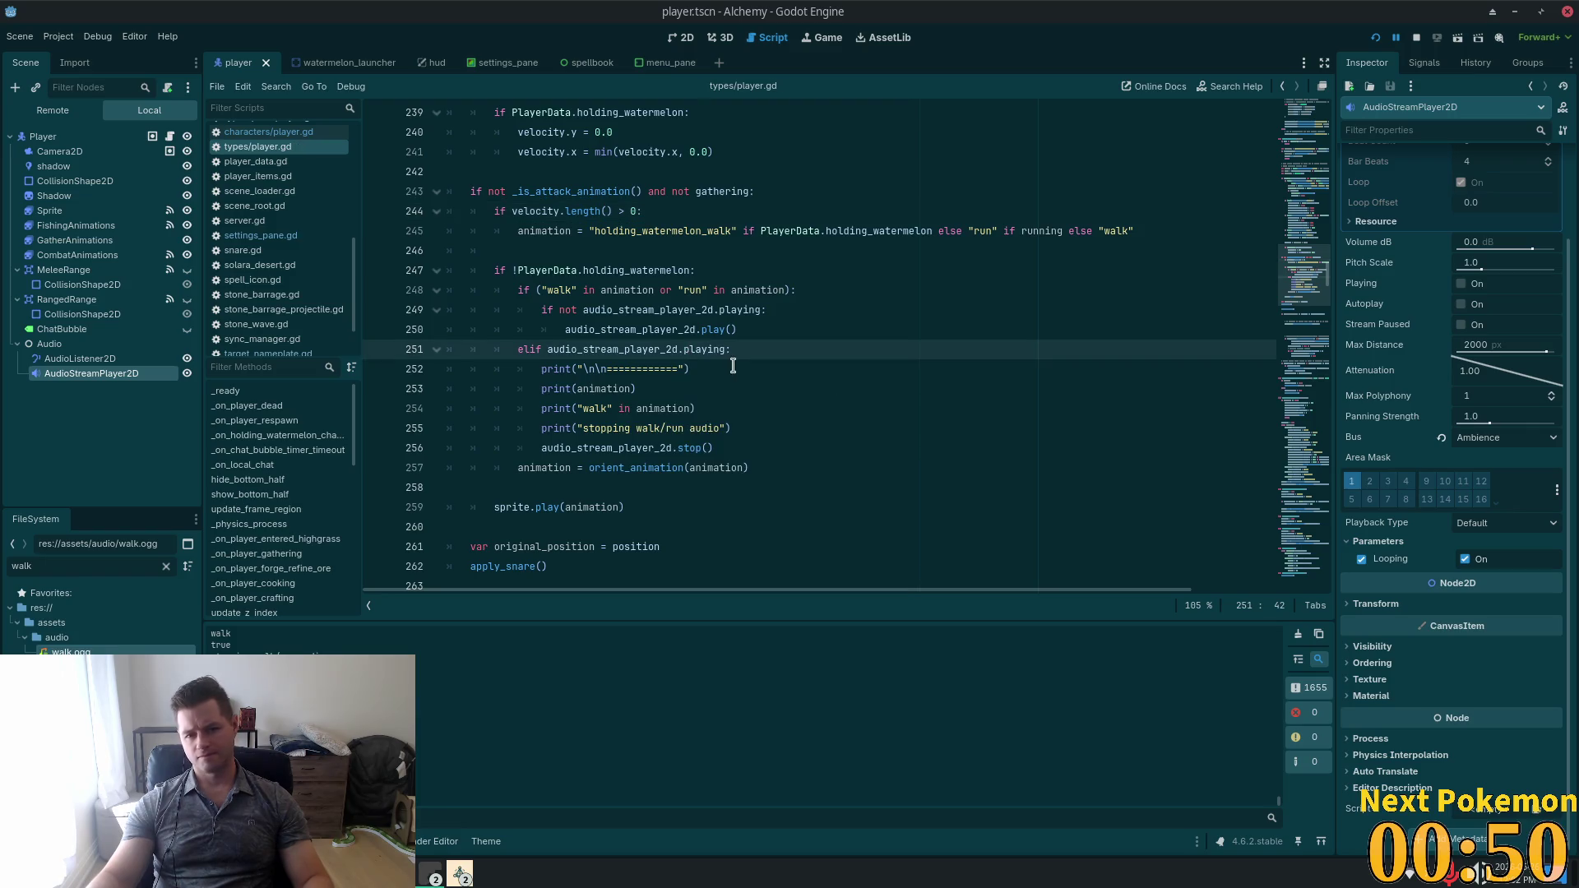
left_click(549, 348)
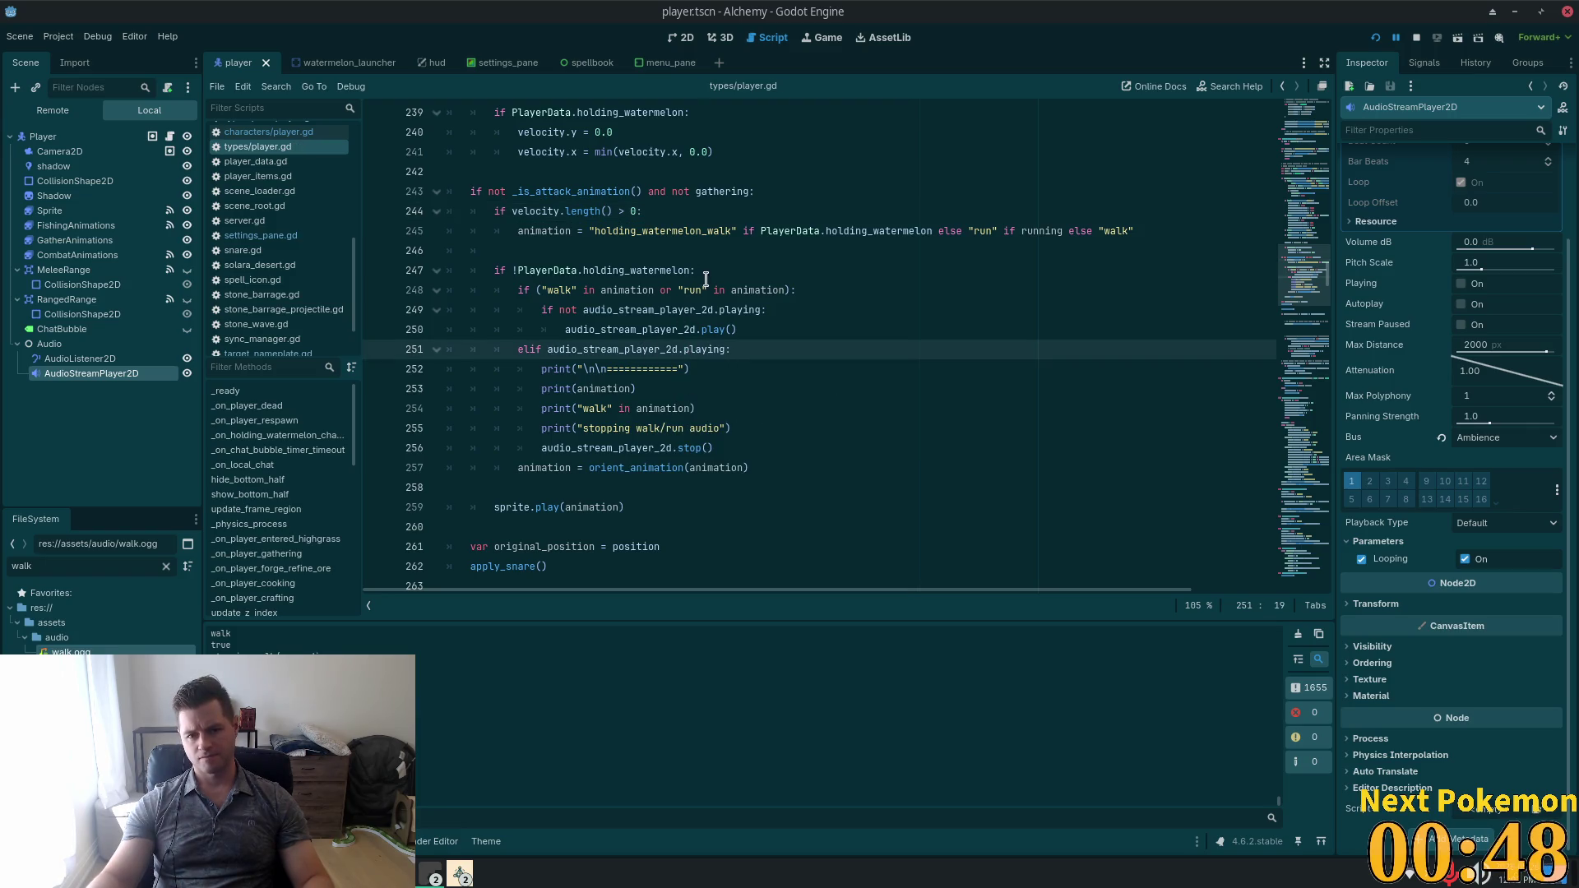
double_click(616, 291)
left_click(637, 364)
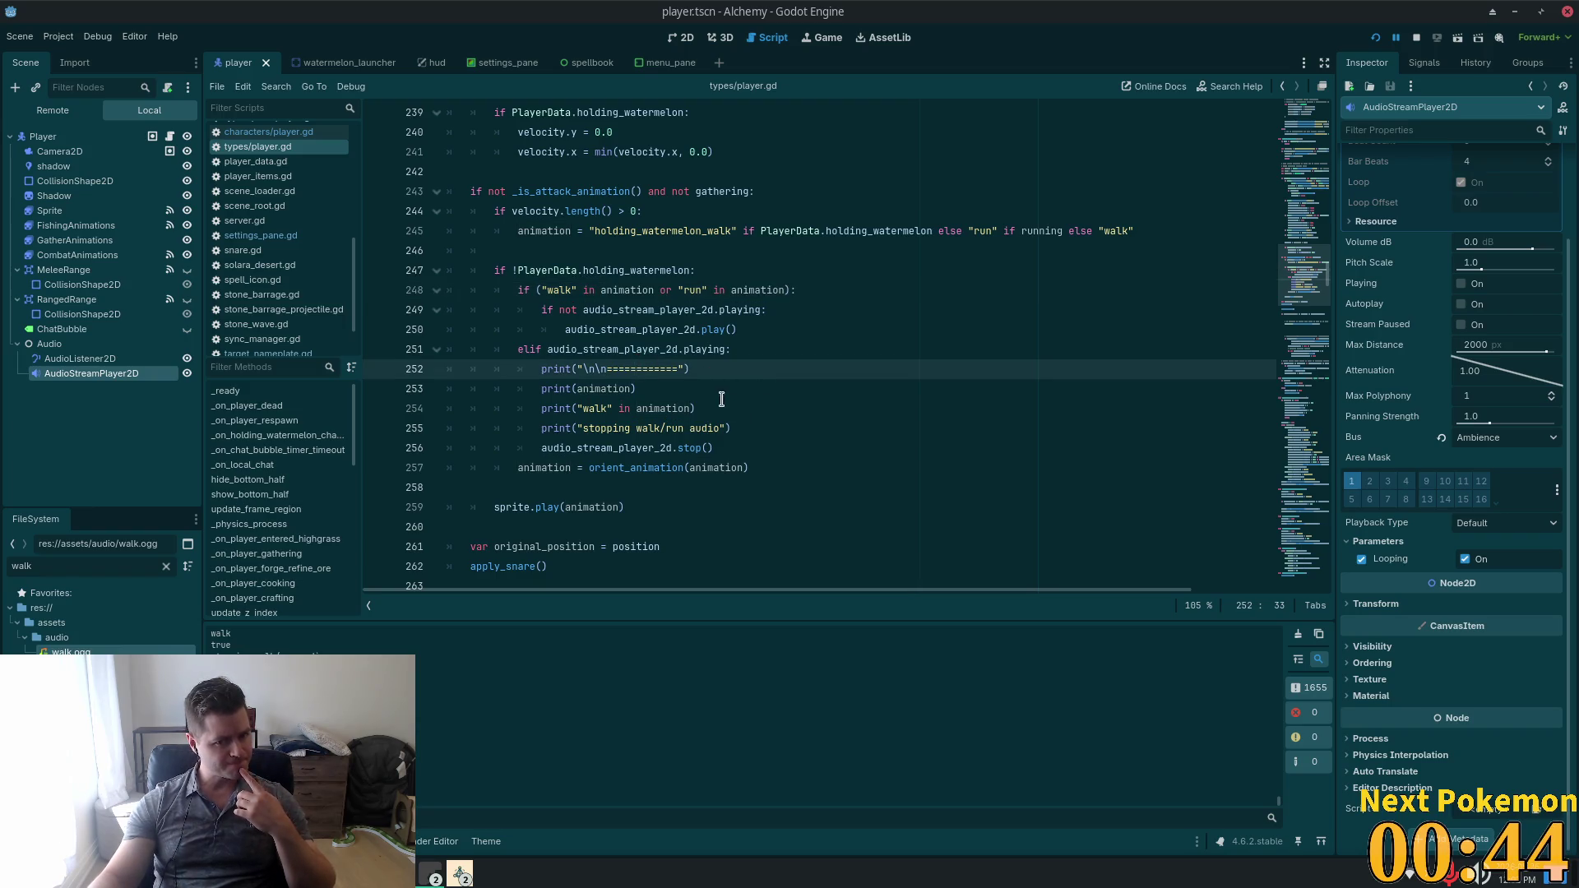
mouse_move(732, 428)
left_mouse_down()
mouse_move(510, 429)
mouse_move(314, 365)
left_mouse_up()
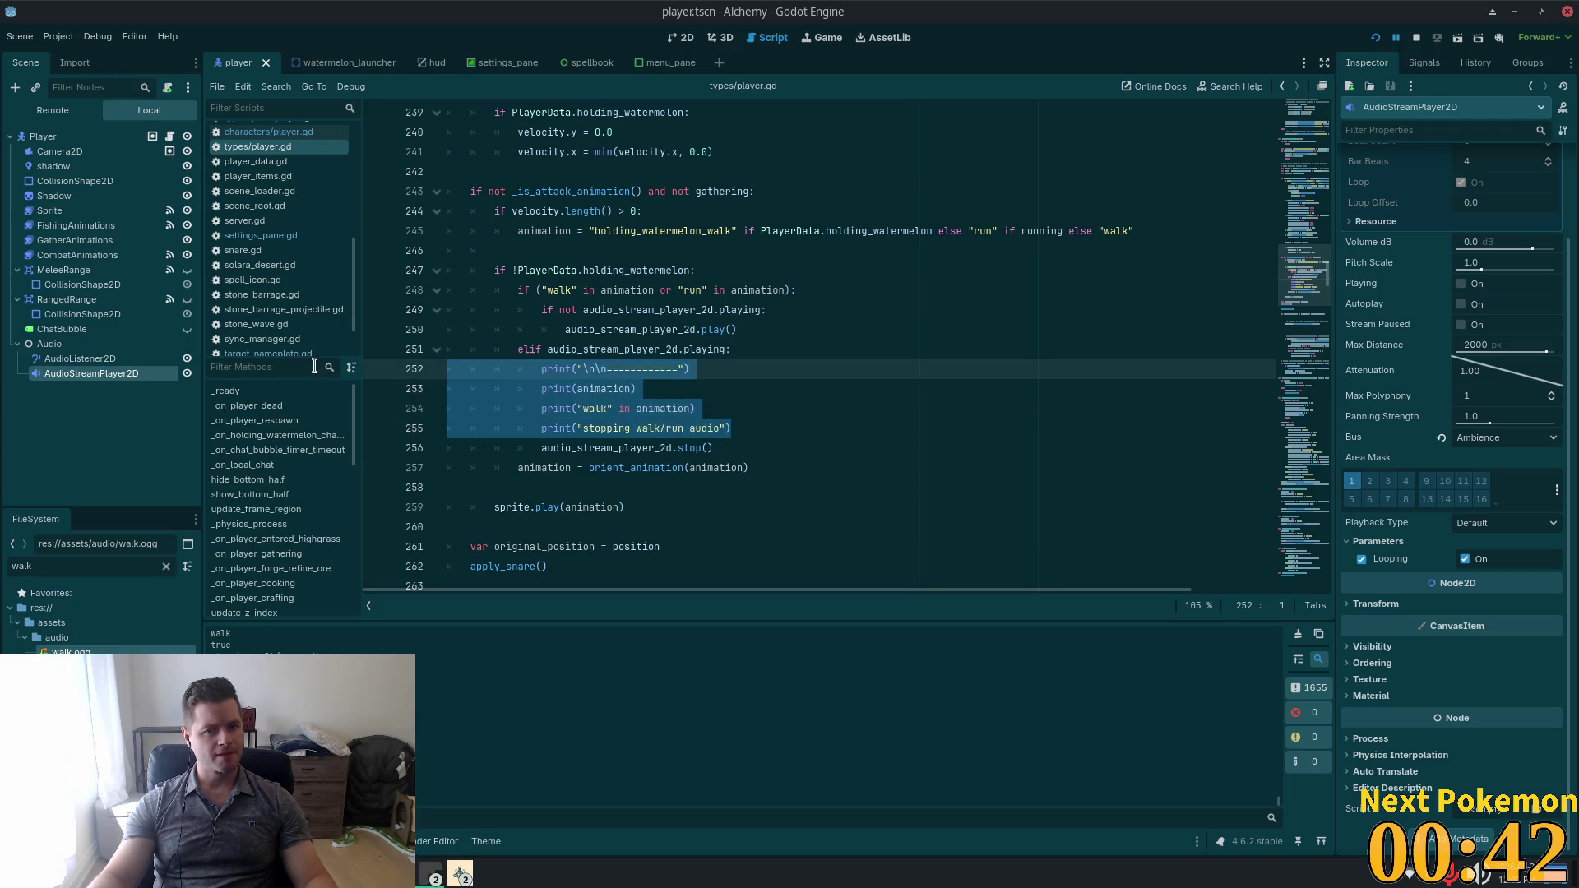
key("BackSpace")
key("BackSpace")
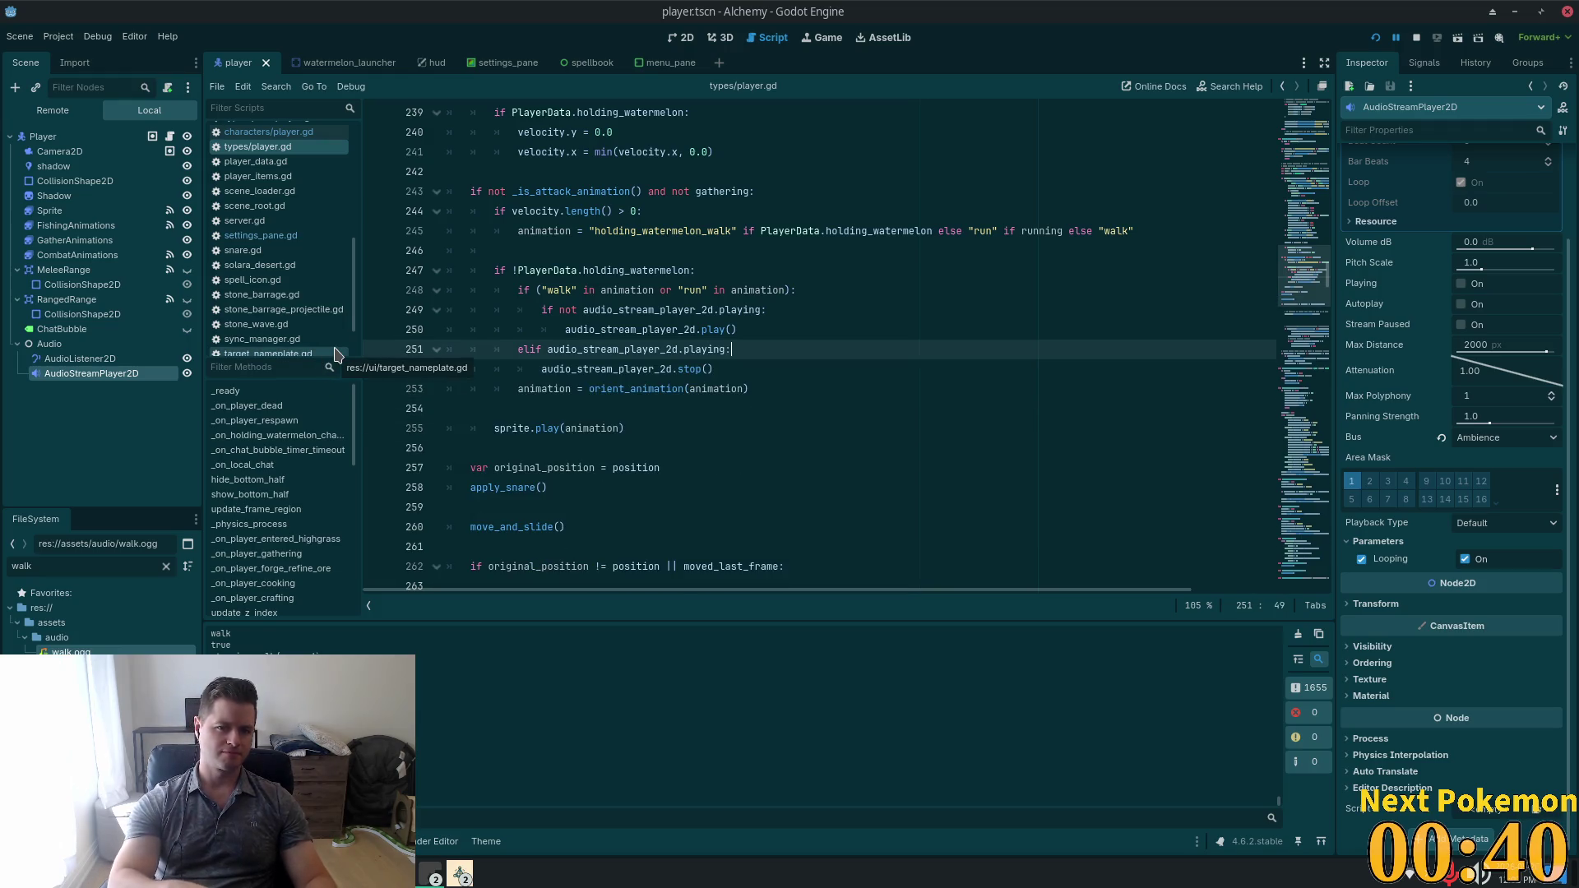
left_click(749, 290)
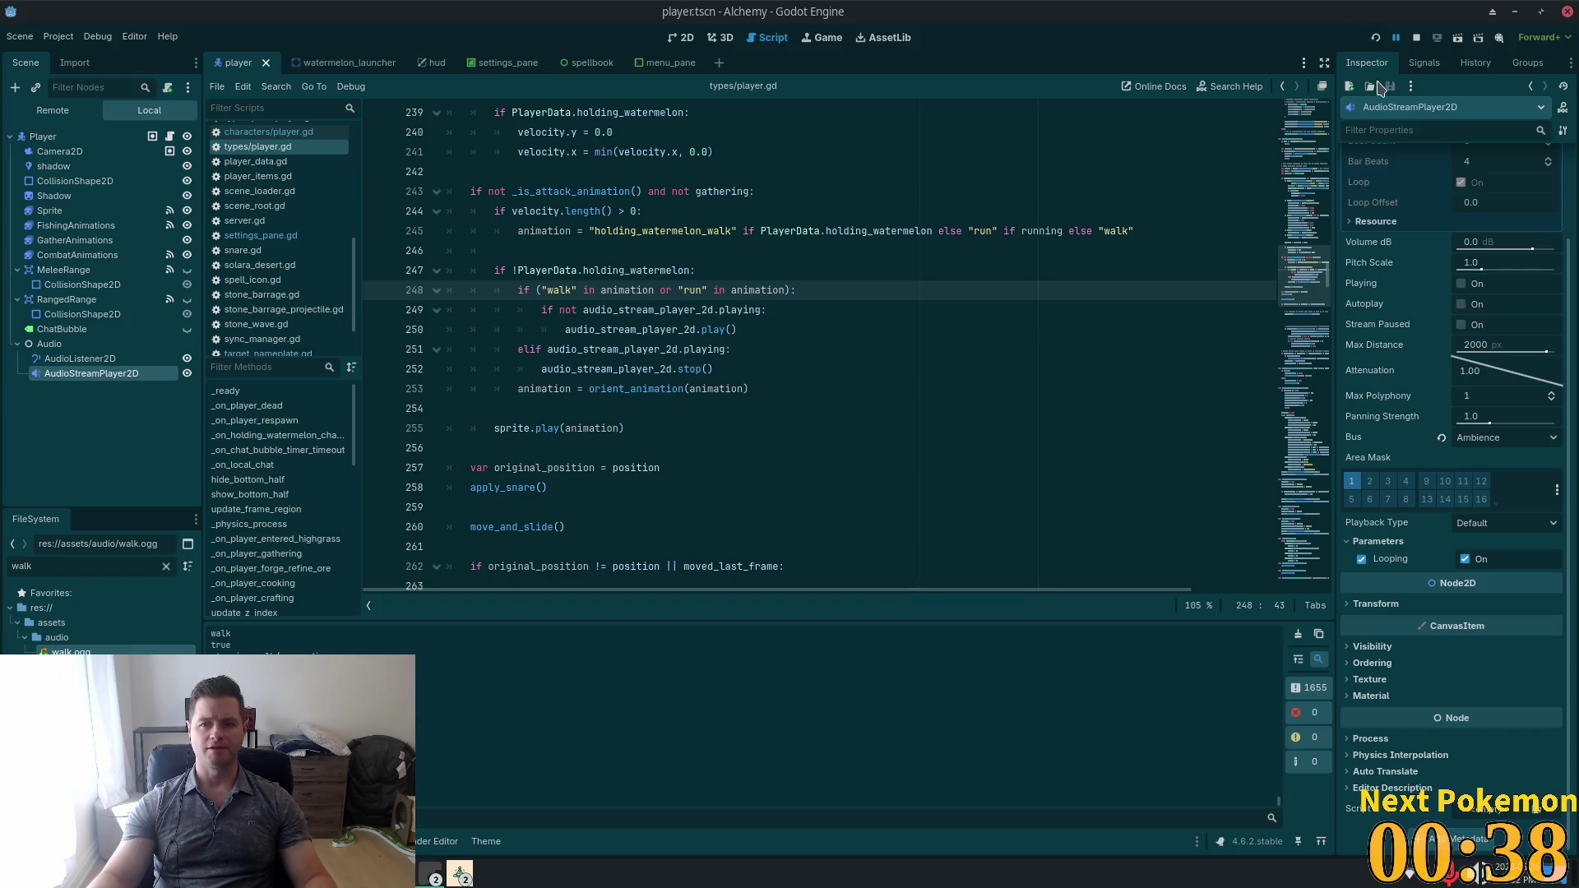
key("F5")
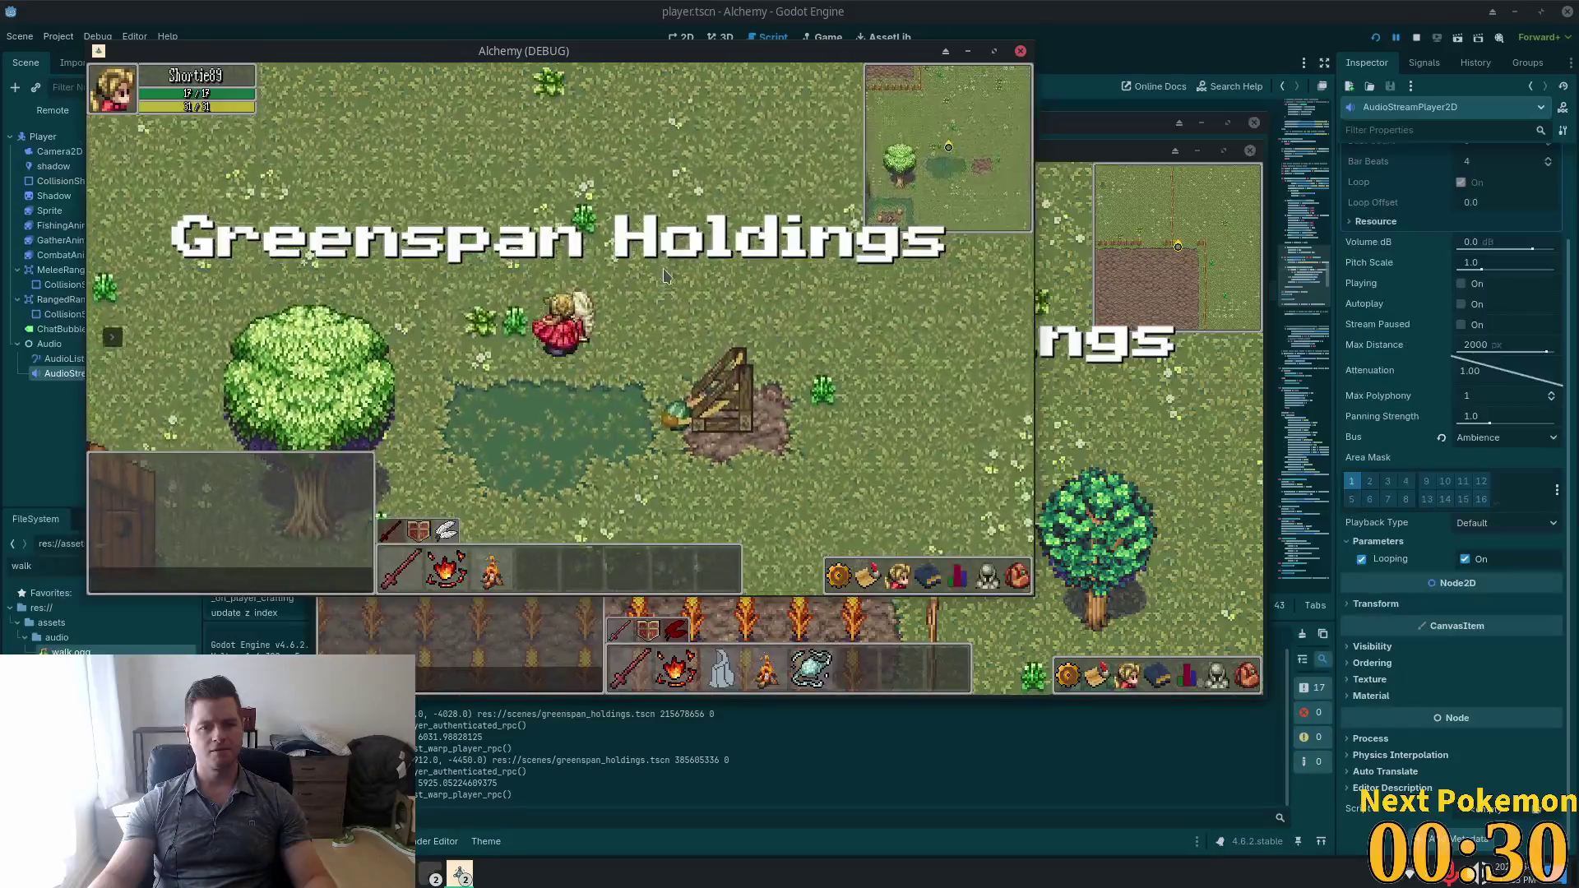
Walk the Delric character right, left, north and east, then switch to the YouTube video.
left_click(1133, 365)
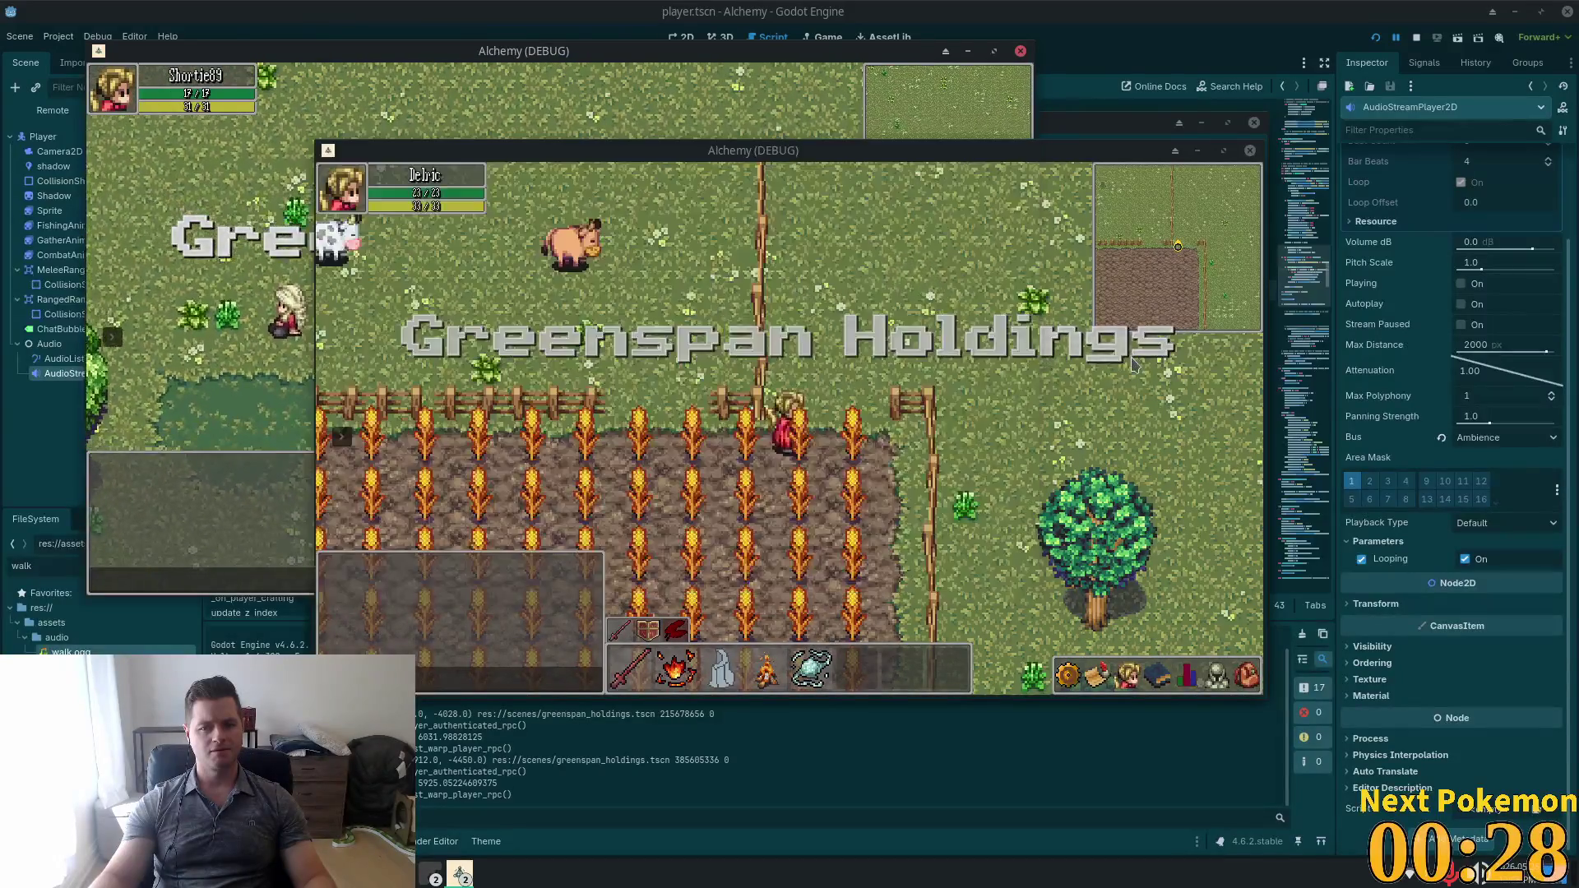
key("d")
key("a")
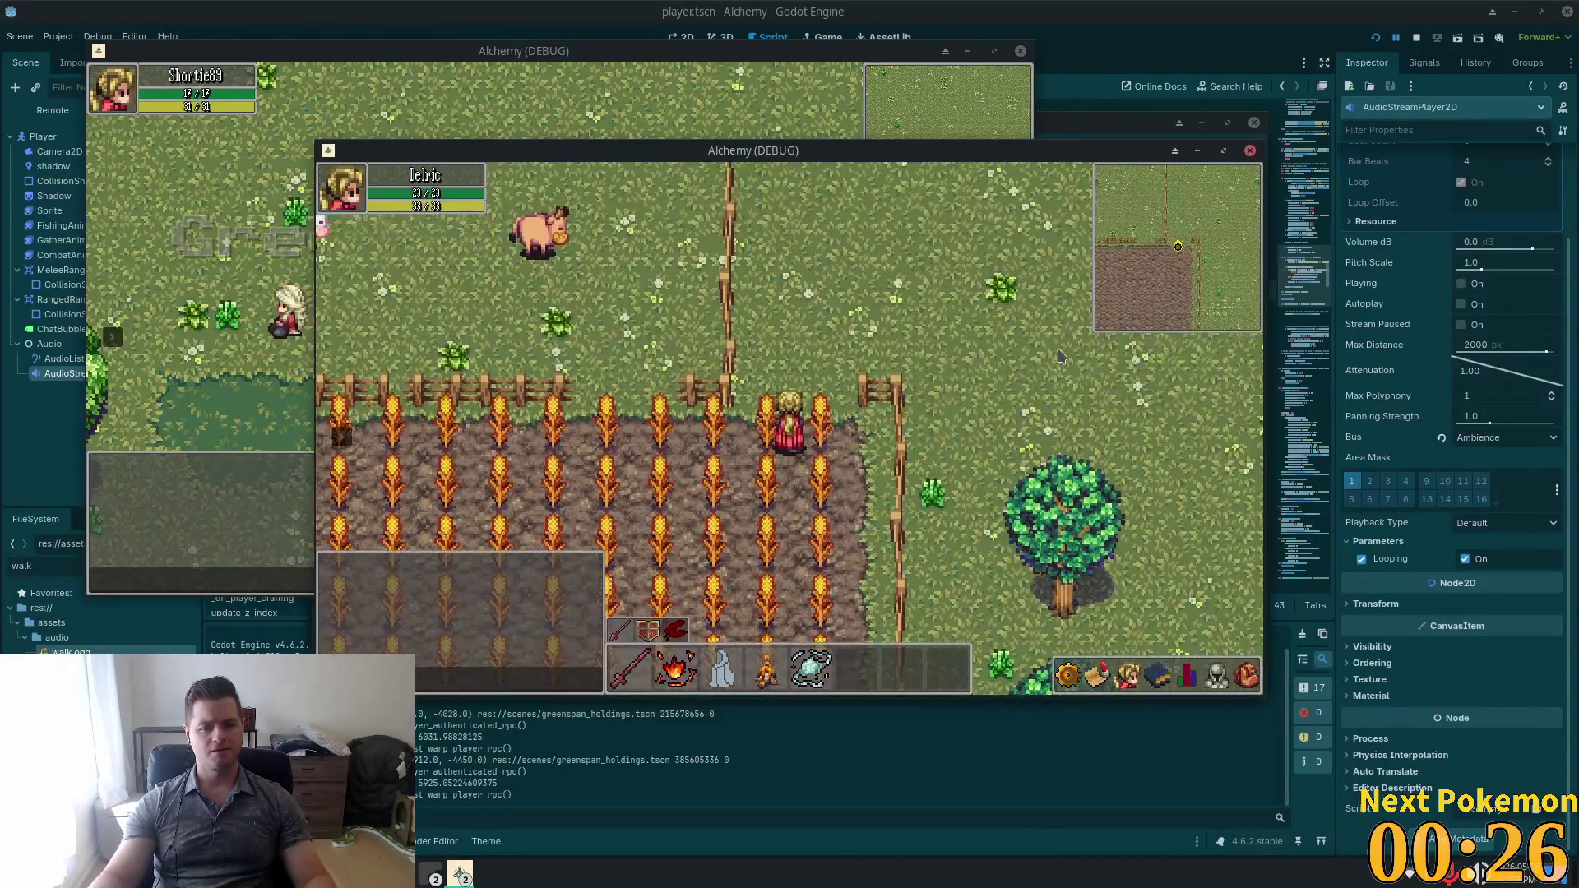
key("w")
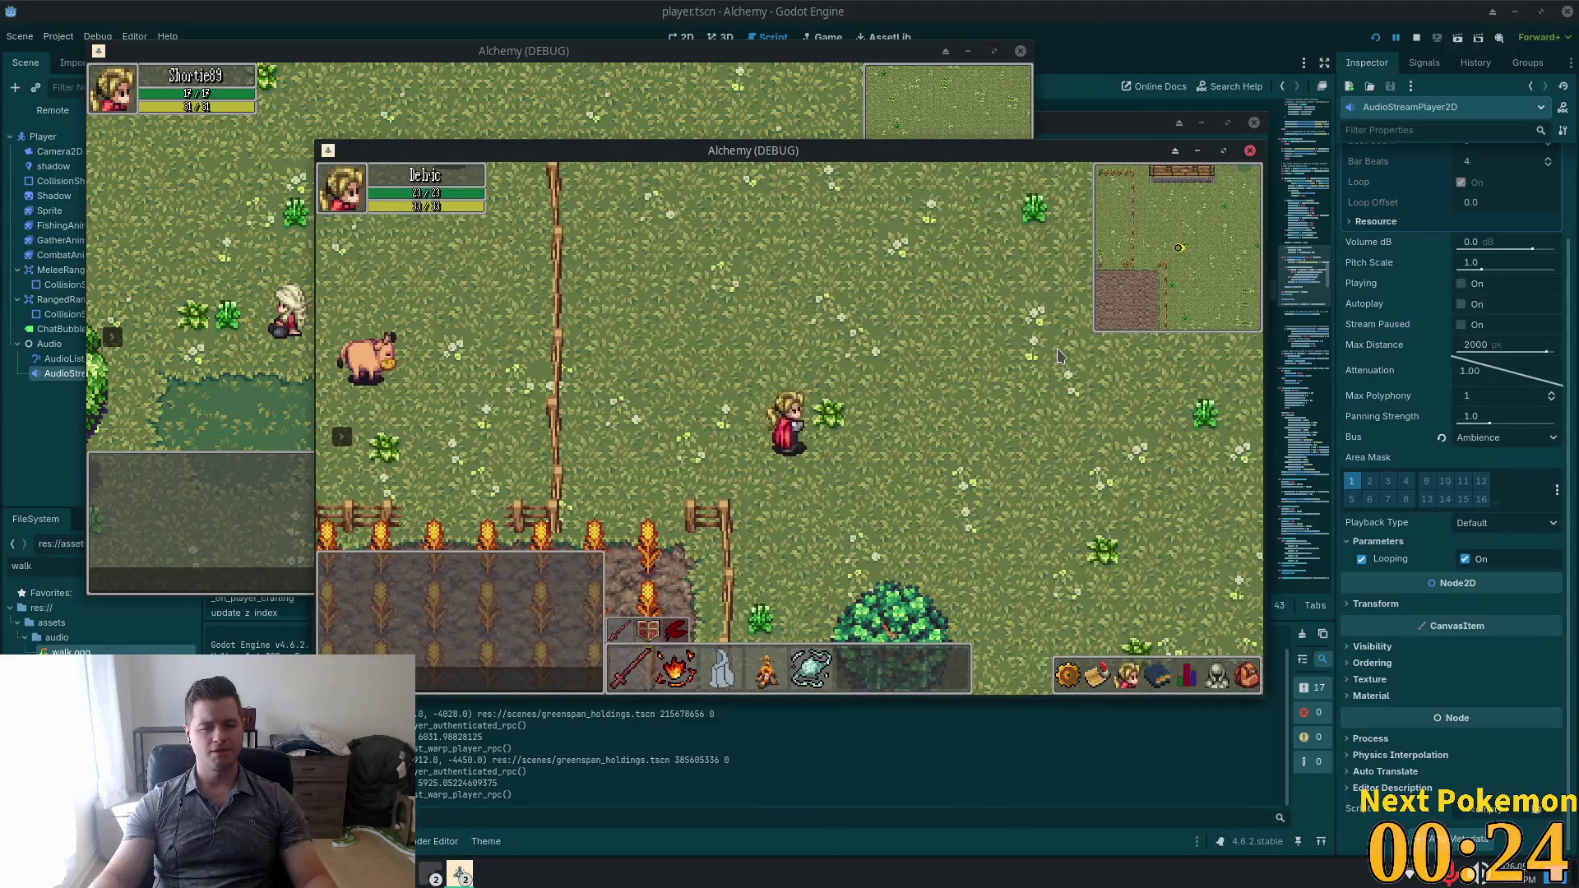
key("d")
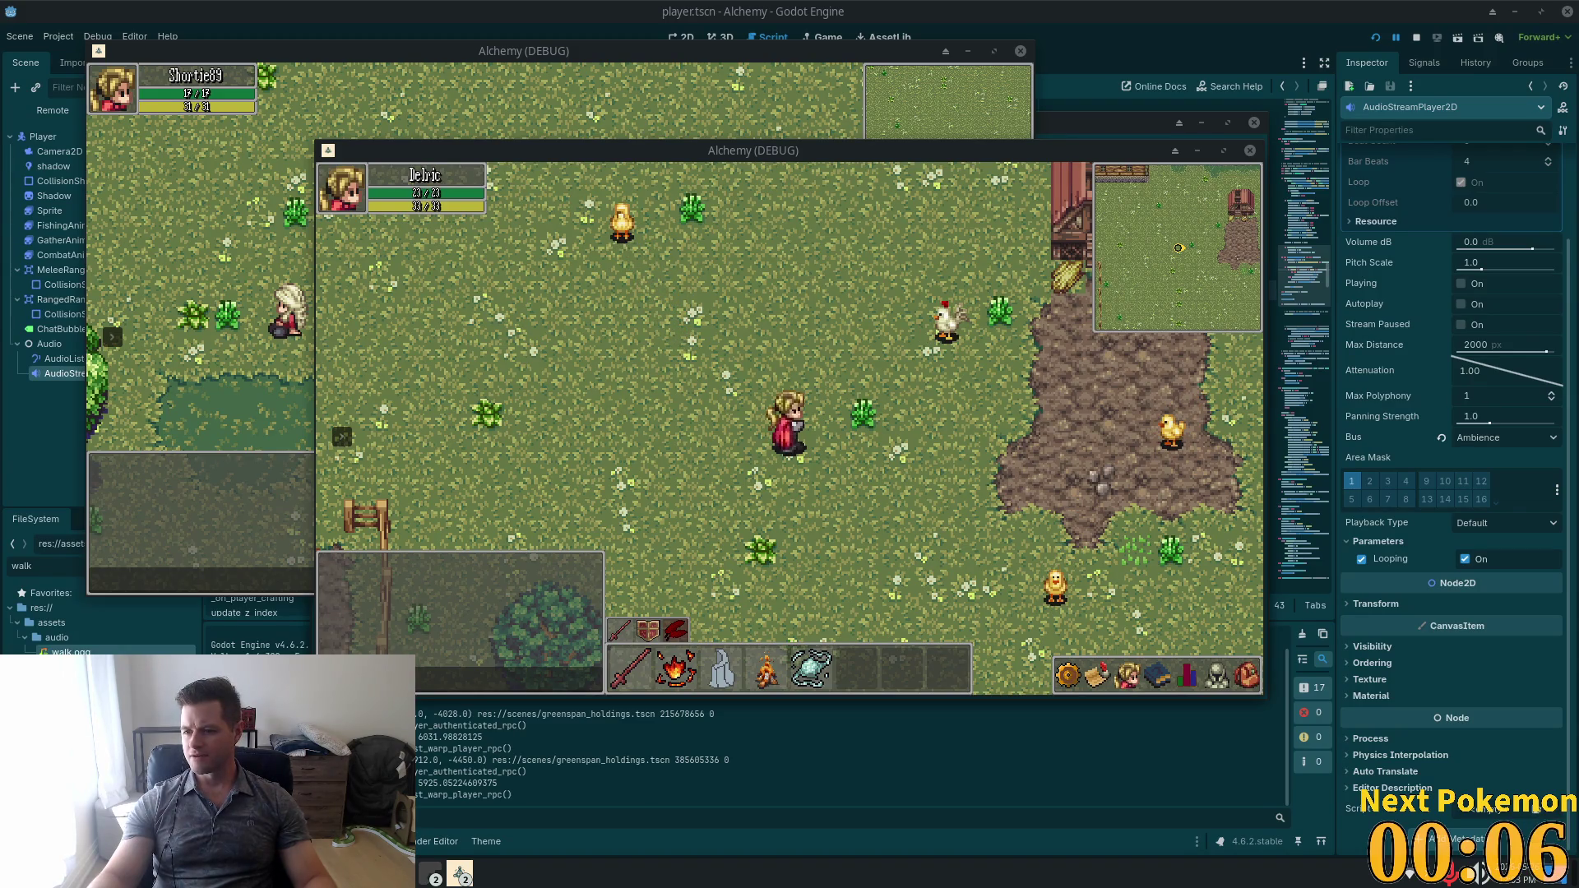
key("ctrl+super+Right")
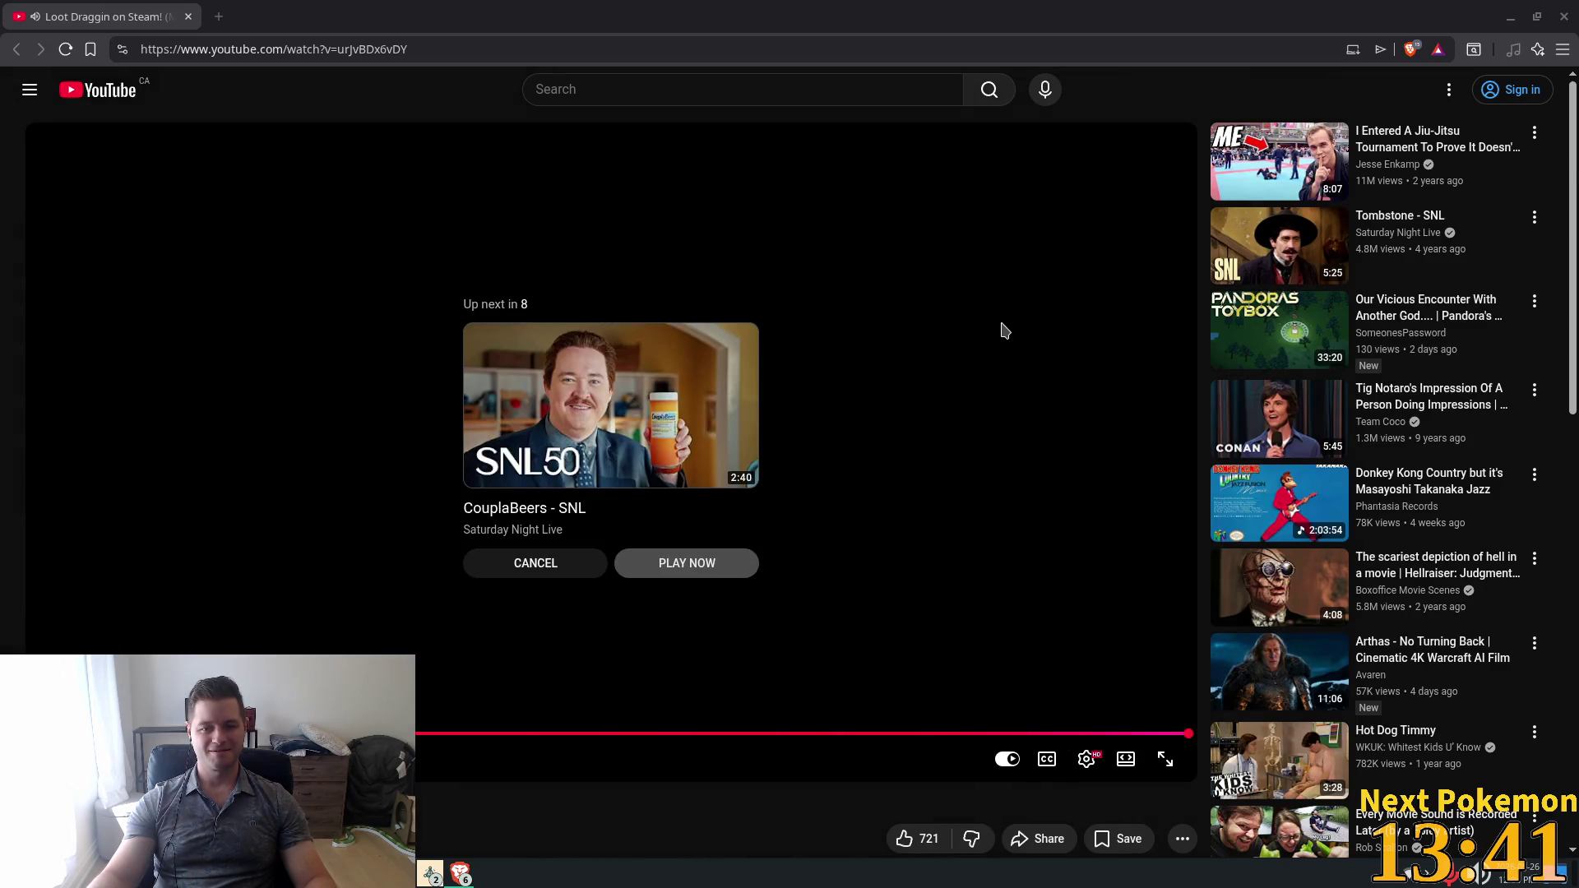
Cancel the autoplay countdown and close the YouTube browser tab.
left_click(536, 563)
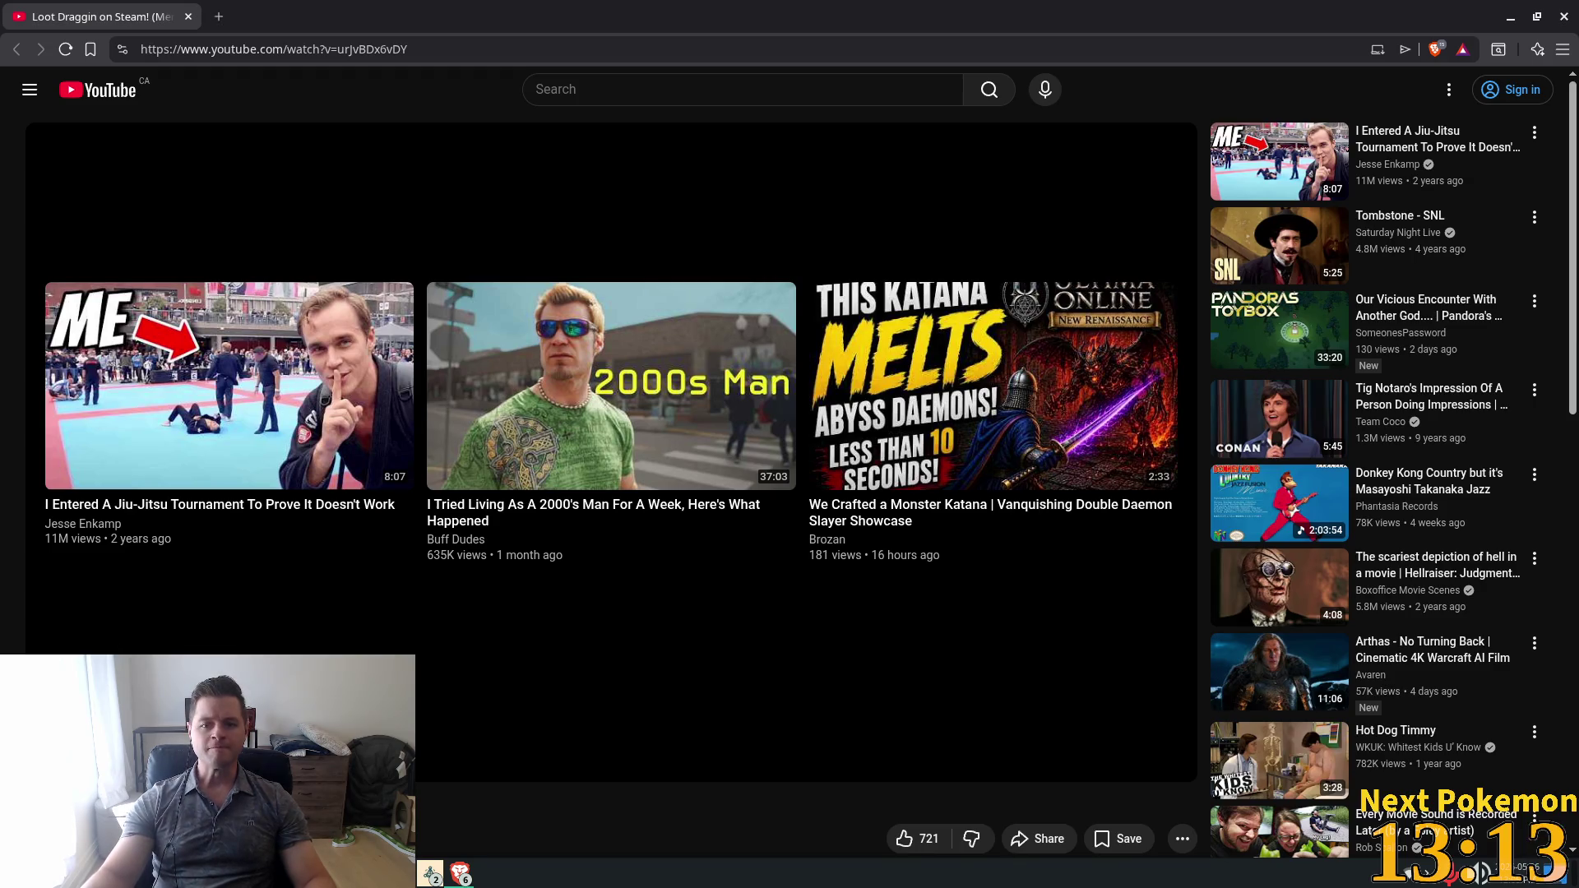
left_click(189, 18)
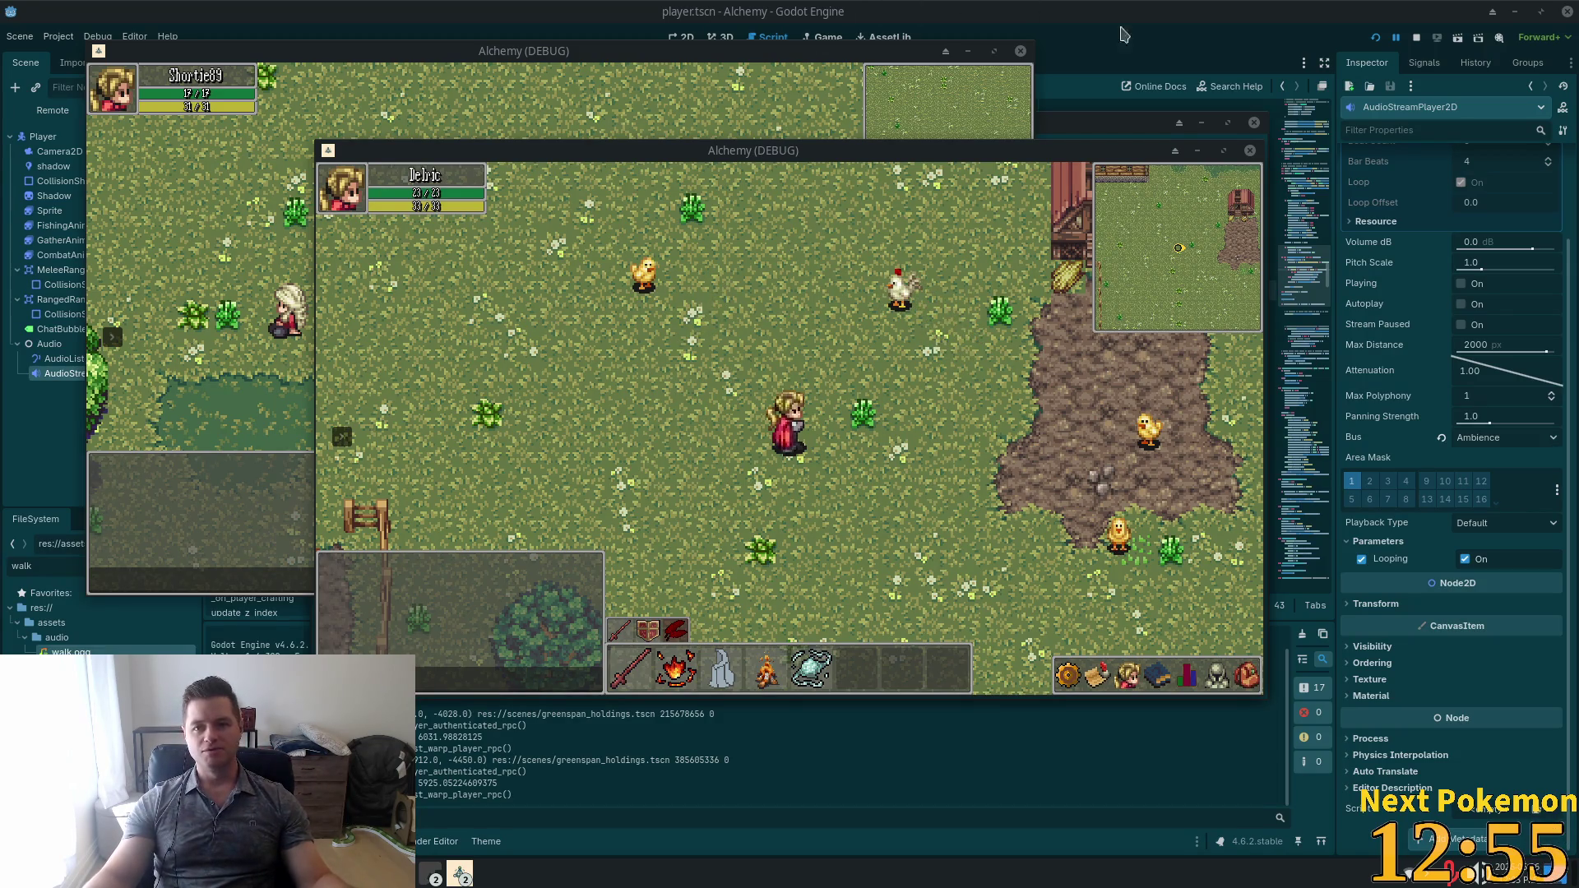
Stop the game, add print("playing audio") under the if on line 249, and save.
key("F8")
left_click(566, 368)
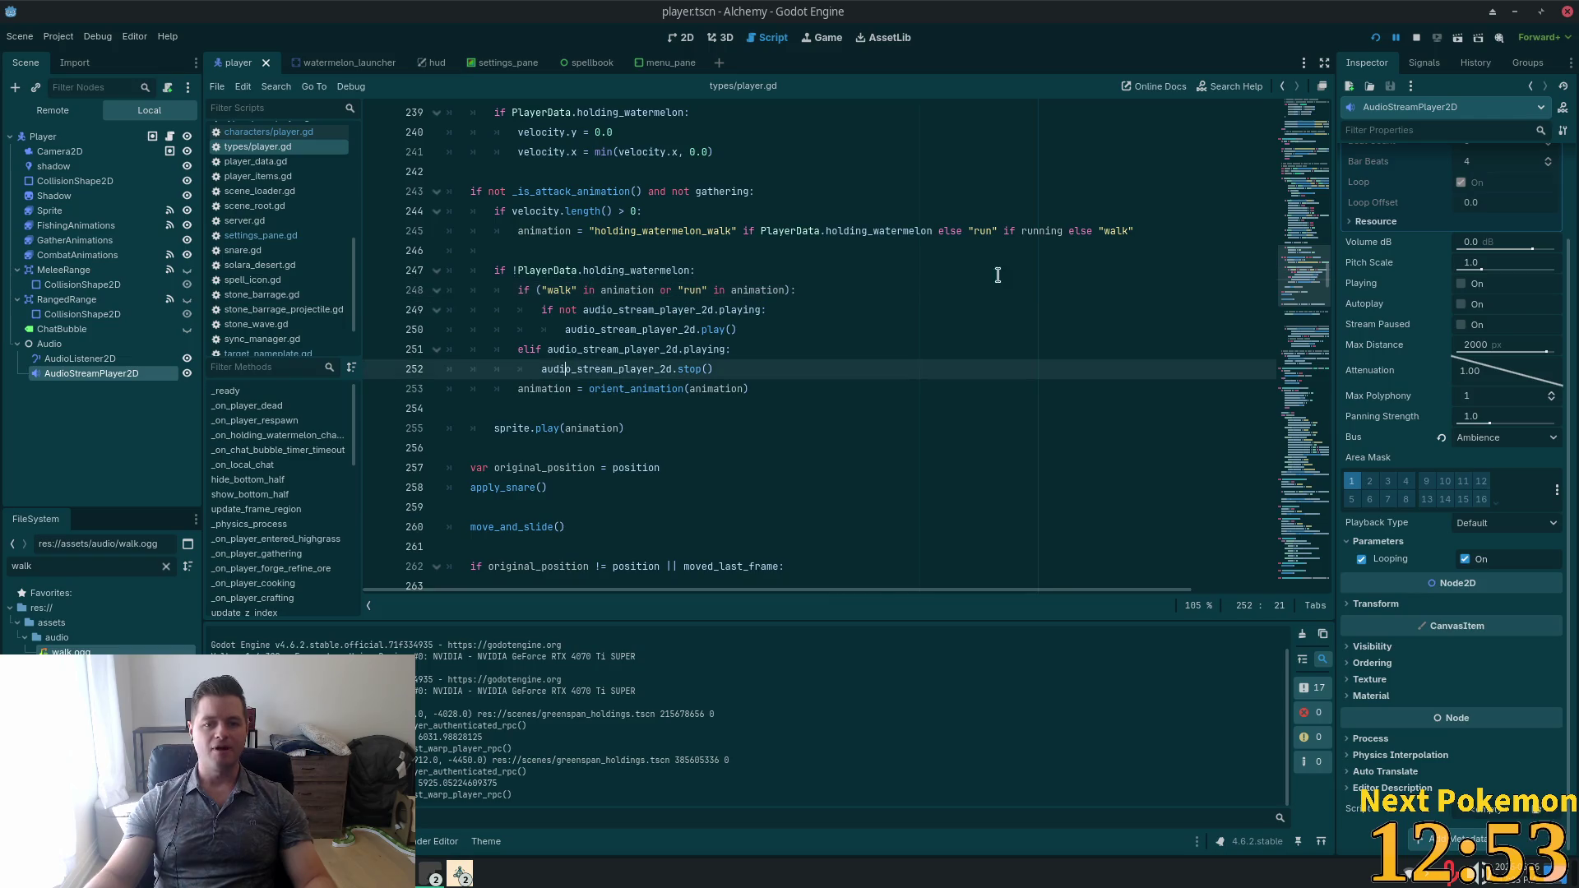
left_click(796, 309)
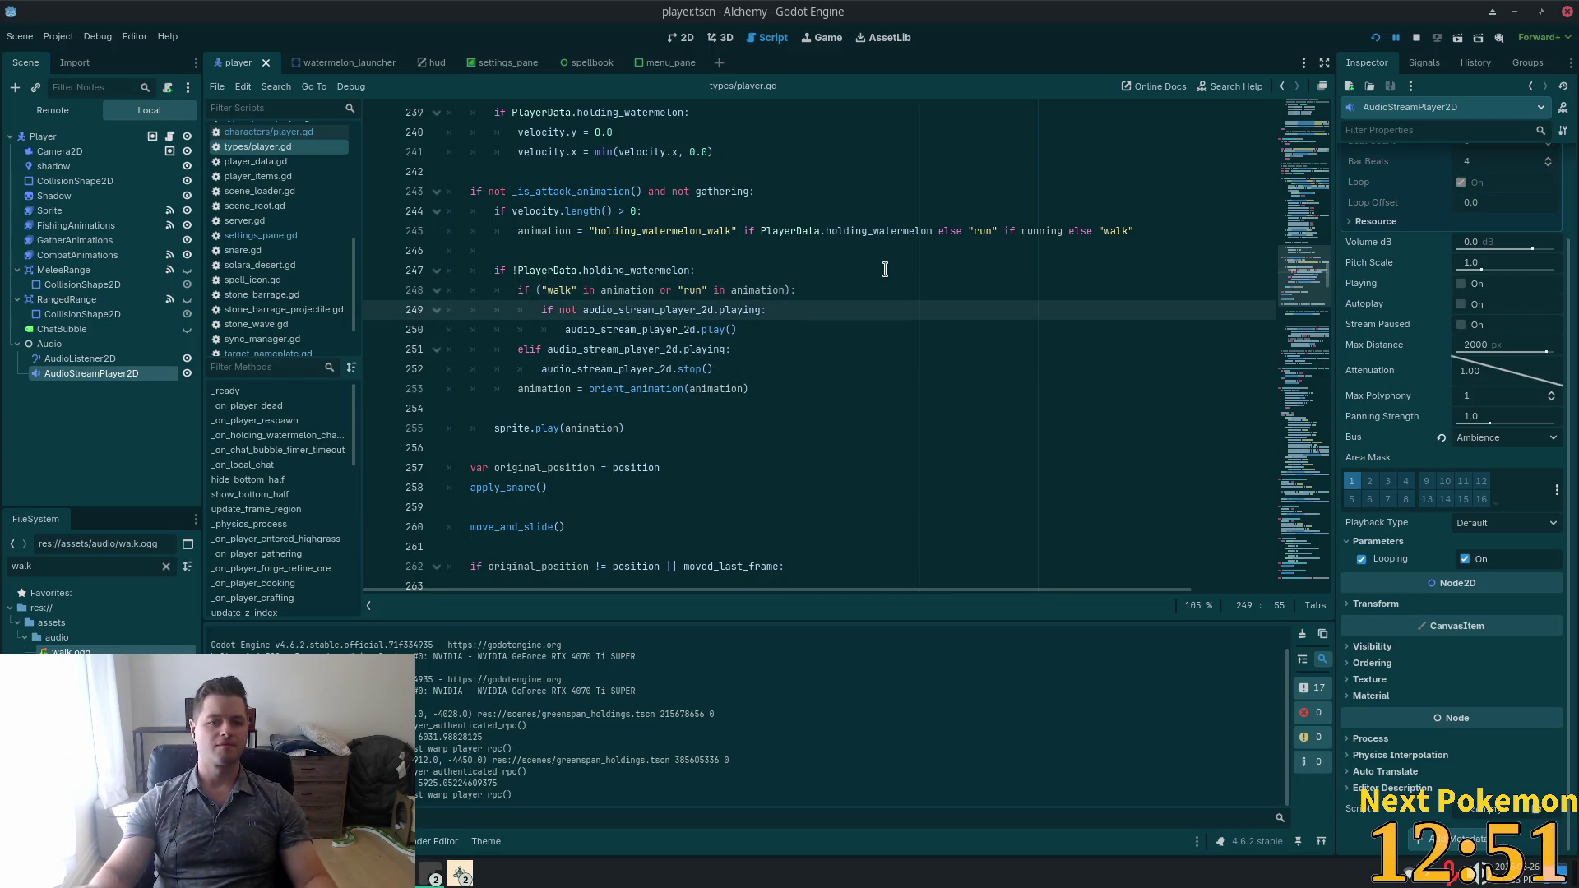
key("Return")
type("pri")
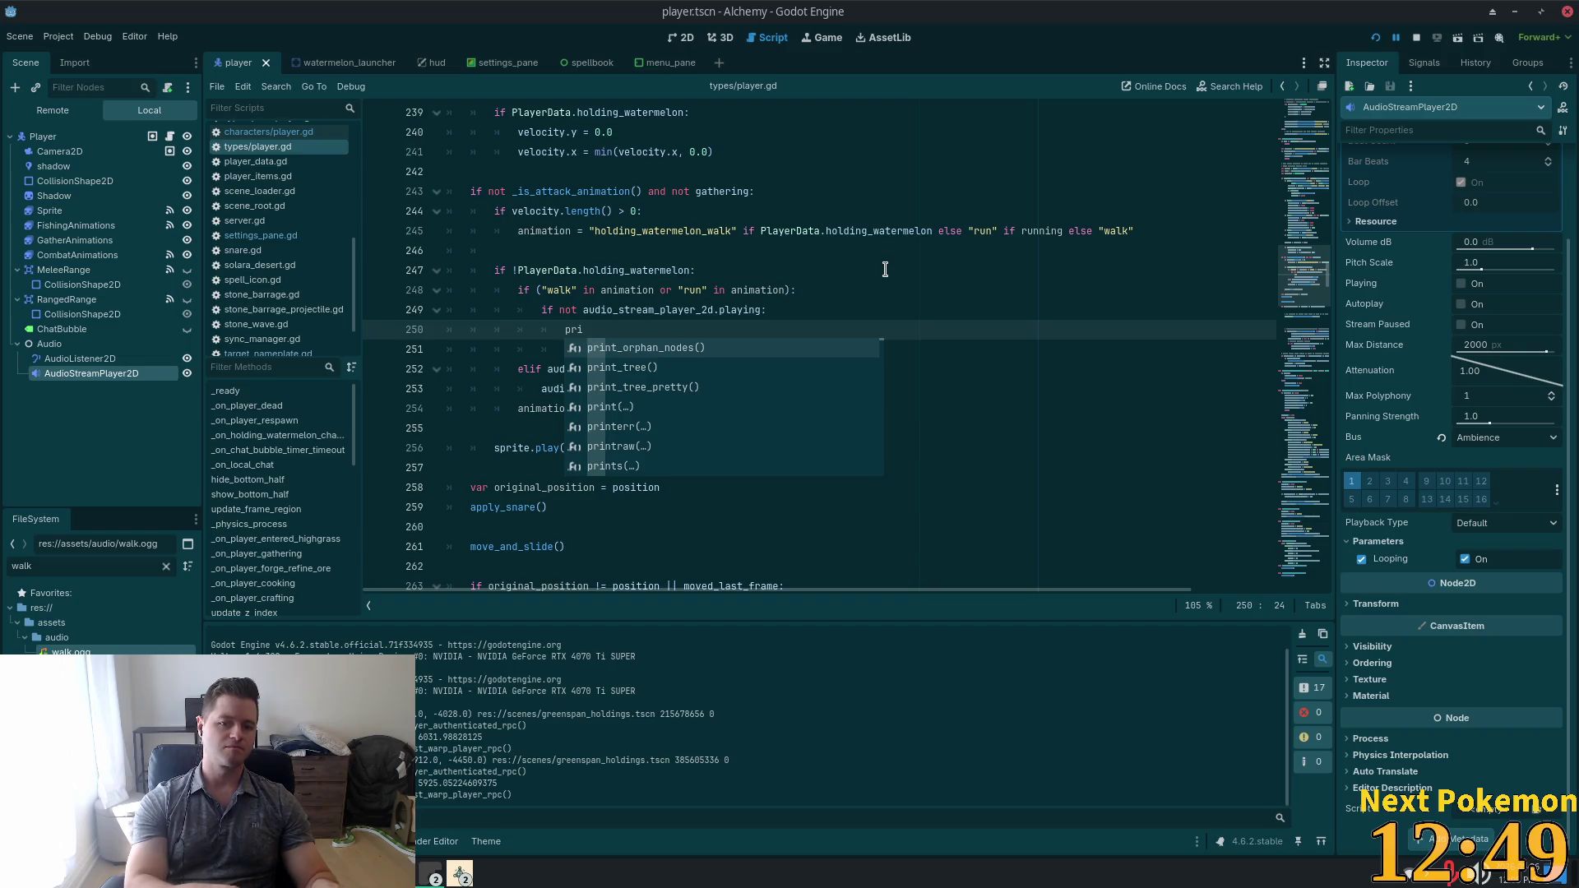
key("Down")
key("Down")
key("Down")
key("Return")
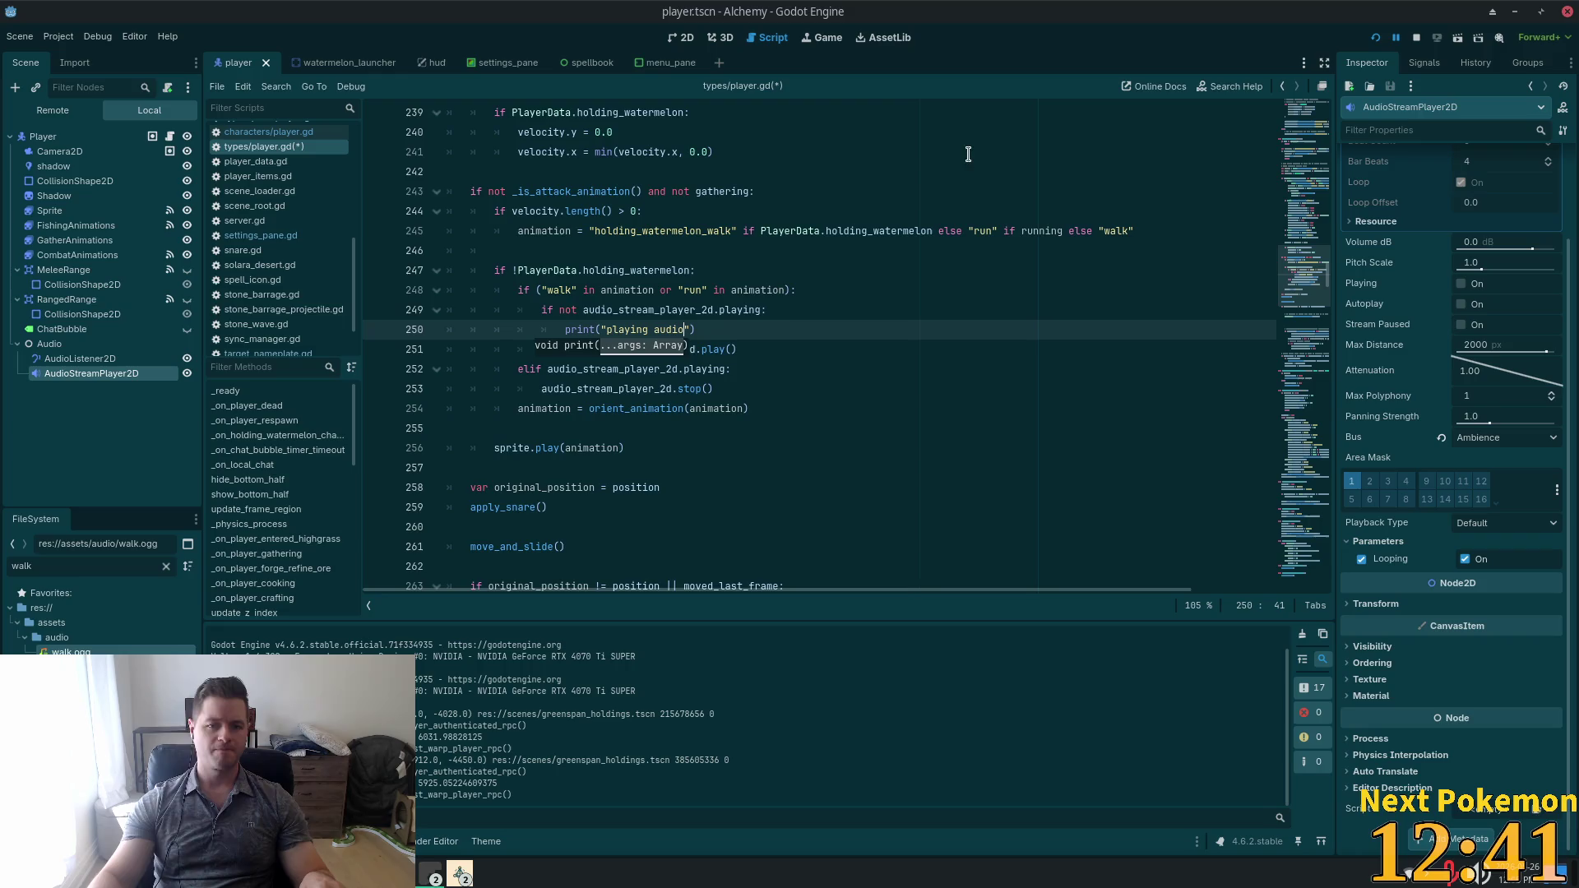
left_click(798, 277)
key("ctrl+s")
Add print("stopping audio") under the elif line, above audio_stream_player_2d.stop().
left_click(732, 367)
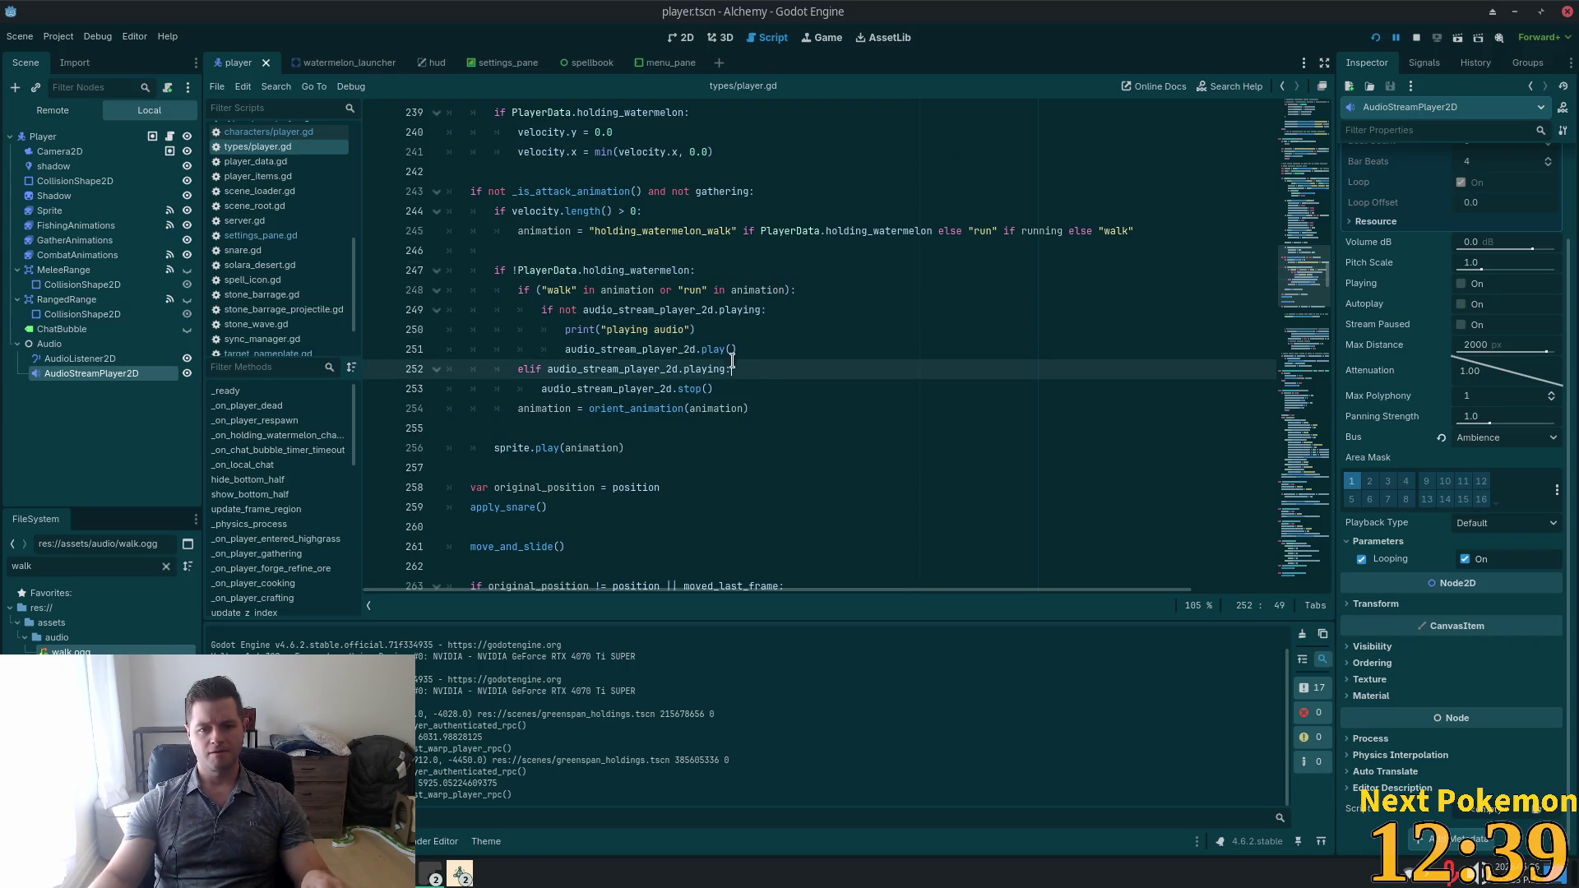
key("Return")
type("print")
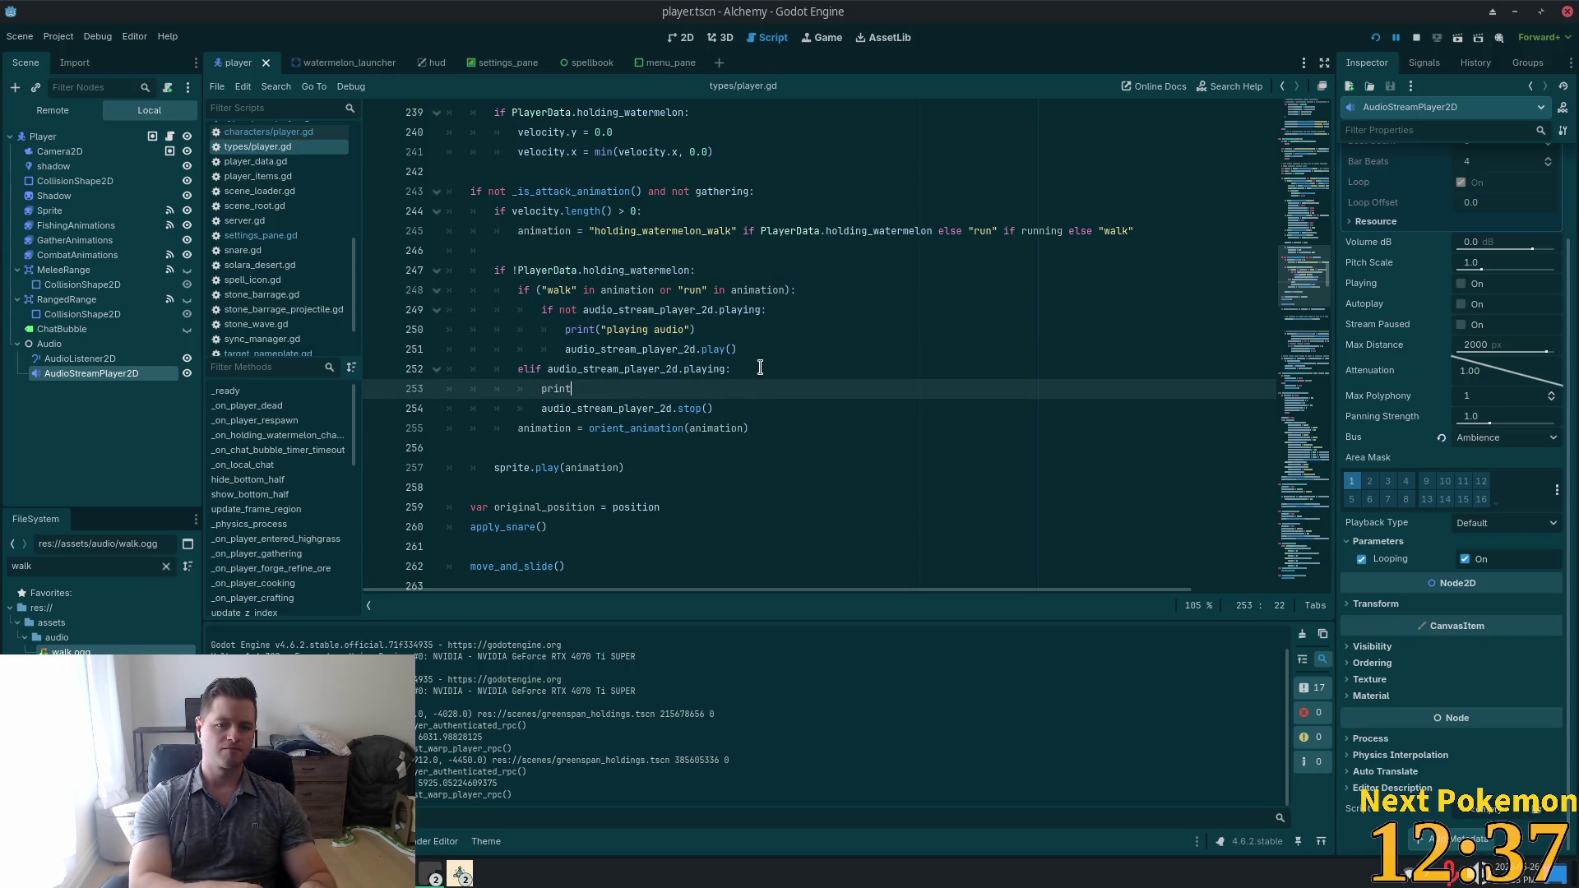
type("(\"stopp")
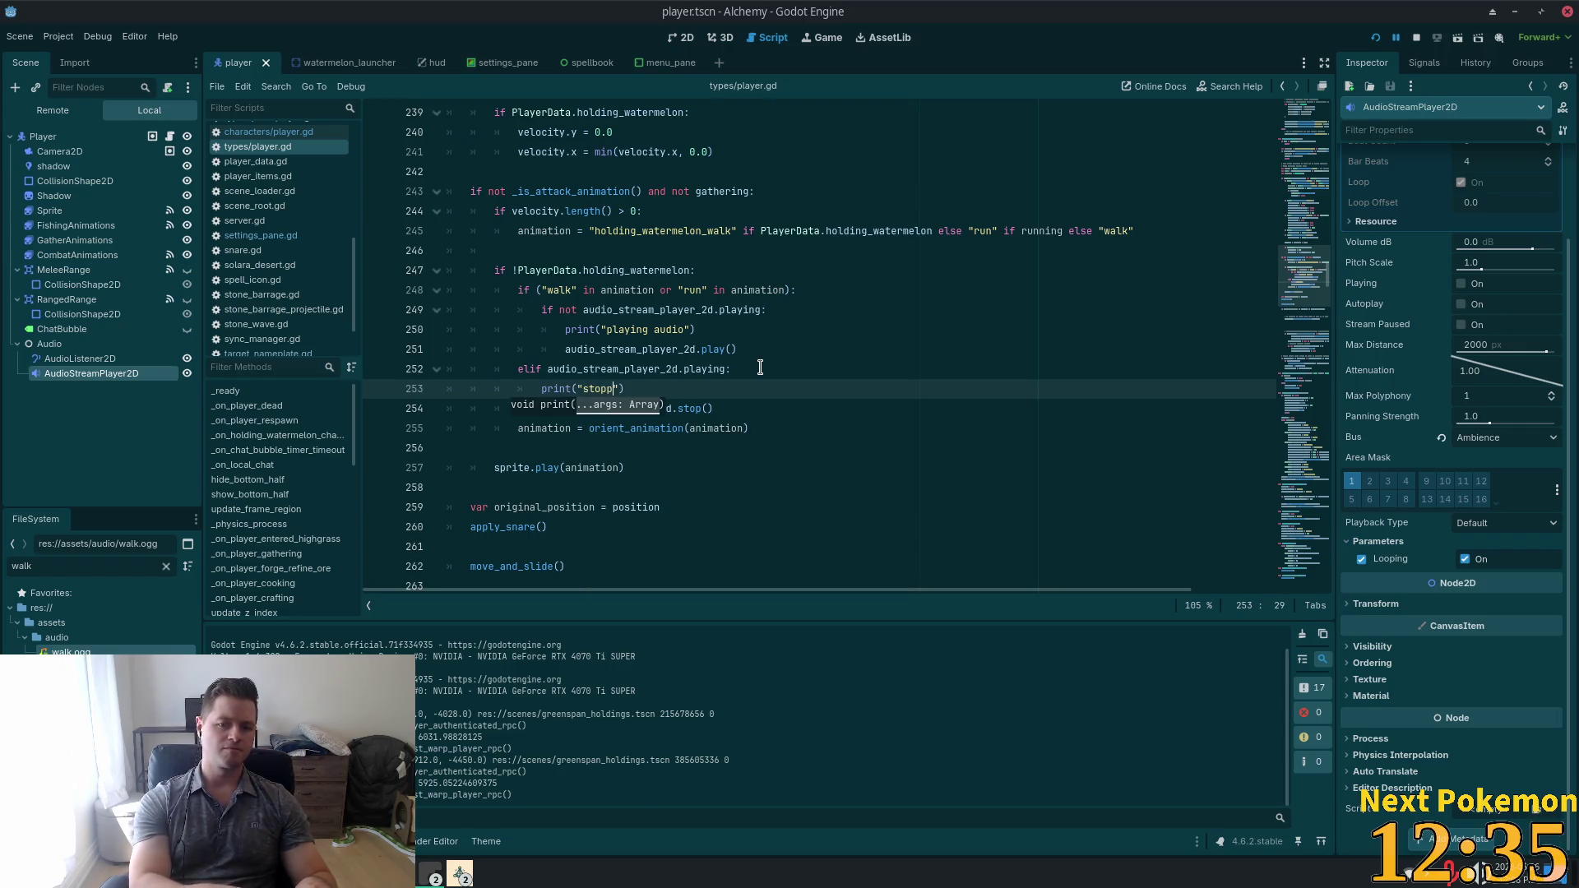
type("o")
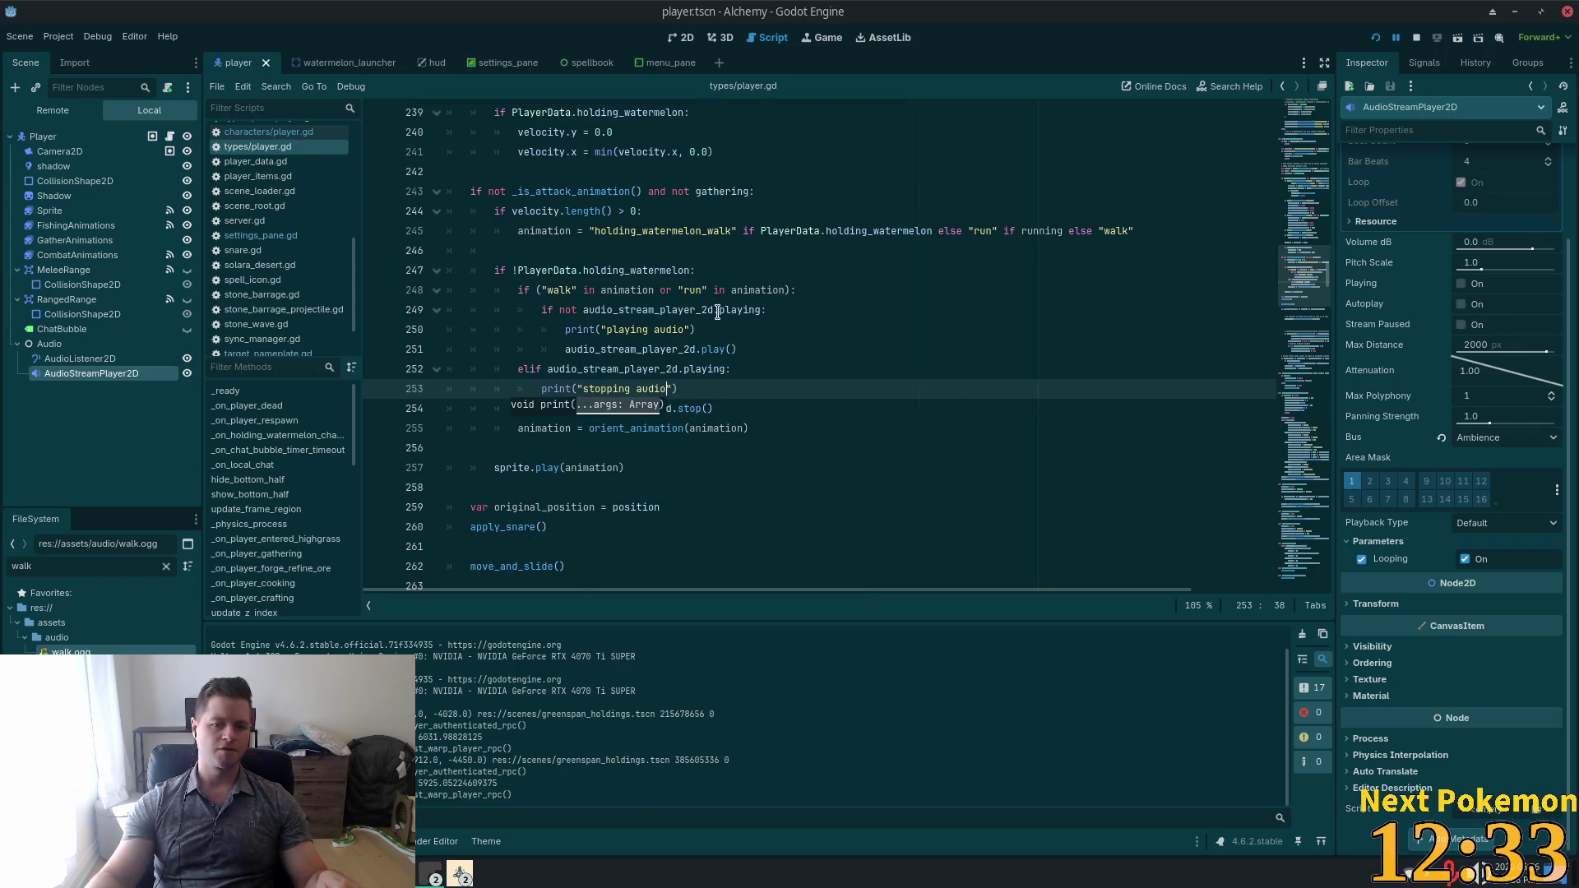
left_click(938, 230)
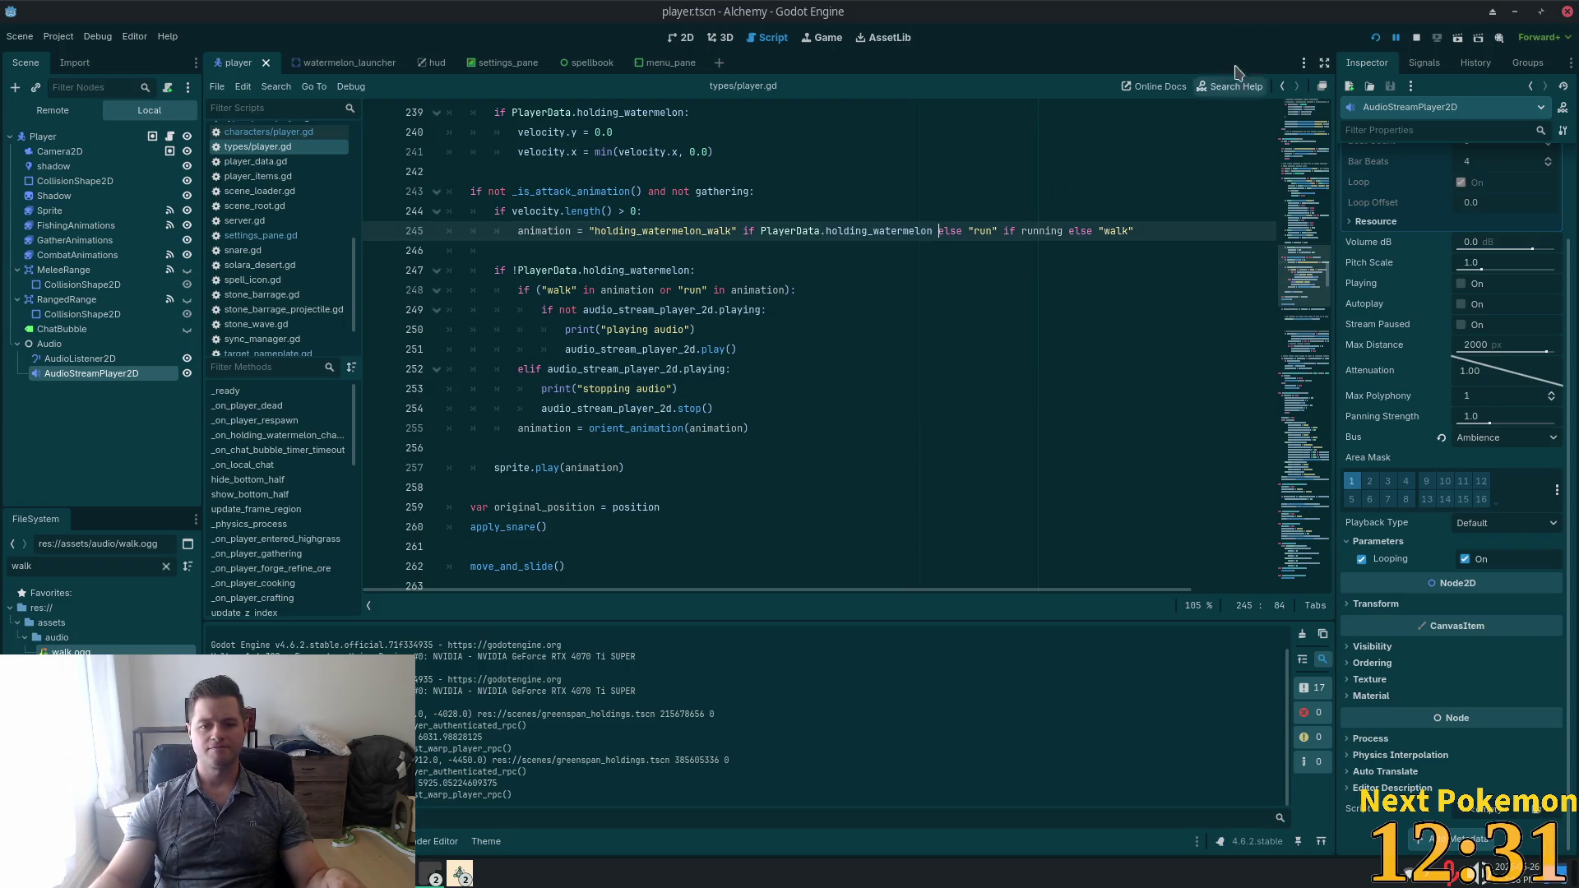
Run the project, log into Greenspan Holdings, walk right, and check the in-game Sound settings.
left_click(1375, 37)
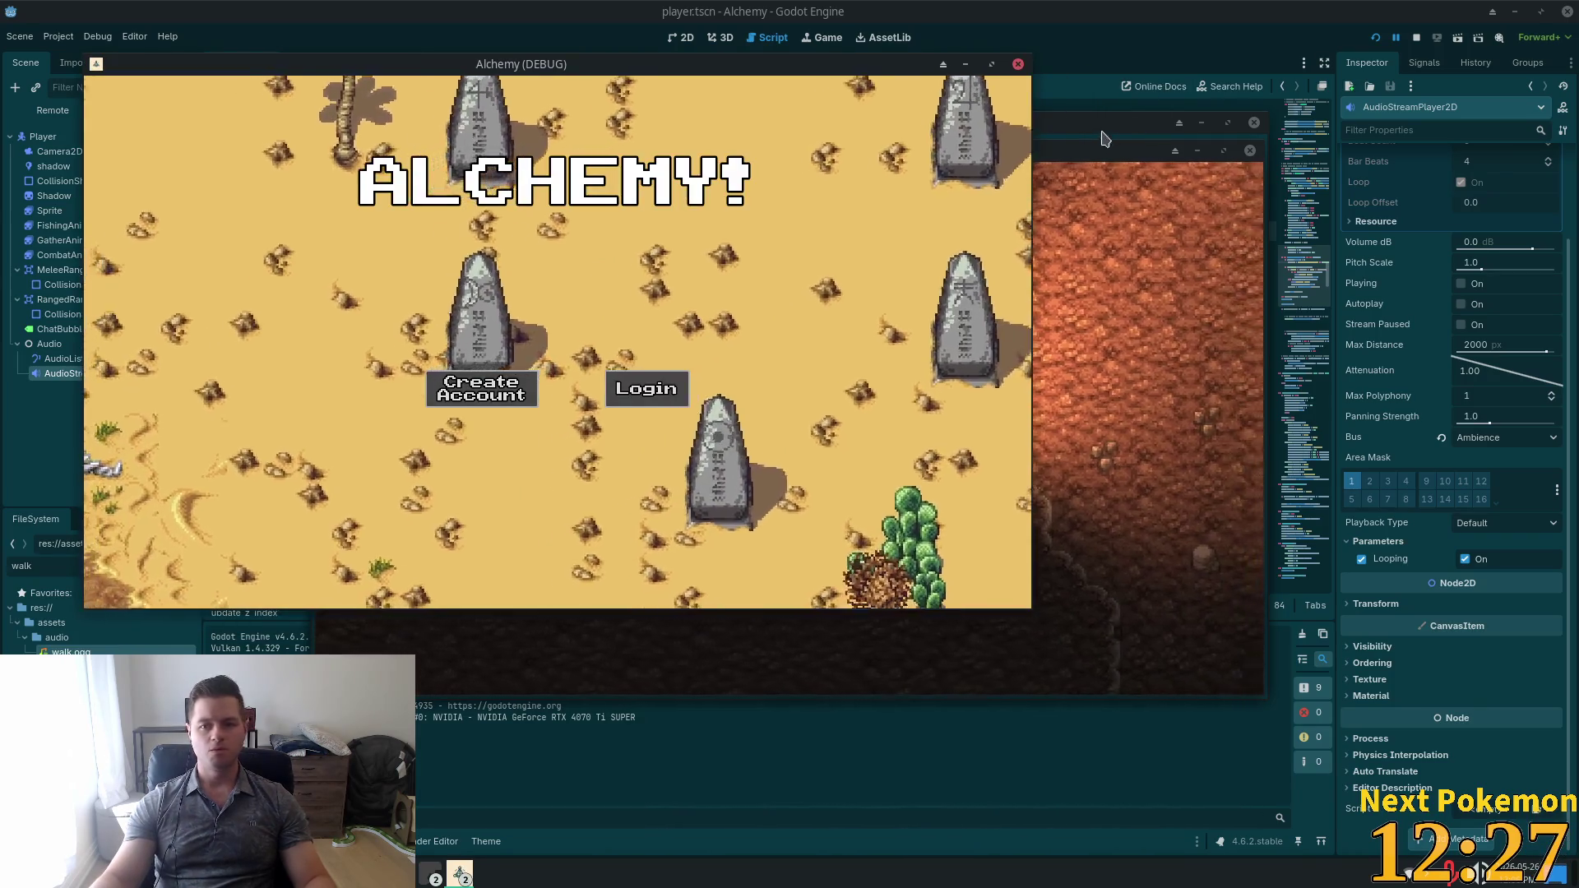
mouse_move(1097, 148)
left_mouse_down()
mouse_move(1269, 183)
mouse_move(1367, 286)
left_mouse_up()
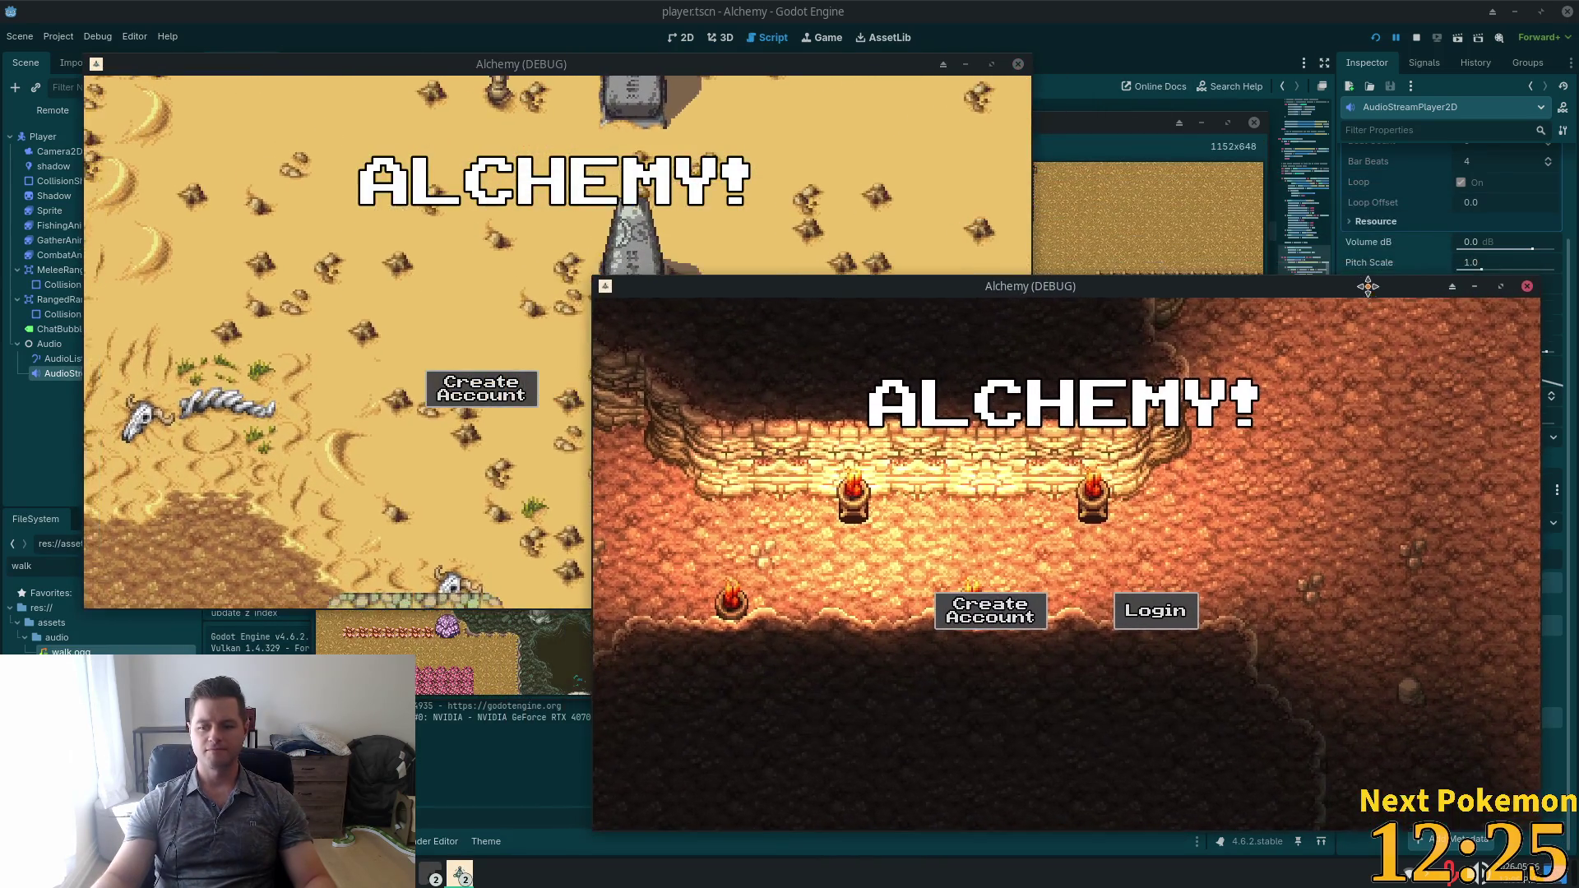
left_click(556, 255)
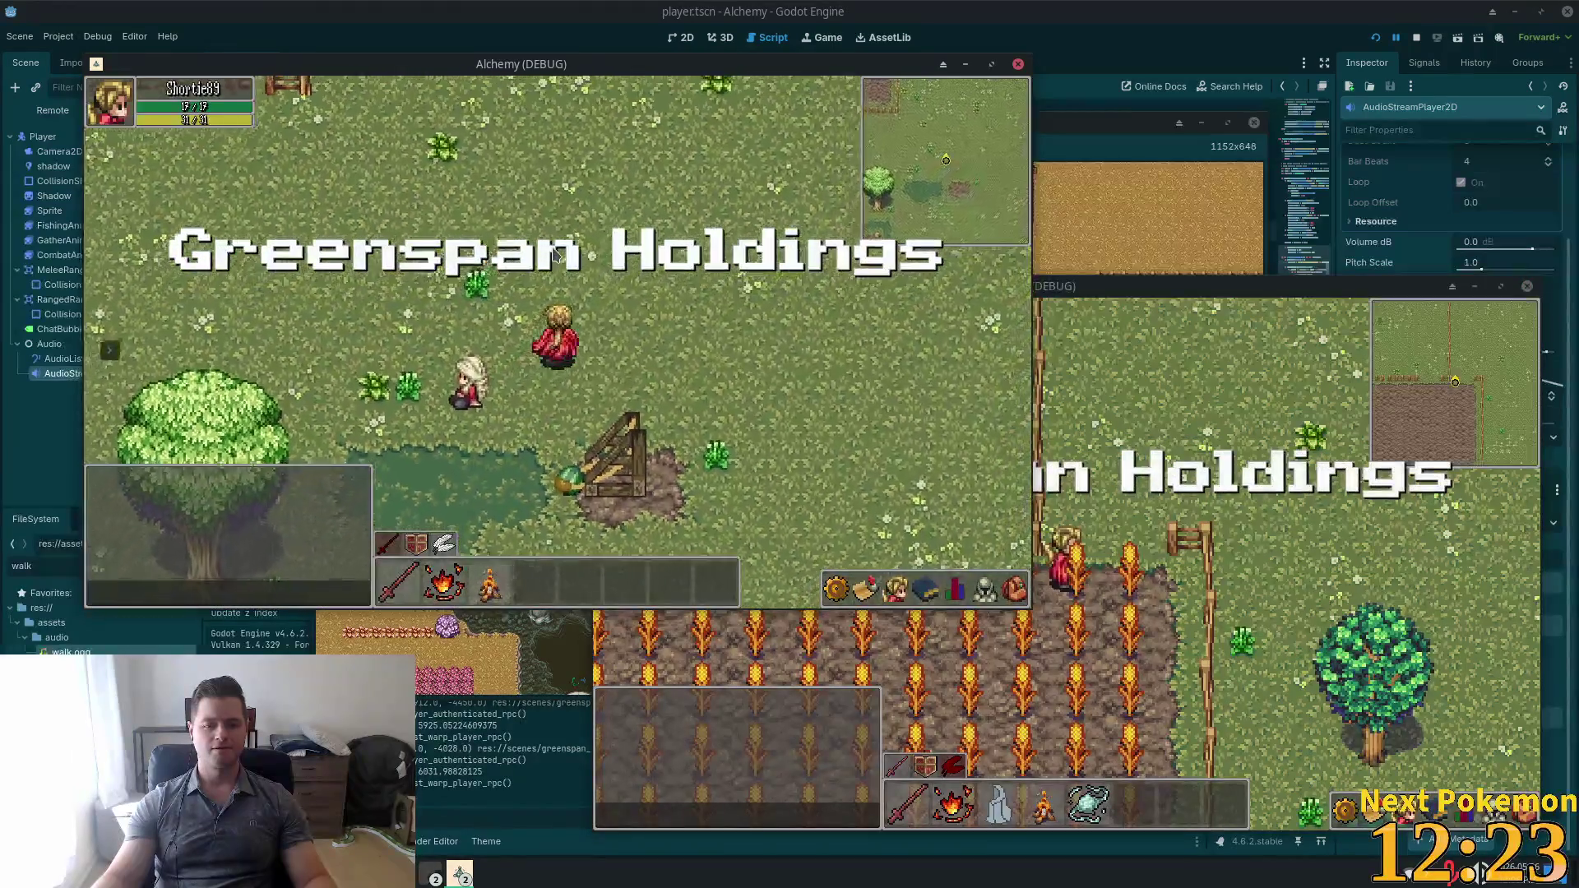
key("d")
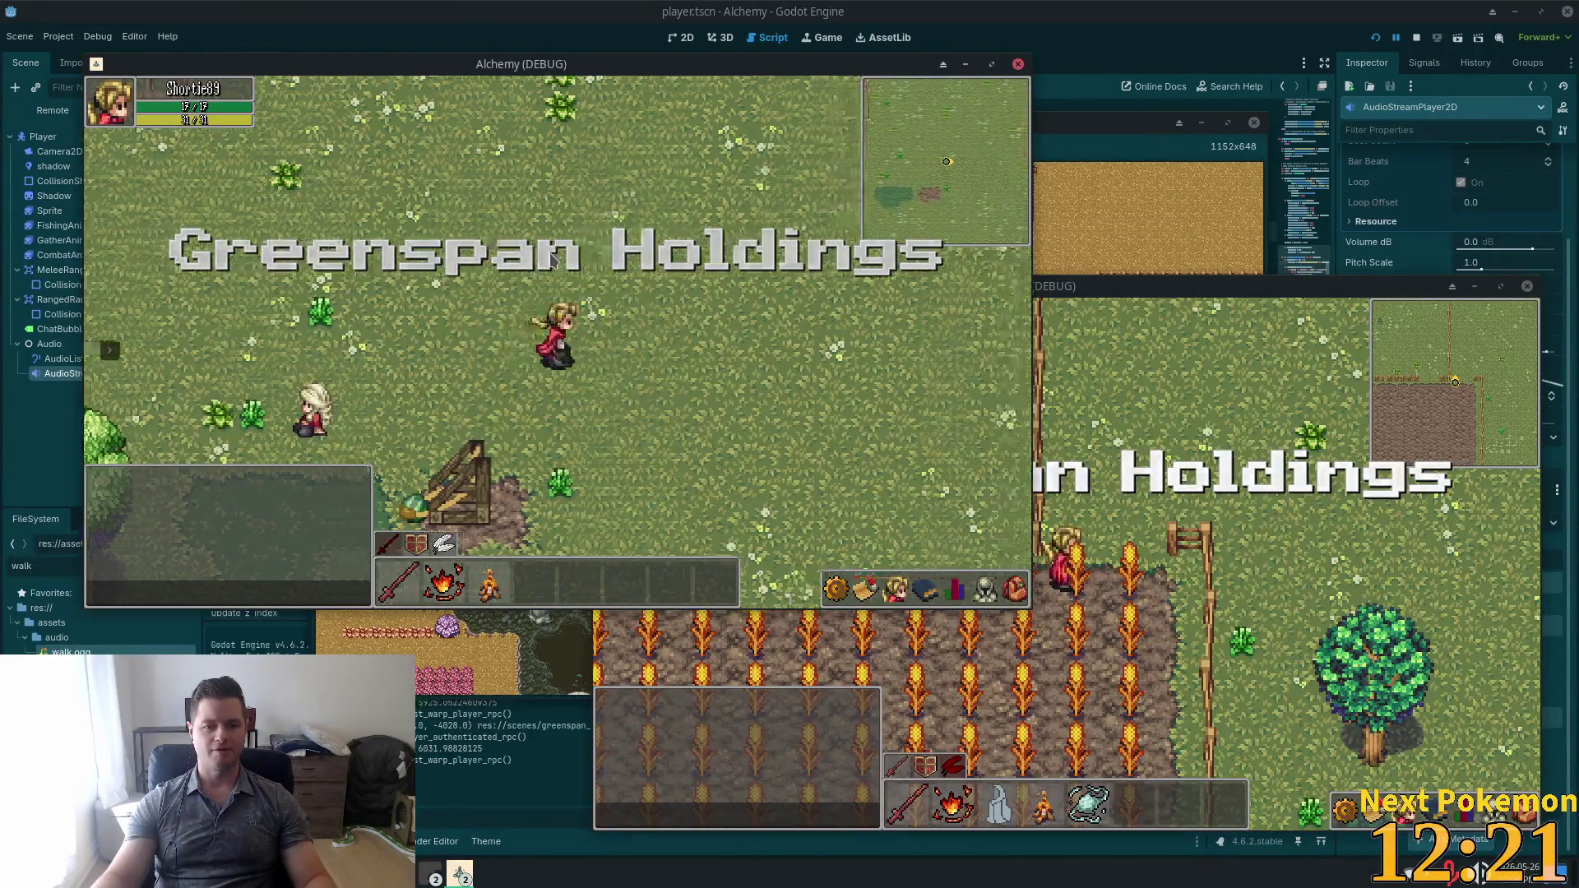
key("d")
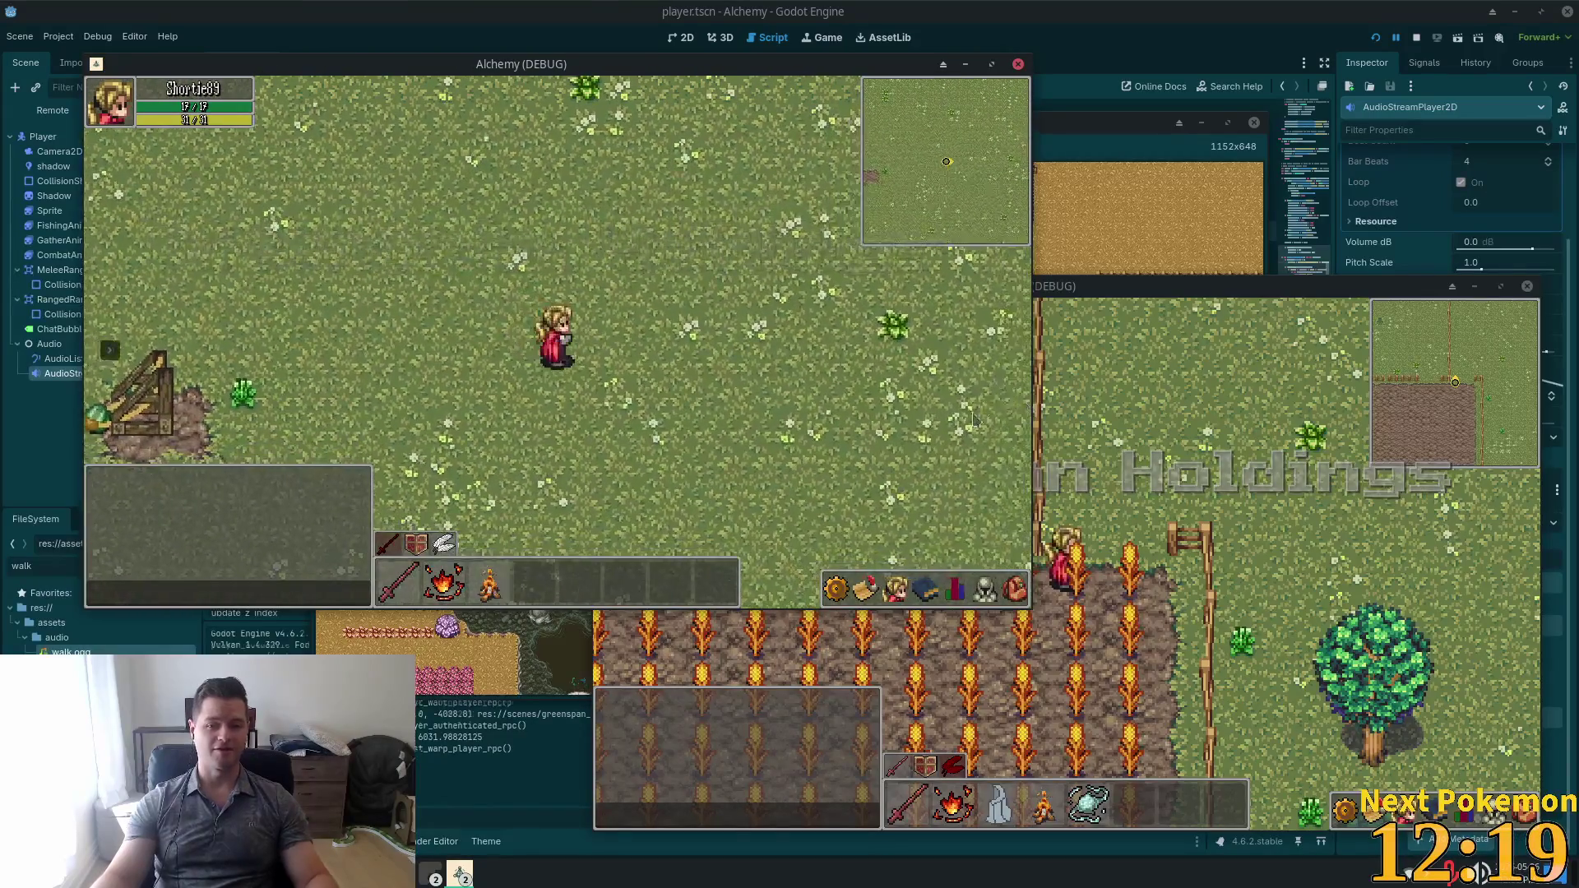
key("Escape")
left_click(914, 396)
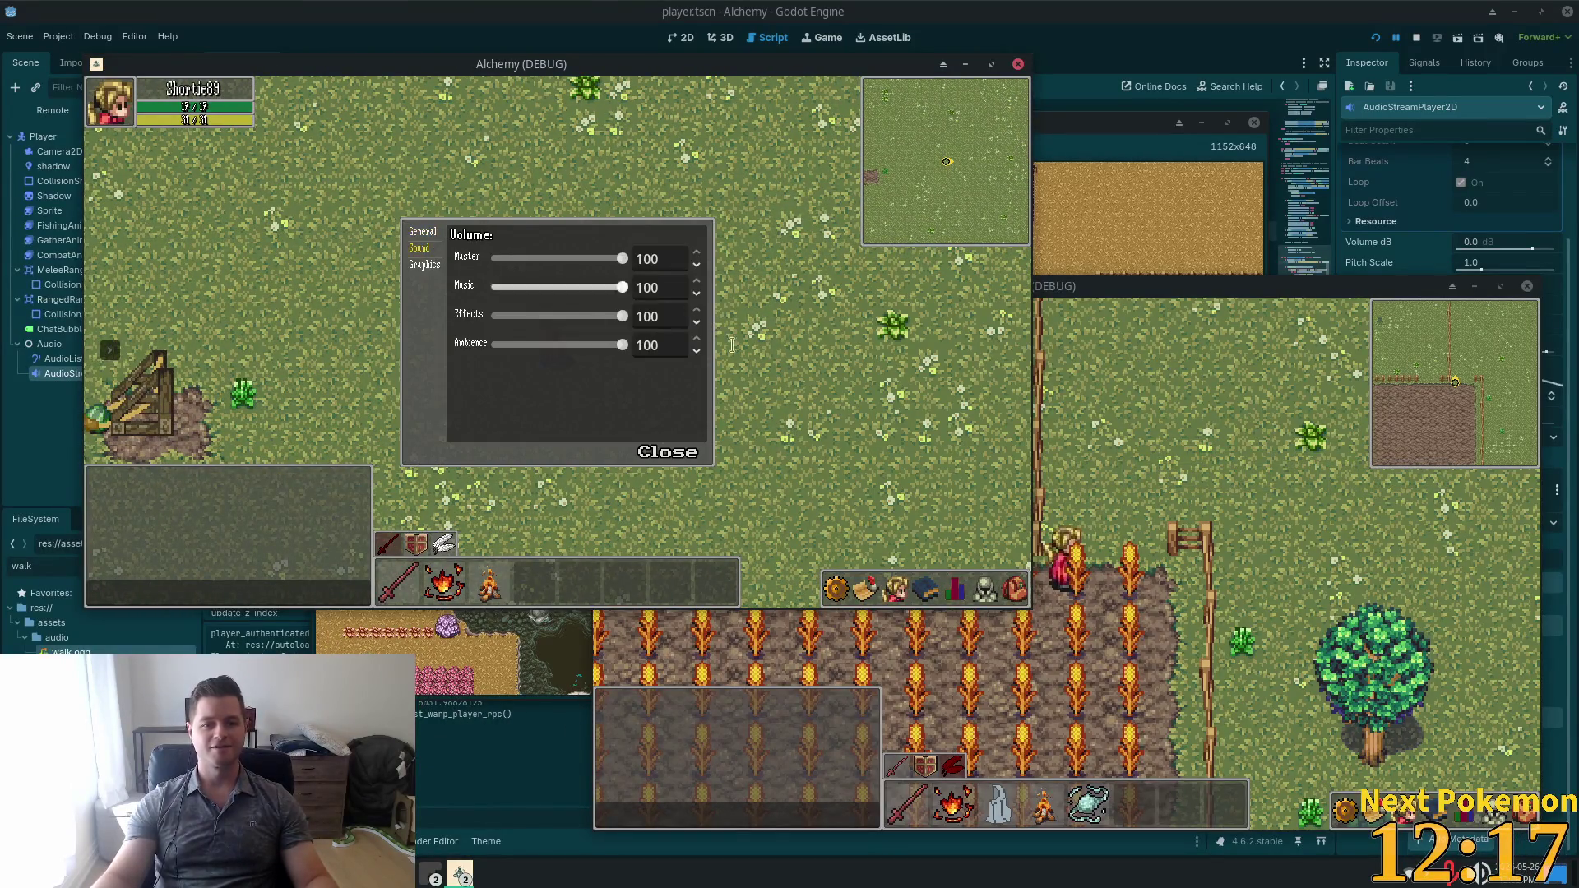
Walk the character right, down, left and right again, then return to the Godot editor.
key("d")
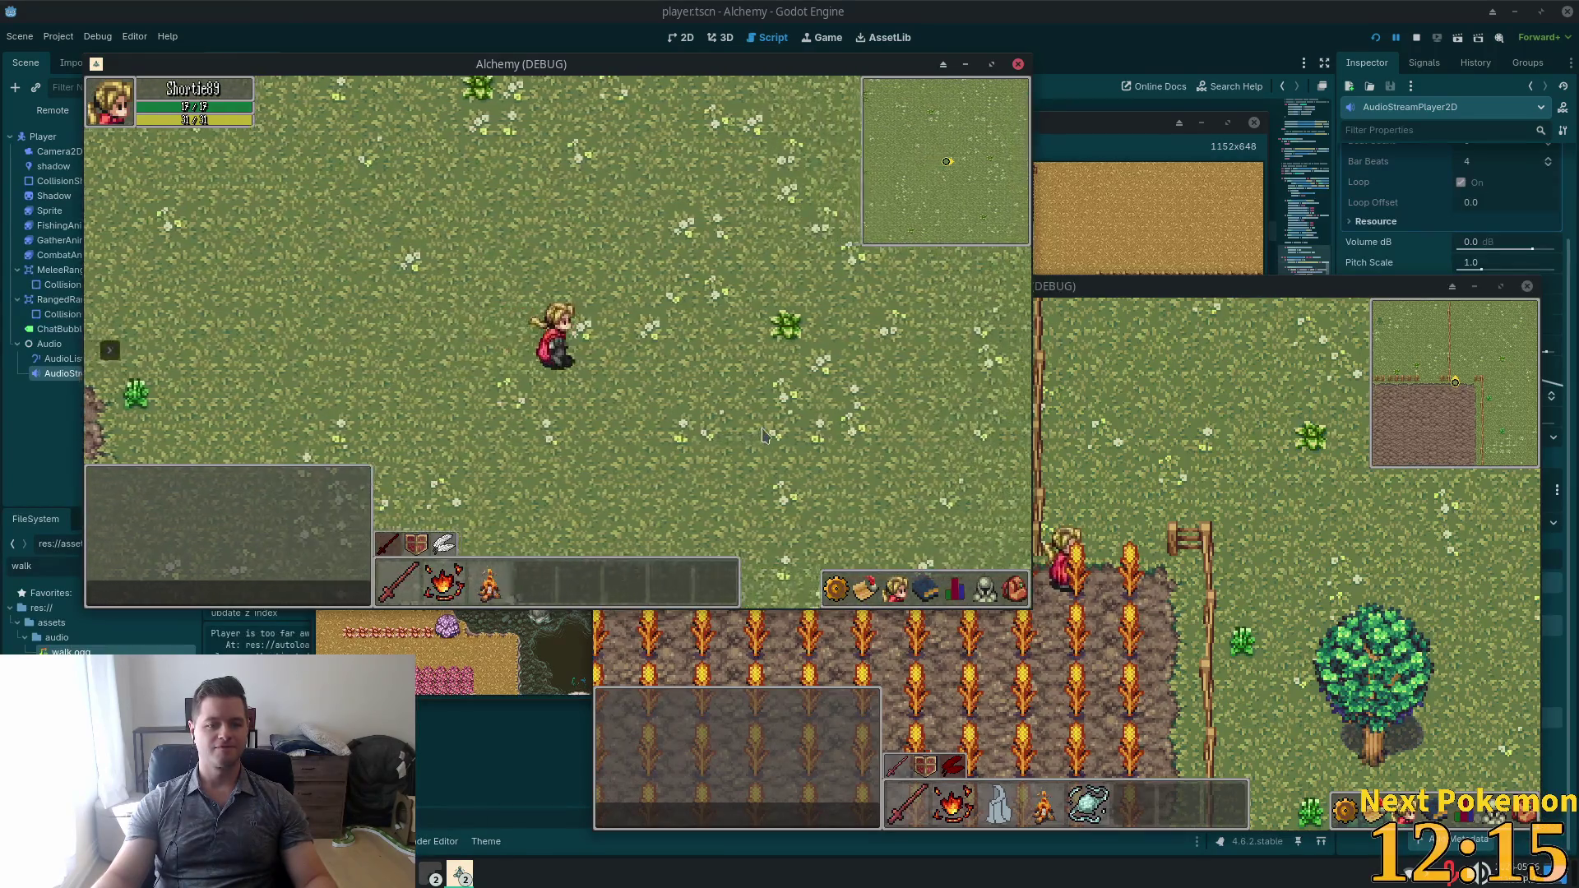
key("s")
key("Down")
key("Left")
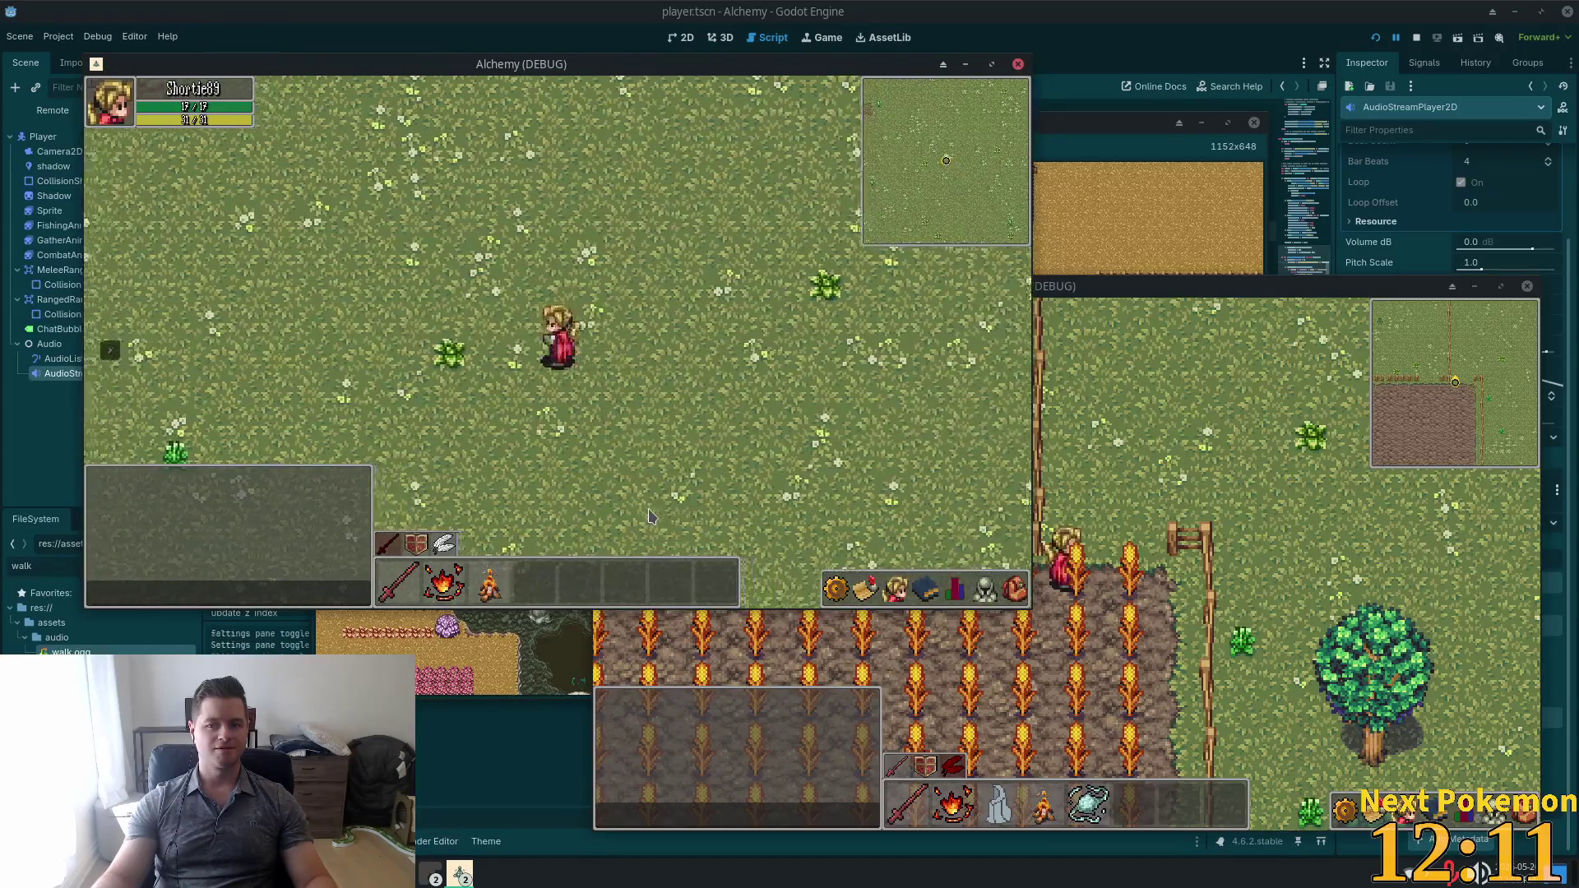
key("Right")
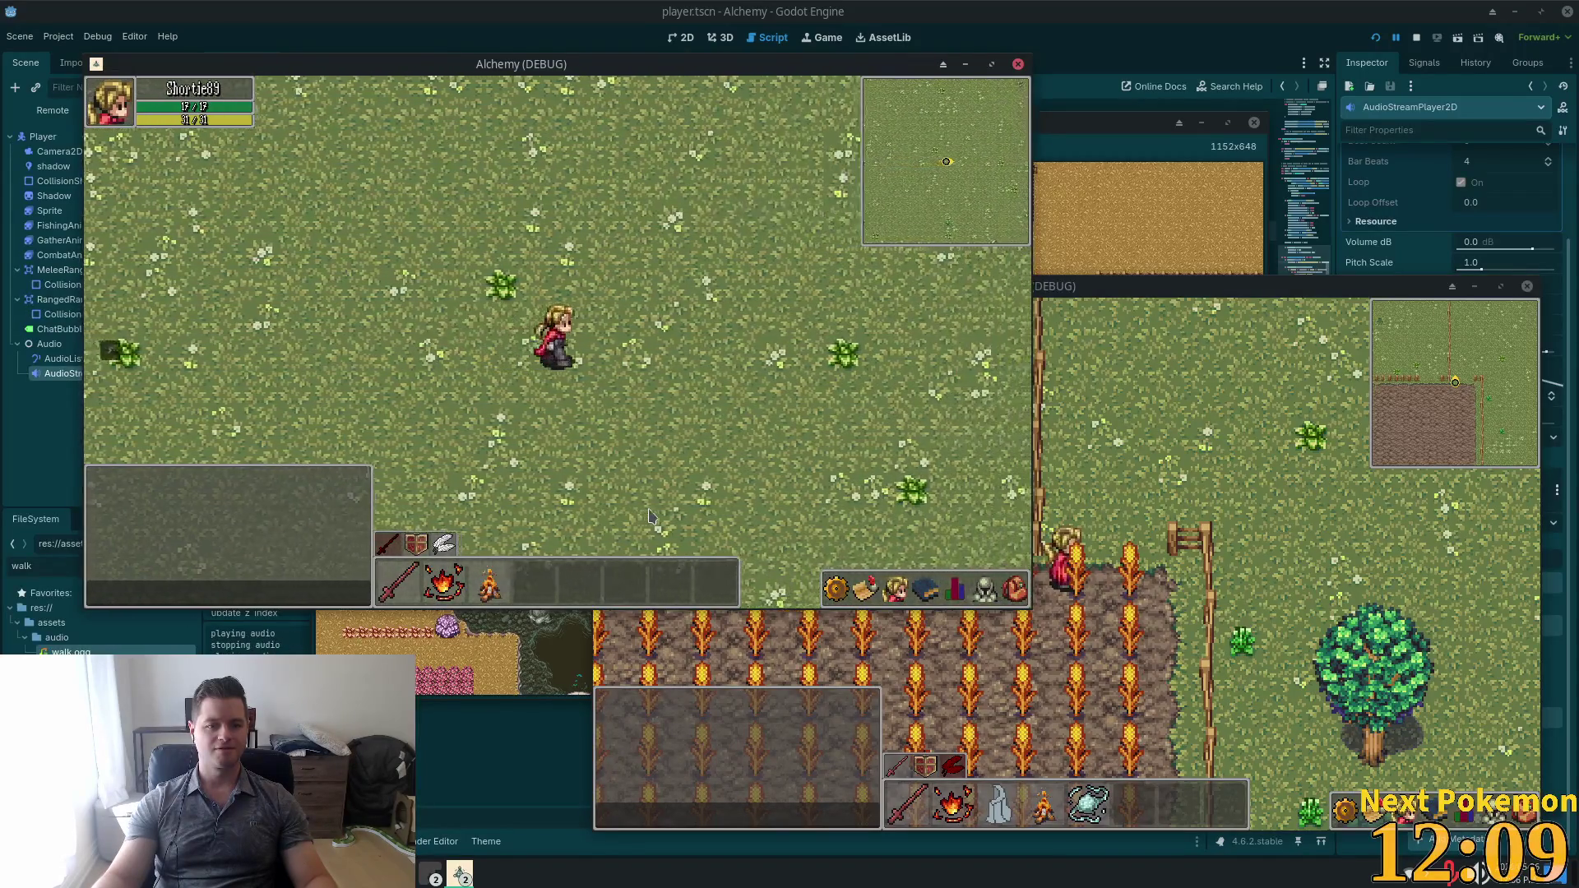
left_click(41, 362)
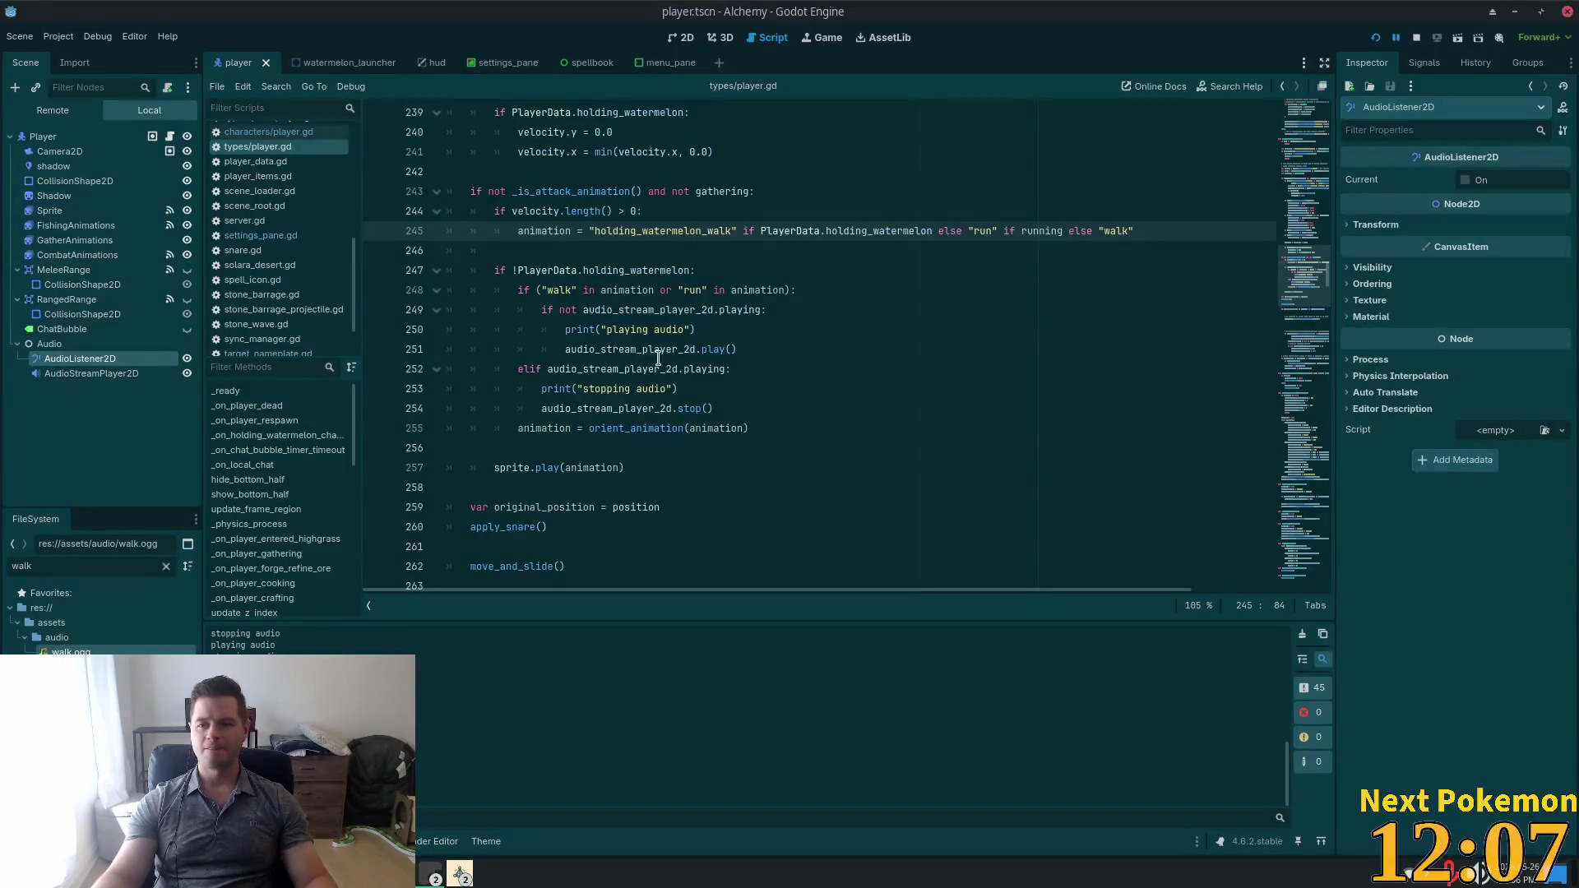
Switch AudioStreamPlayer2D's Bus from Ambience to Master, save the scene and run the game again.
left_click(79, 375)
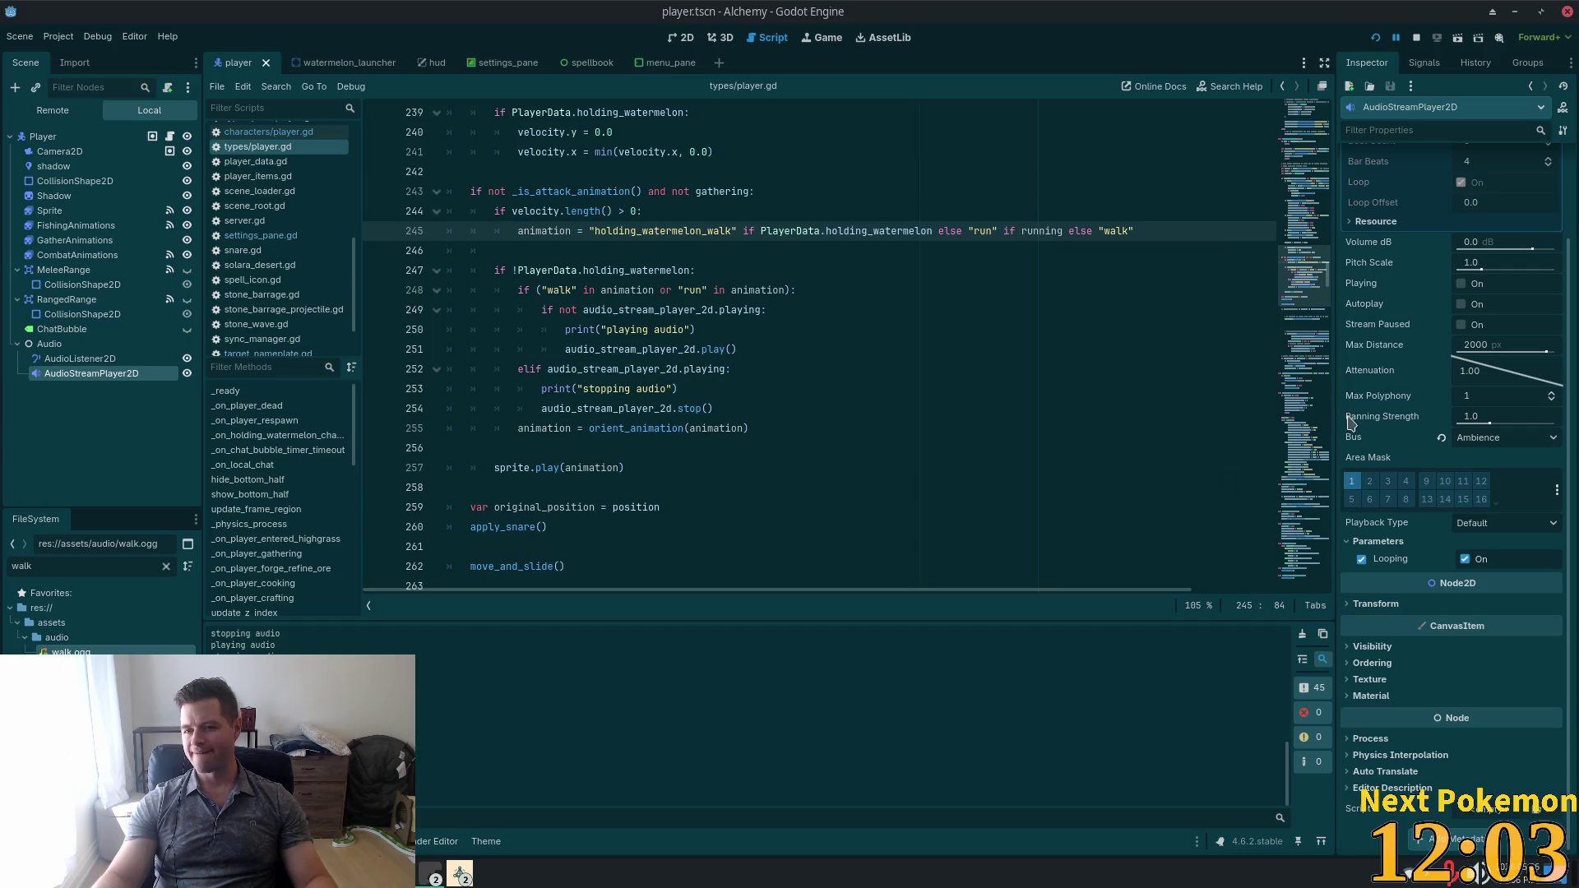
scroll(1445, 481, "up", 3)
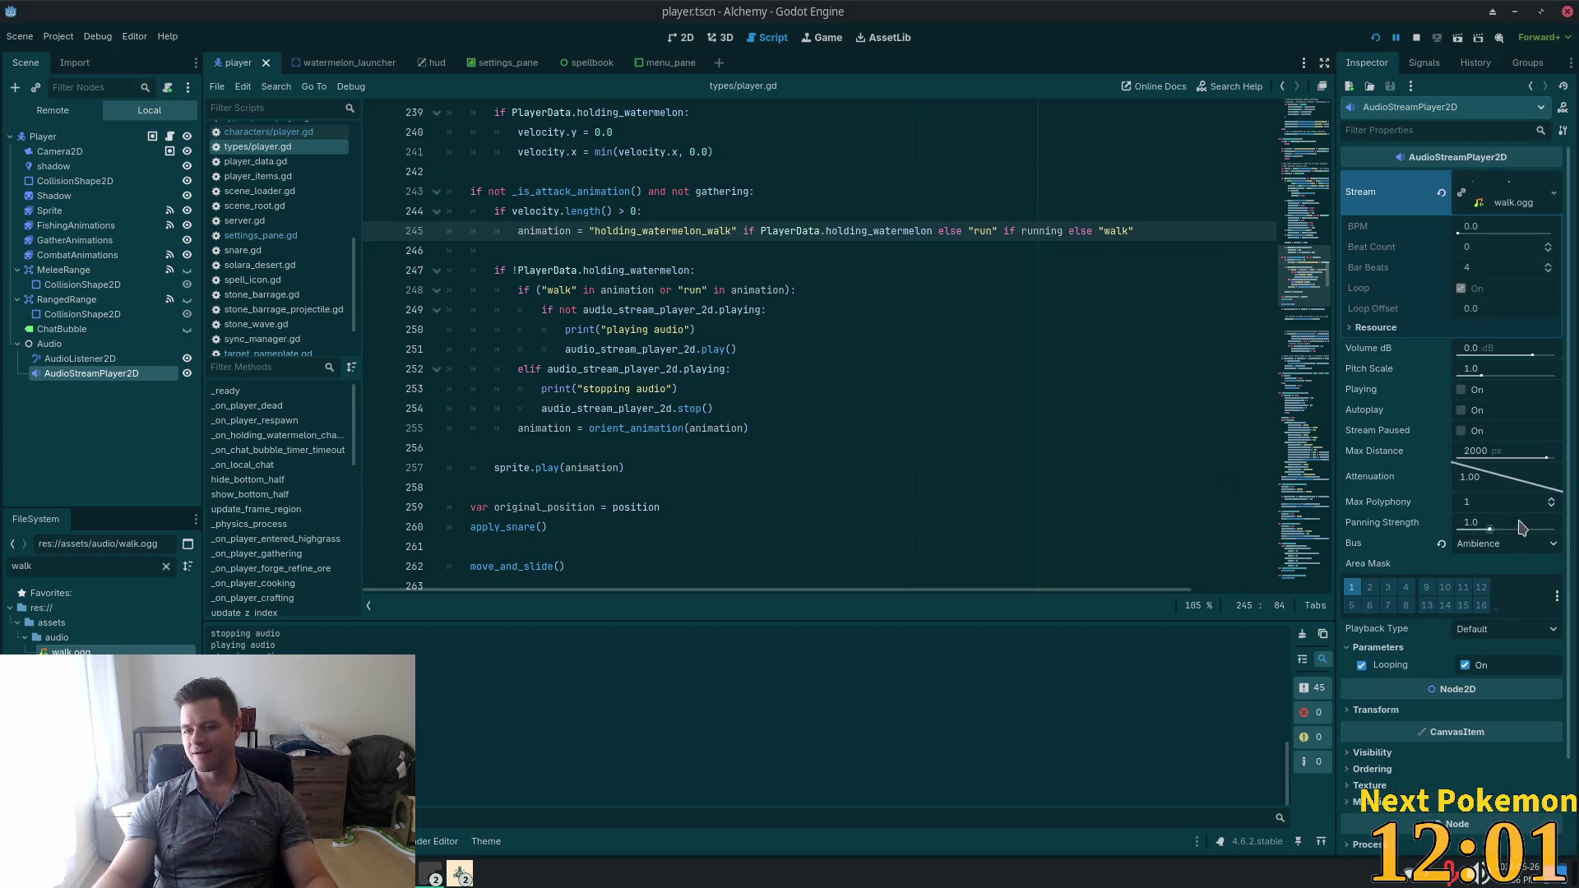
left_click(1505, 545)
left_click(1504, 566)
key("ctrl+s")
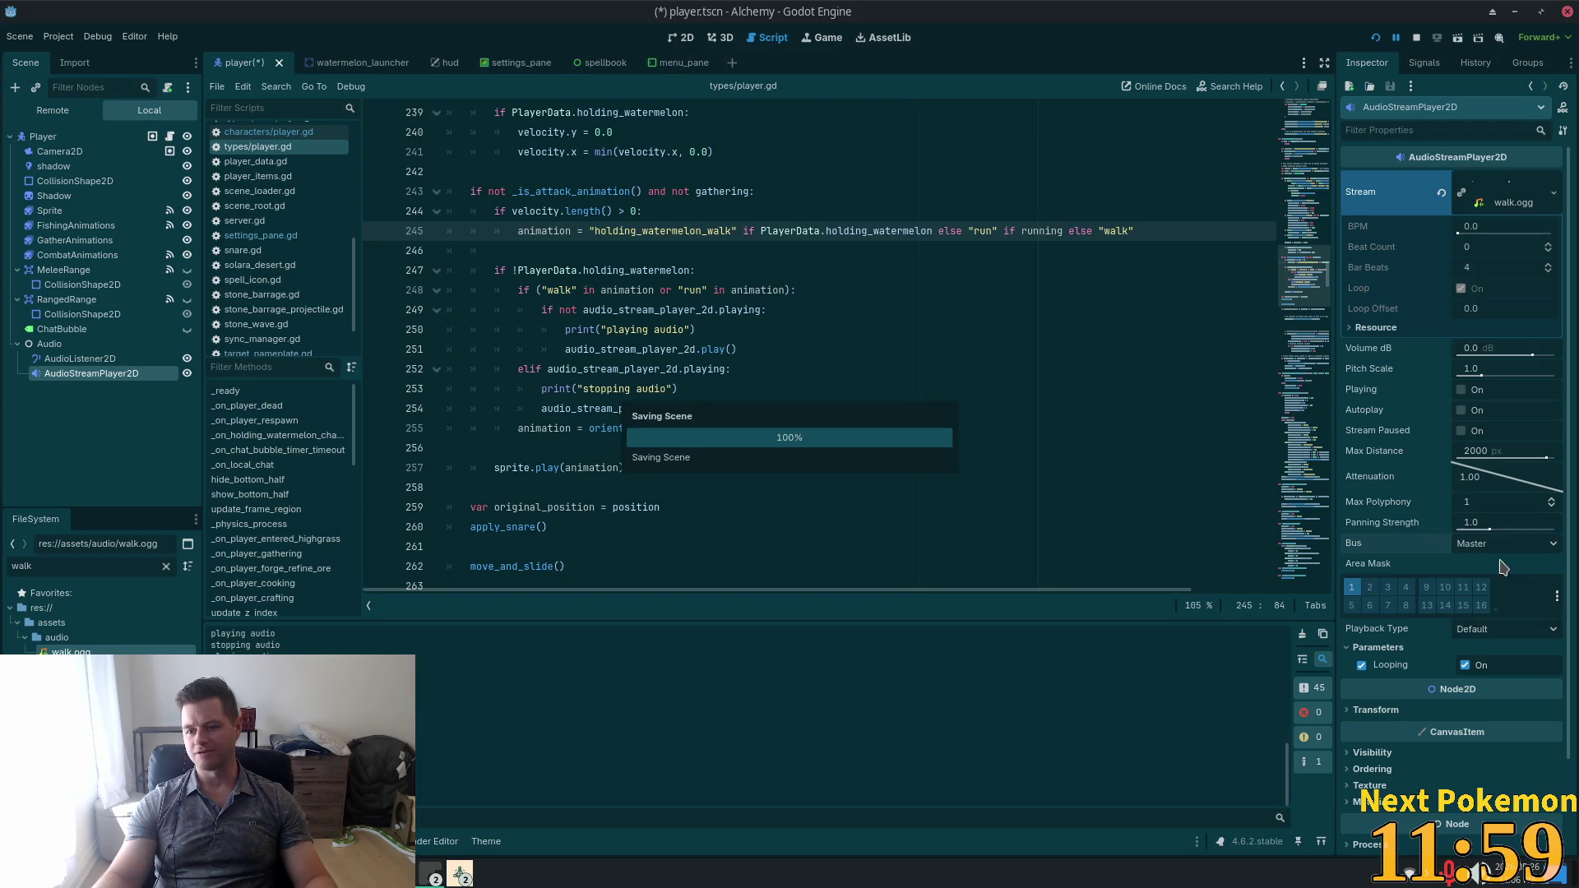
left_click(1376, 39)
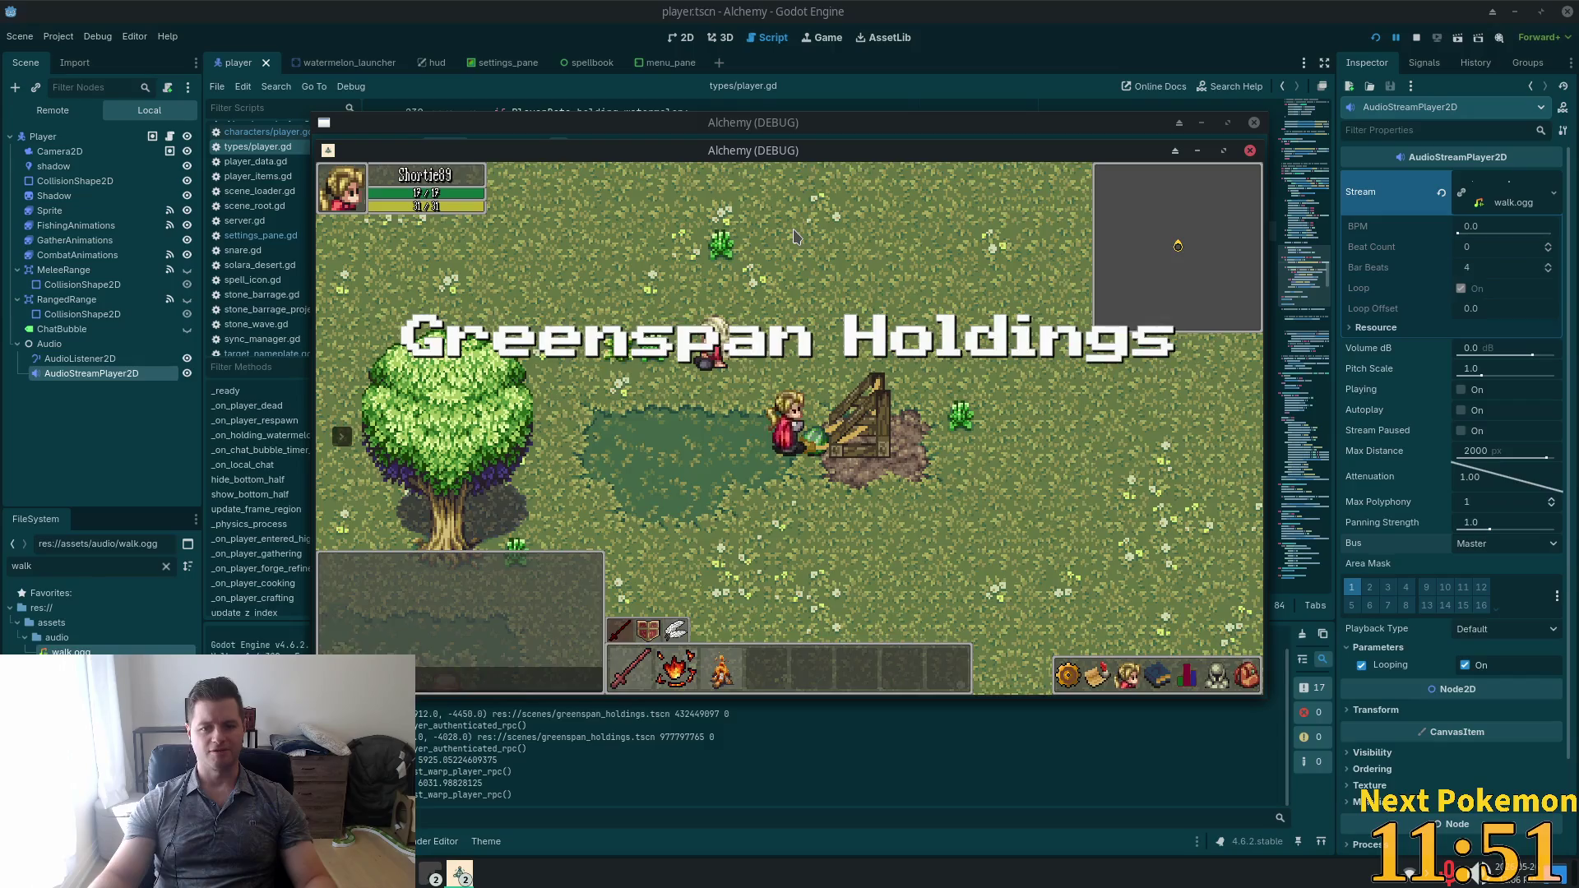
Walk the character north and east to listen for footsteps.
key("w")
key("d")
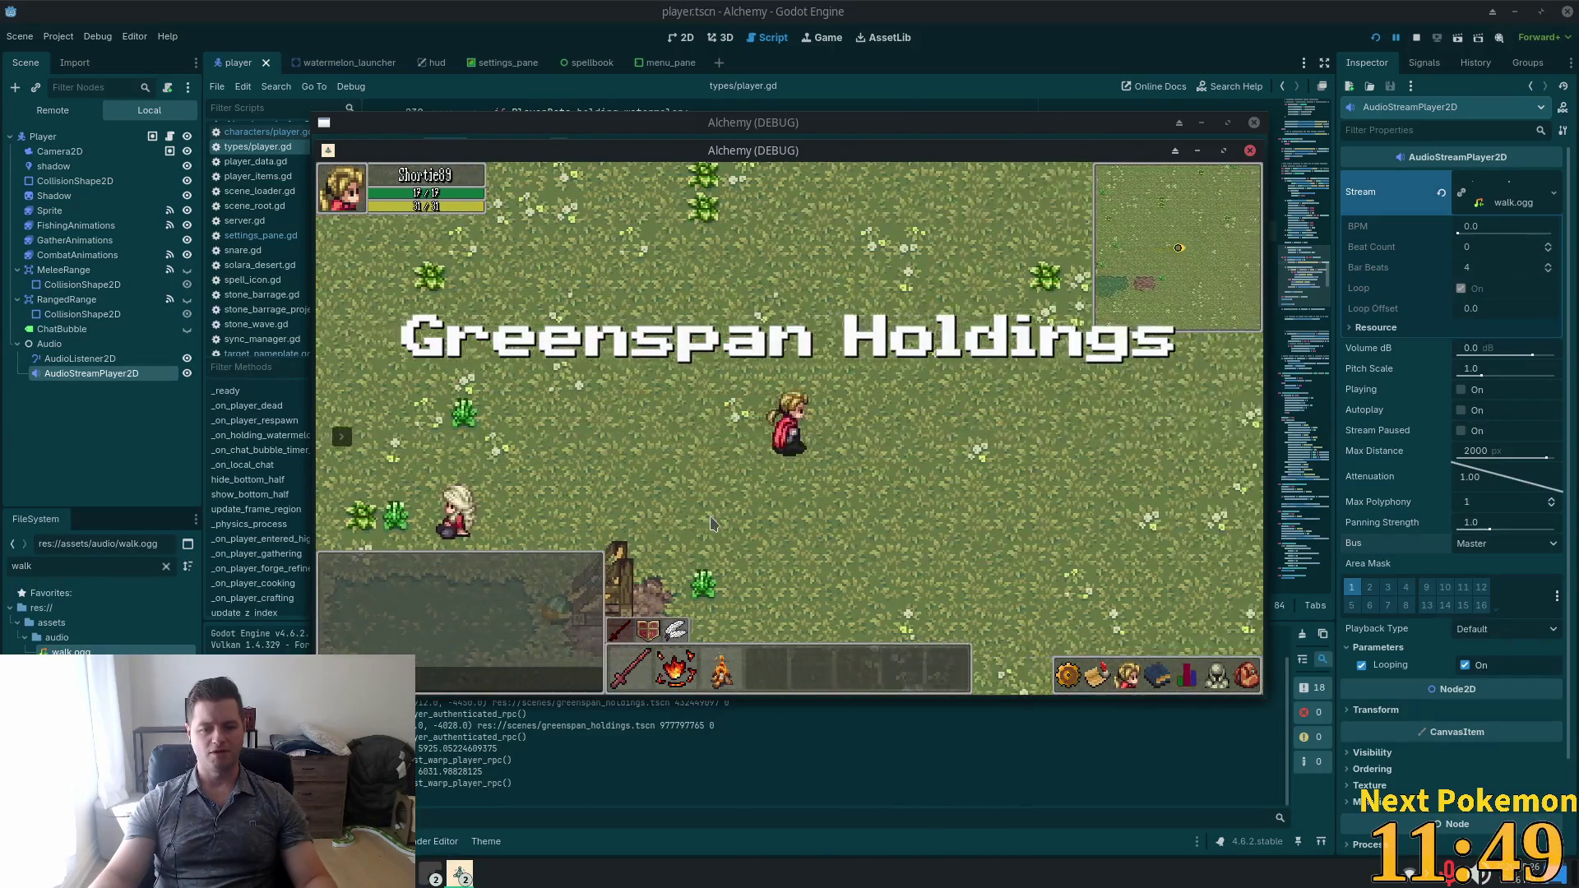
key("d")
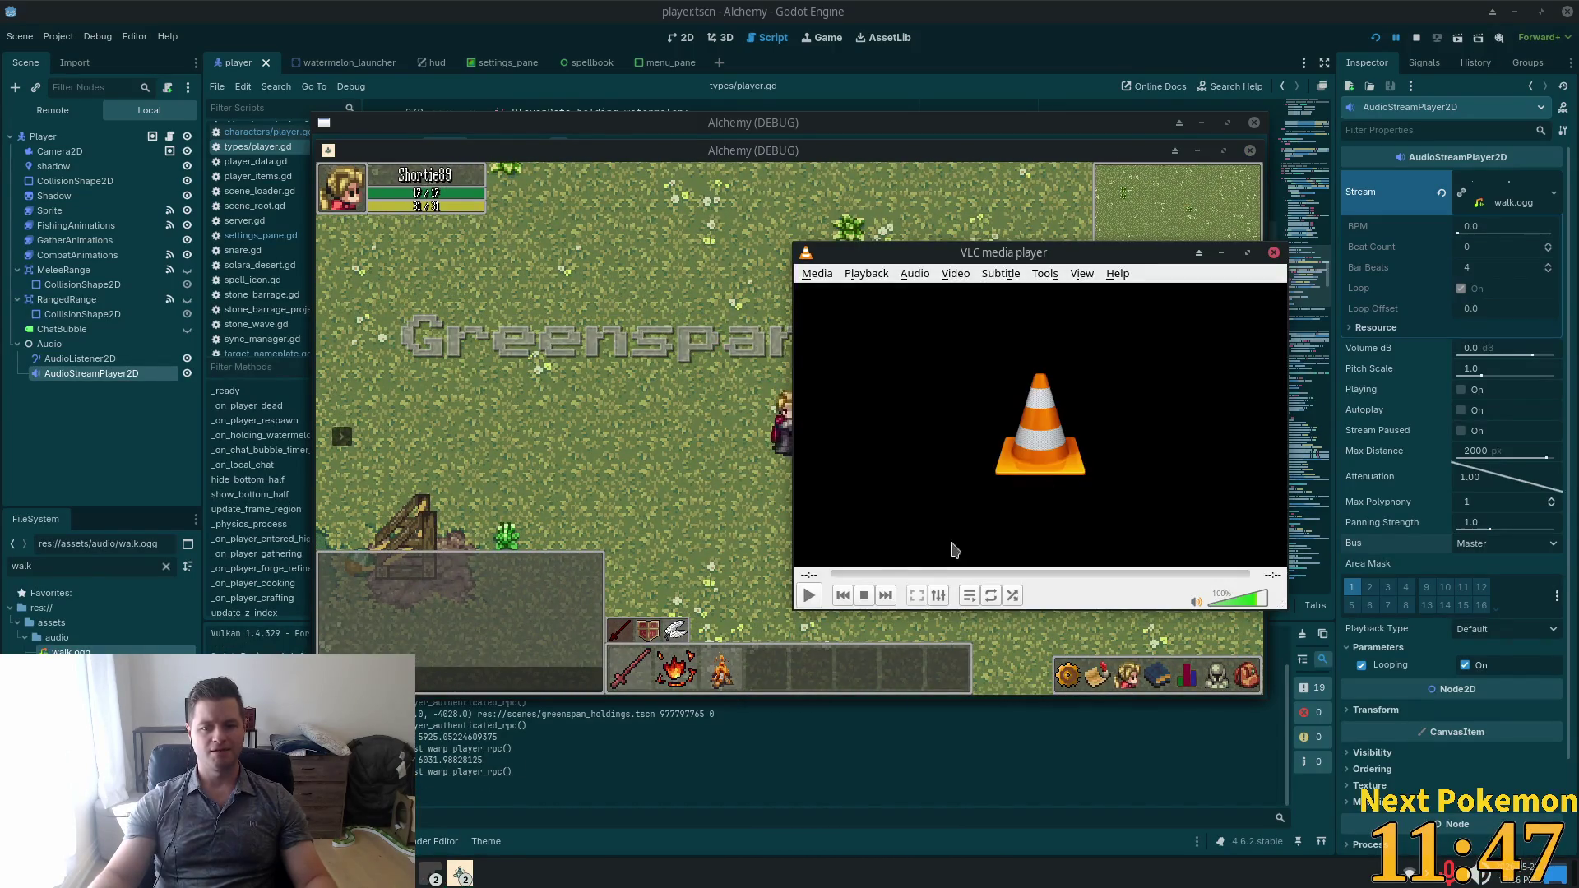
Play walk.ogg three times in VLC, close it, and bring up the assets/audio Thunar window.
left_click(809, 595)
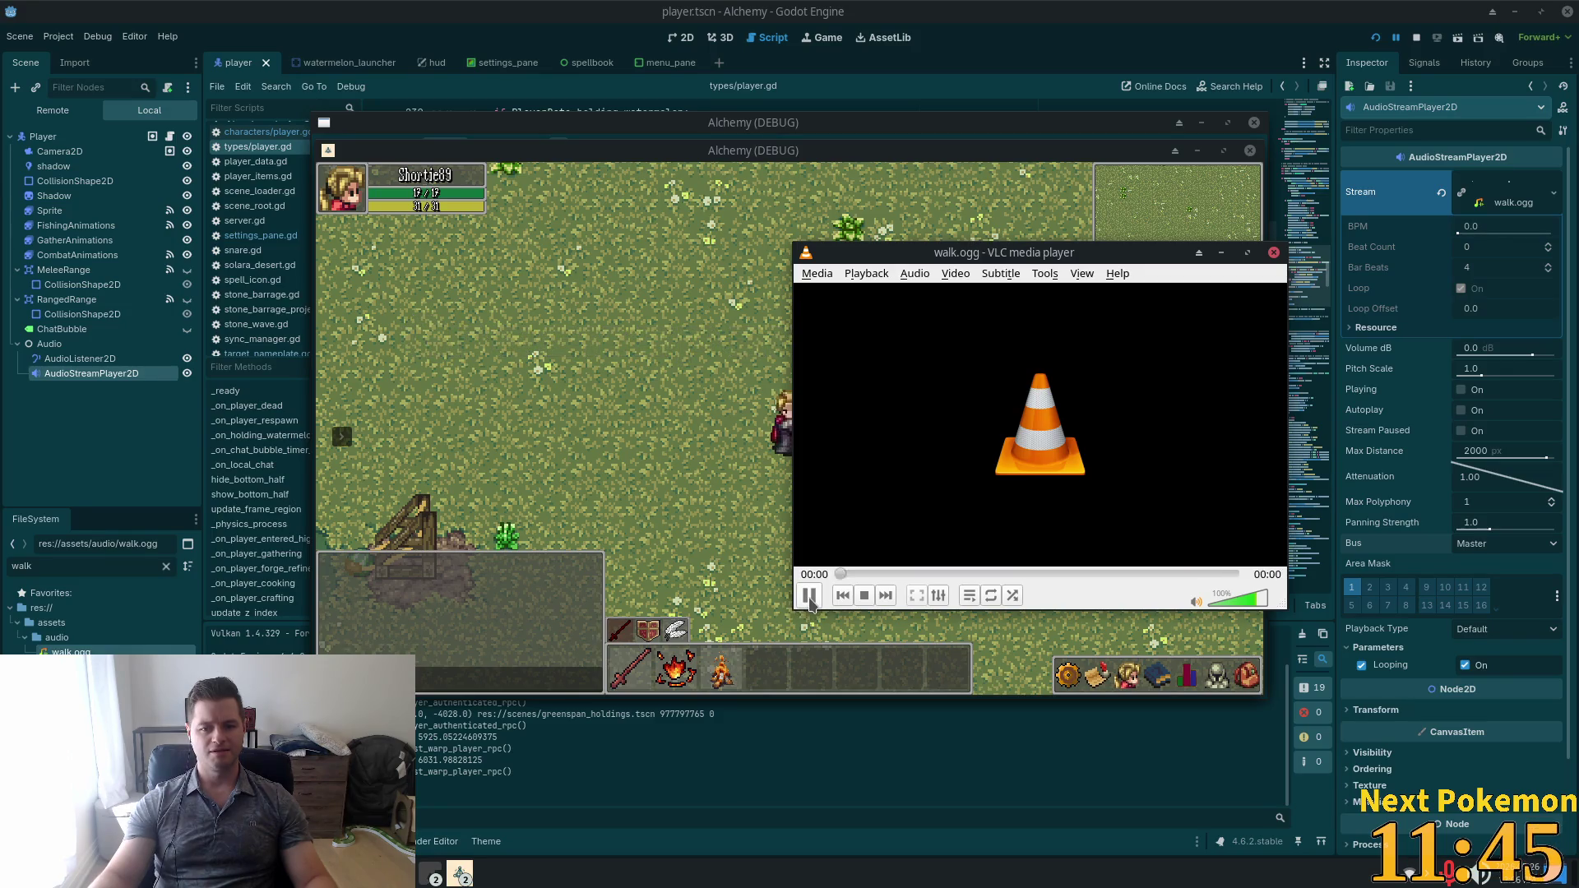
left_click(809, 596)
left_click(809, 595)
key("ctrl+q")
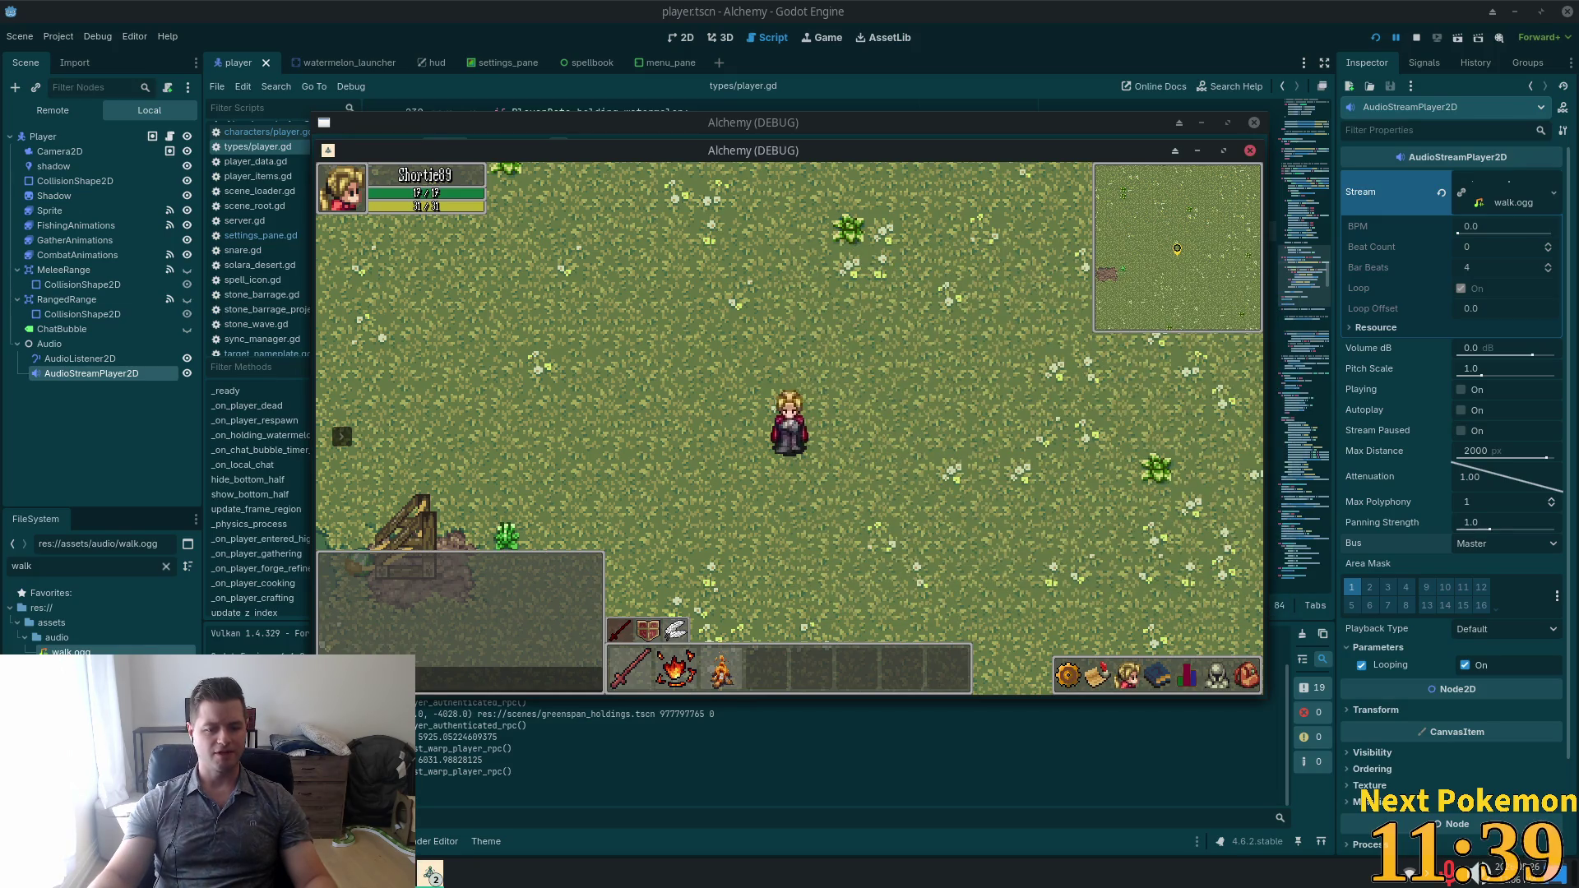
left_click(394, 875)
left_click(461, 809)
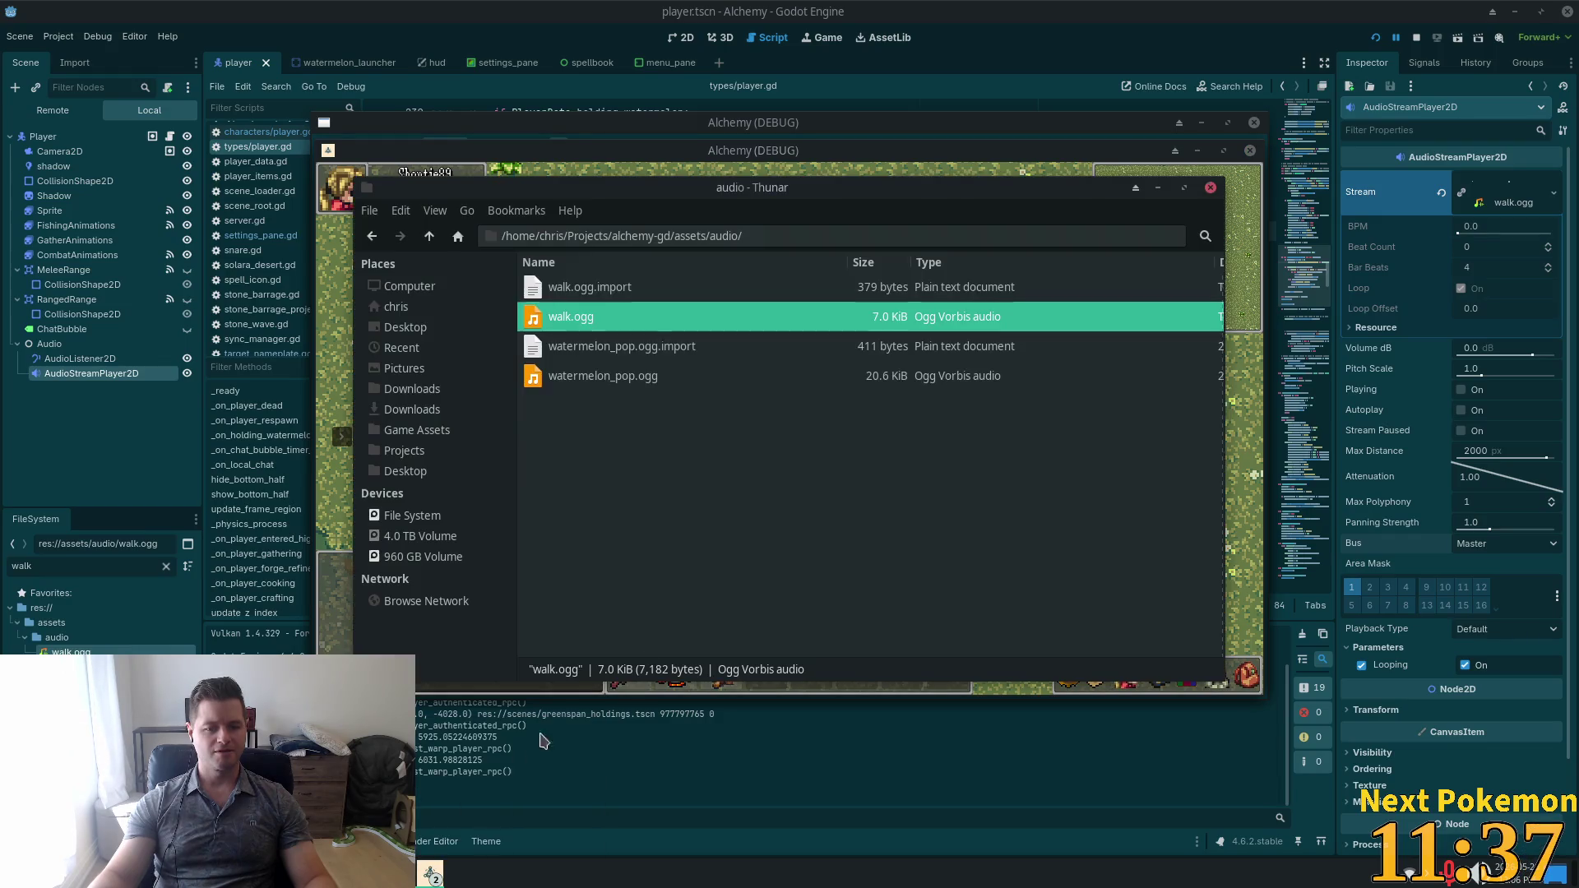
Replay the old walk.ogg several times in VLC, then close it and return to Audacity.
double_click(644, 320)
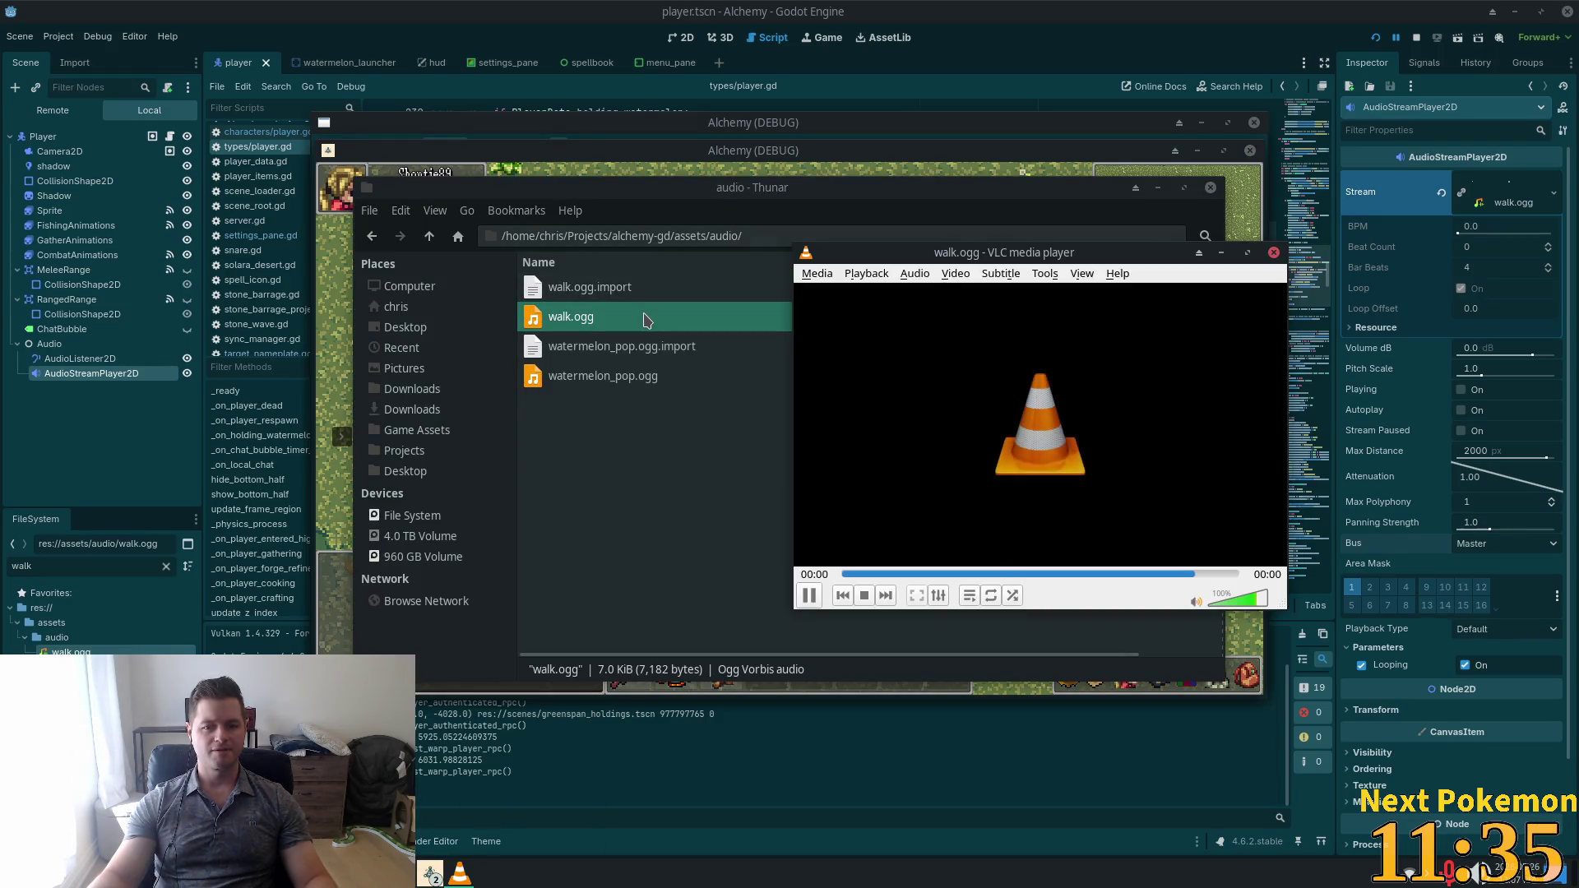
left_click(804, 597)
left_click(806, 597)
left_click(806, 595)
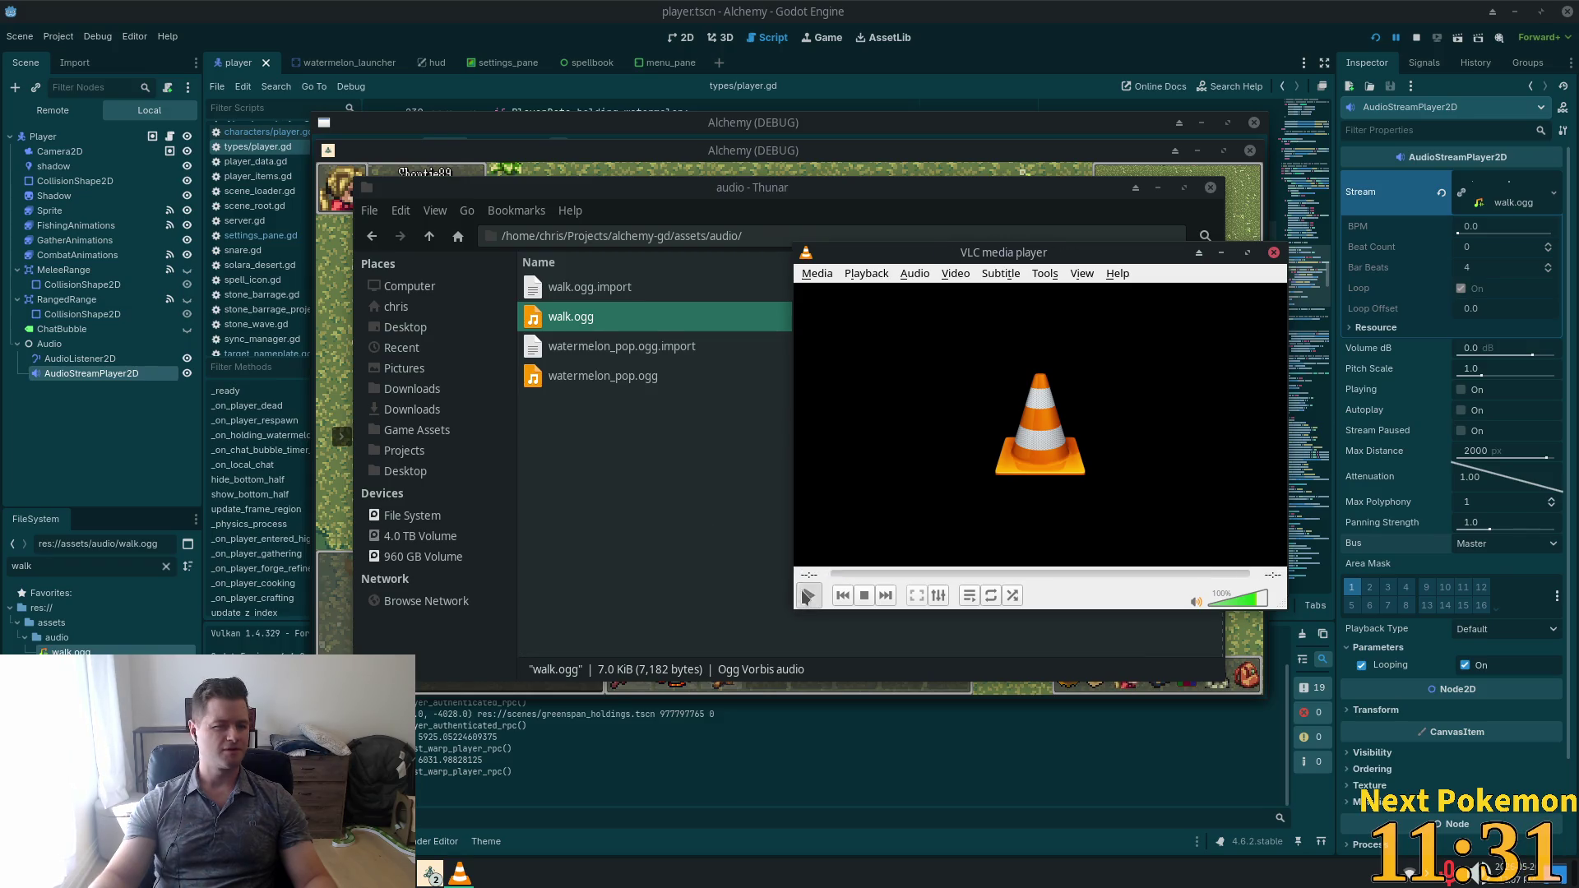
left_click(806, 596)
left_click(1272, 253)
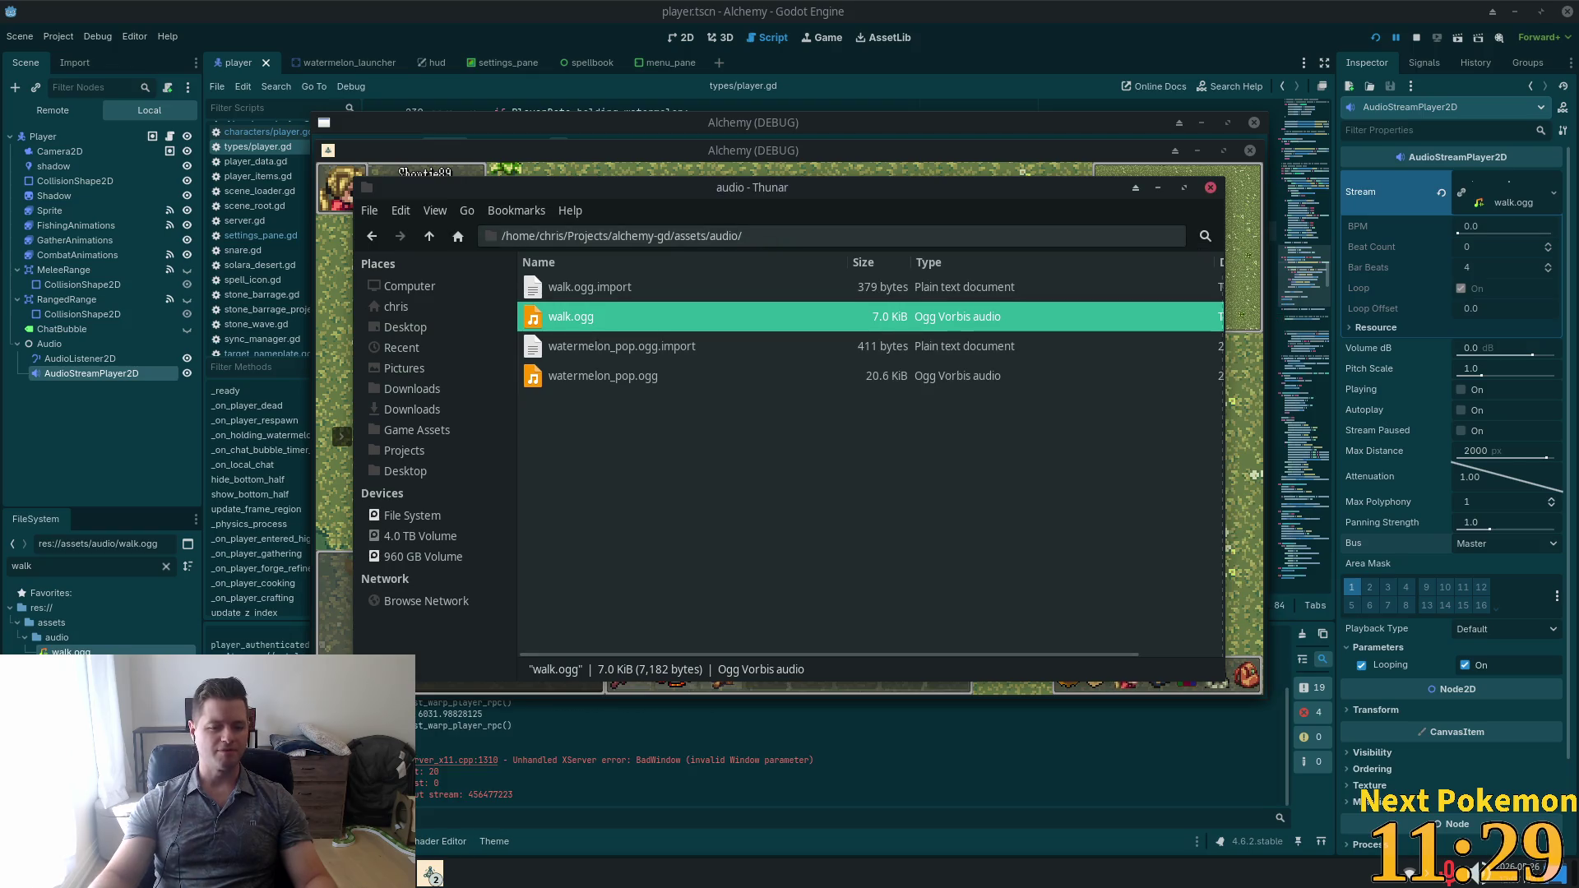
key("alt+Tab")
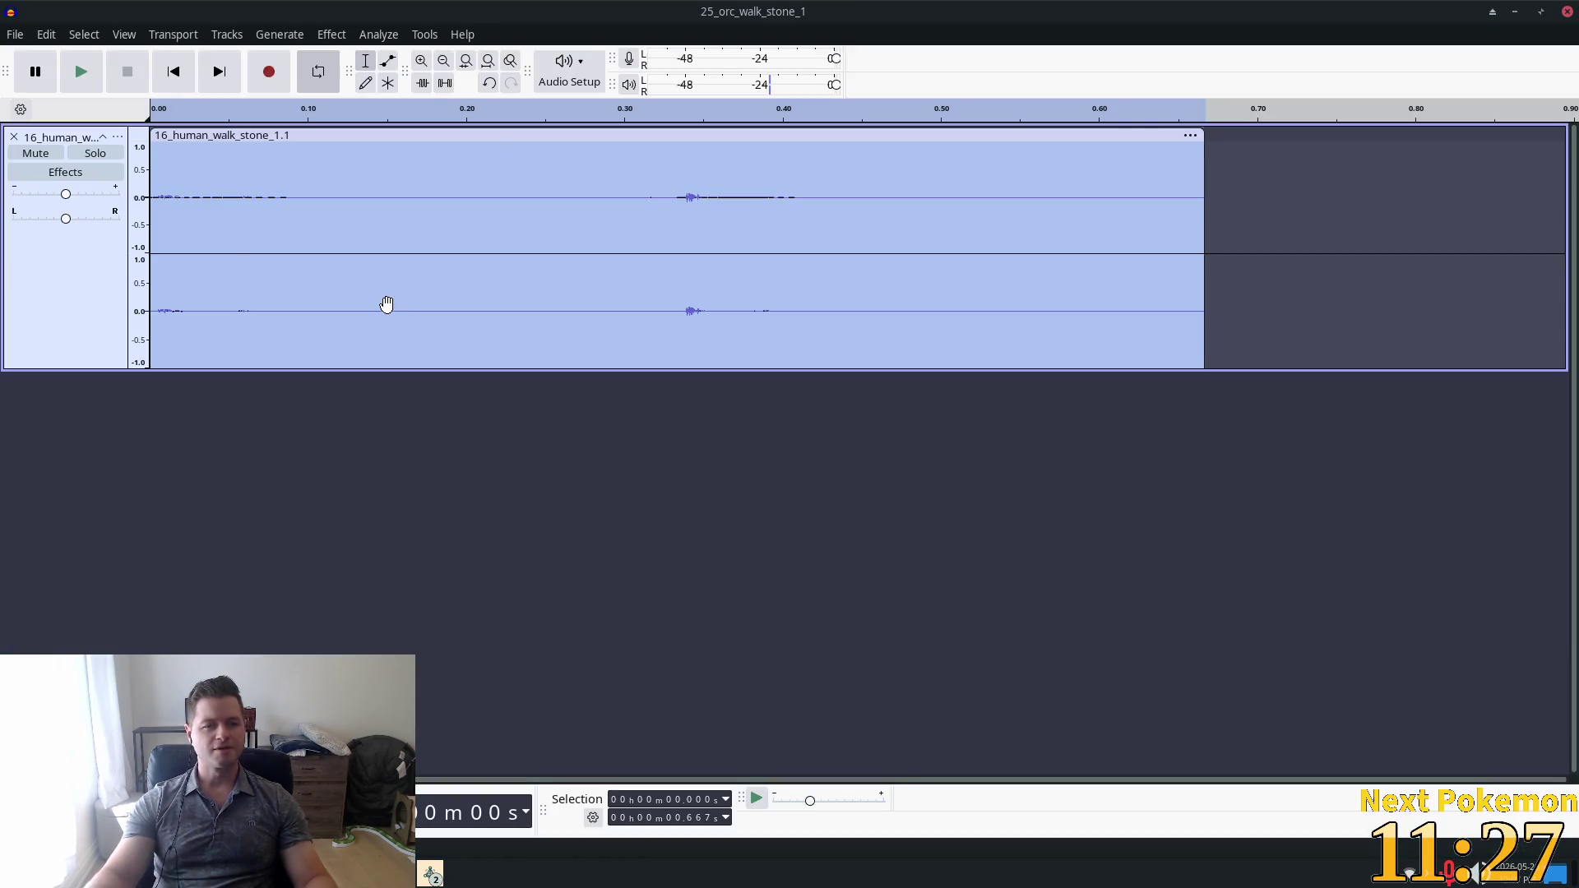
Preview the 16_human_walk_stone_1.1 clip, stop playback, and bring up Audacity's File menu.
left_click(86, 75)
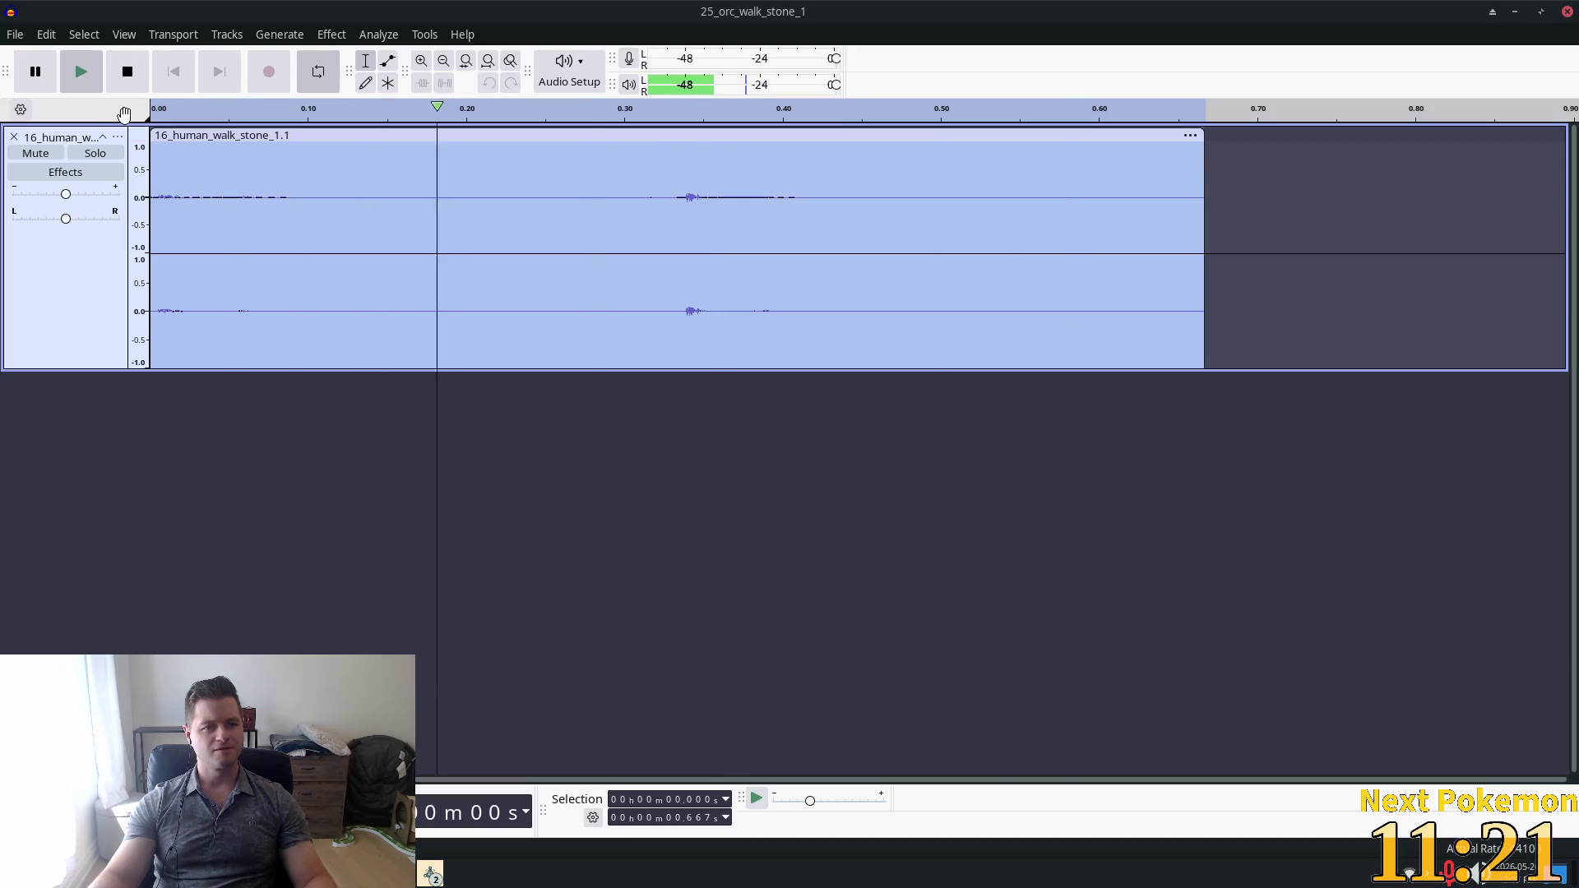
left_click(94, 82)
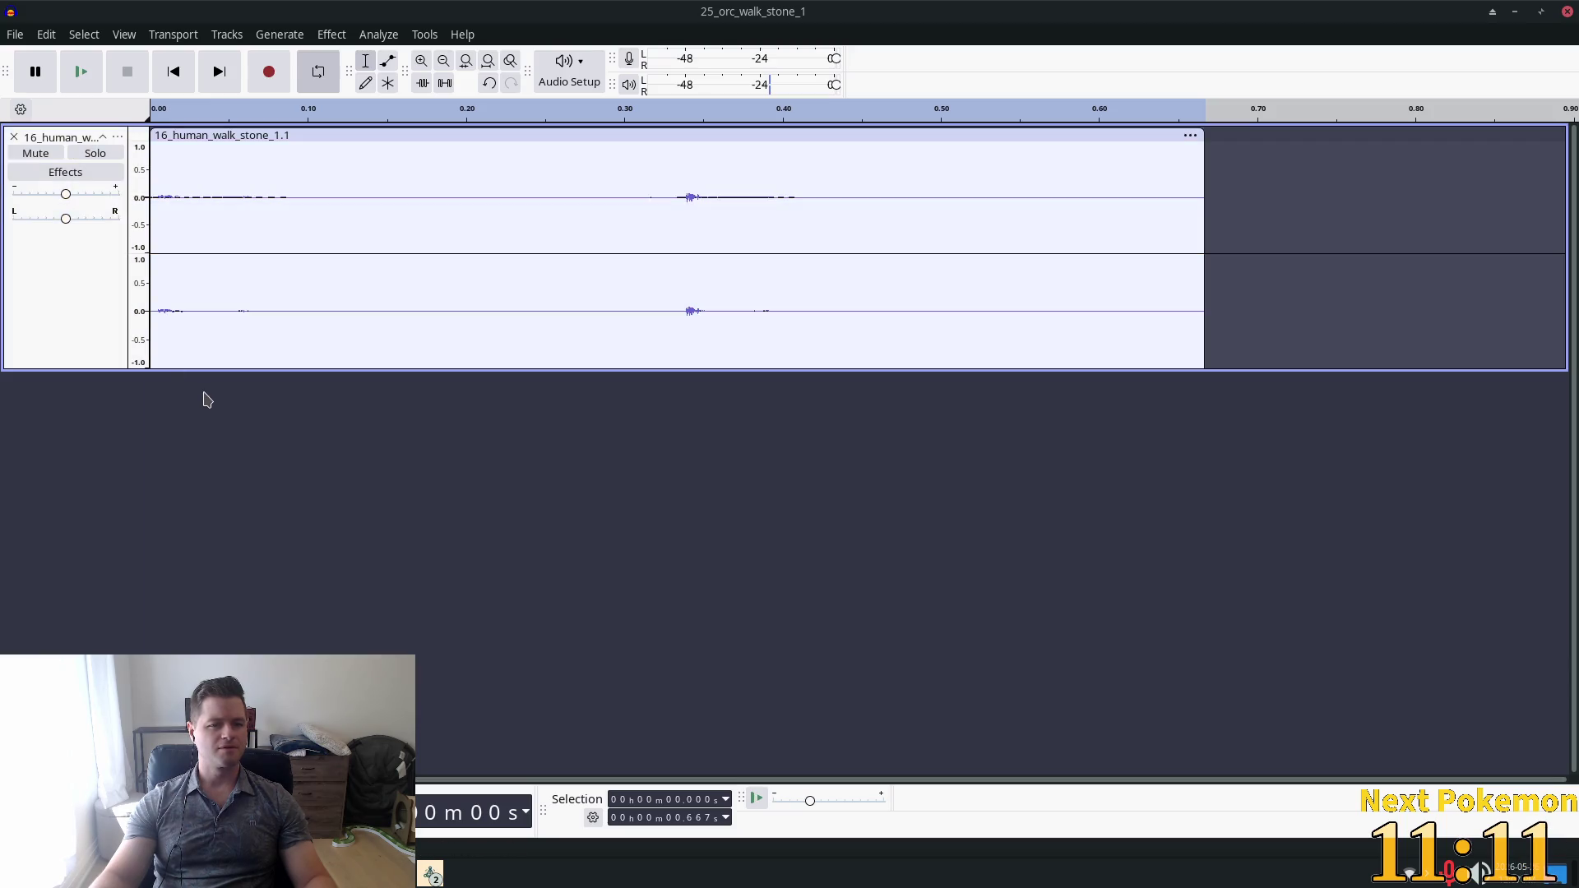
left_click(15, 35)
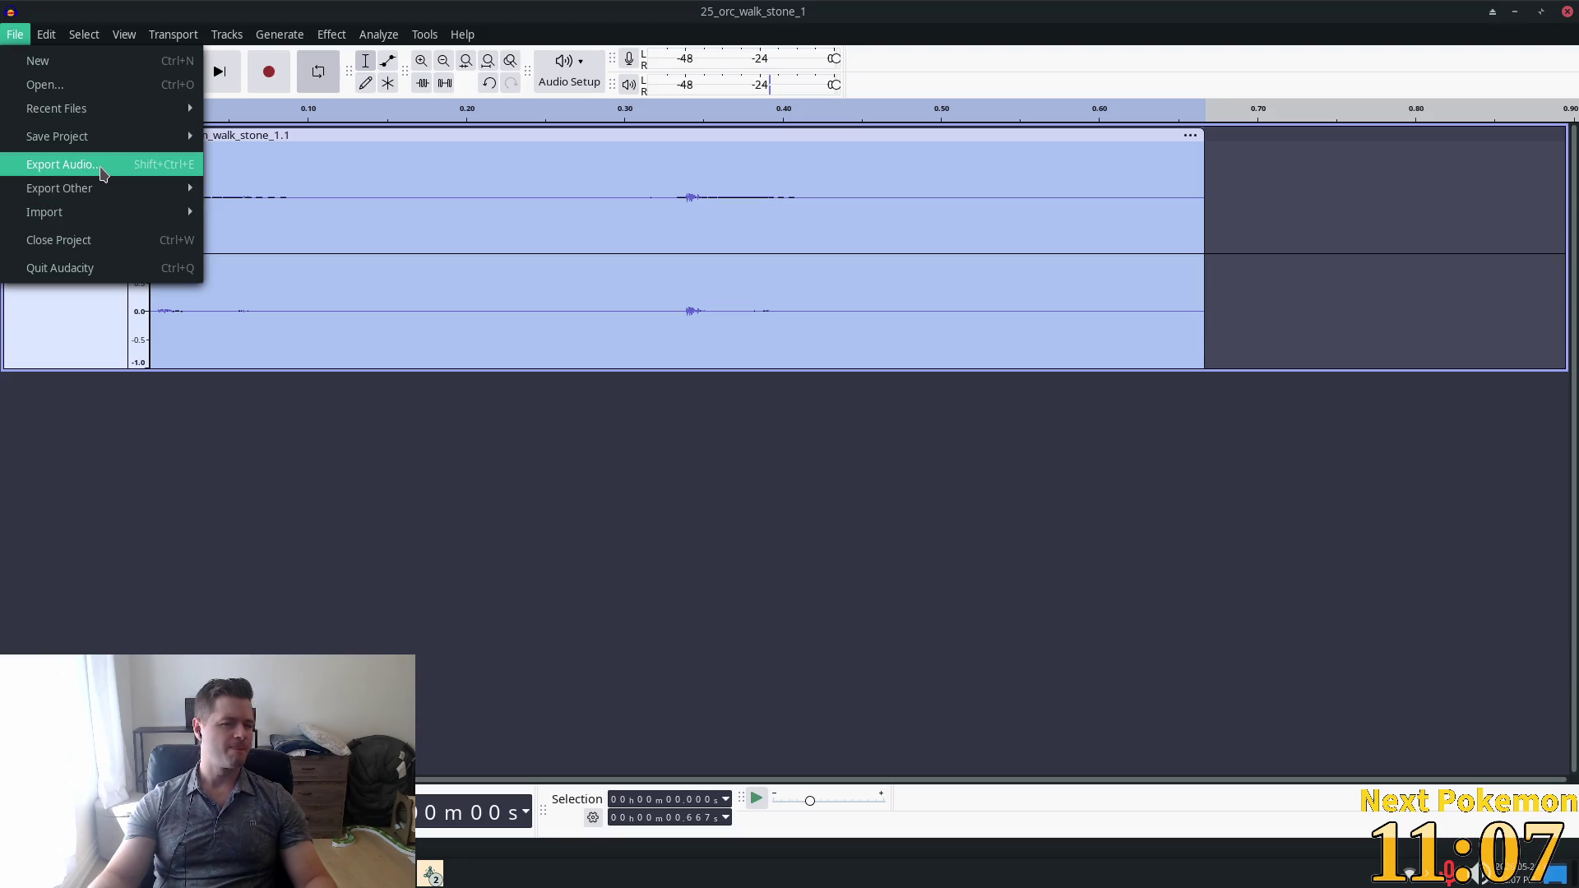
Open the Export Audio settings, select the file name, then cancel without exporting.
left_click(102, 171)
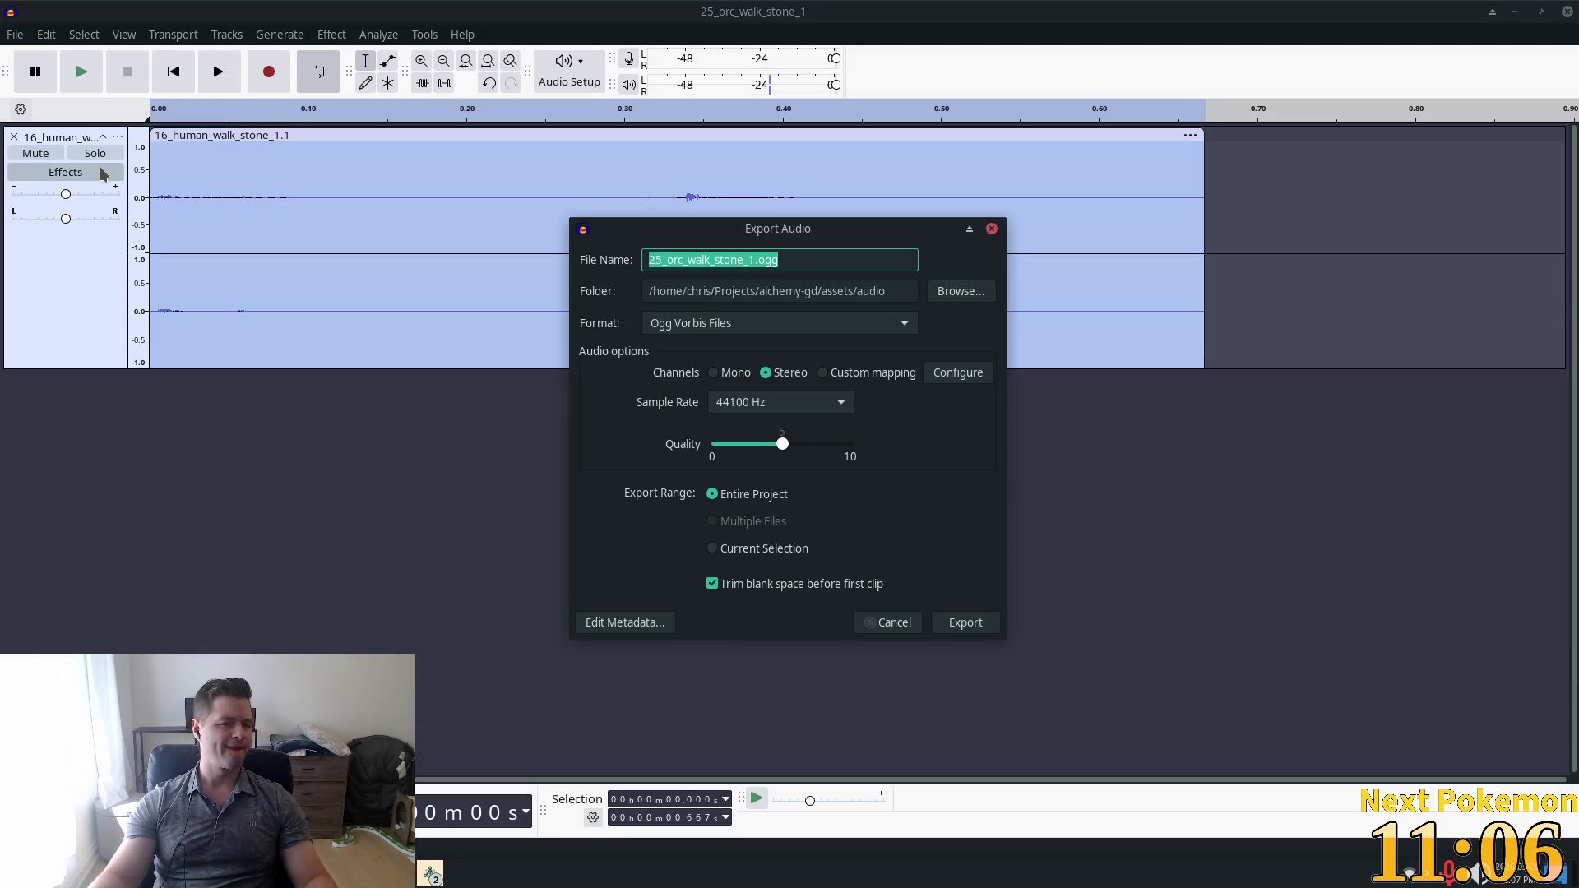
left_click(743, 262)
key("shift+Home")
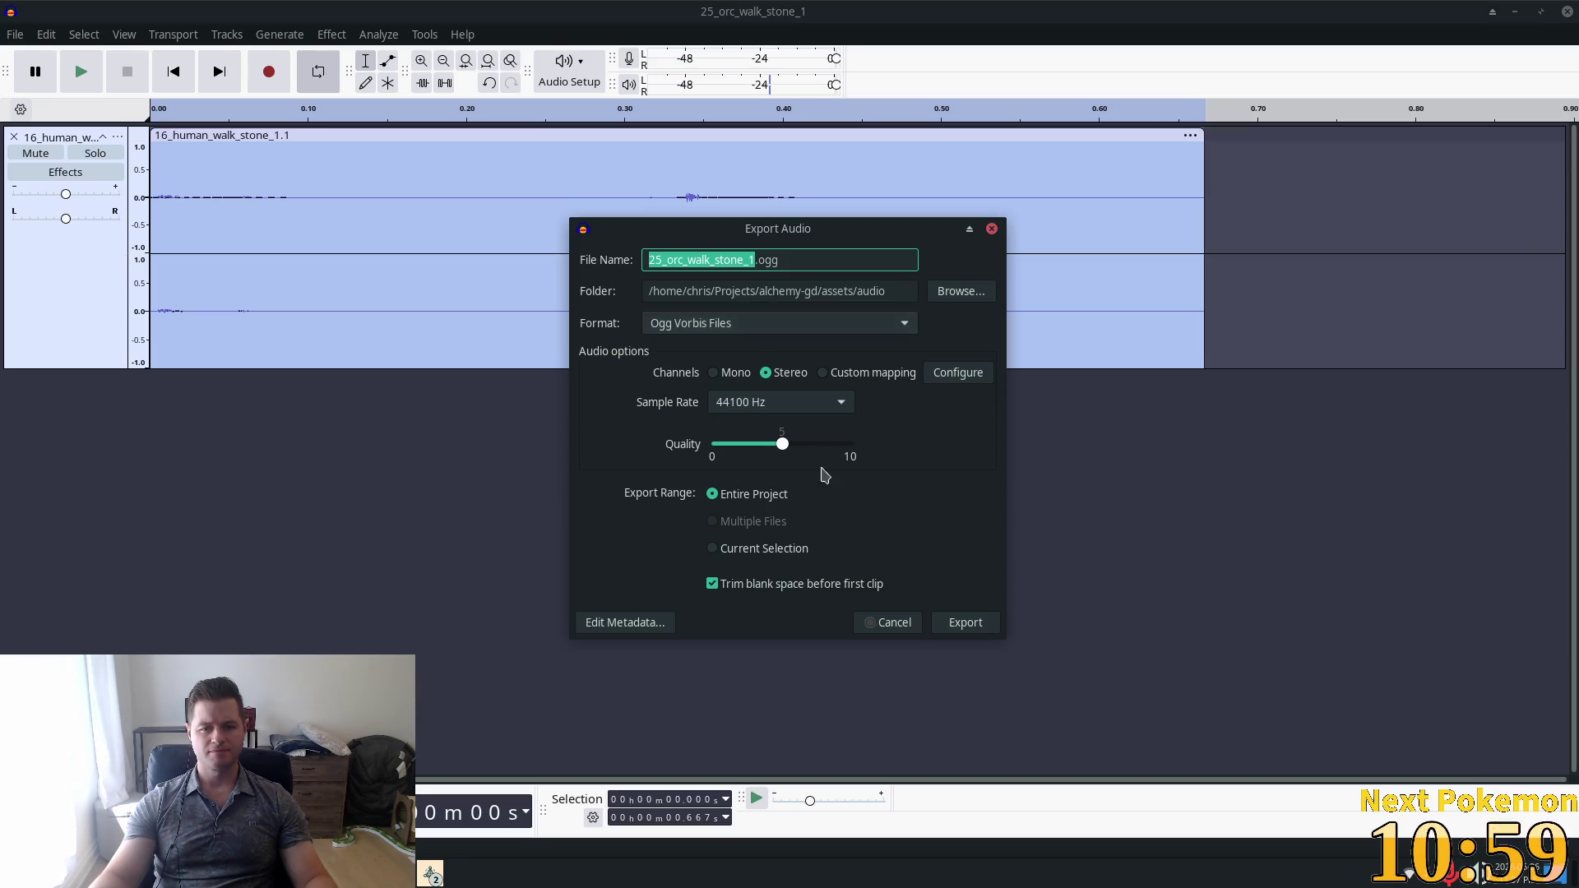
left_click(952, 623)
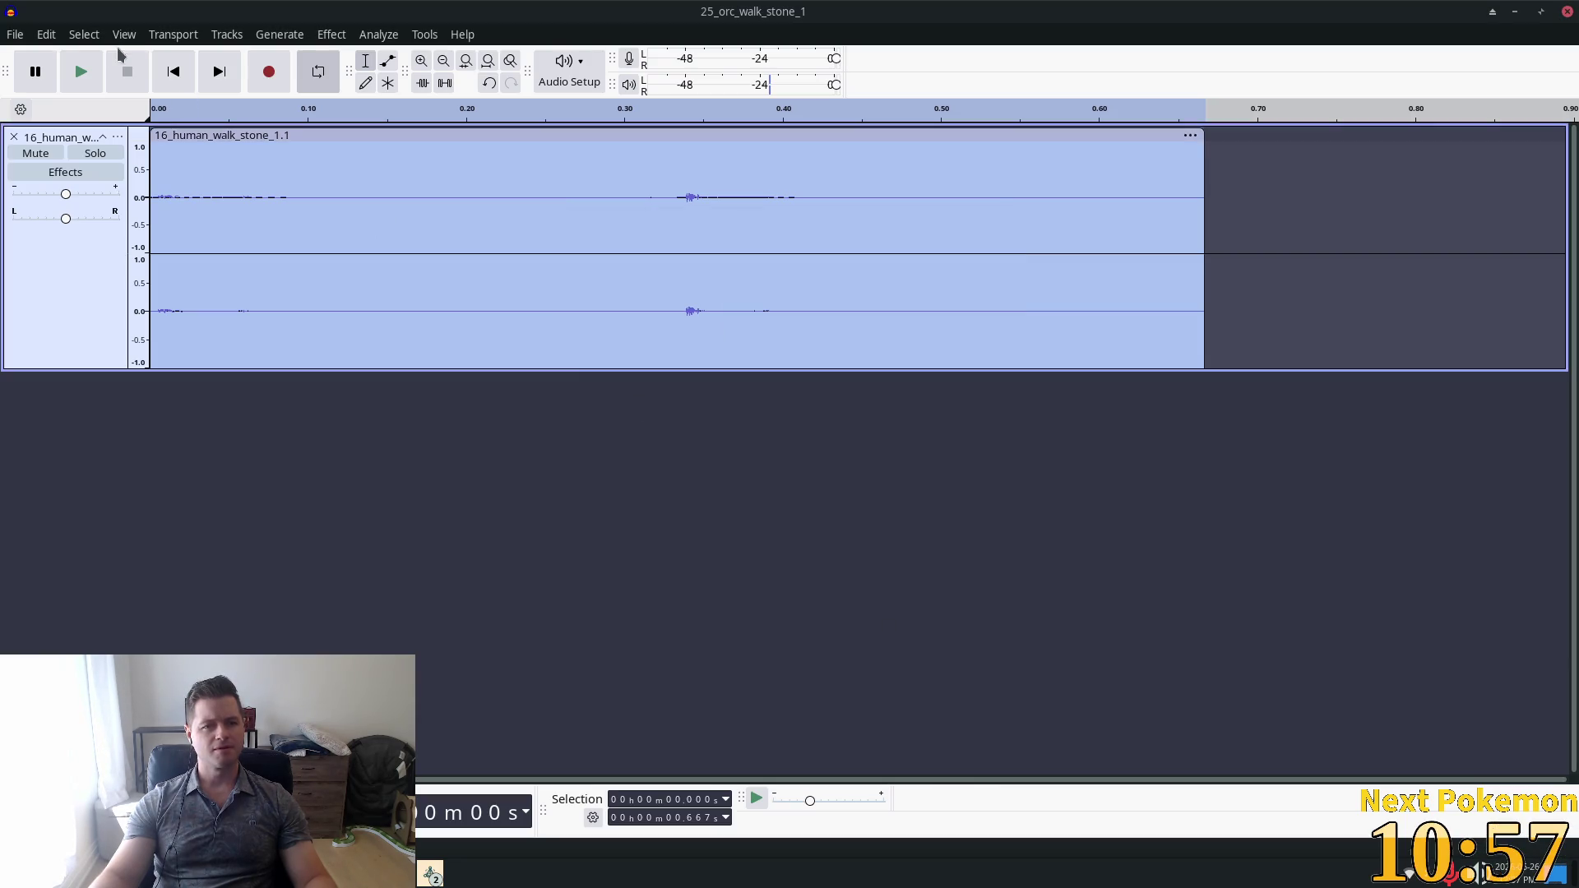
Export the clip as walk.ogg into assets/audio, confirming replacement of the existing file.
left_click(46, 34)
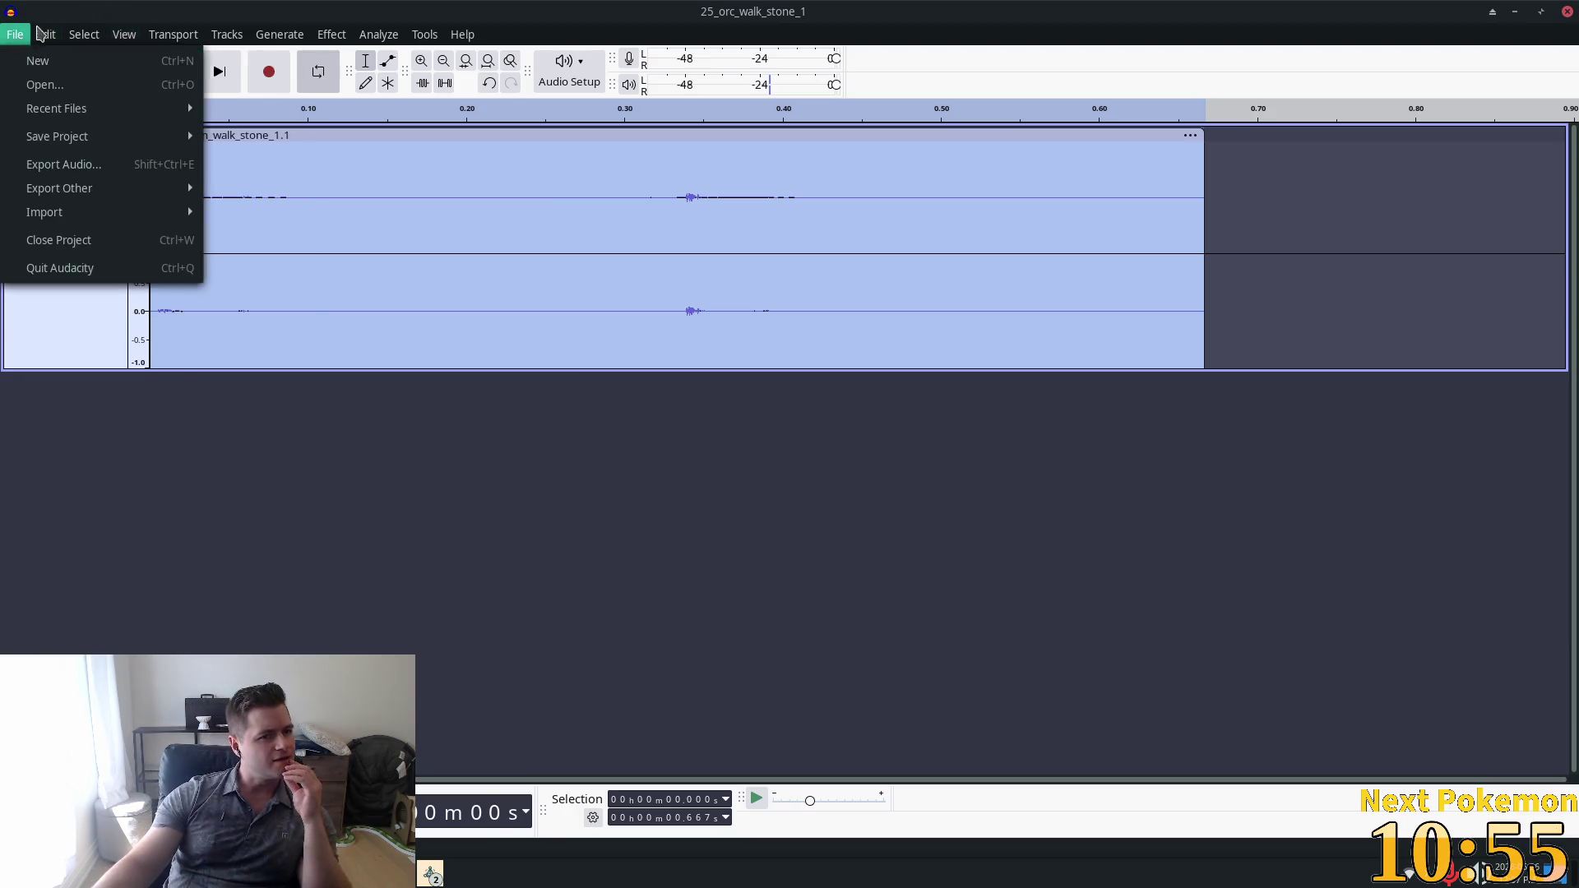
mouse_move(126, 33)
mouse_move(4, 33)
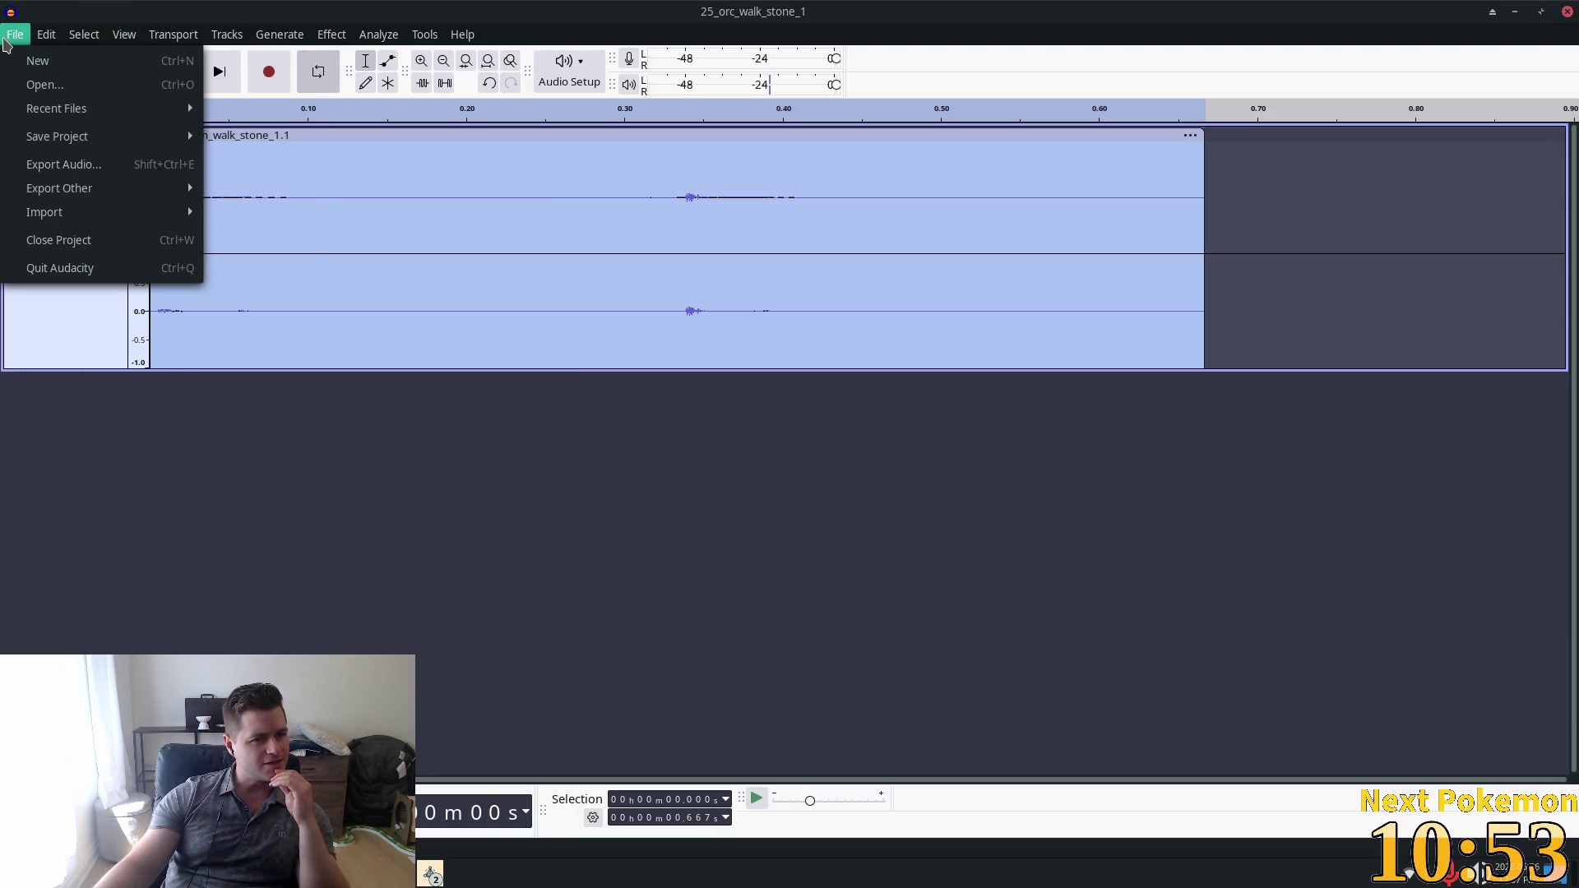
mouse_move(48, 117)
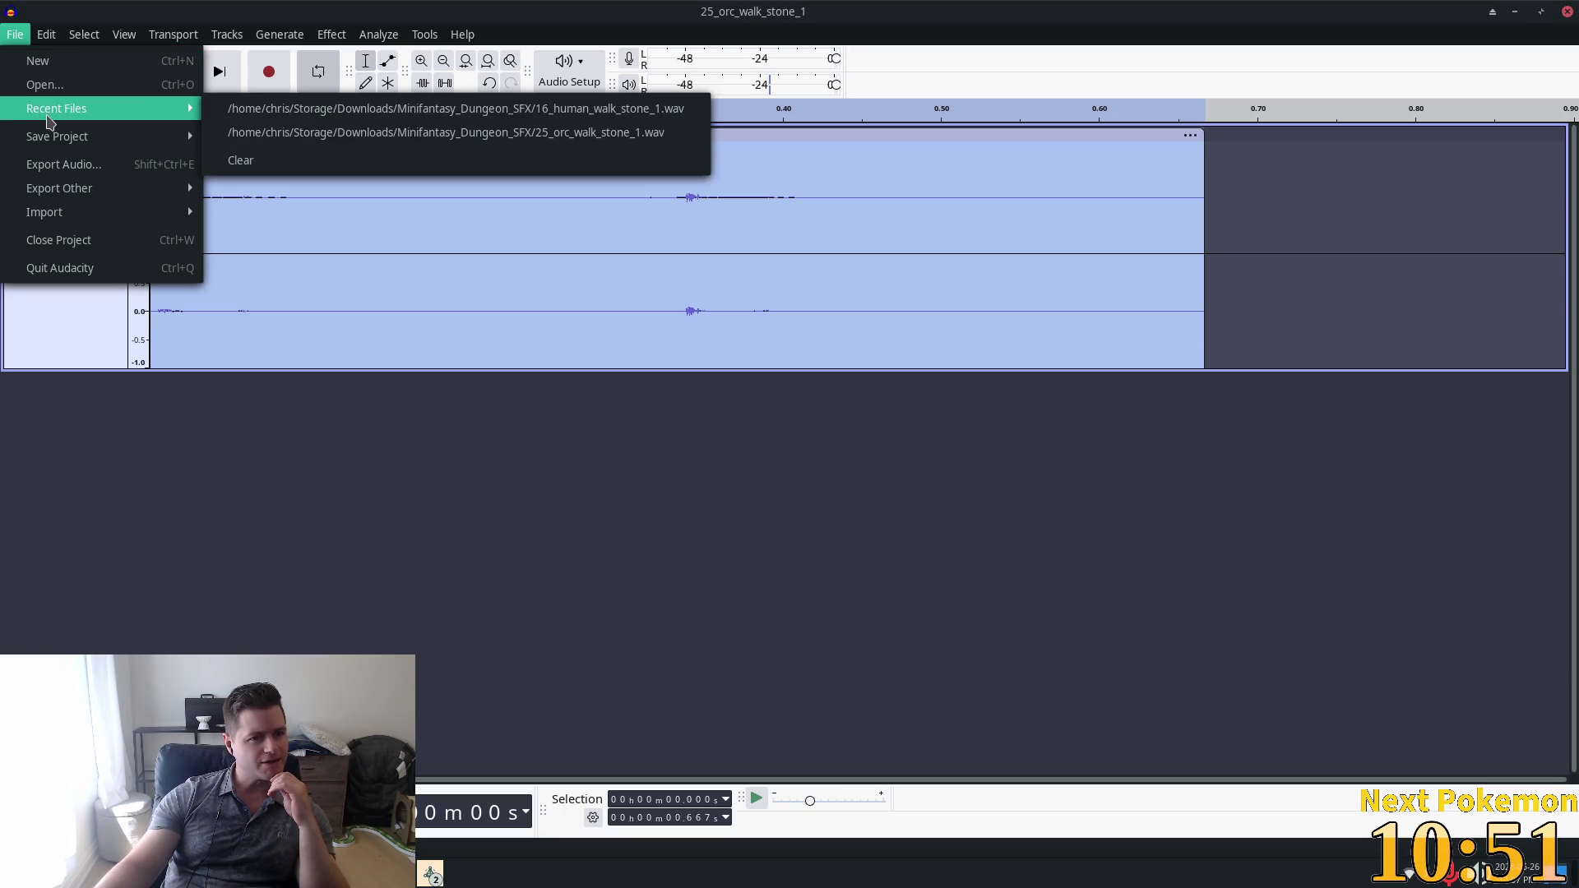
left_click(66, 164)
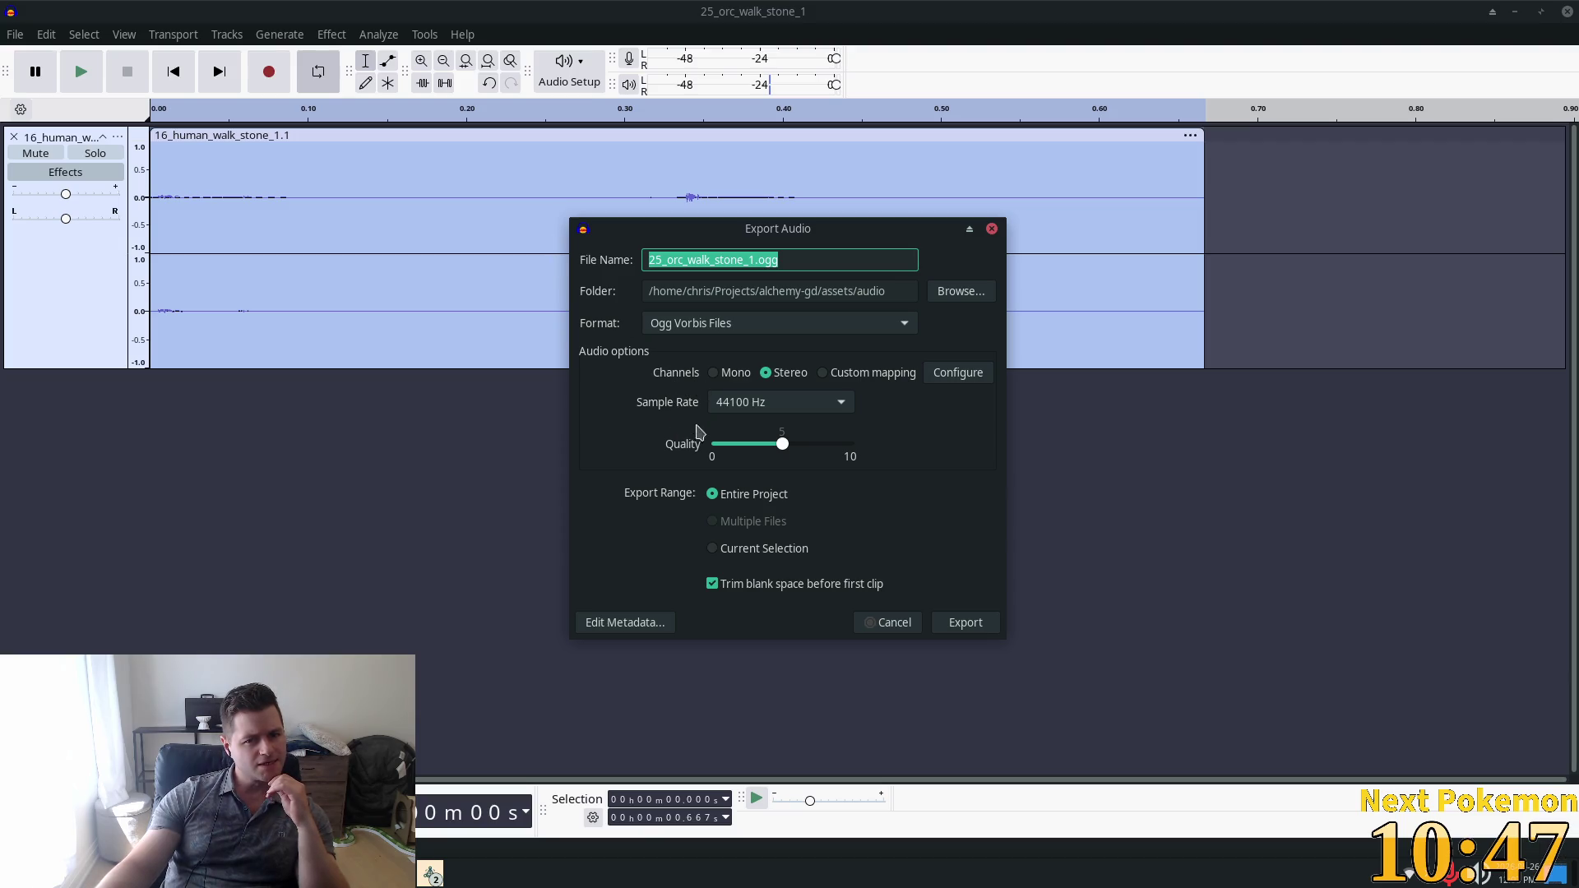
key("End")
key("Left")
key("Left")
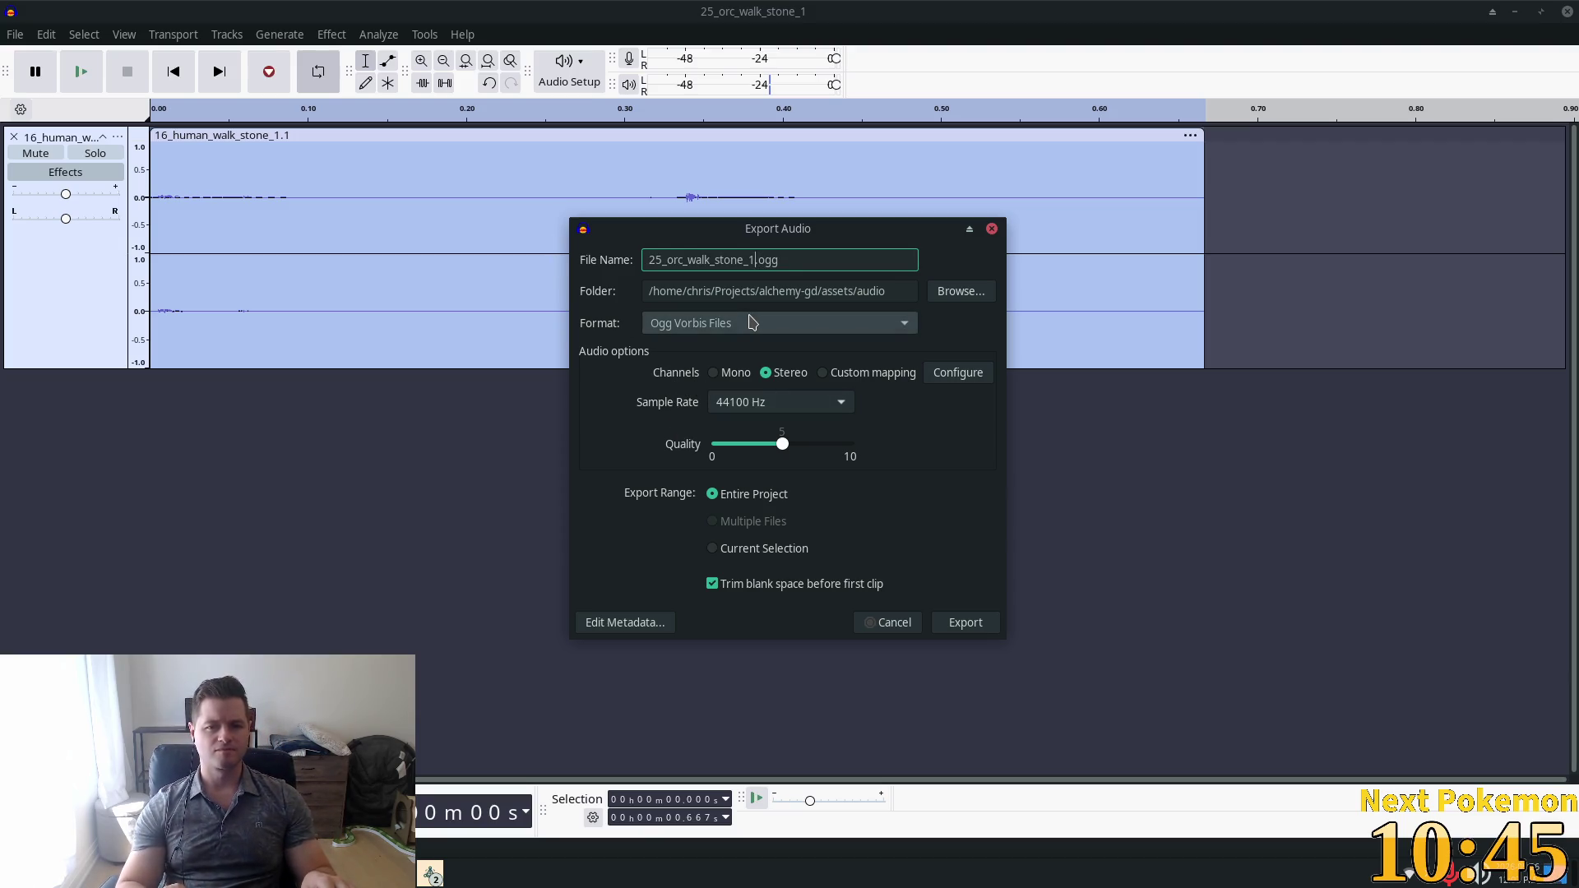
key("shift+Left")
key("shift+Left")
key("shift+Left")
type("w")
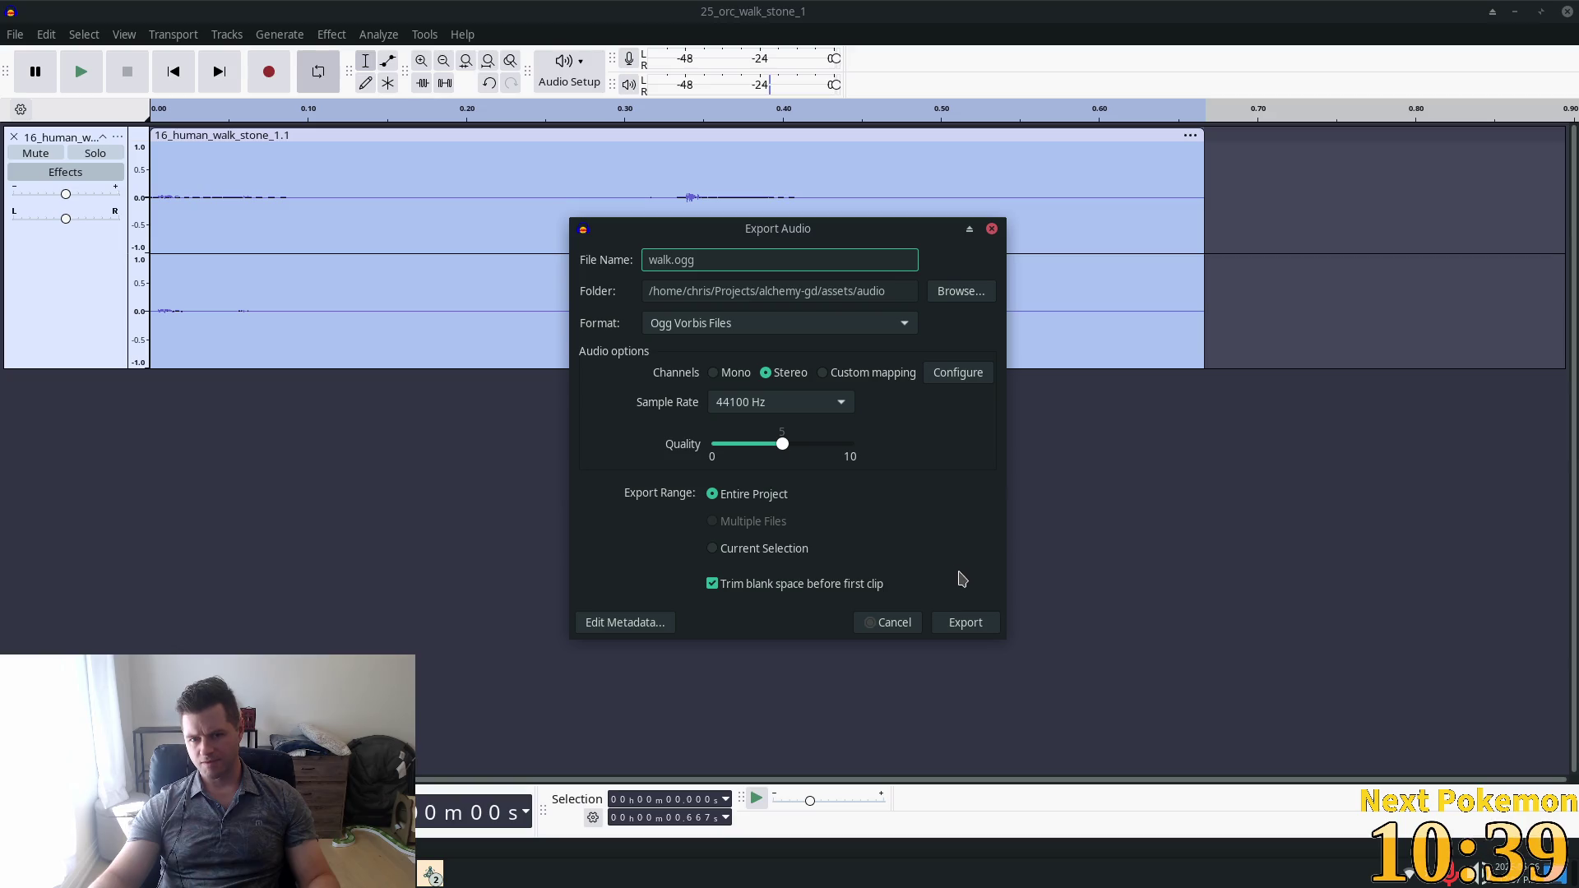
left_click(952, 624)
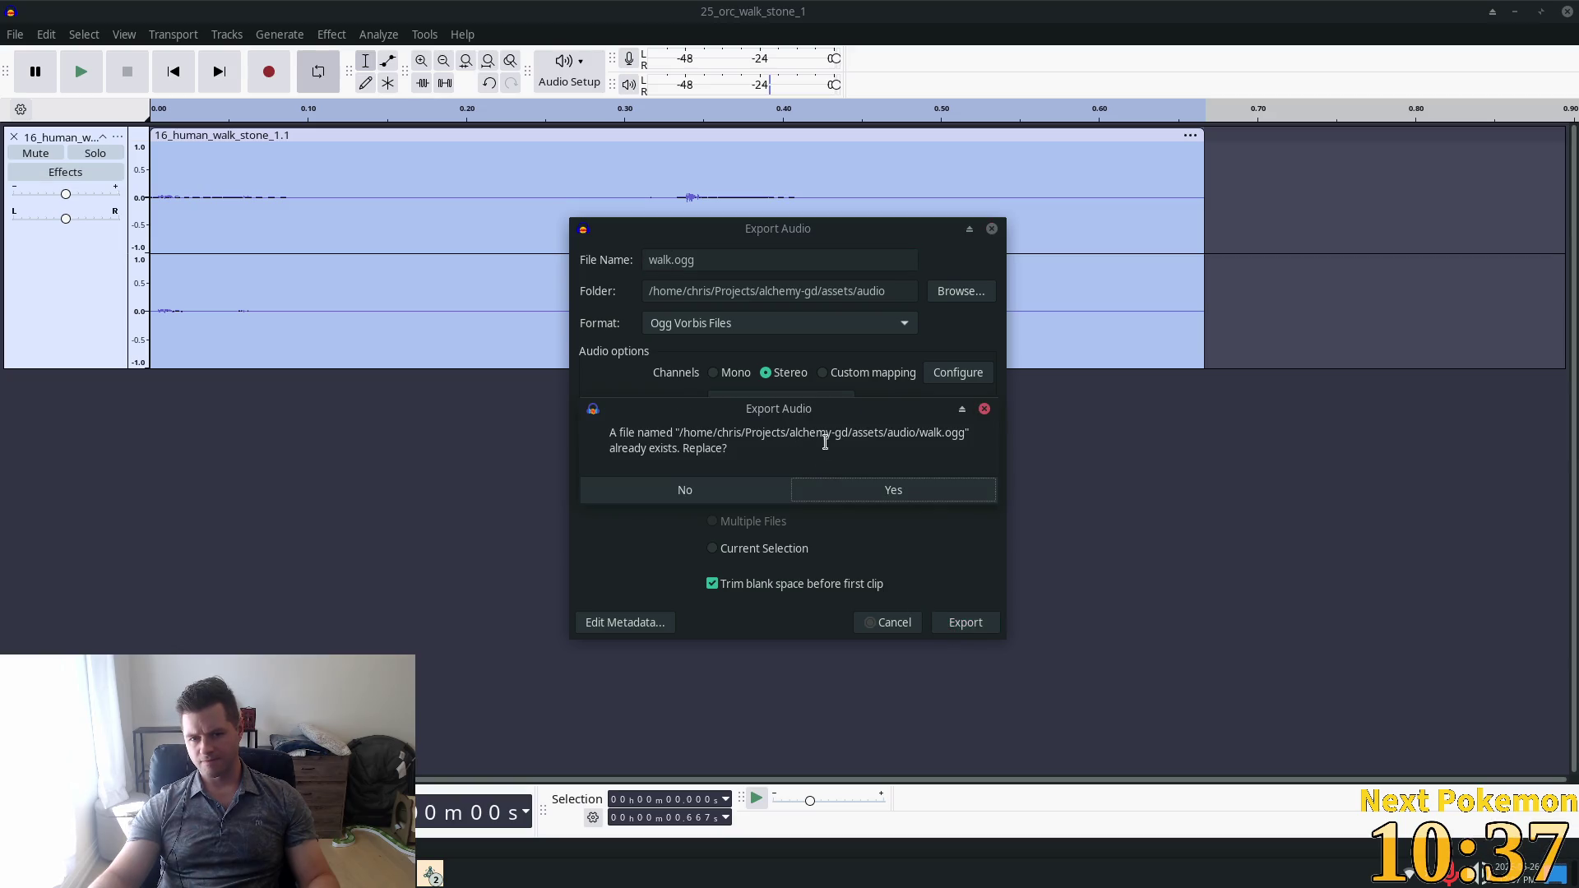
left_click(847, 494)
Dismiss saving the Audacity project and bring up the open file-manager windows.
key("ctrl+s")
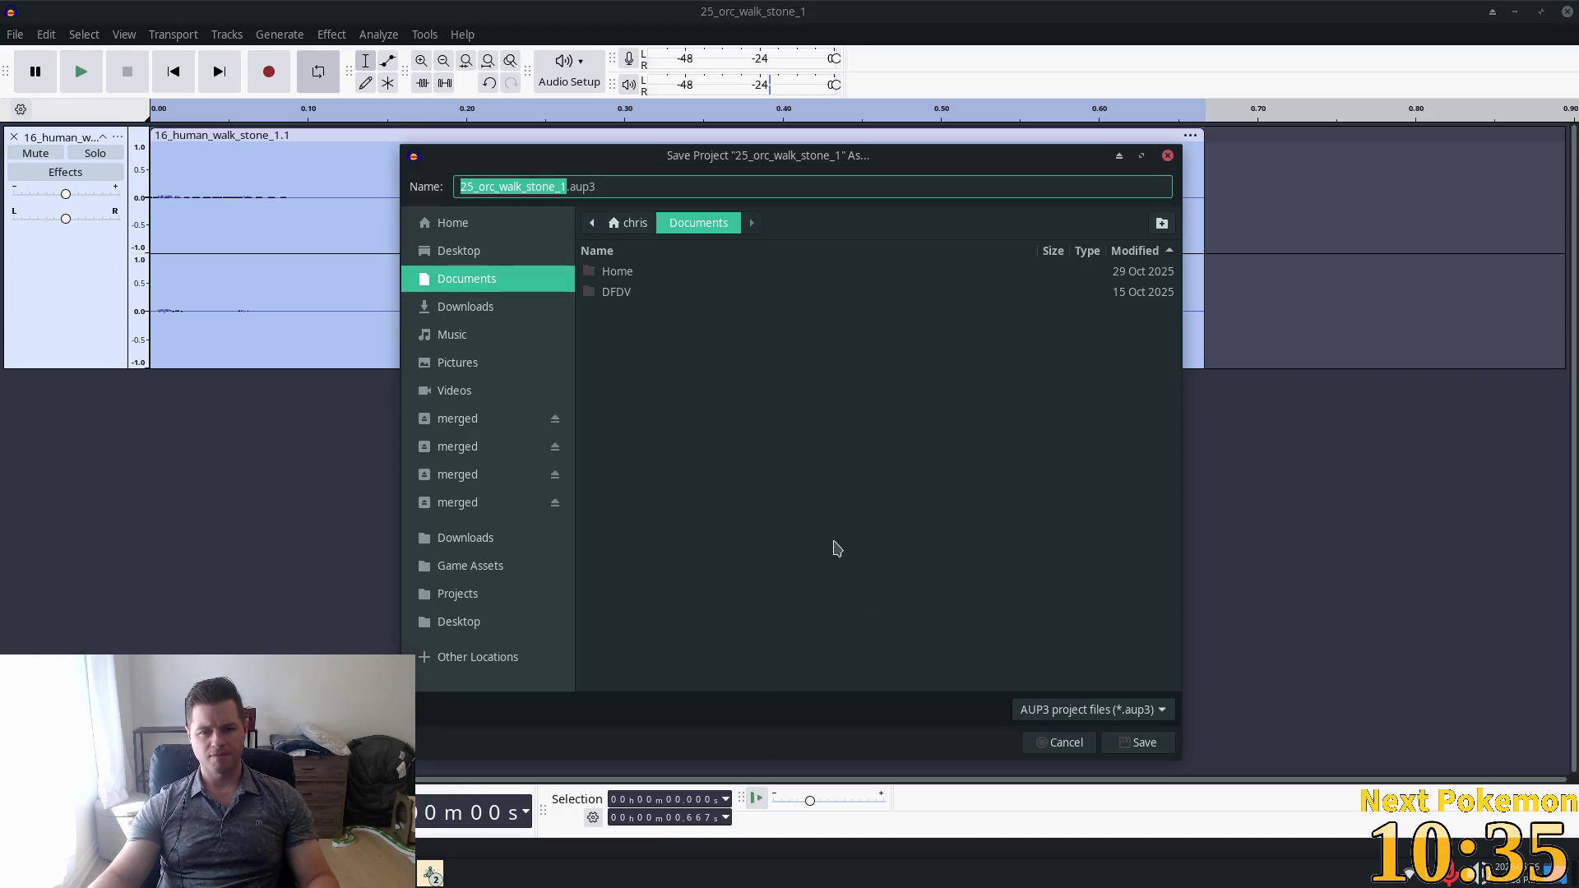
left_click(1060, 742)
left_click(431, 873)
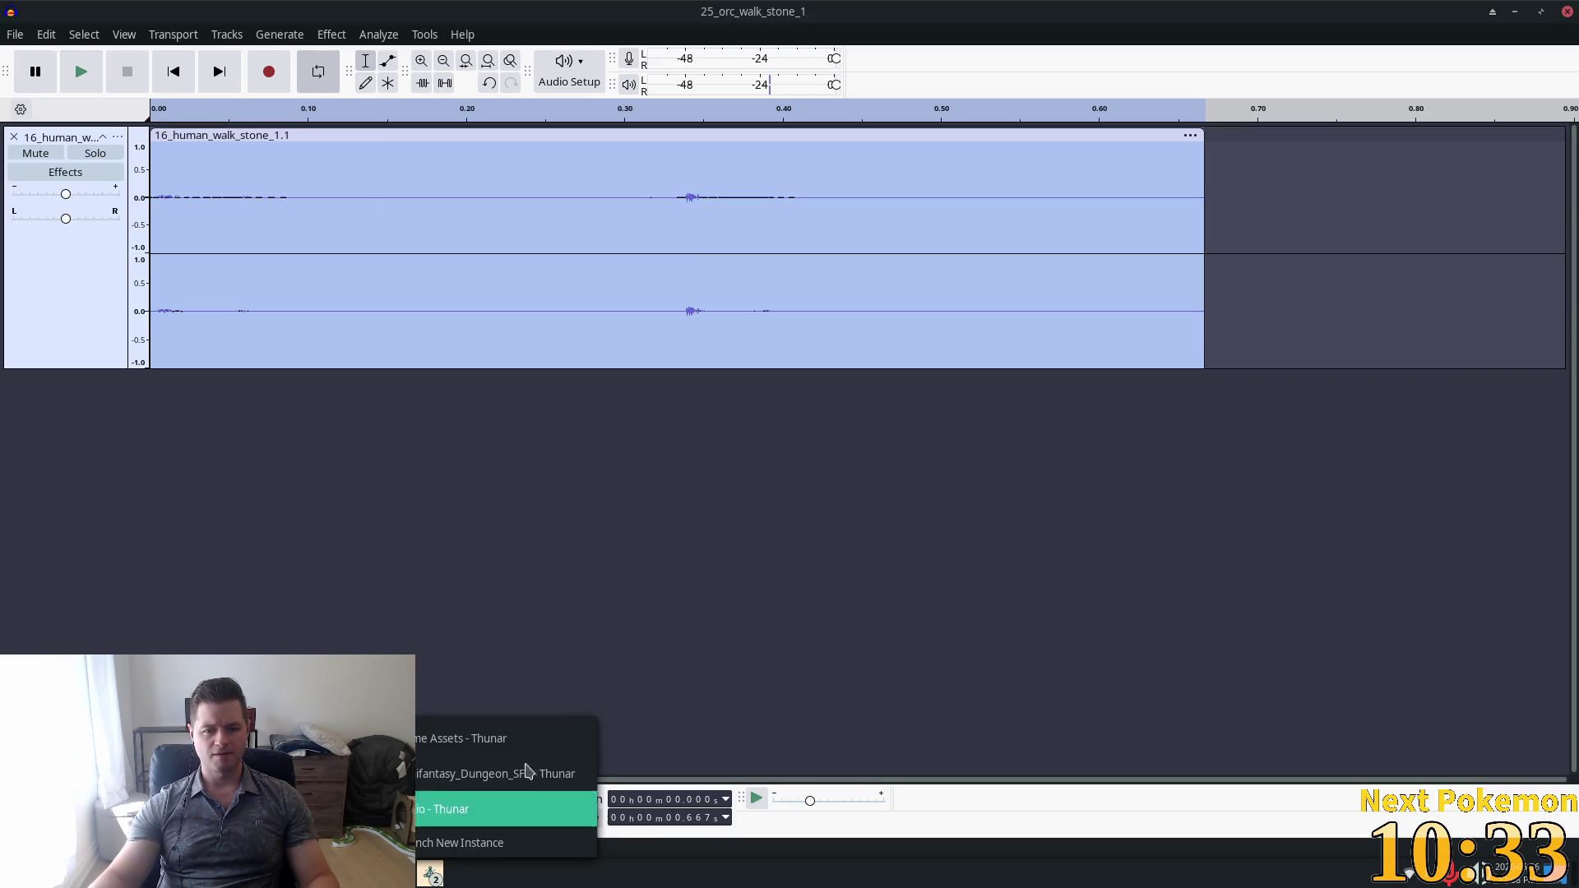
Play the new 7.0 KiB walk.ogg from the audio folder in VLC, then close VLC and Thunar.
left_click(444, 809)
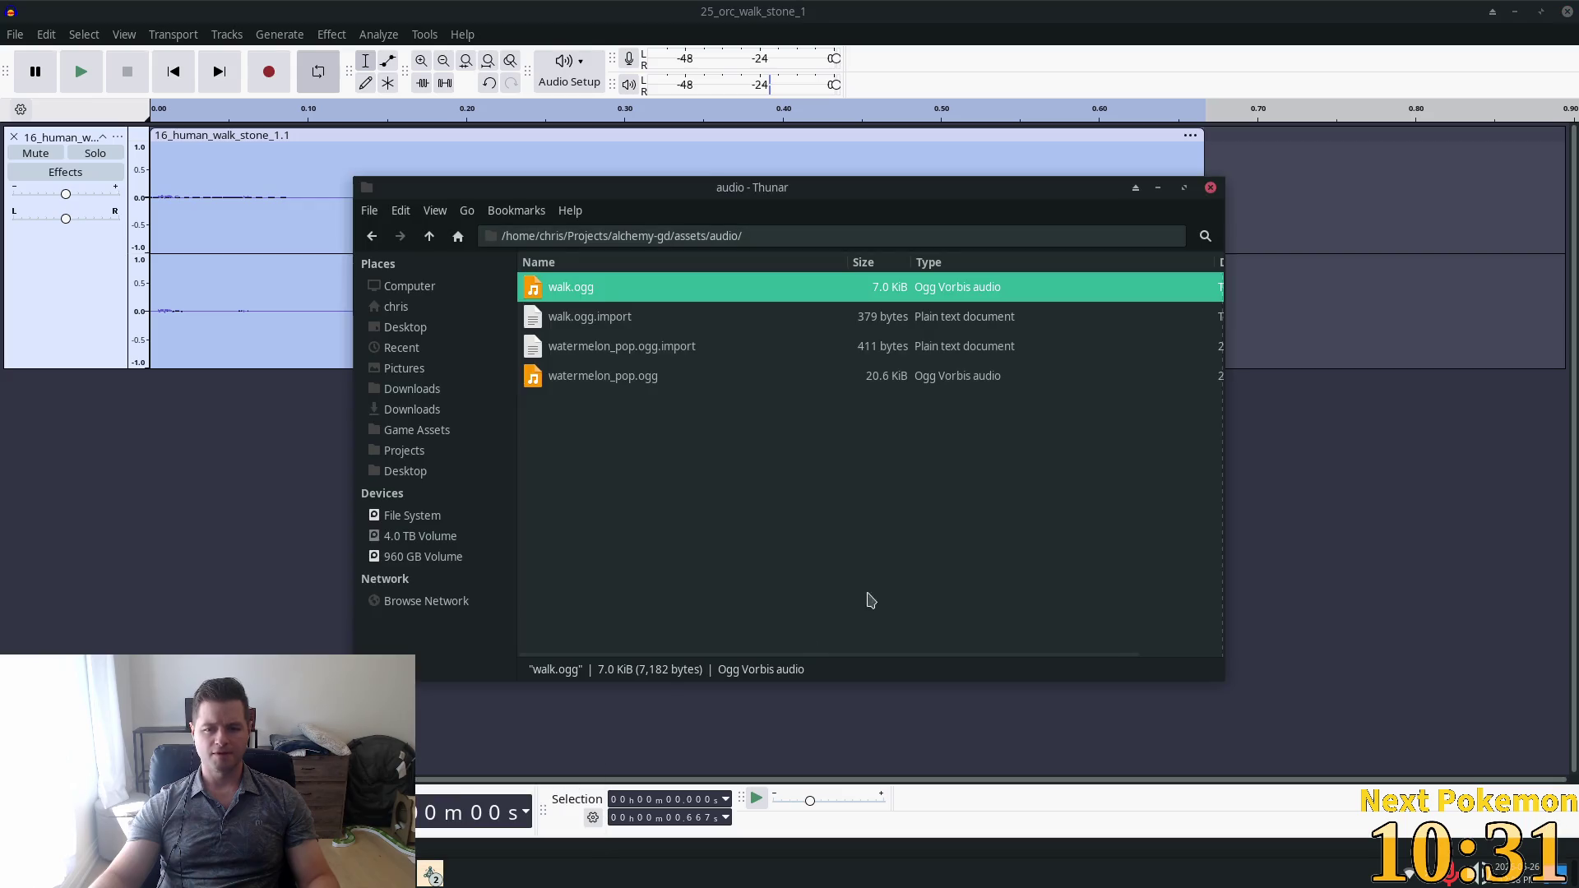
double_click(567, 290)
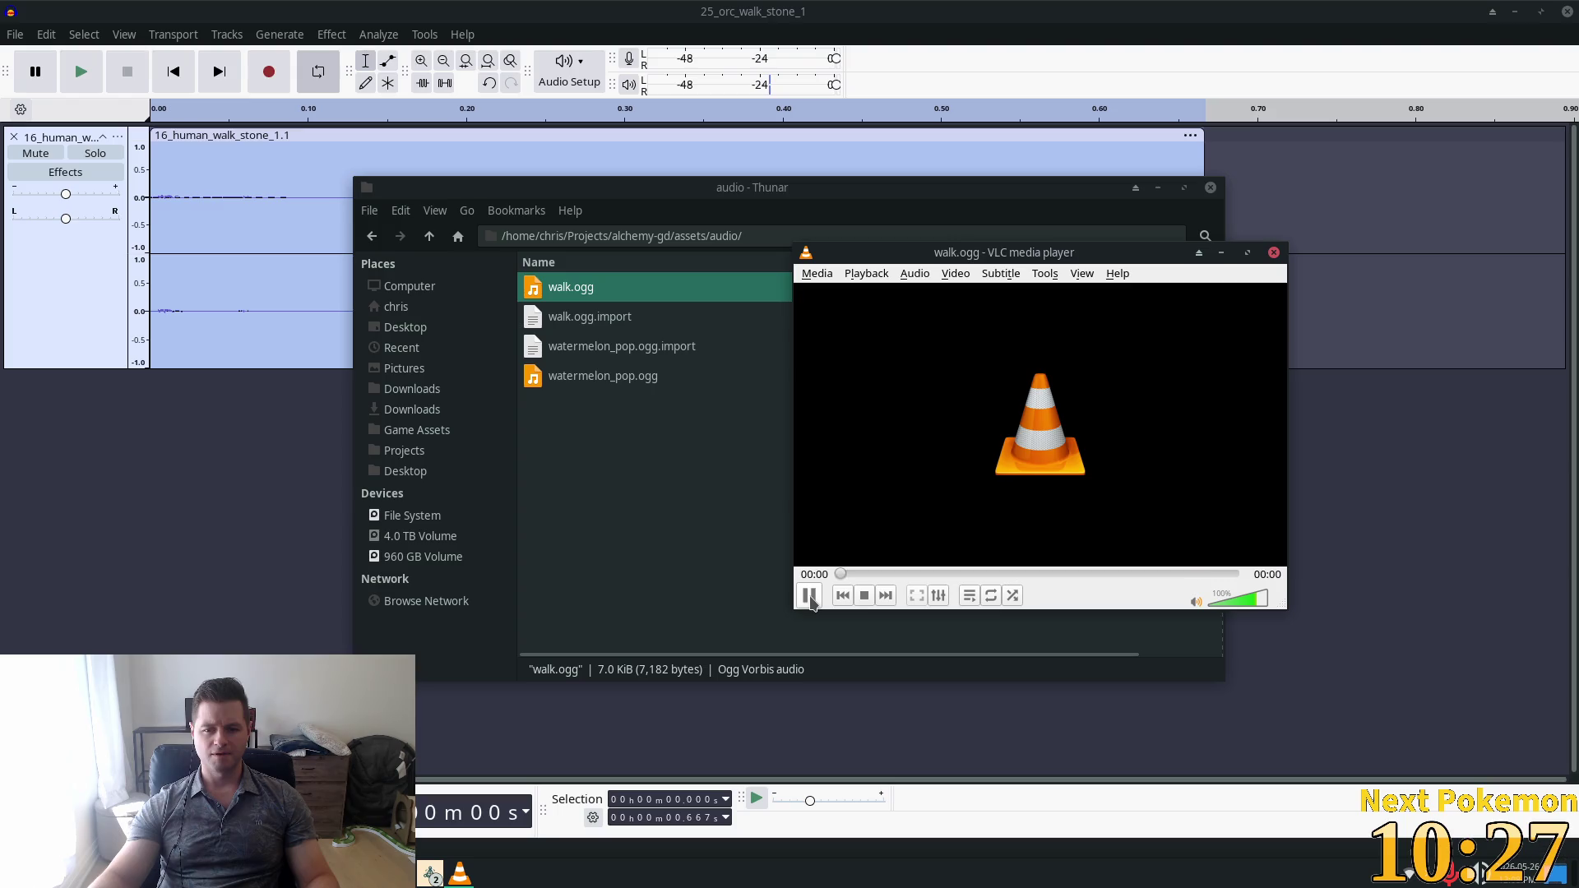
left_click(1274, 252)
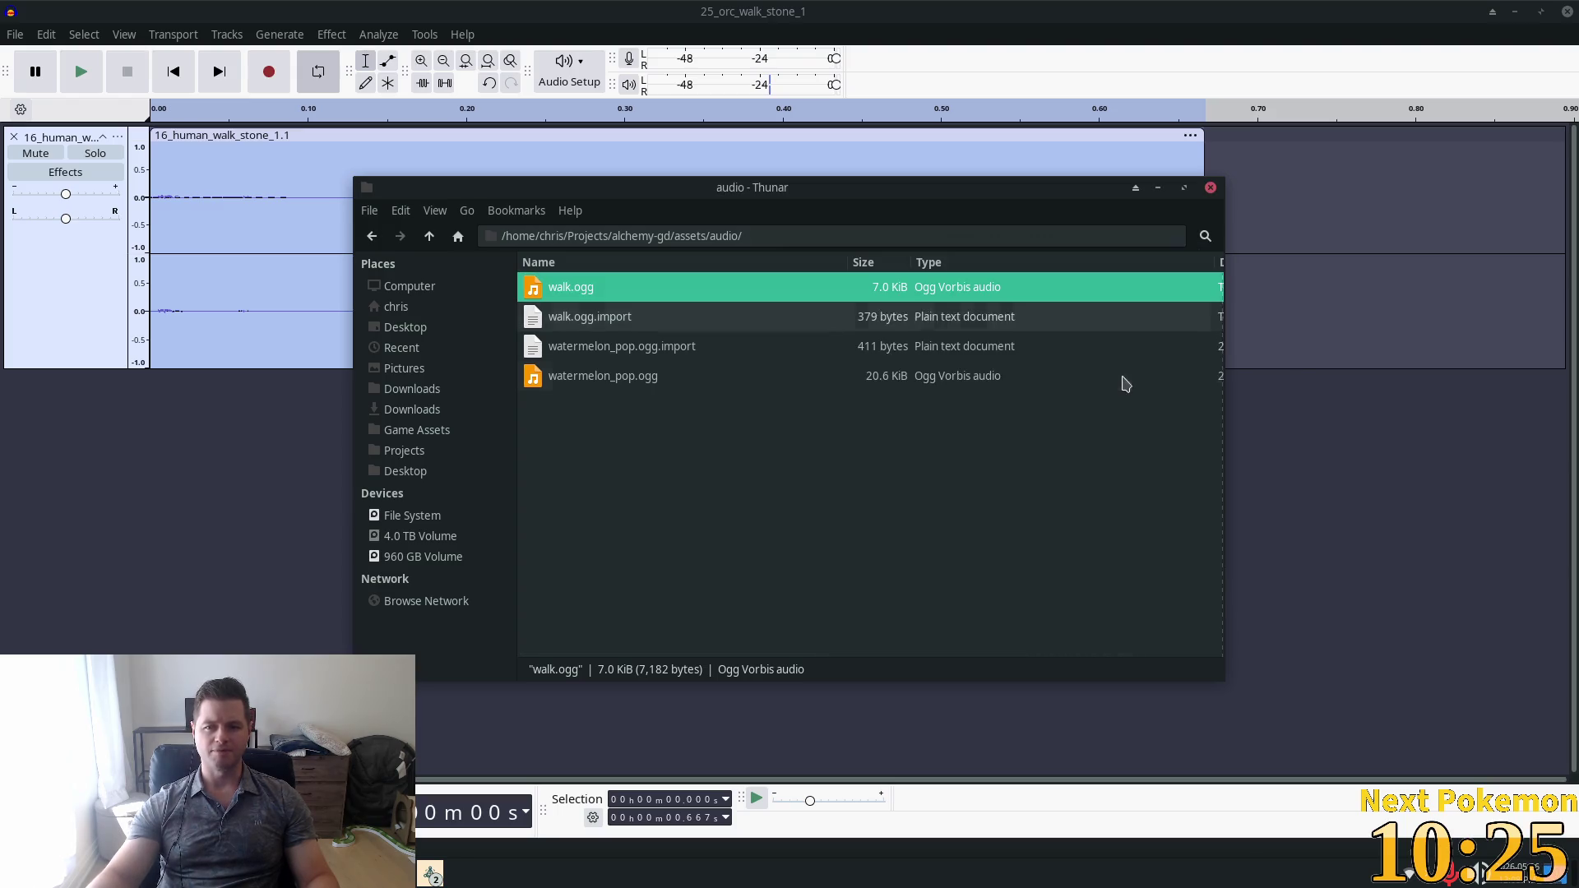
key("ctrl+w")
key("ctrl+w")
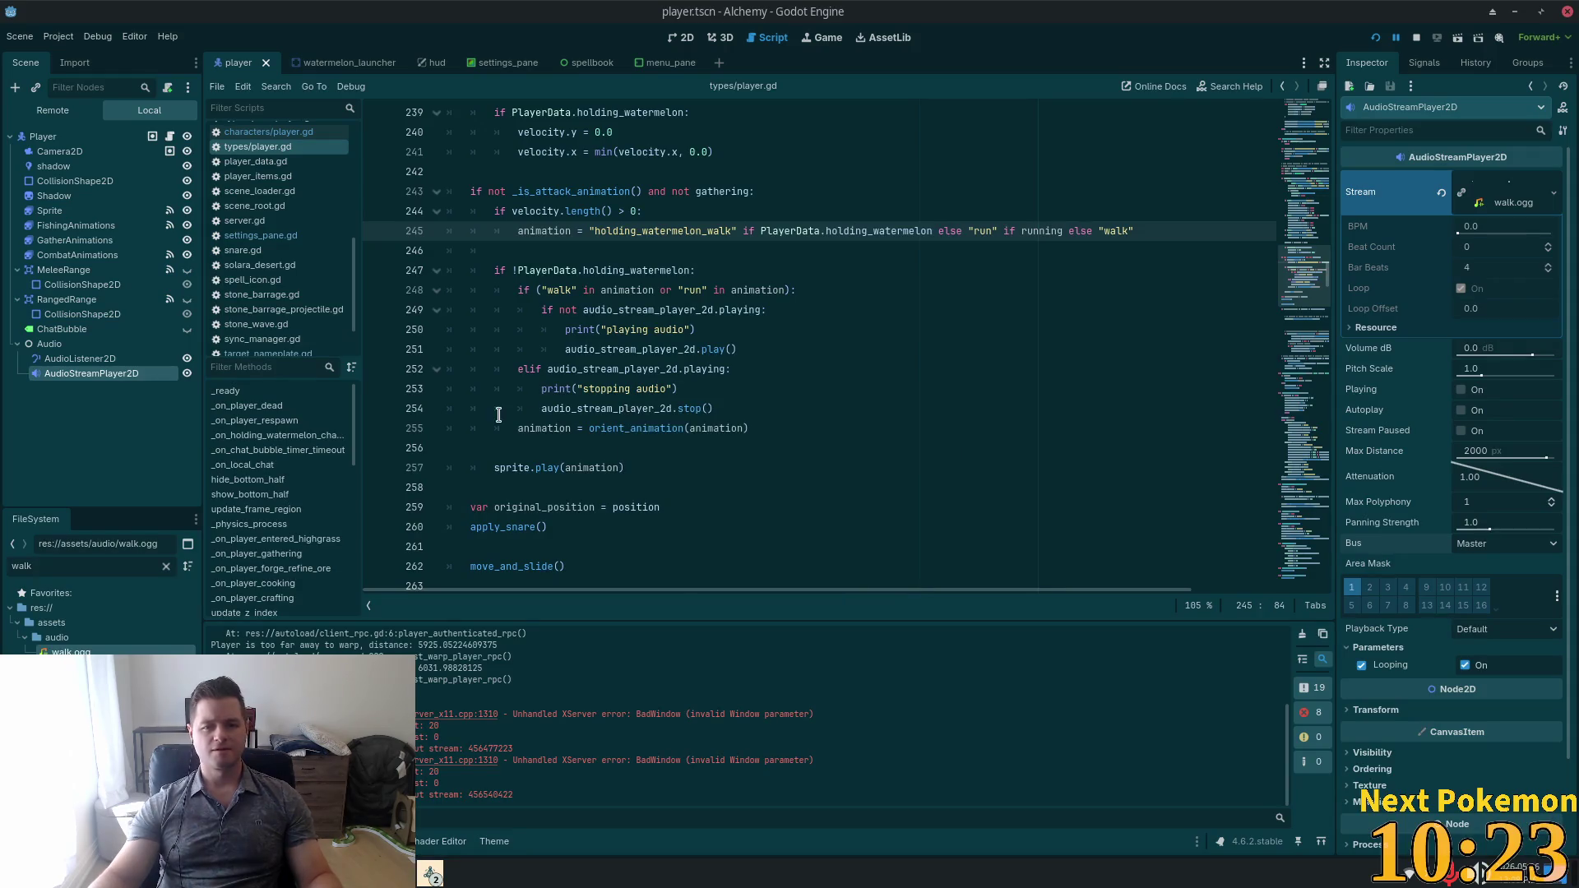
Compare walk.ogg's looping import settings with the non-looping watermelon_pop.ogg in the Import dock.
left_click(74, 63)
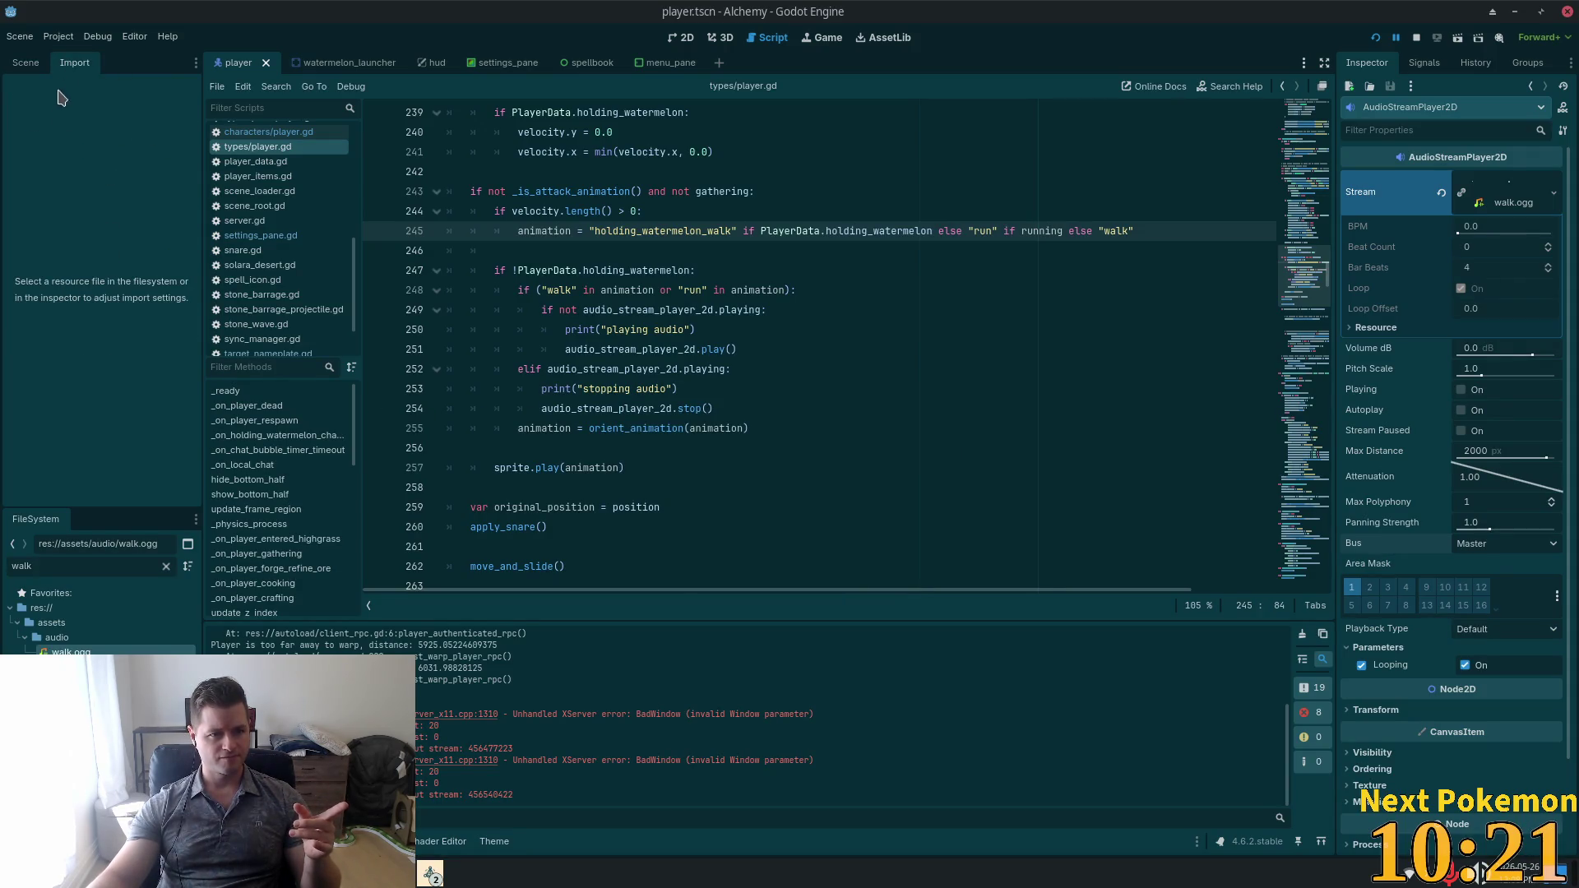
left_click(57, 637)
left_click(72, 651)
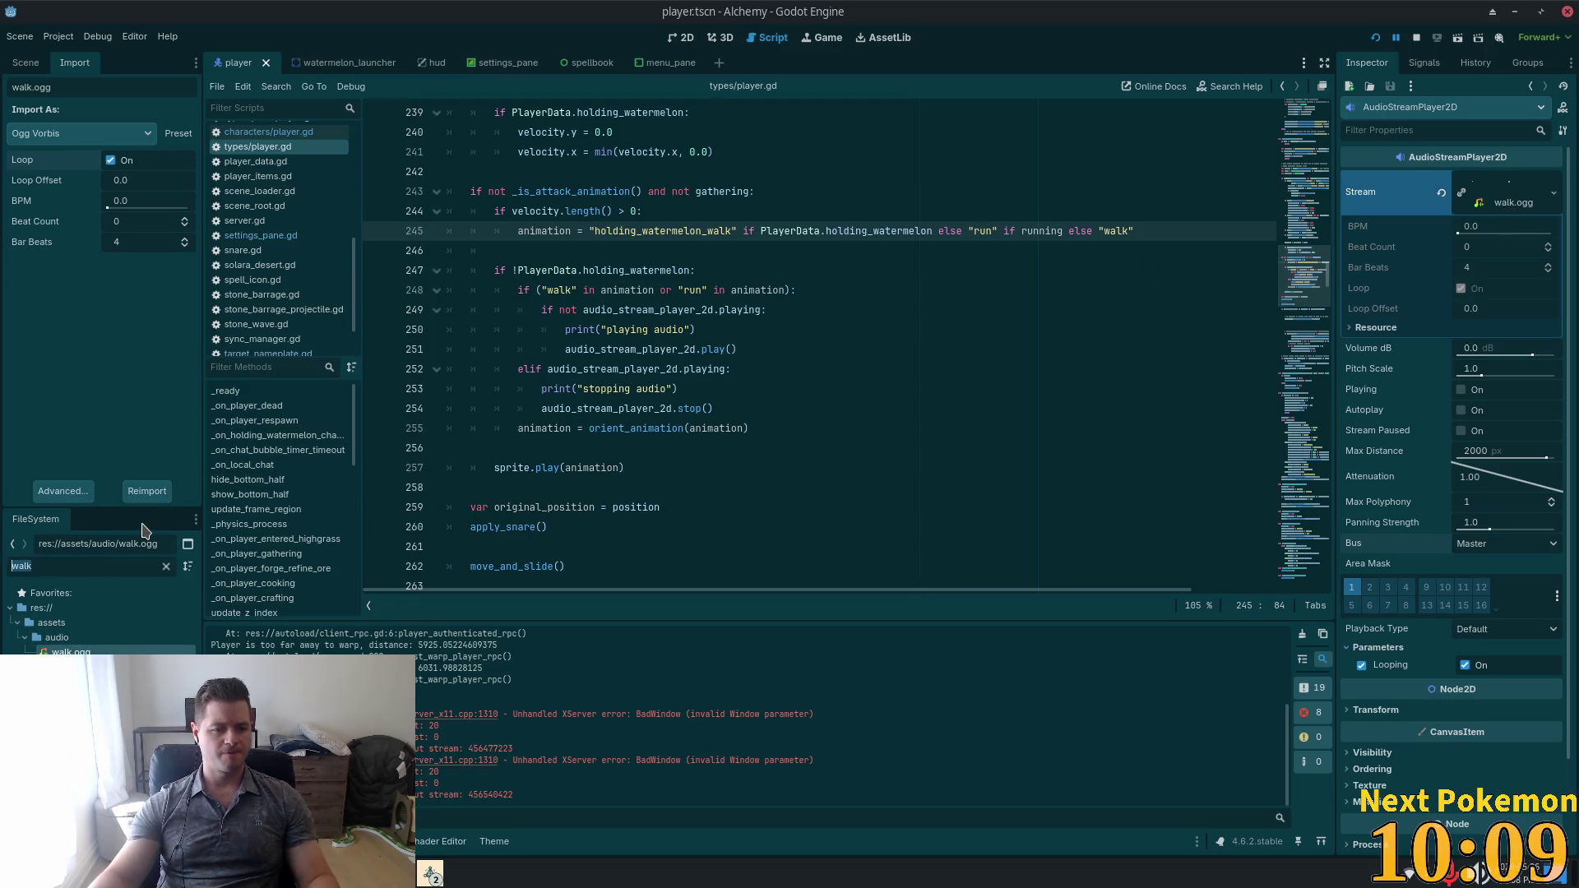
type("water")
left_click(82, 650)
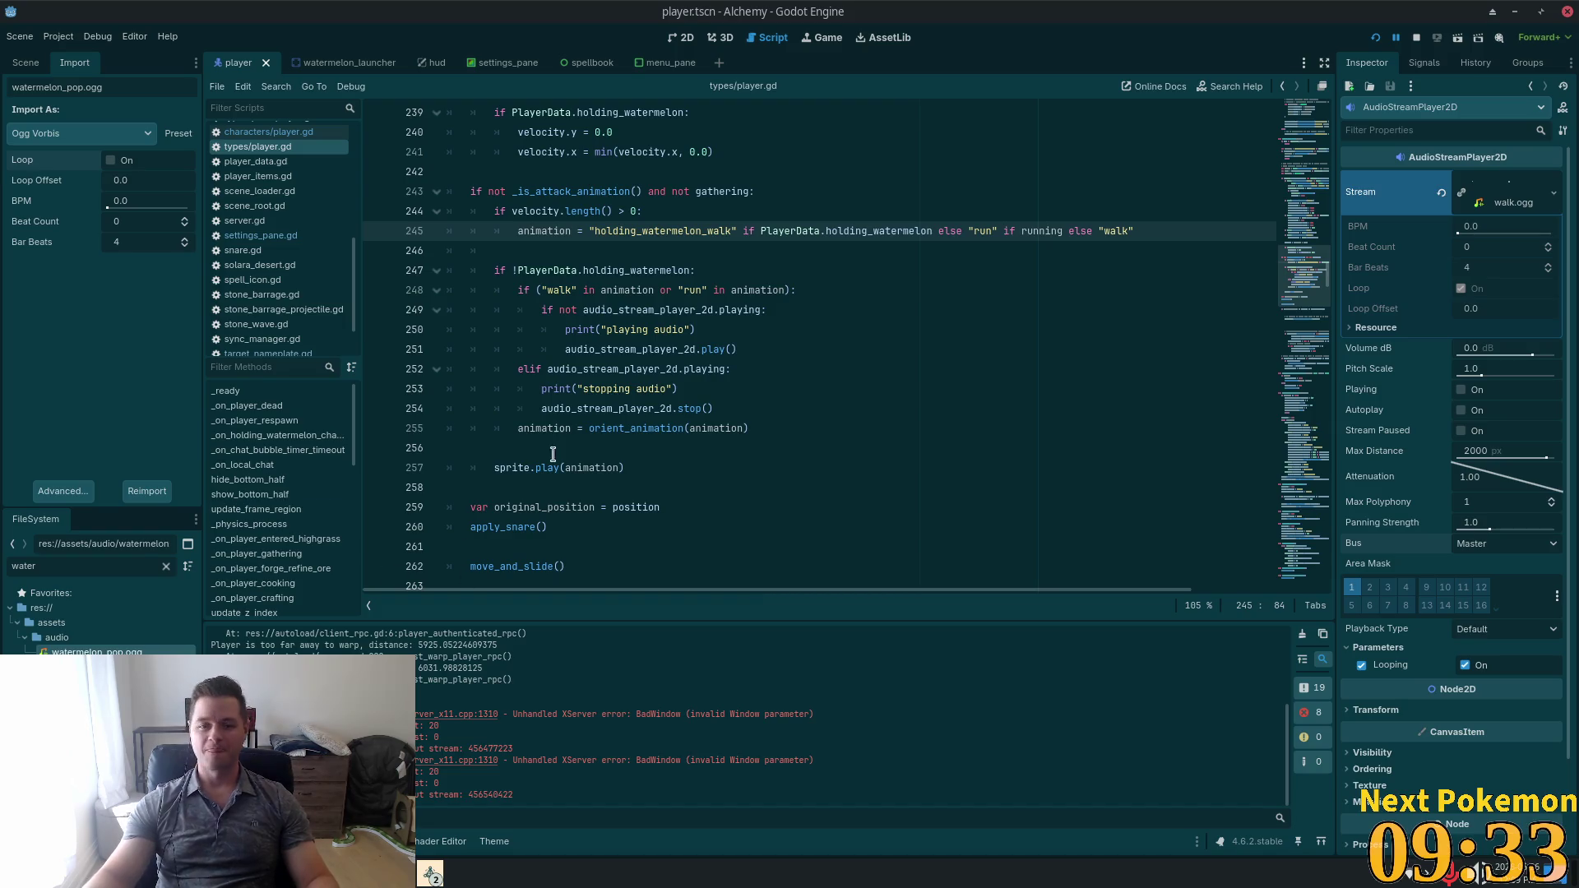
left_click(686, 368)
key("alt+Tab")
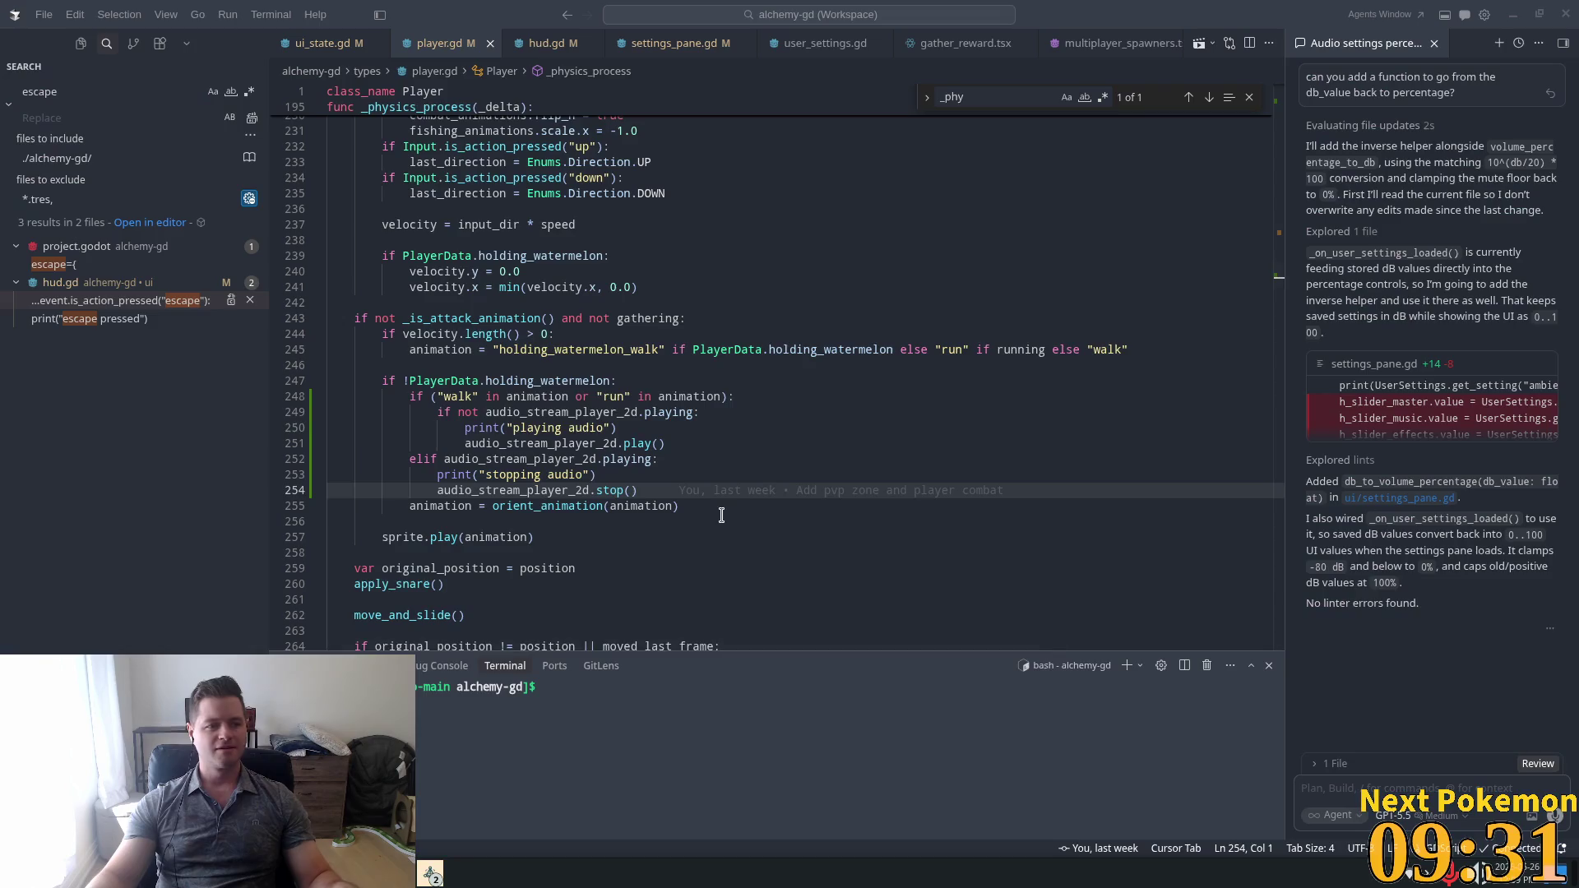
Attach player.gd's audio_stream_player_2d.play() line (251) to Cursor's AI chat and begin a message.
left_click(649, 429)
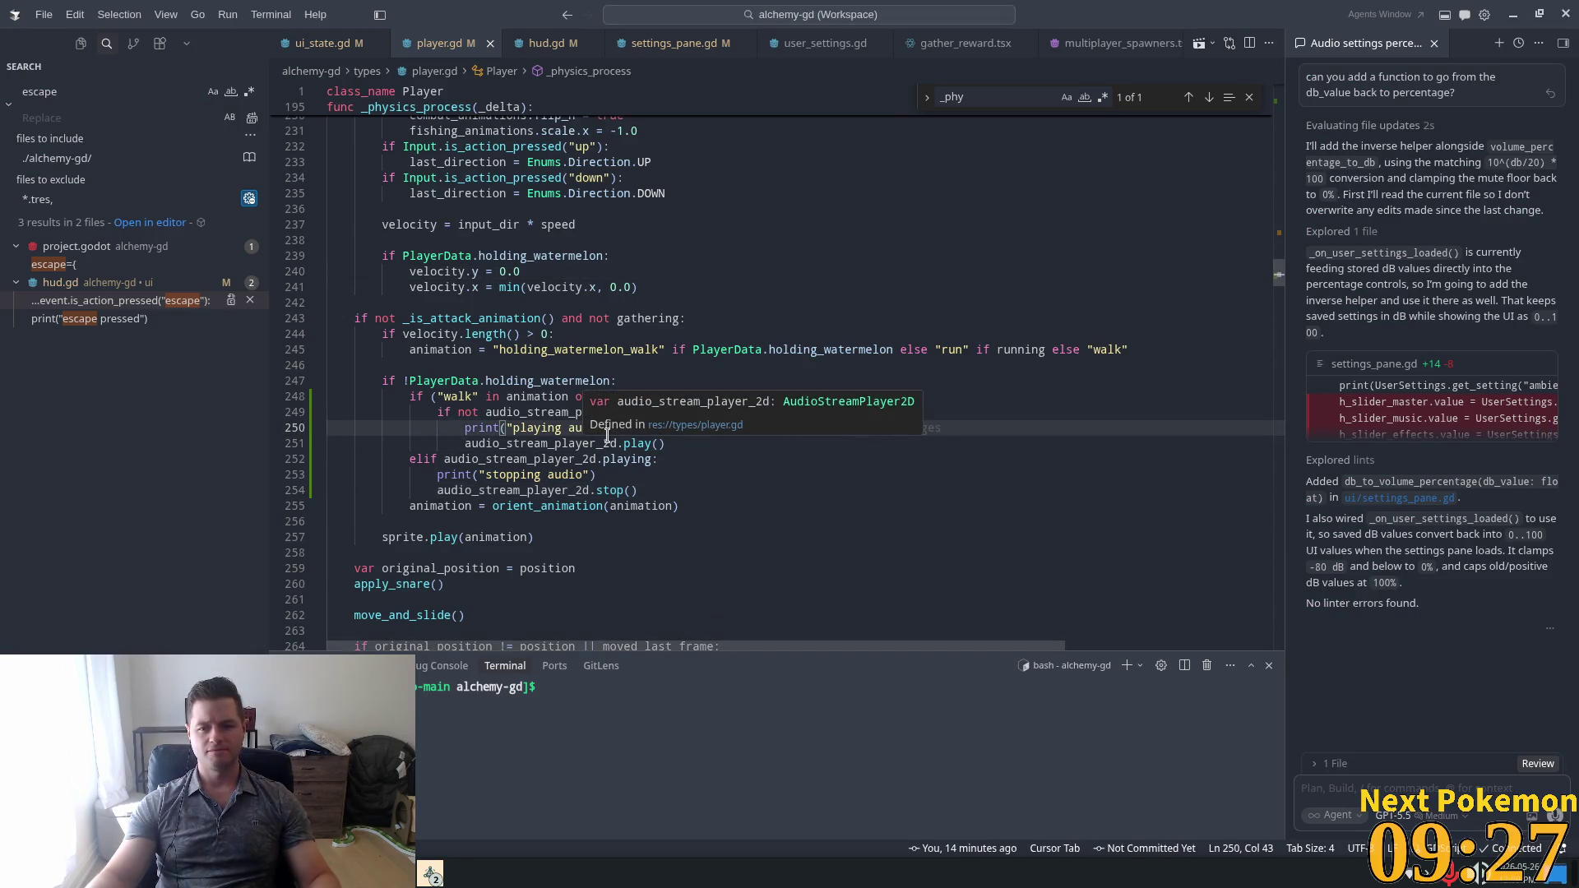
mouse_move(666, 444)
left_mouse_down()
mouse_move(625, 430)
mouse_move(460, 444)
left_mouse_up()
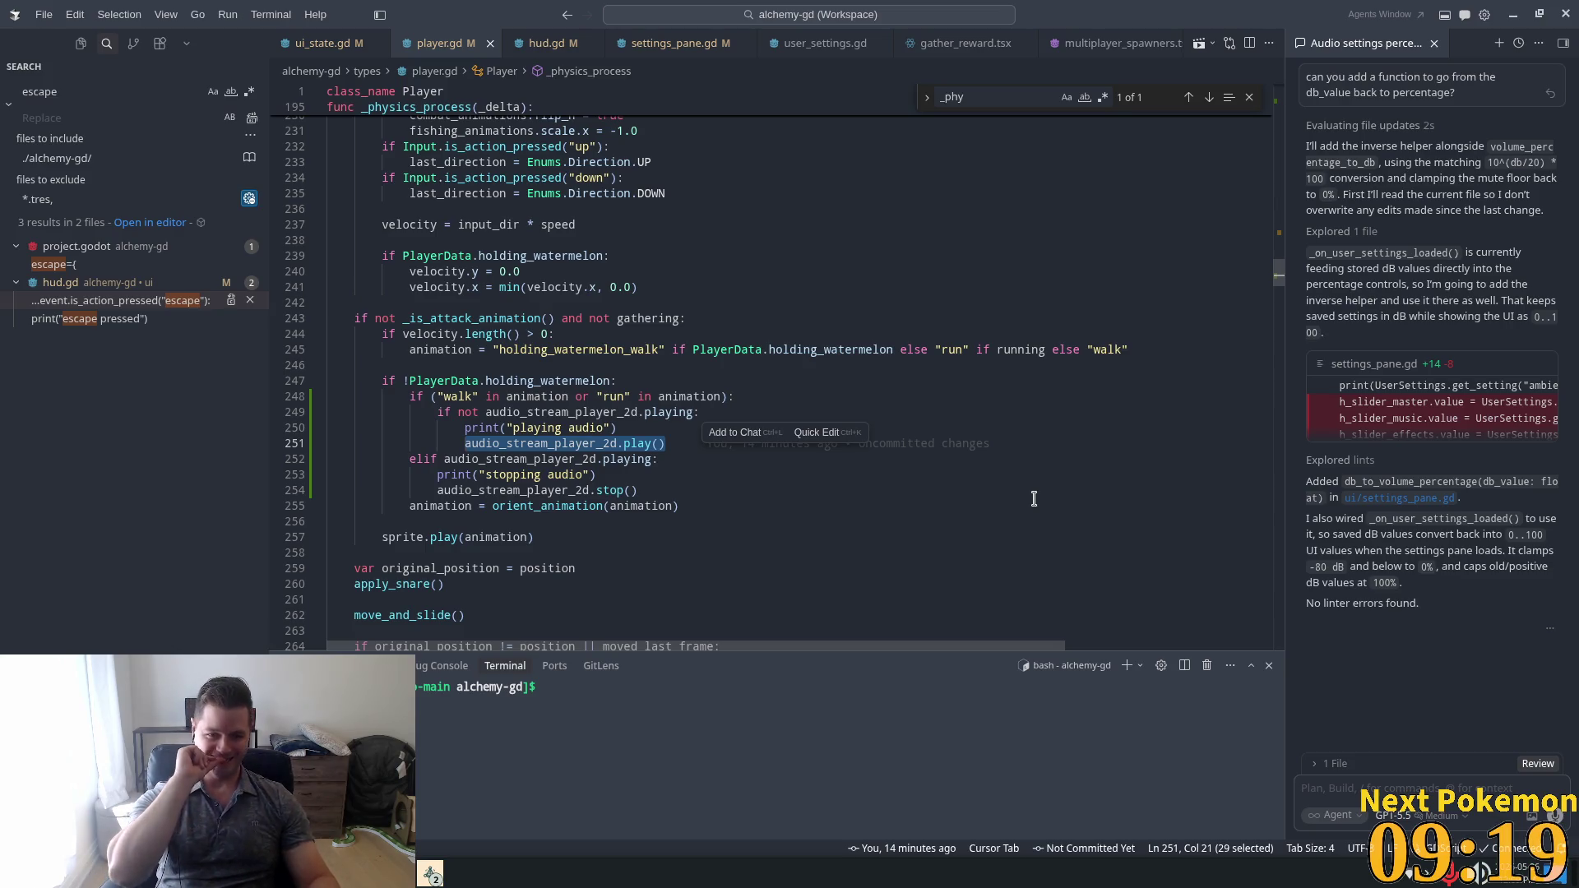
key("ctrl+l")
type("im")
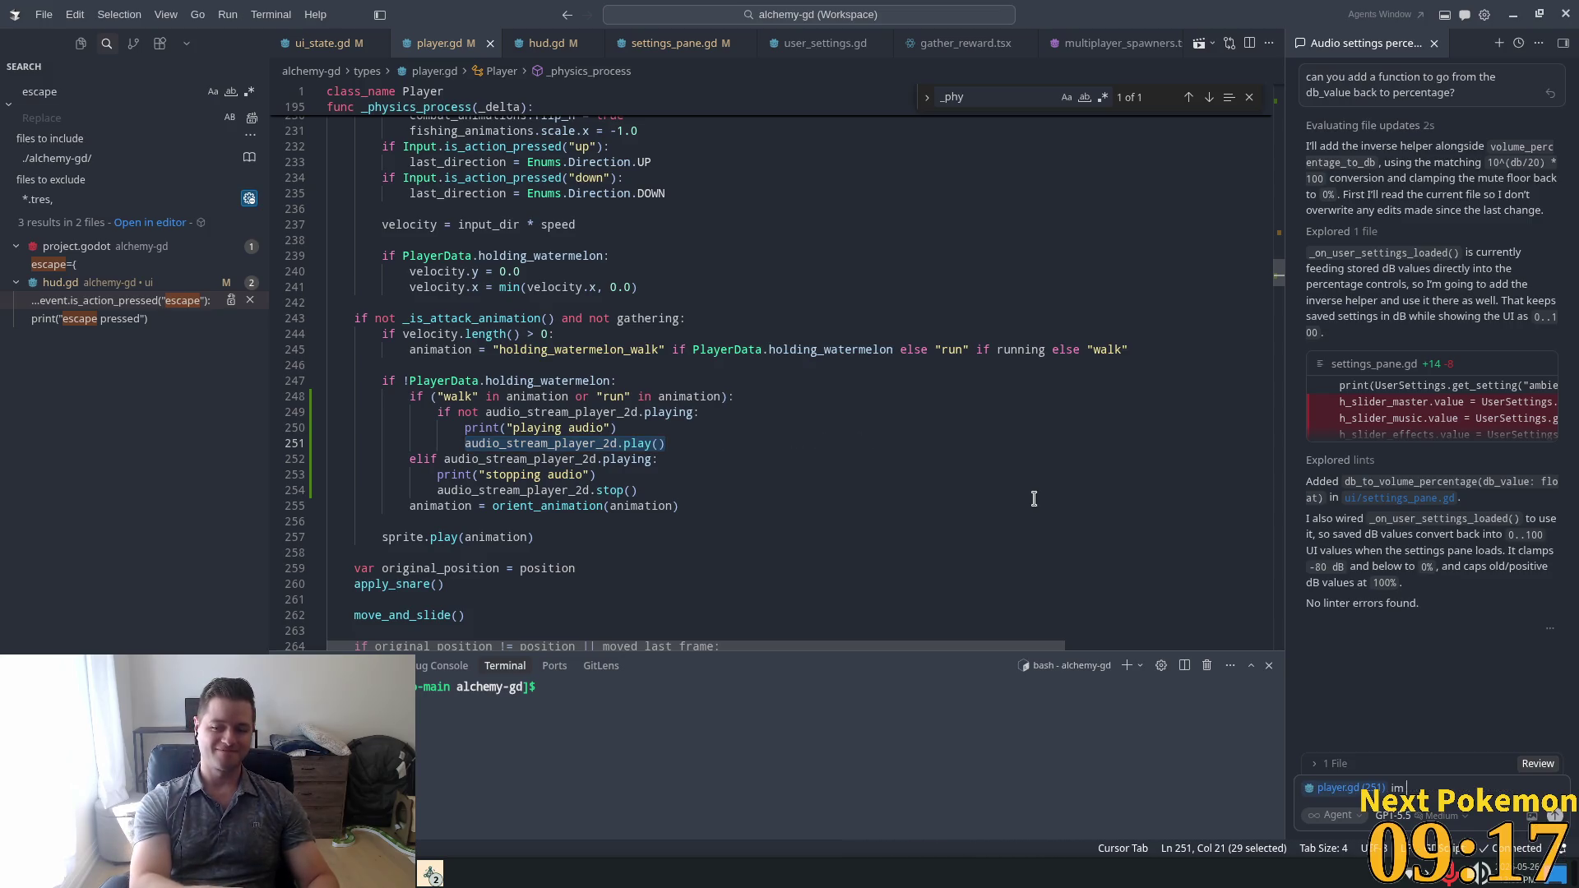
type("neot he")
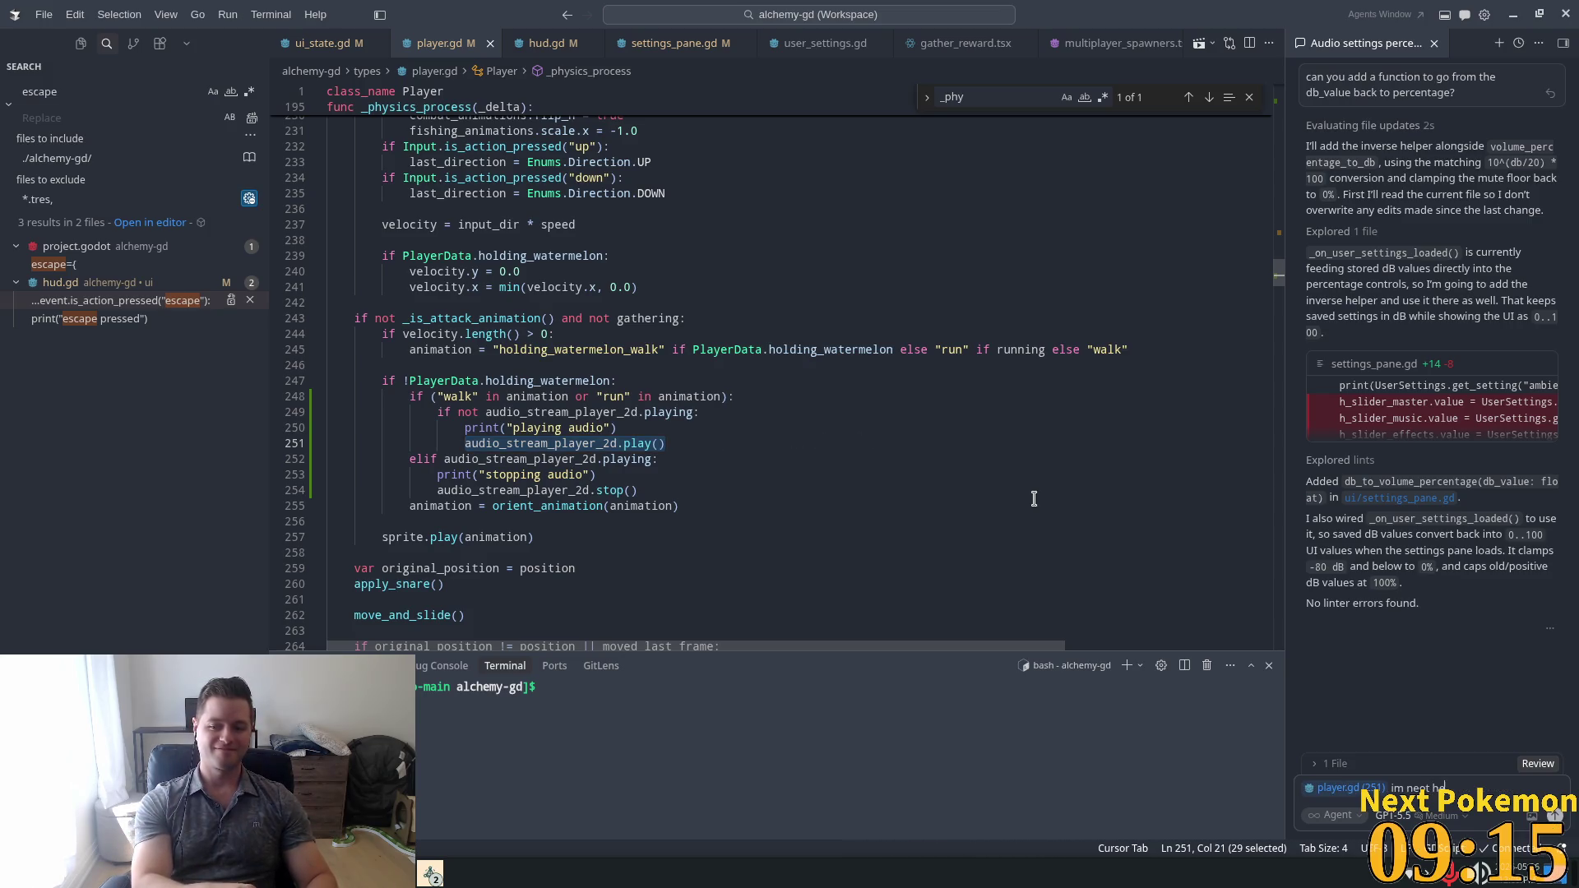